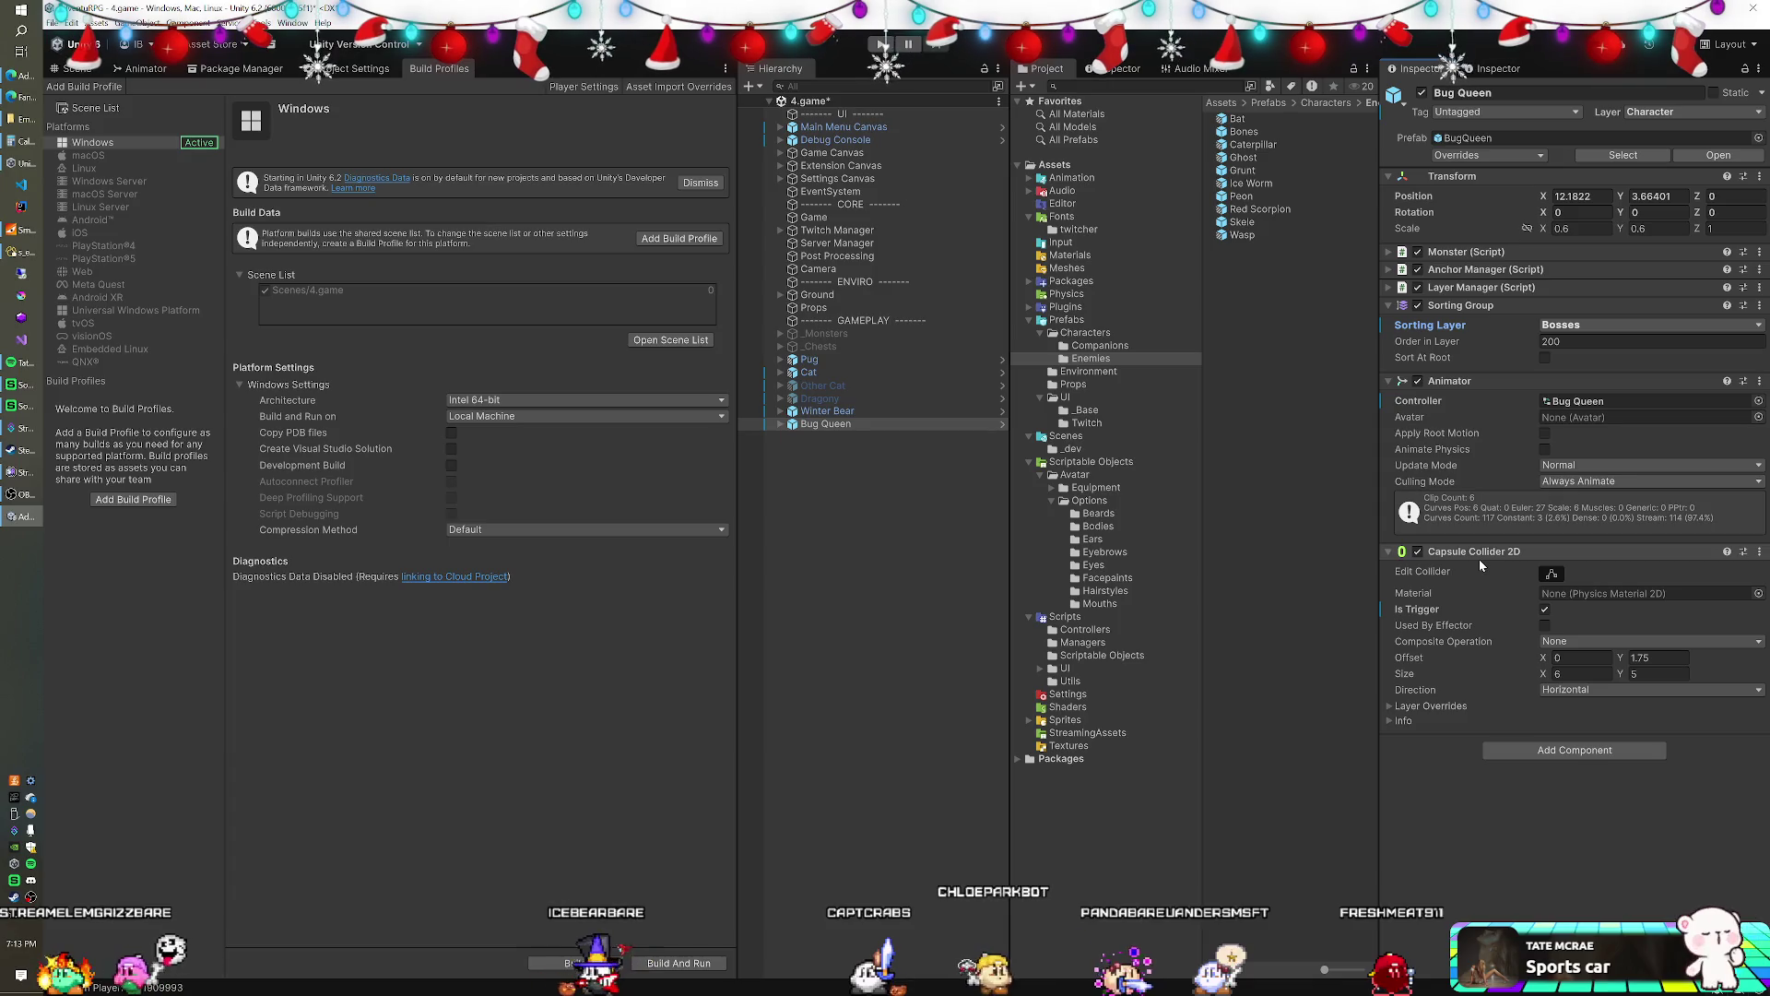
- Add the MMO Enemy script component to the Bug Queen object
{"action": "left_click", "coordinate": [1558, 751]}
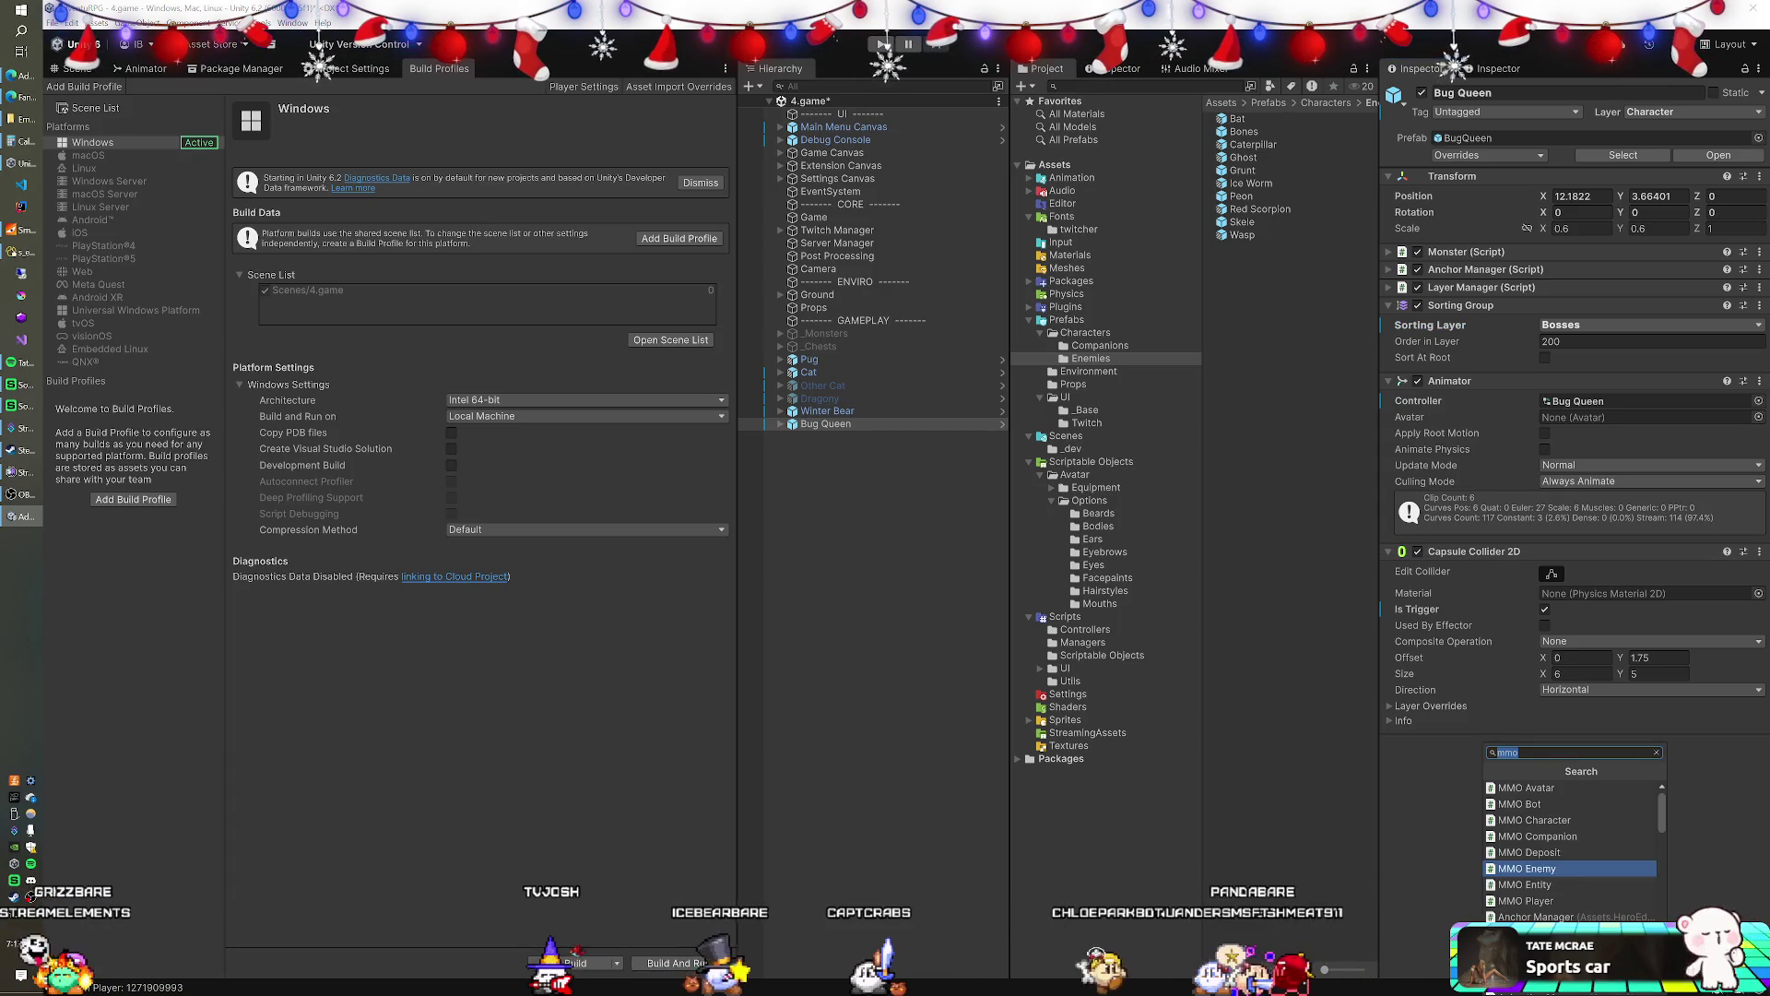
{"action": "left_click", "coordinate": [1568, 869]}
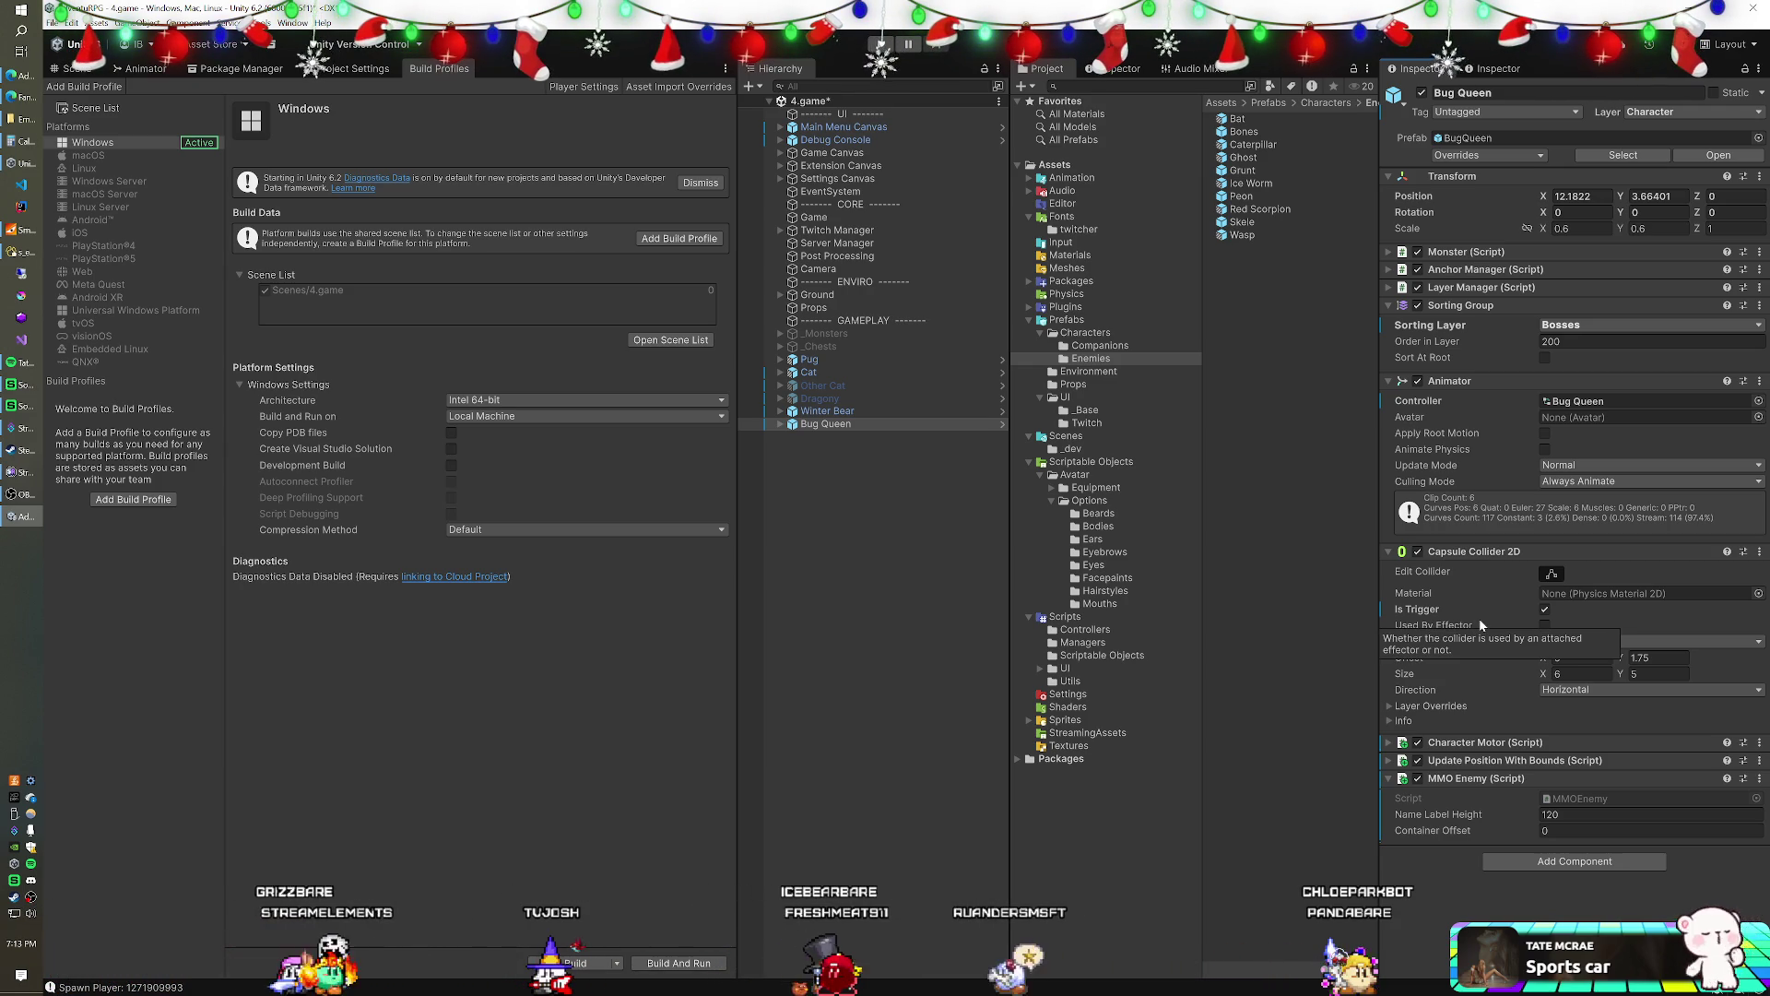
- Select Winter Bear with Bug Queen and revert their shared position to the prefab value
{"action": "left_click", "coordinate": [846, 412], "text": "ctrl"}
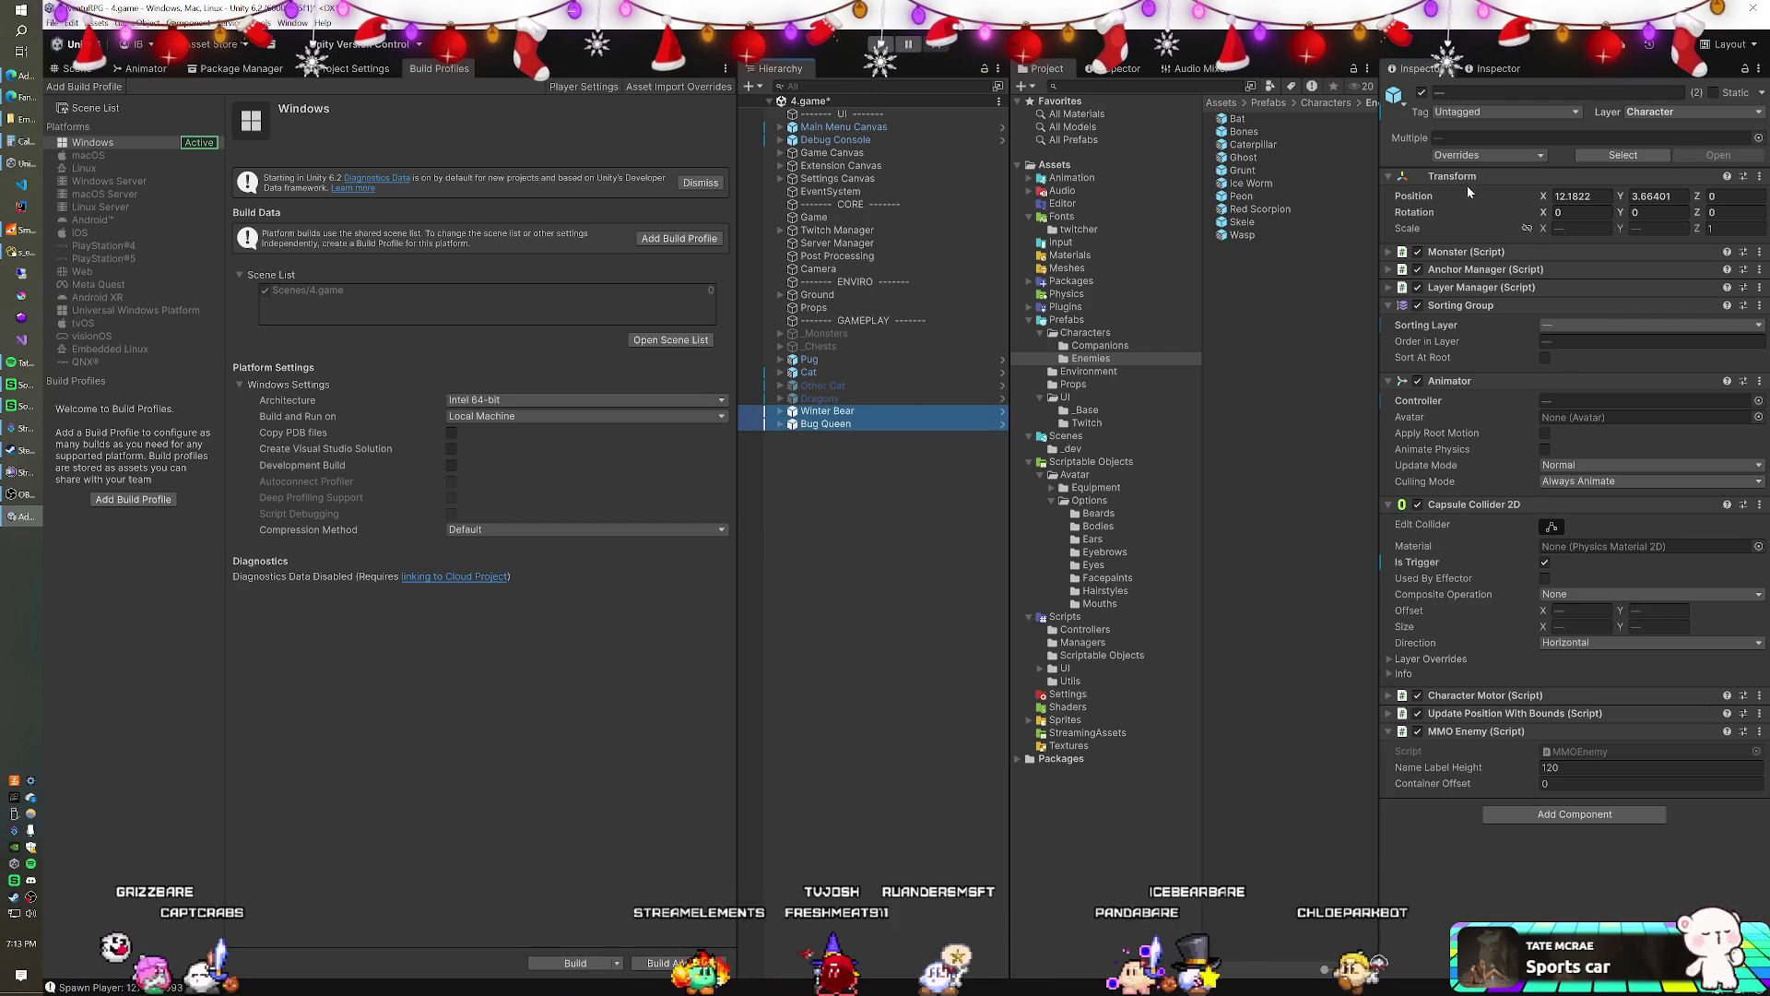
{"action": "right_click", "coordinate": [1418, 196]}
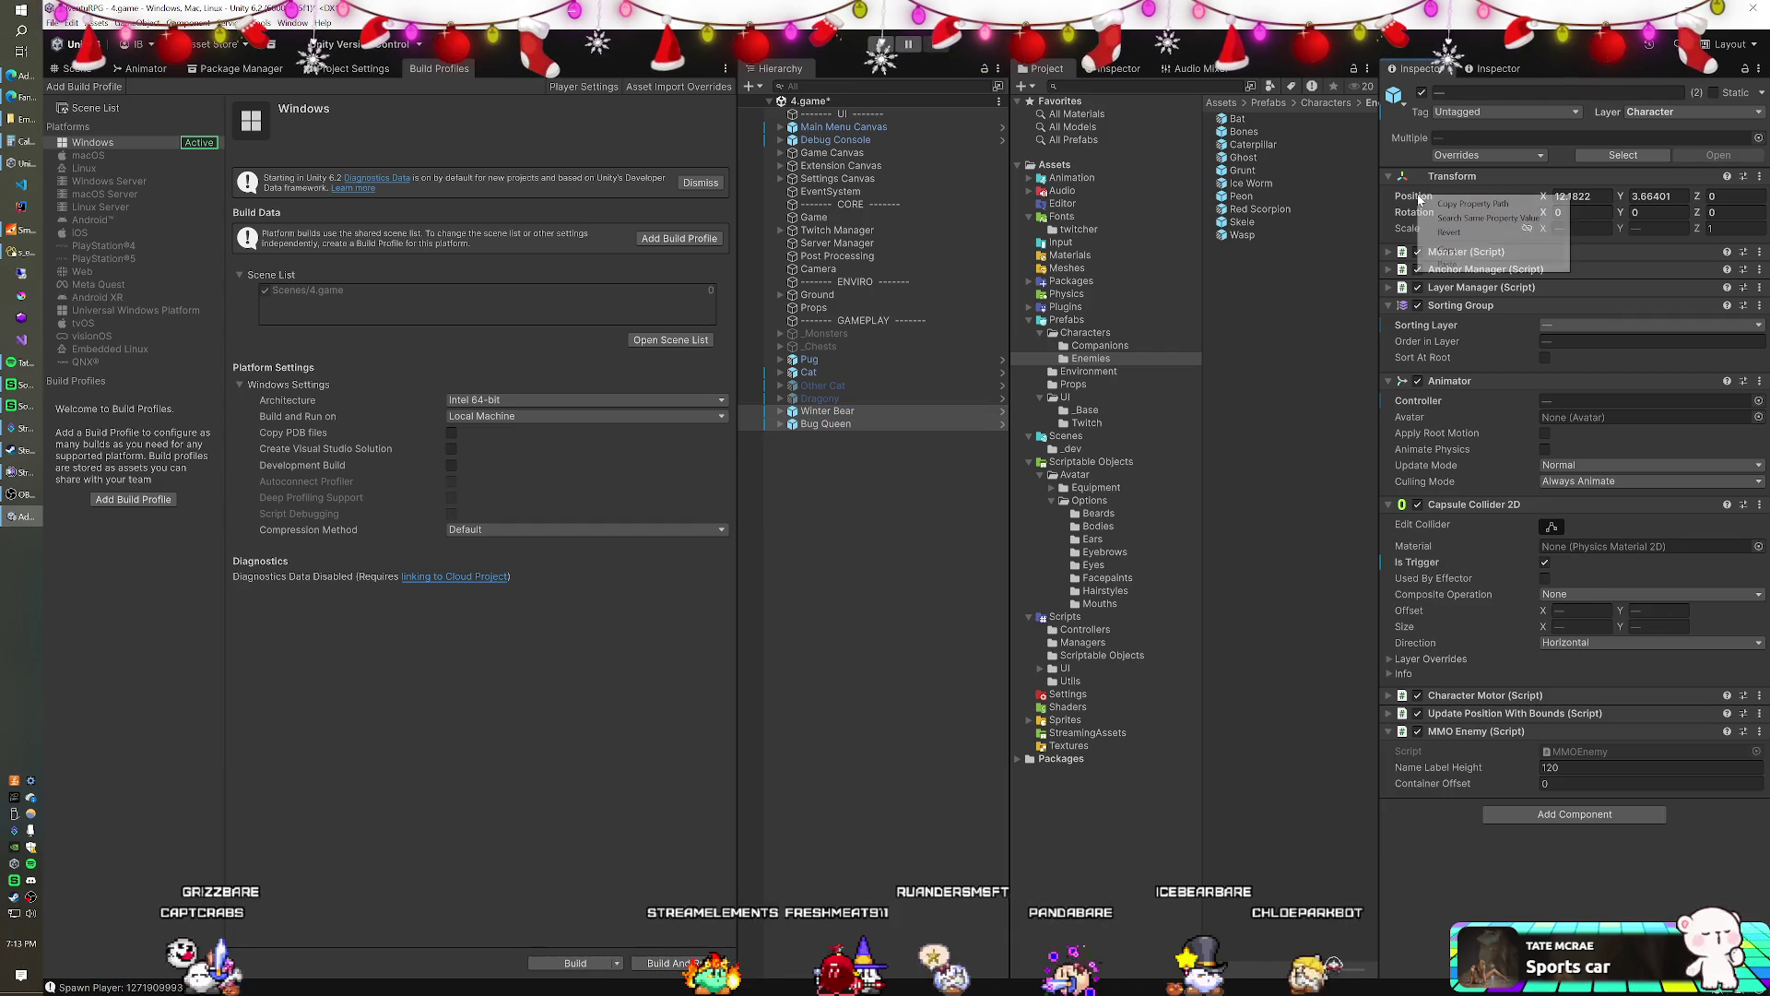
{"action": "left_click", "coordinate": [1475, 232]}
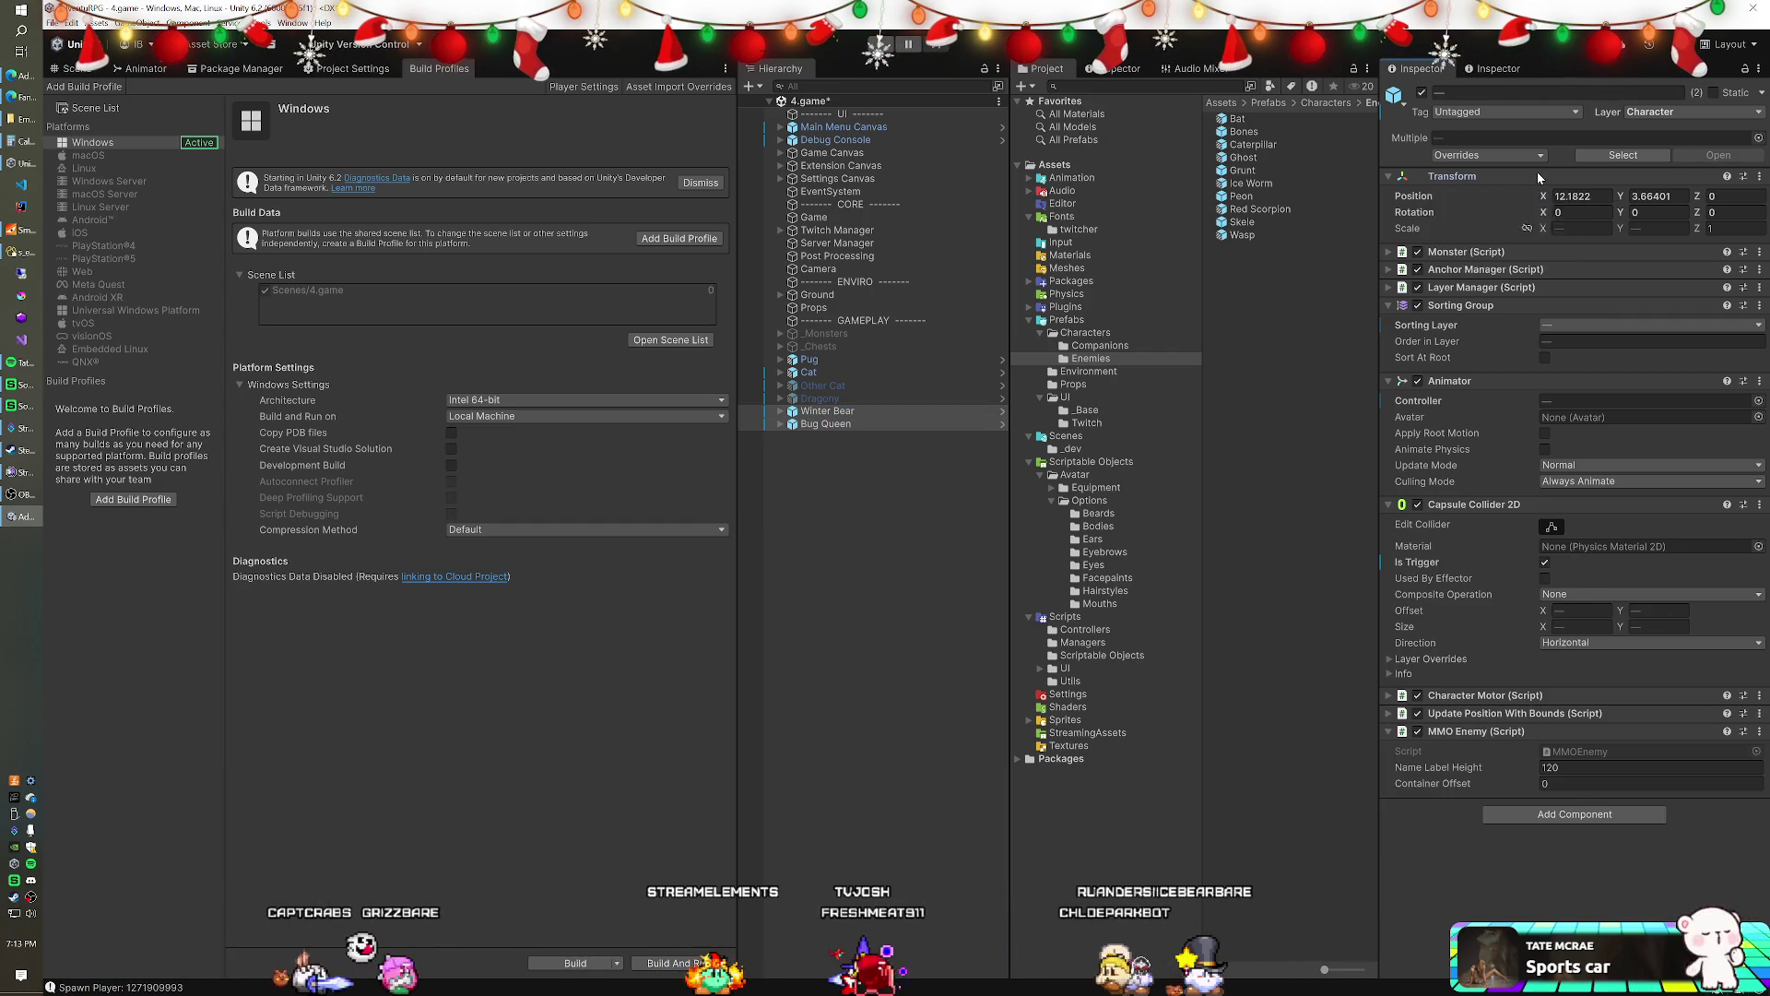
- Set both enemies' X and Y position to 0 and bring up the store page
{"action": "type", "text": "0"}
{"action": "key", "text": "Tab"}
{"action": "type", "text": "0"}
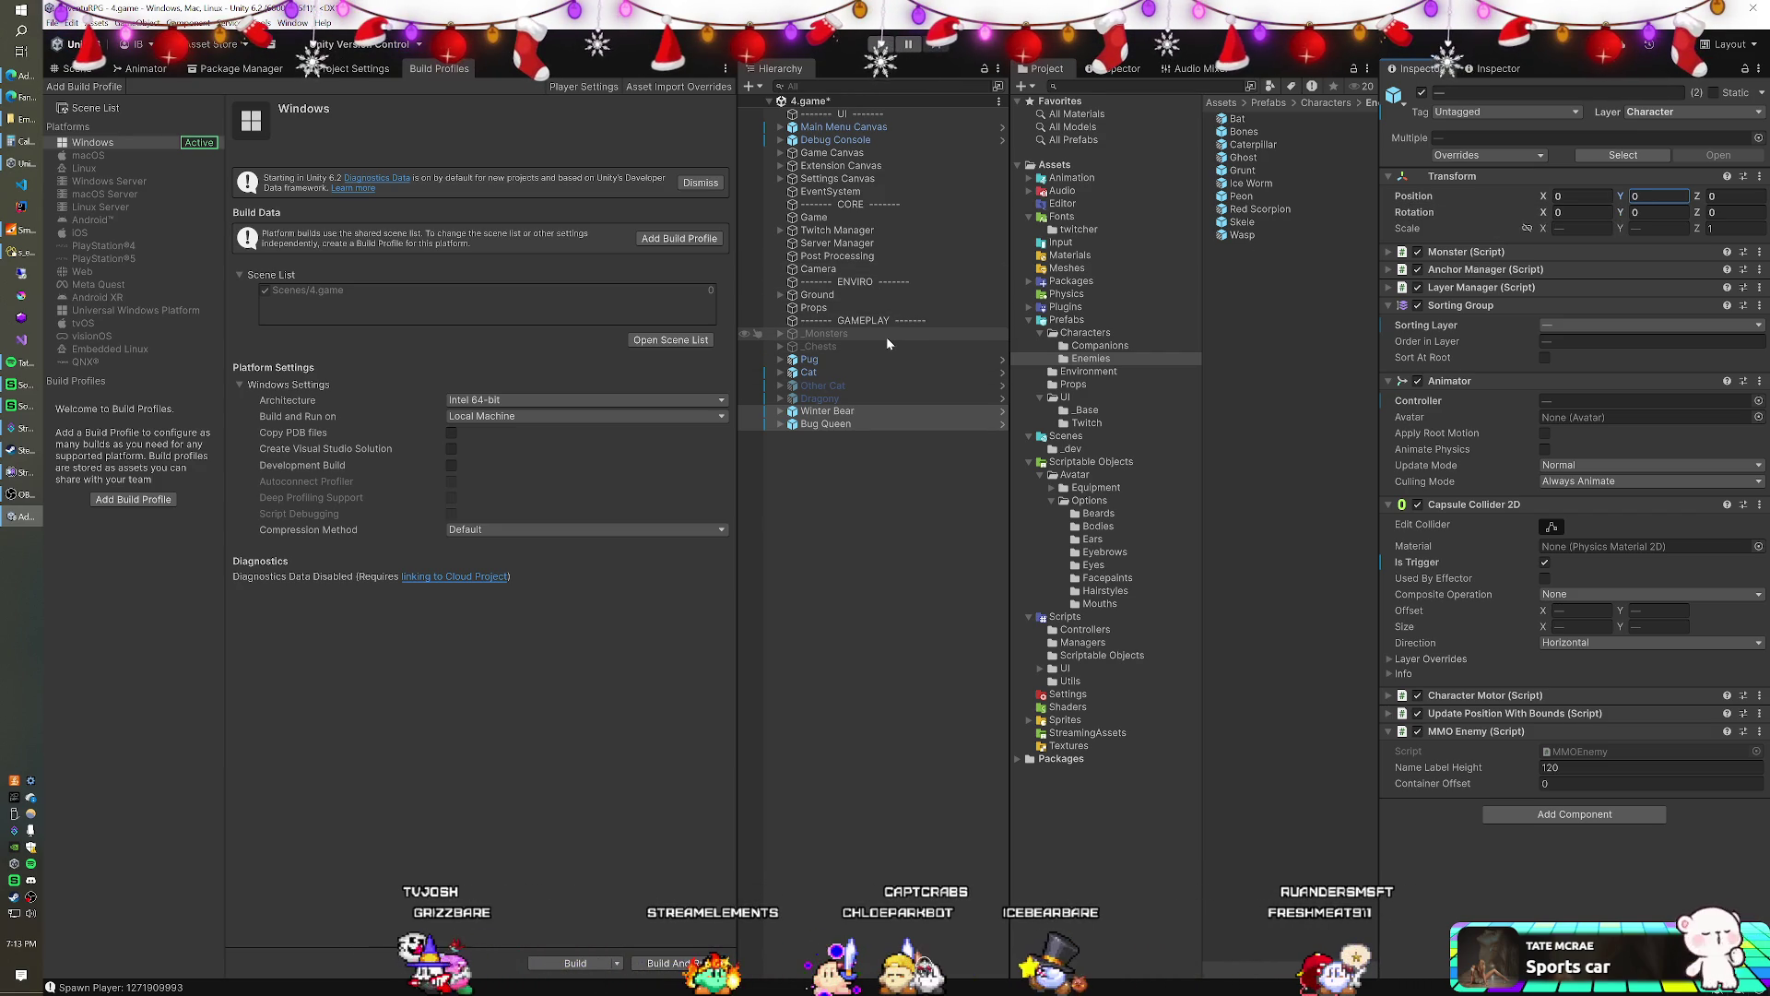
{"action": "key", "text": "alt+Tab"}
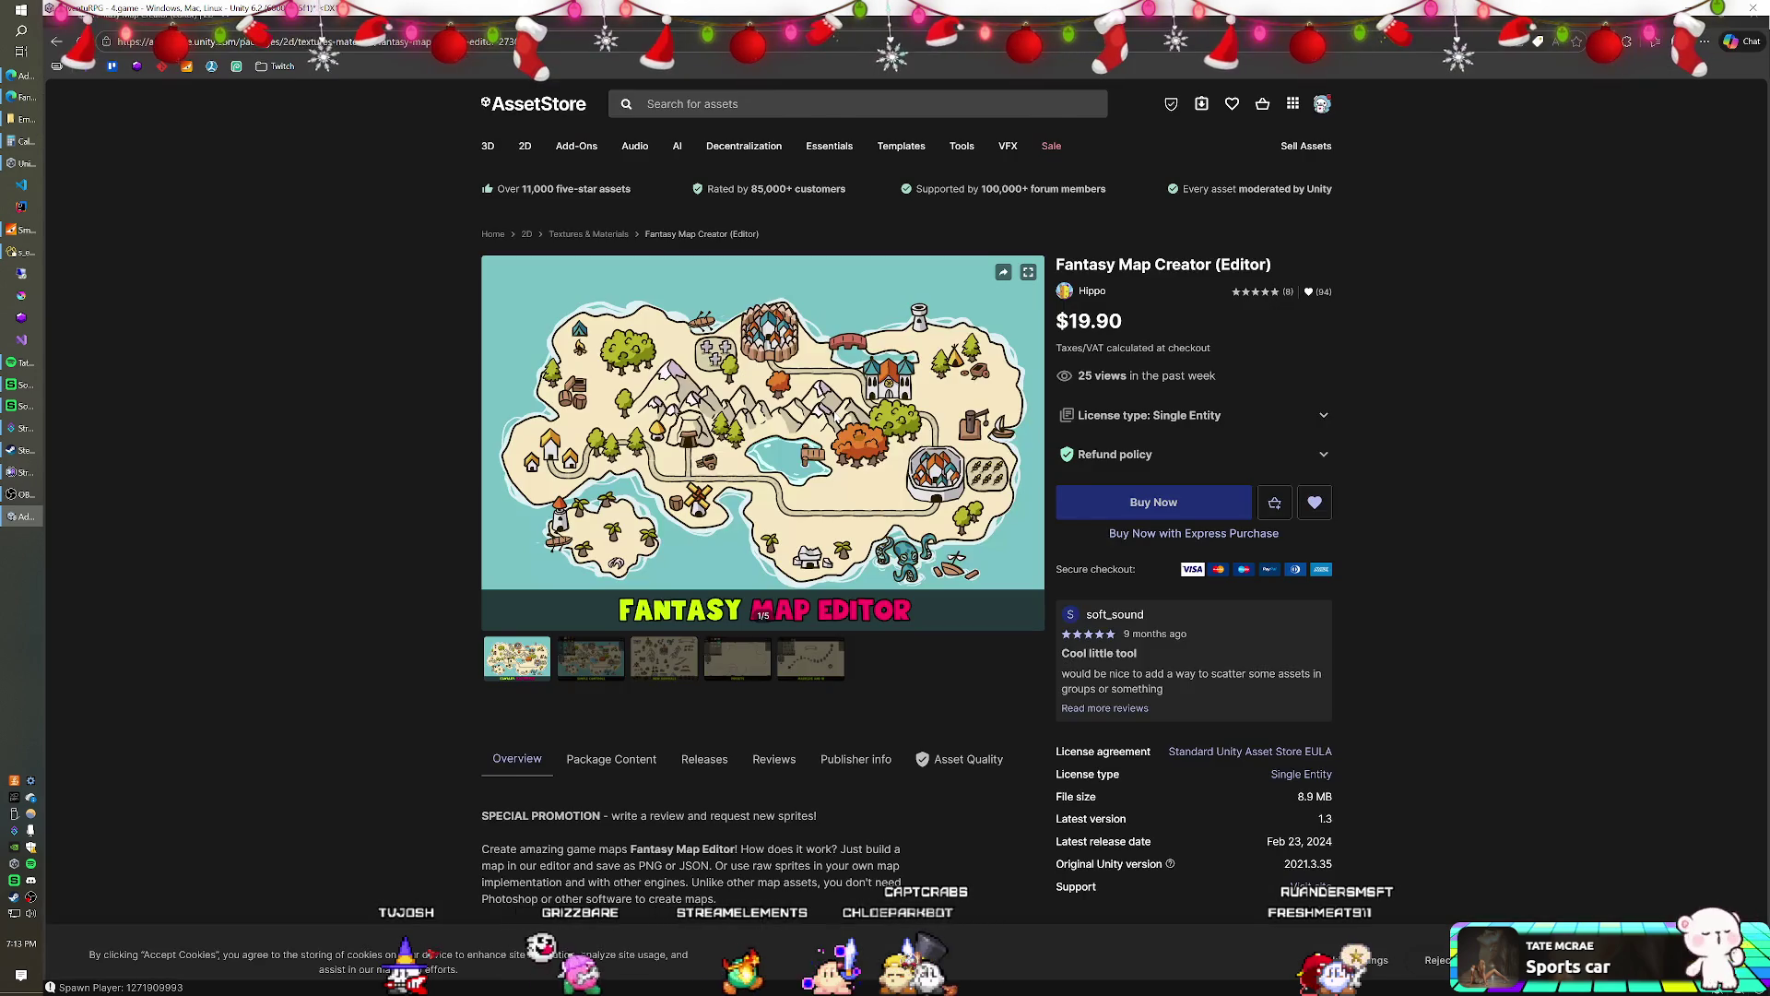
- Leave the Fantasy Map Creator store page and return to the Unity Editor
{"action": "key", "text": "alt+Tab"}
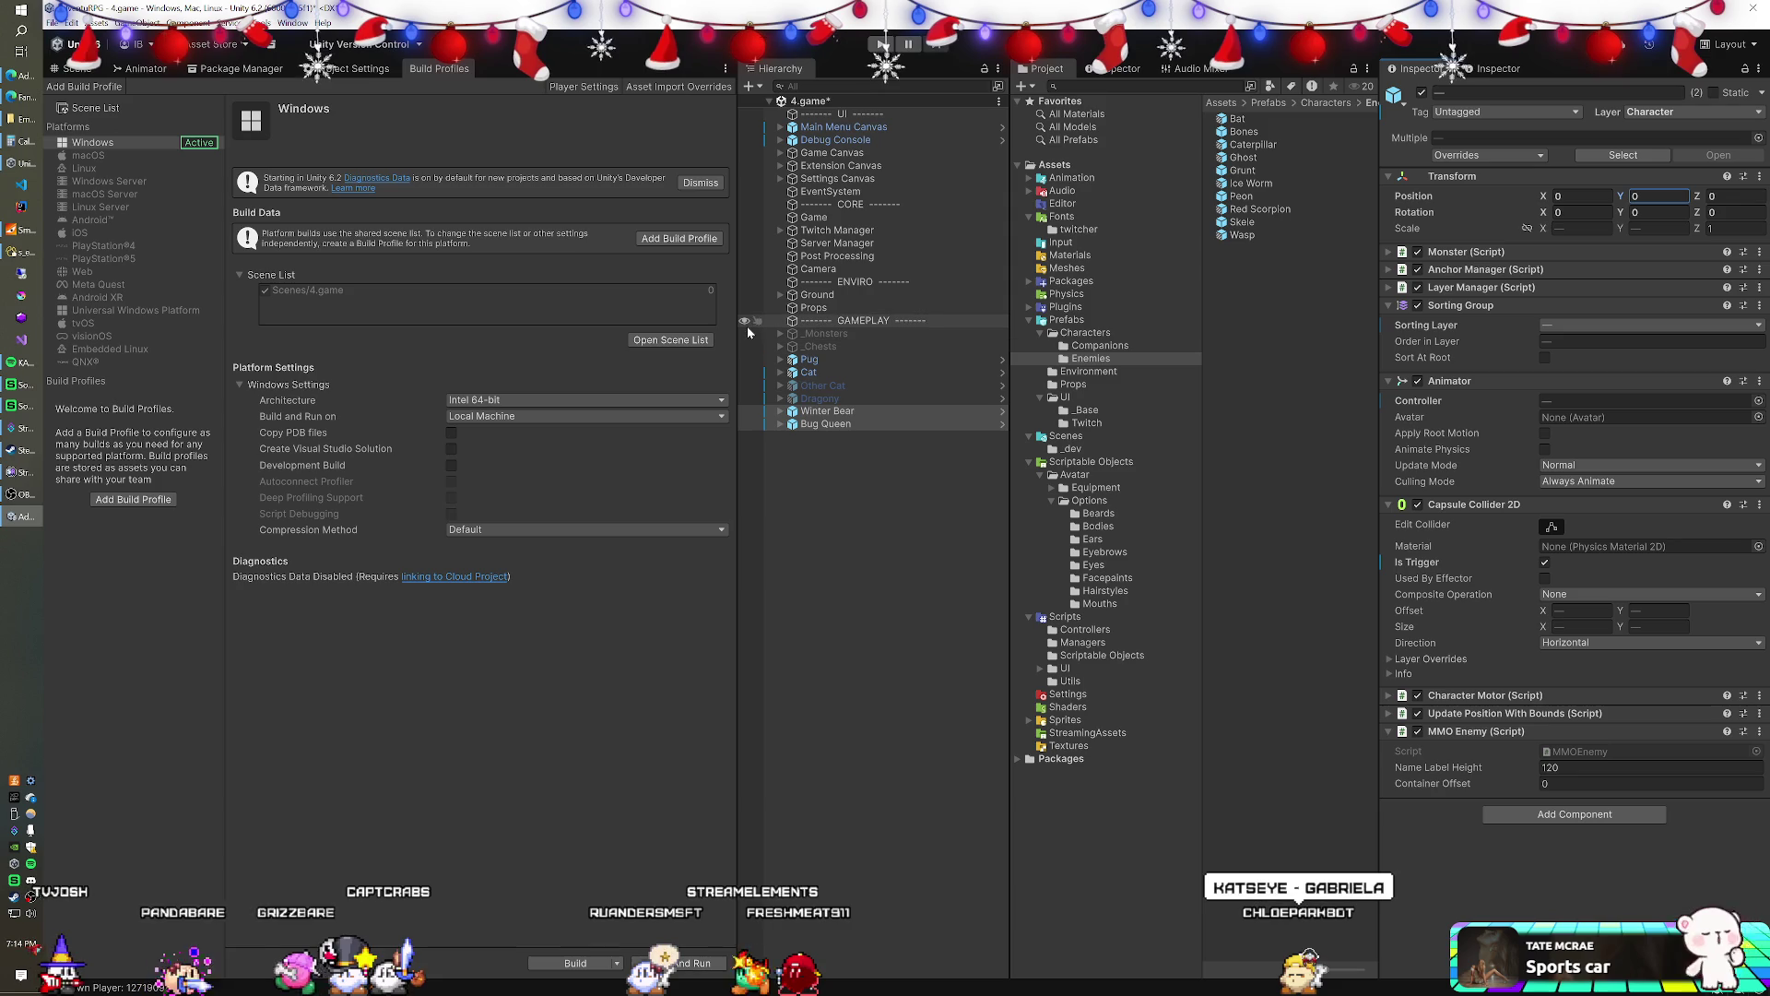
- Save Winter Bear as a prefab variant named Winter Bear in Prefabs/Characters/Enemies
{"action": "left_click_drag", "start_coordinate": [780, 414], "coordinate": [1297, 409]}
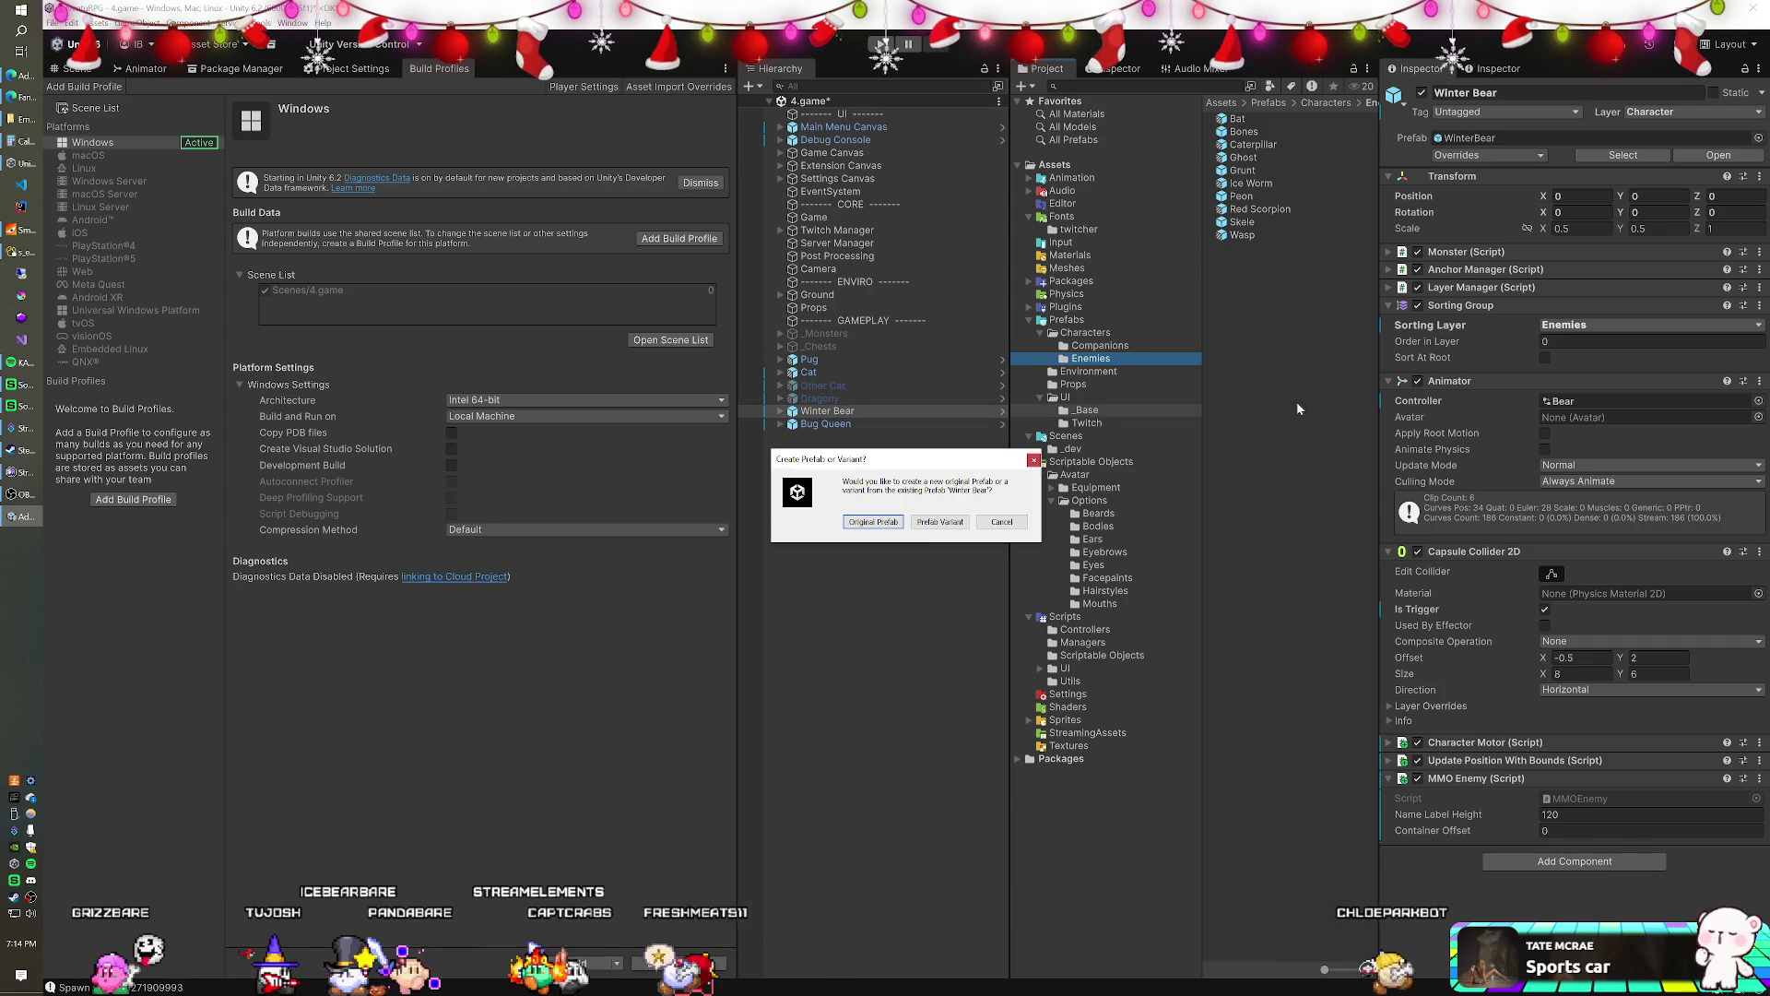
{"action": "left_click", "coordinate": [939, 522]}
{"action": "key", "text": "F2"}
{"action": "key", "text": "End"}
{"action": "key", "text": "BackSpace"}
{"action": "key", "text": "BackSpace"}
{"action": "key", "text": "BackSpace"}
{"action": "key", "text": "BackSpace"}
{"action": "key", "text": "BackSpace"}
{"action": "key", "text": "BackSpace"}
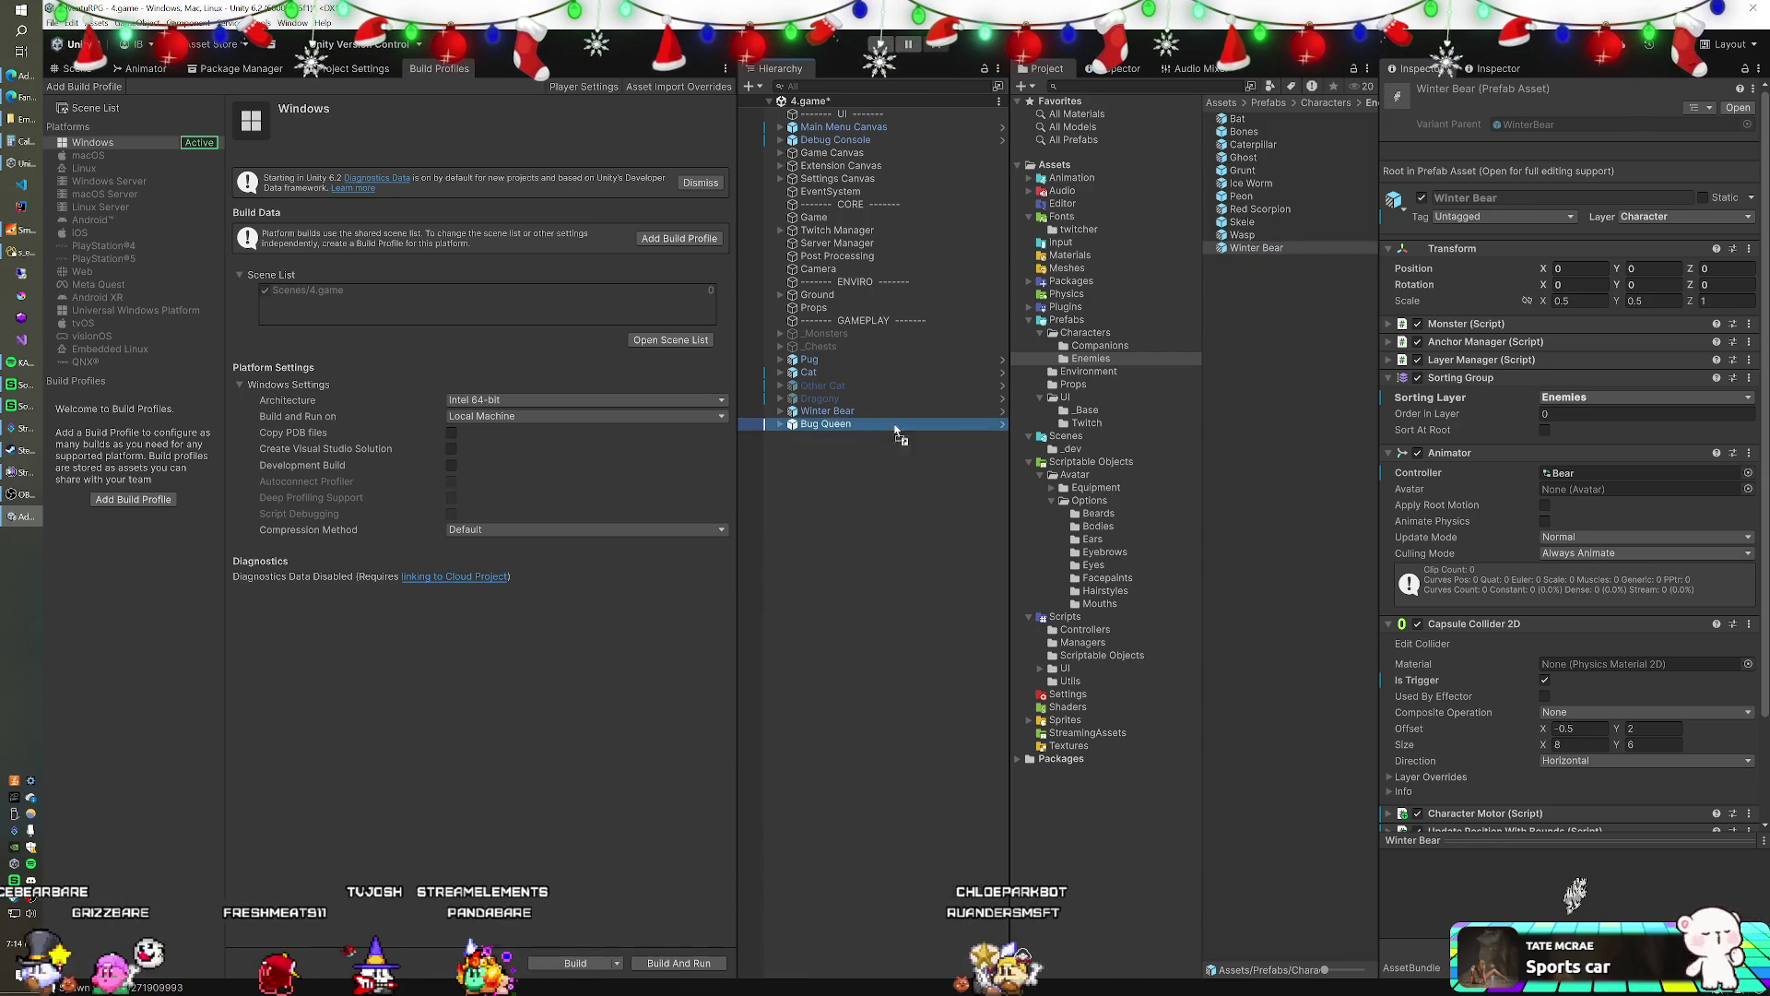
- Save Bug Queen as a prefab variant named Bug Queen in the Enemies folder
{"action": "left_click_drag", "start_coordinate": [894, 431], "coordinate": [1307, 391]}
{"action": "left_click", "coordinate": [939, 522]}
{"action": "type", "text": "Bug Queen"}
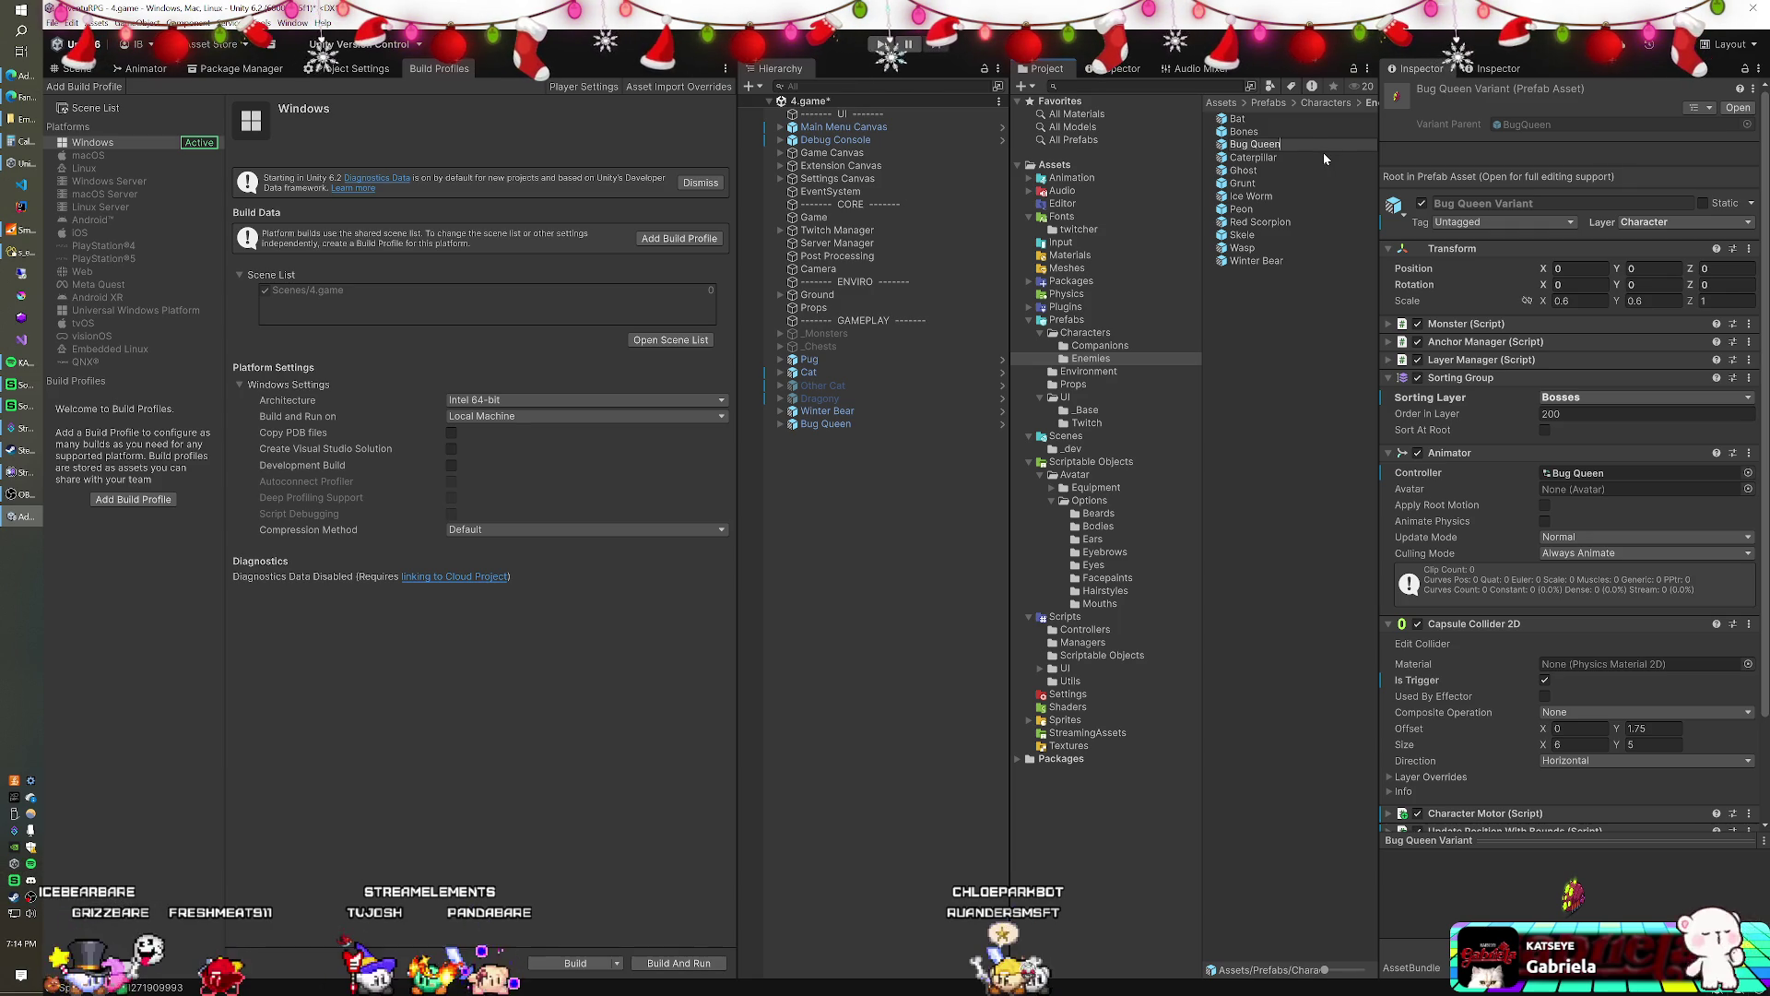
{"action": "key", "text": "Return"}
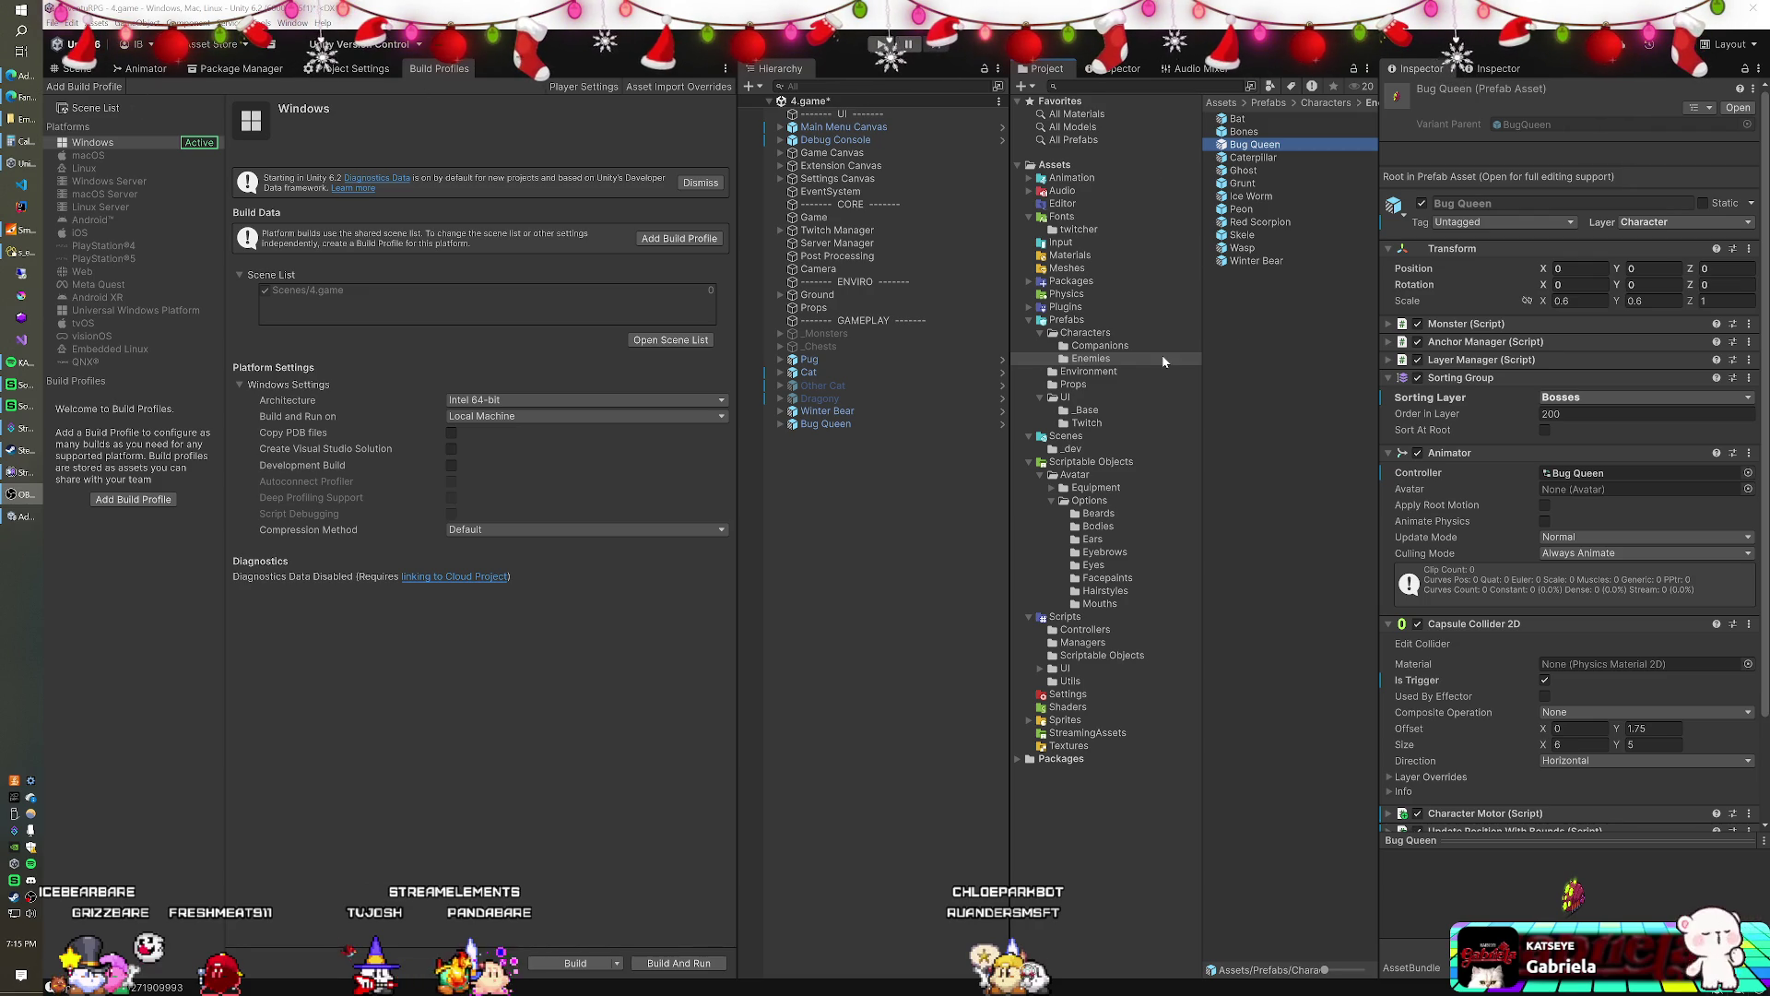
{"action": "left_click", "coordinate": [848, 218]}
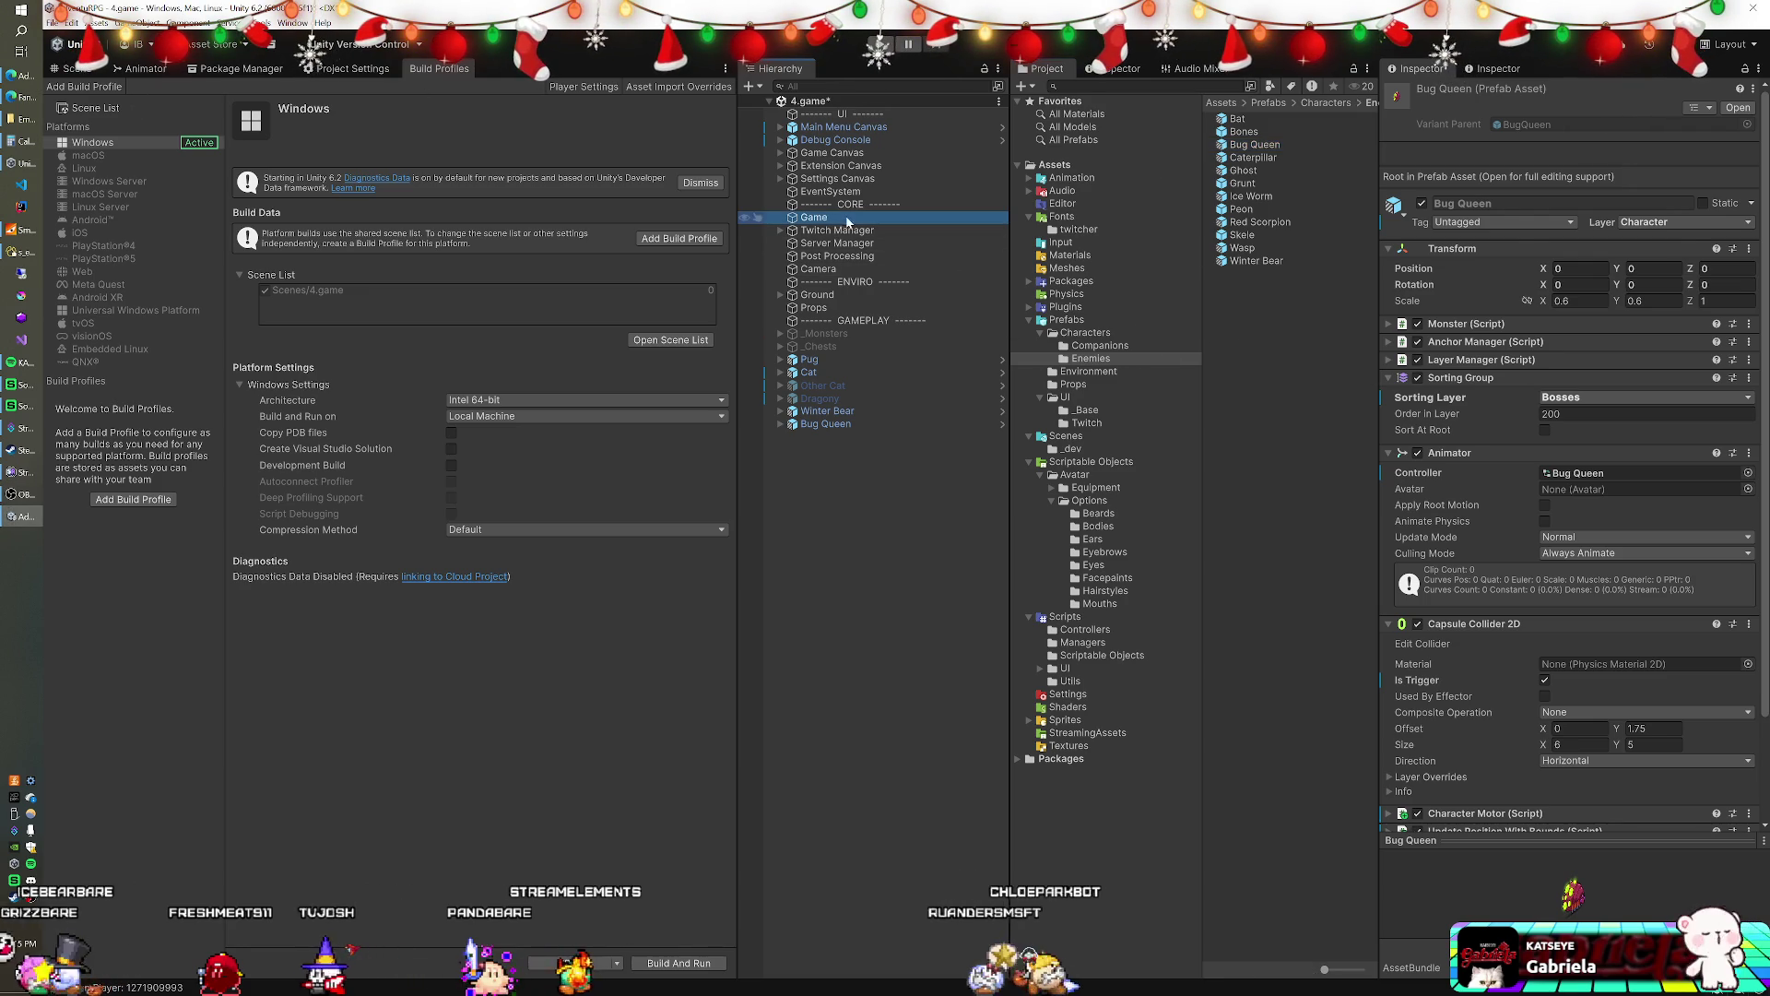
- Add Winter Bear and Bug Queen to Spawn Manager's Enemy Prefabs and delete them from the scene
{"action": "mouse_move", "coordinate": [827, 411]}
{"action": "left_mouse_down"}
{"action": "mouse_move", "coordinate": [1466, 392]}
{"action": "mouse_move", "coordinate": [1415, 385]}
{"action": "left_mouse_up"}
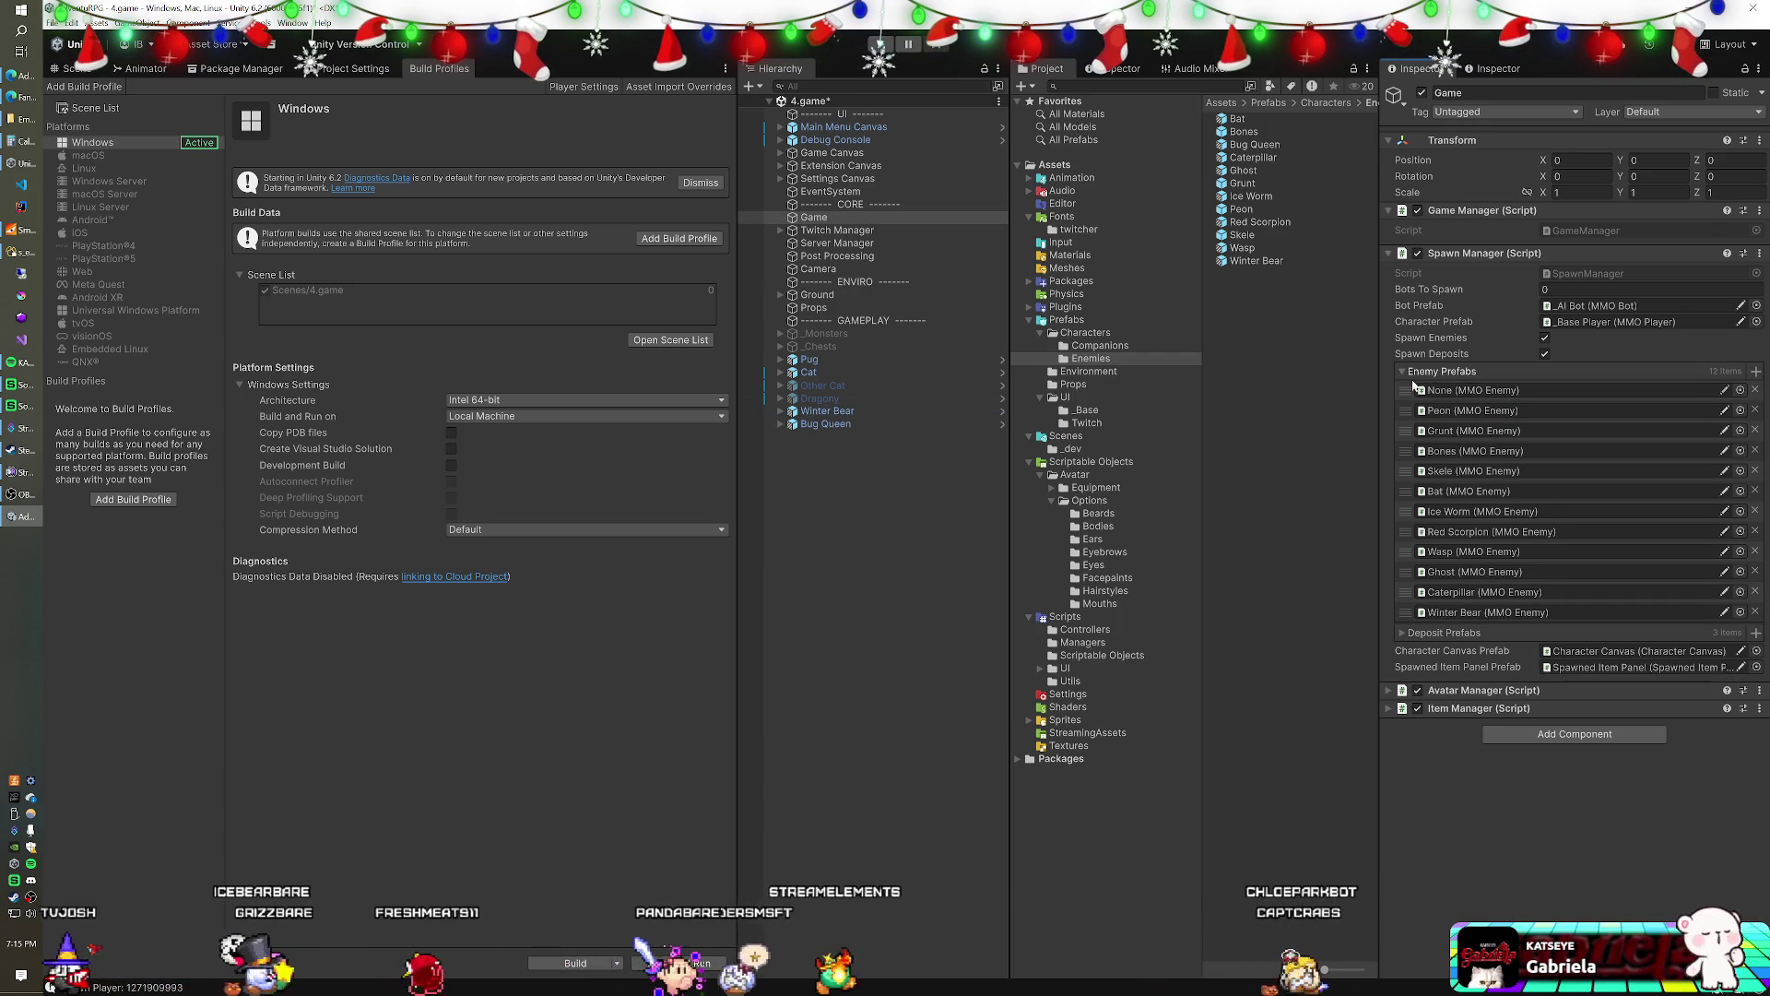
{"action": "left_click_drag", "start_coordinate": [816, 423], "coordinate": [1487, 373]}
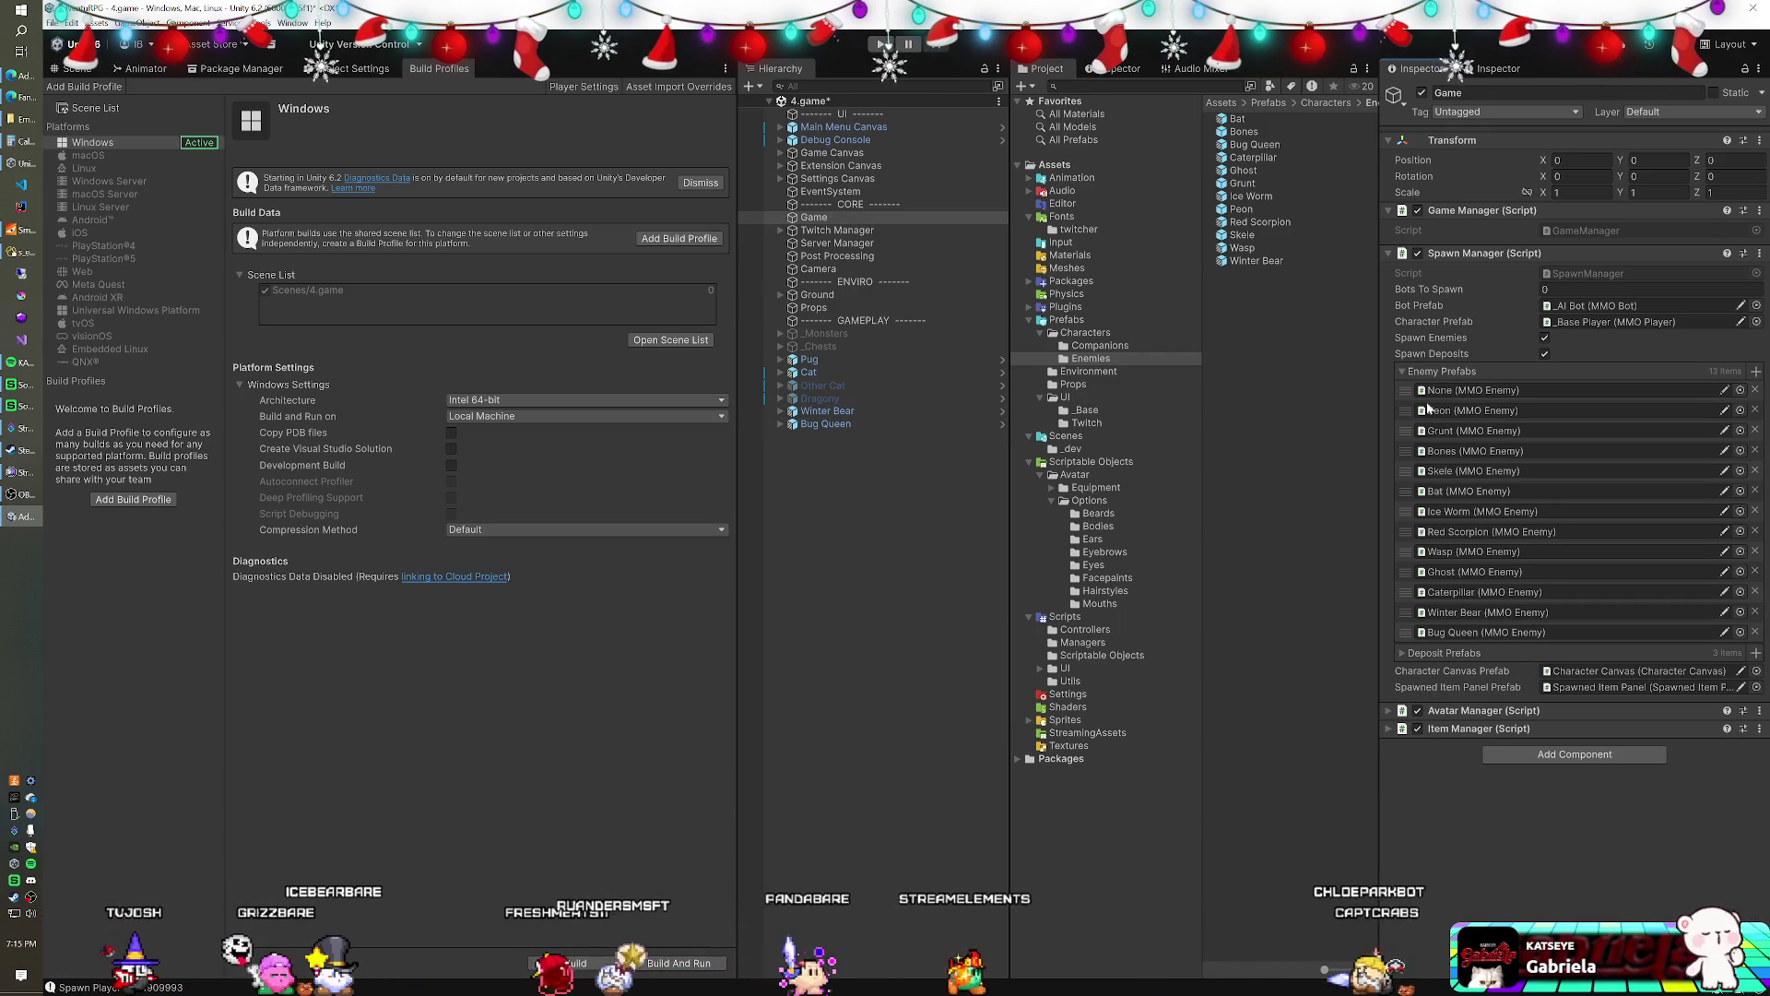
{"action": "left_click", "coordinate": [854, 412]}
{"action": "left_click", "coordinate": [843, 424], "text": "shift"}
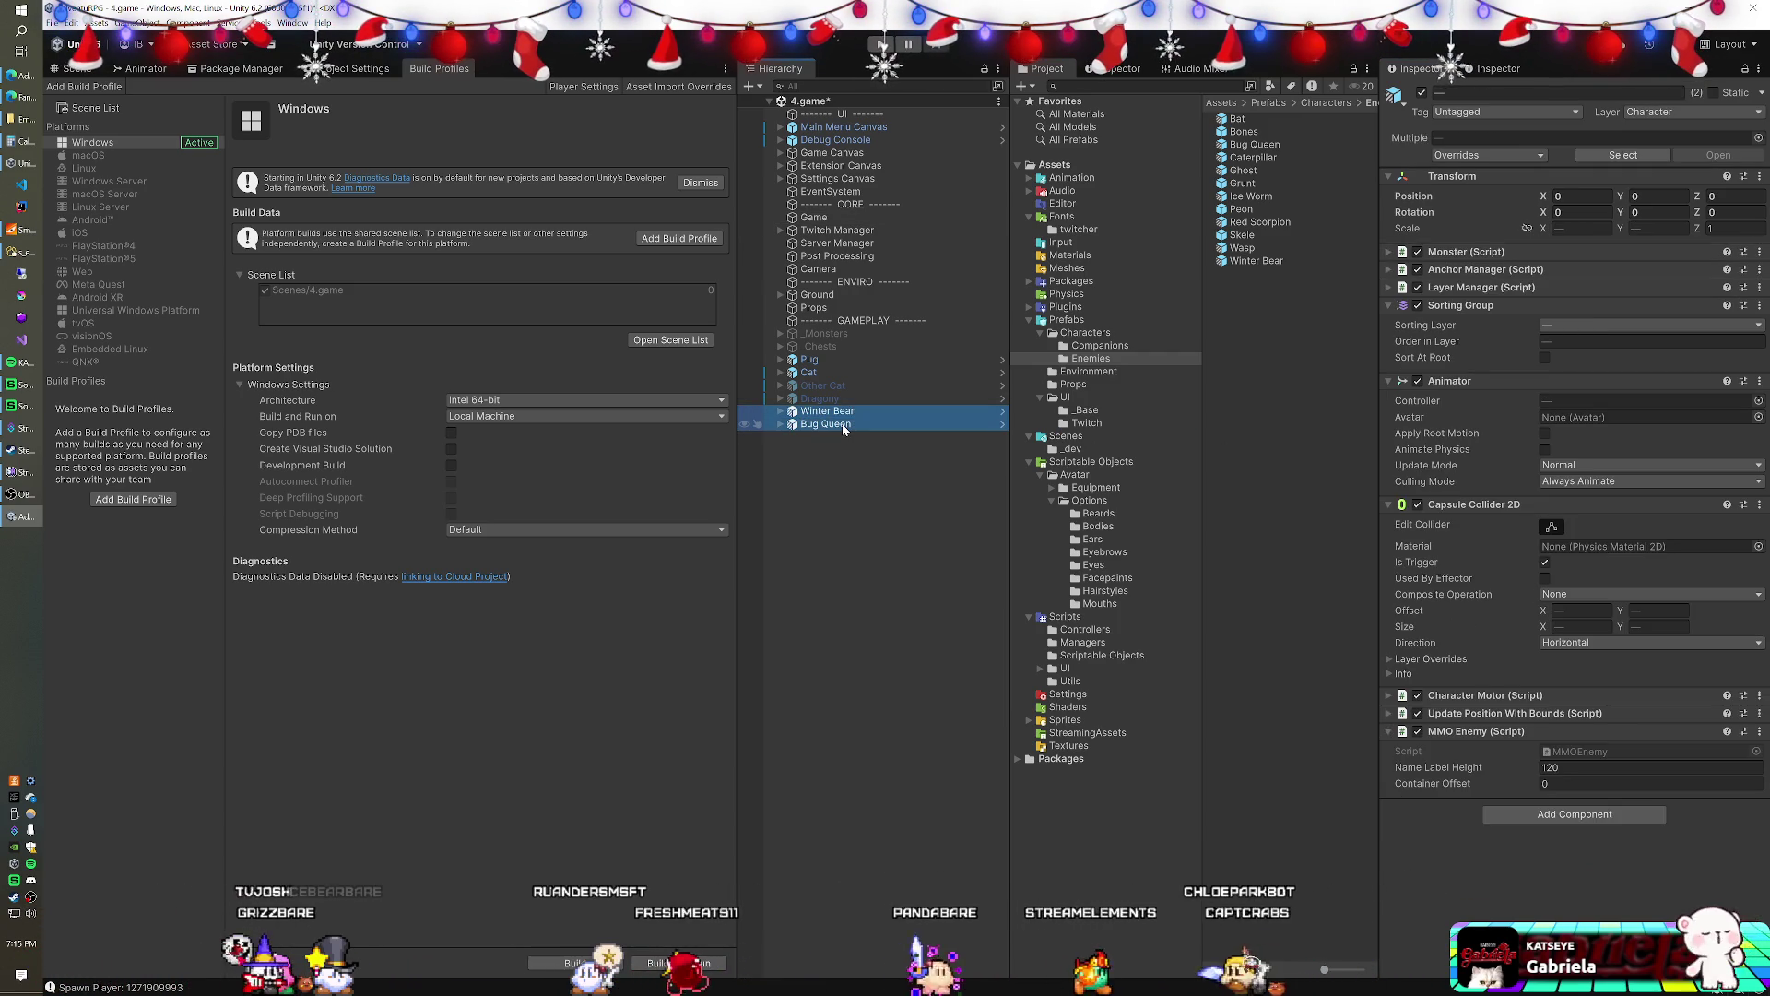
{"action": "key", "text": "Delete"}
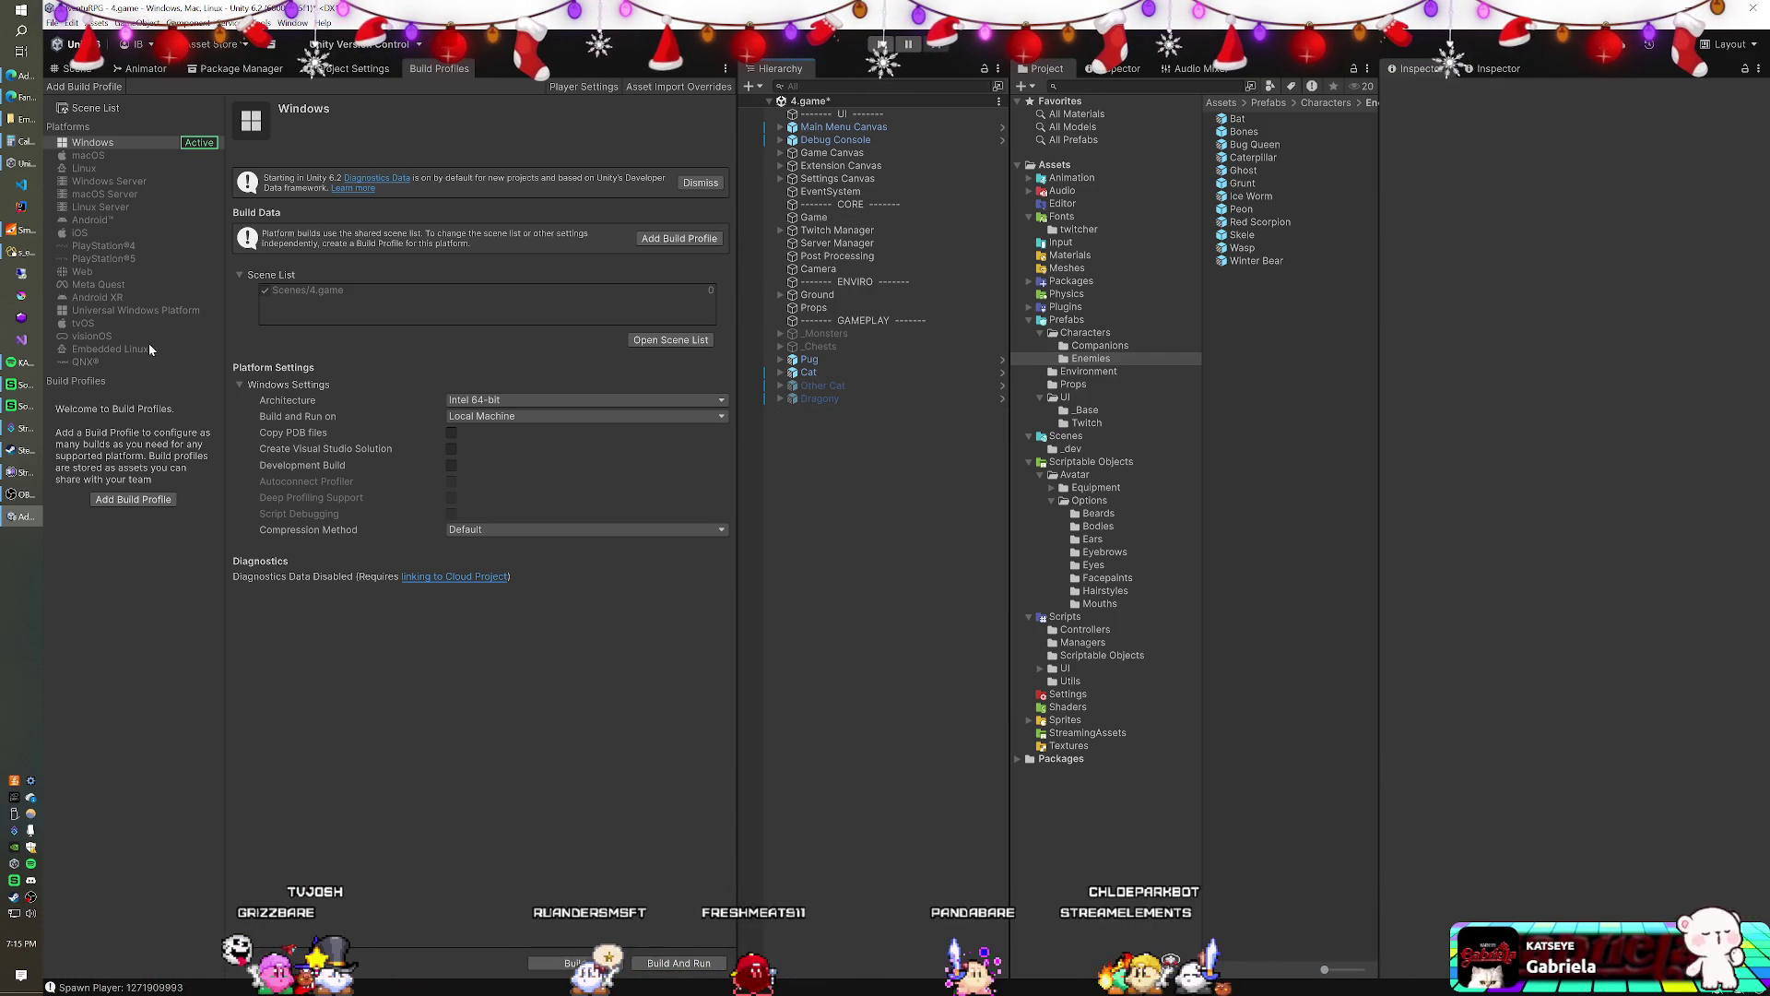
{"action": "left_click", "coordinate": [28, 253]}
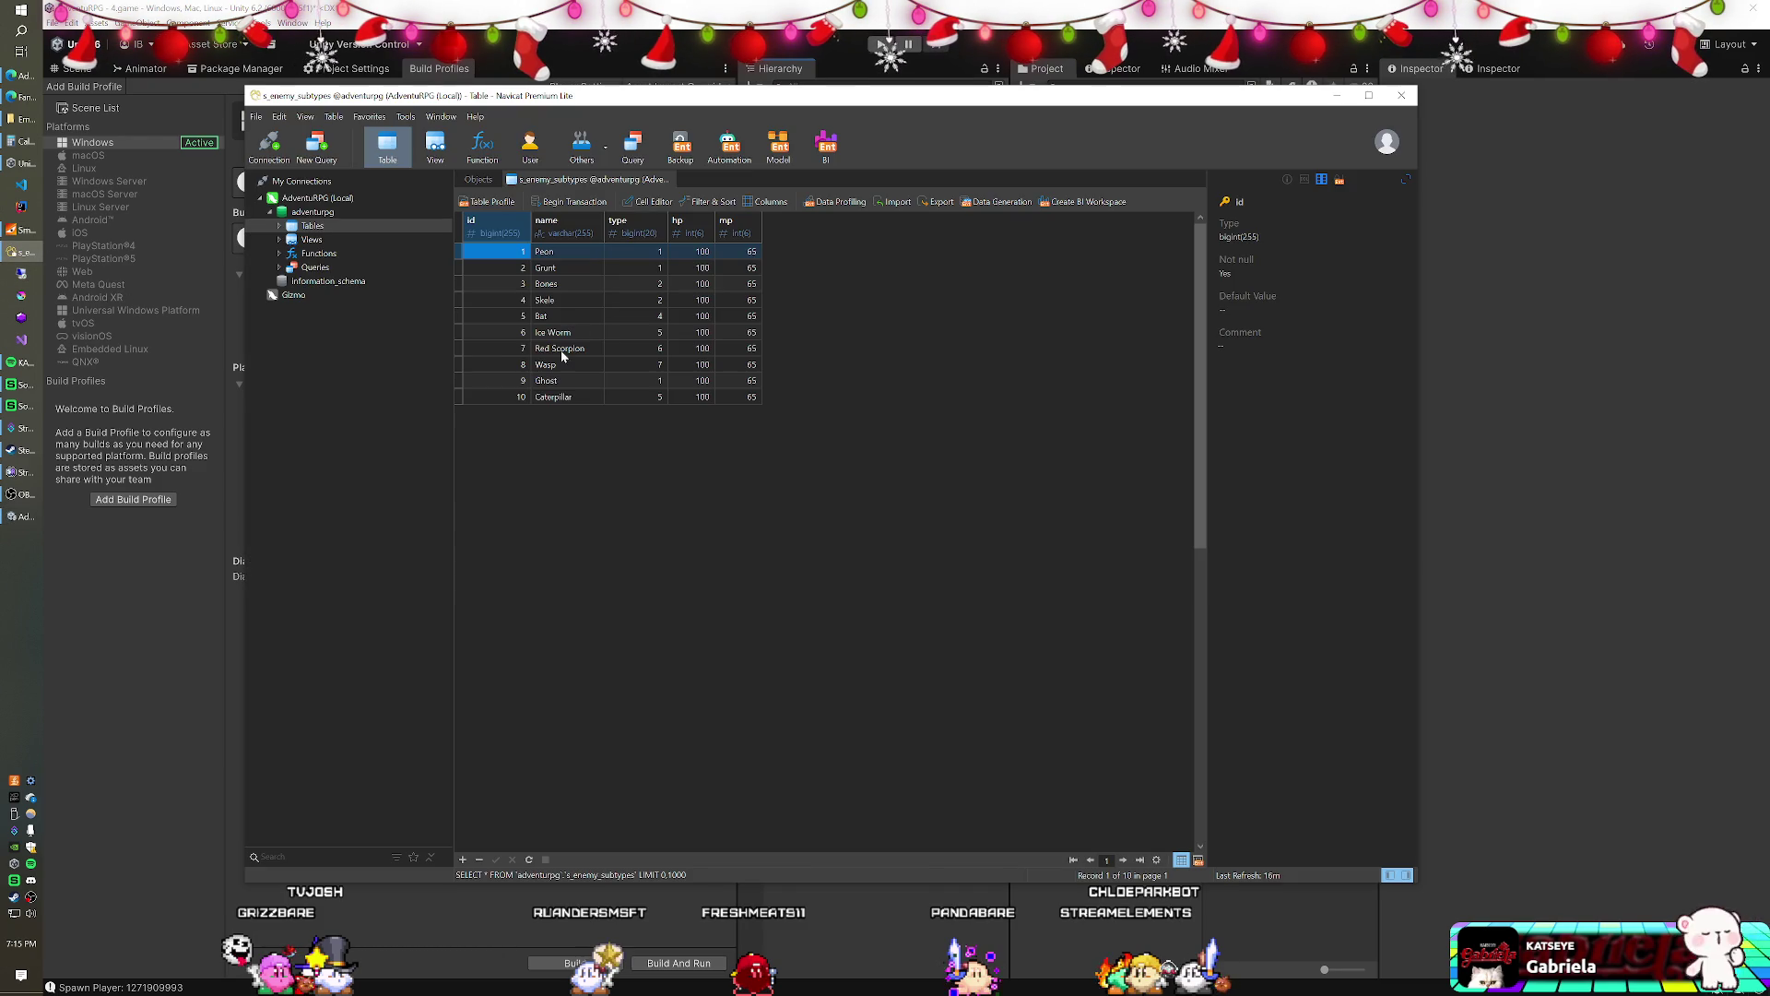
- Add Winter Bear (type 1) and Bug Queen (type 5) records to the s_enemy_subtypes table
{"action": "double_click", "coordinate": [579, 398]}
{"action": "key", "text": "Down"}
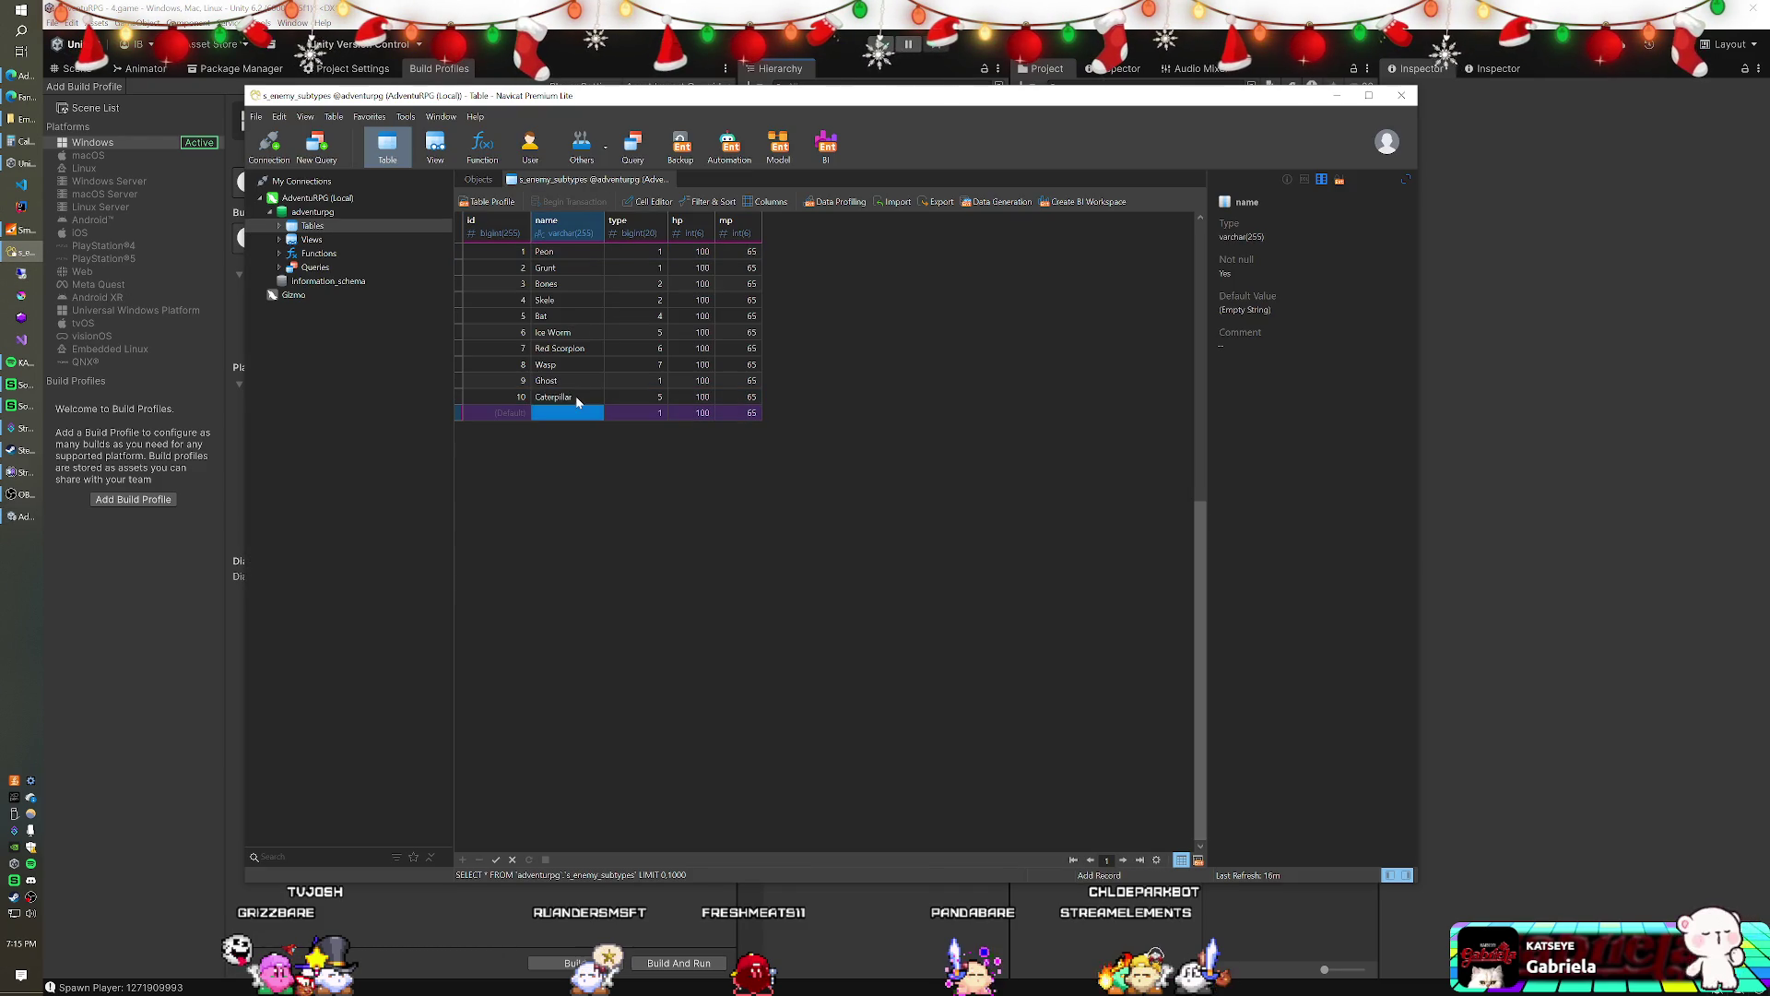
{"action": "key", "text": "Down"}
{"action": "type", "text": "Bug Queen"}
{"action": "key", "text": "Tab"}
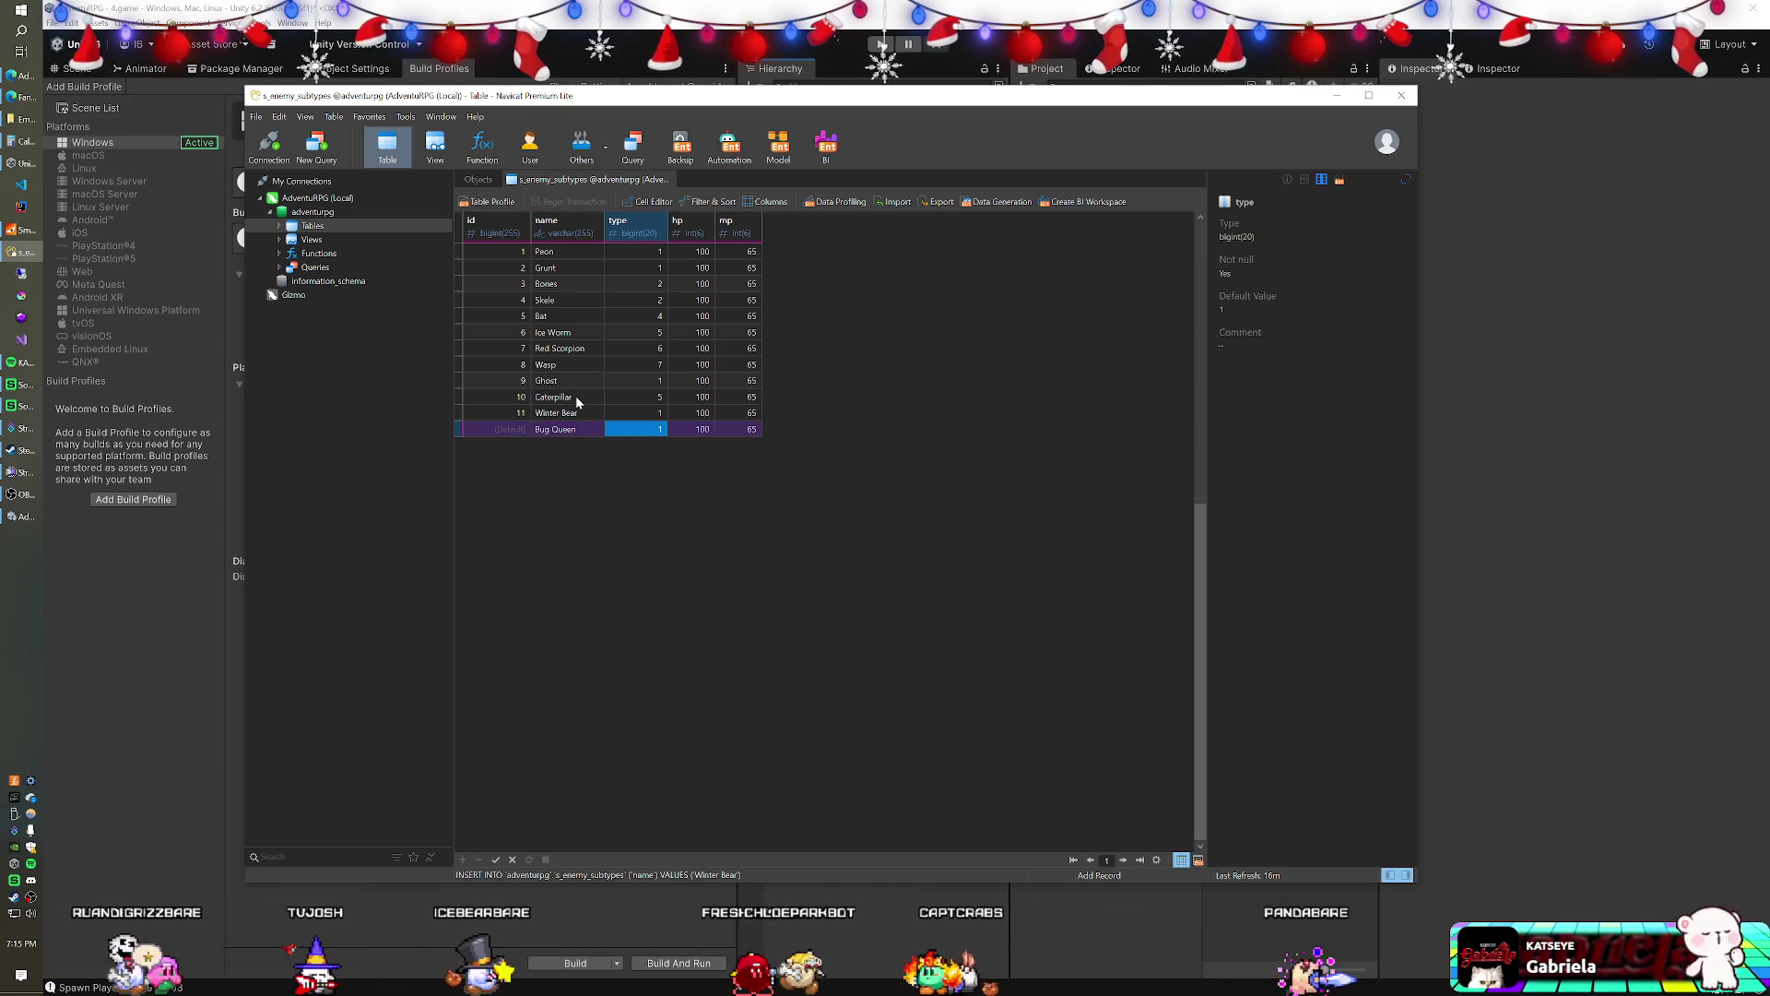
{"action": "type", "text": "5"}
{"action": "key", "text": "Return"}
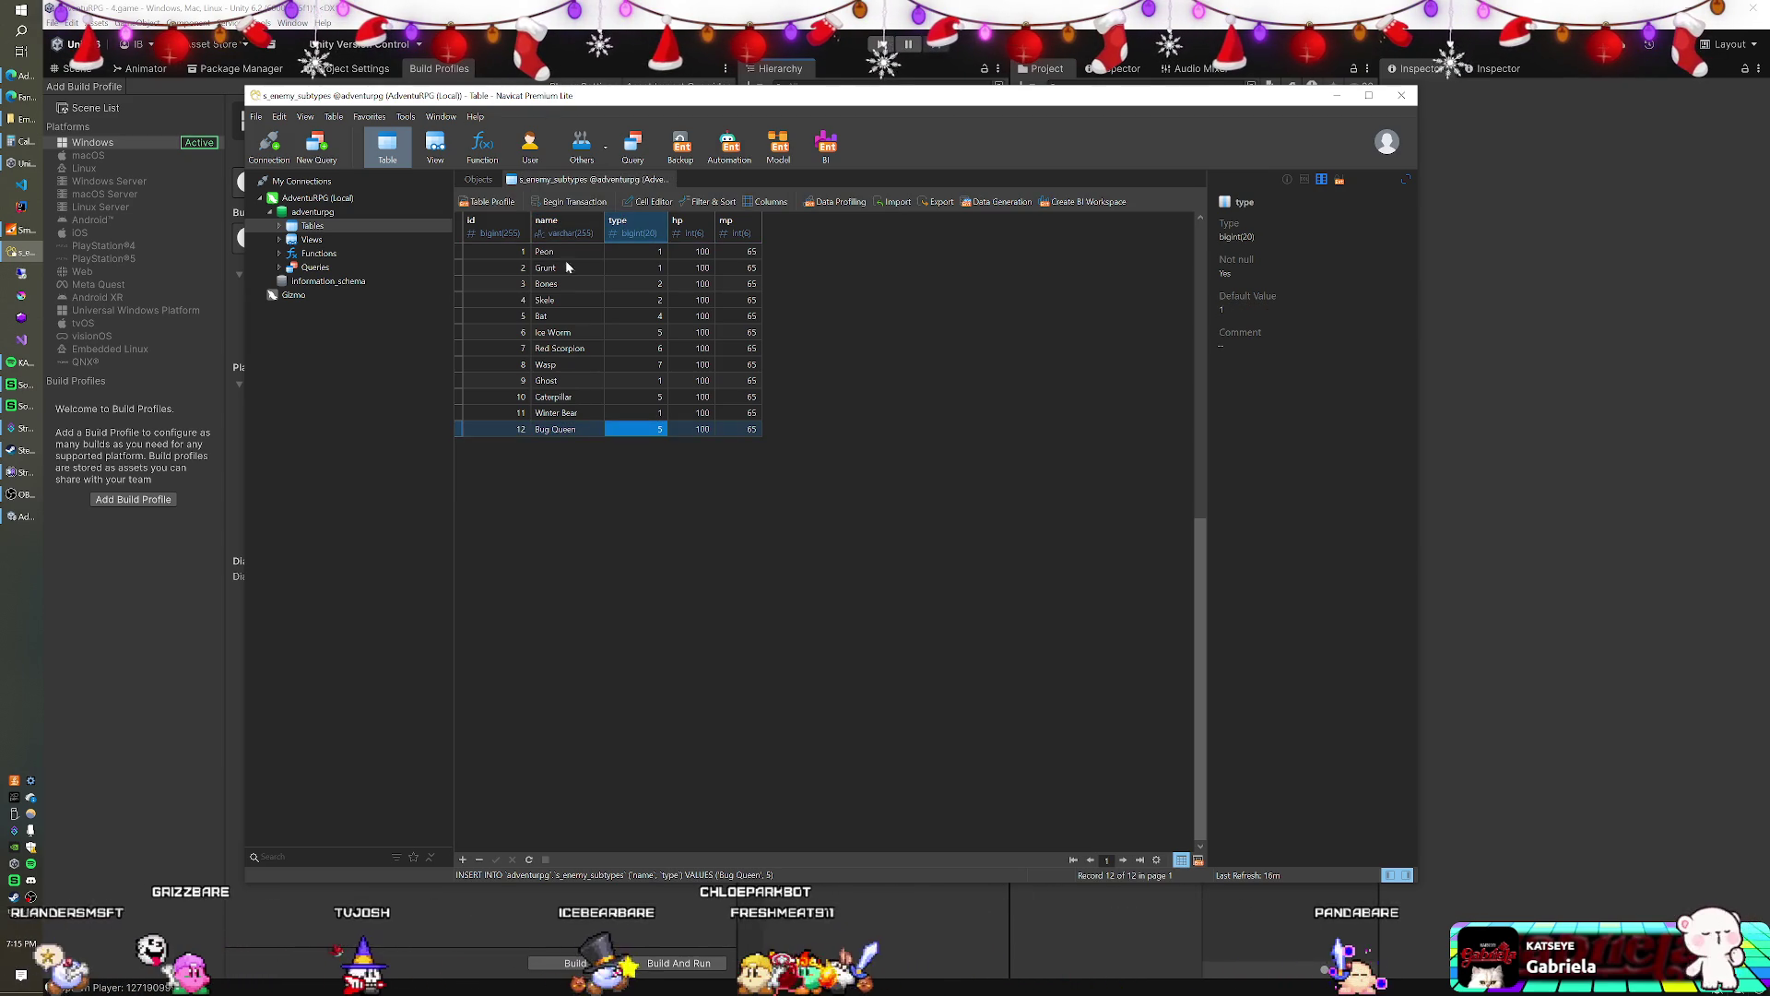
{"action": "left_click", "coordinate": [277, 227]}
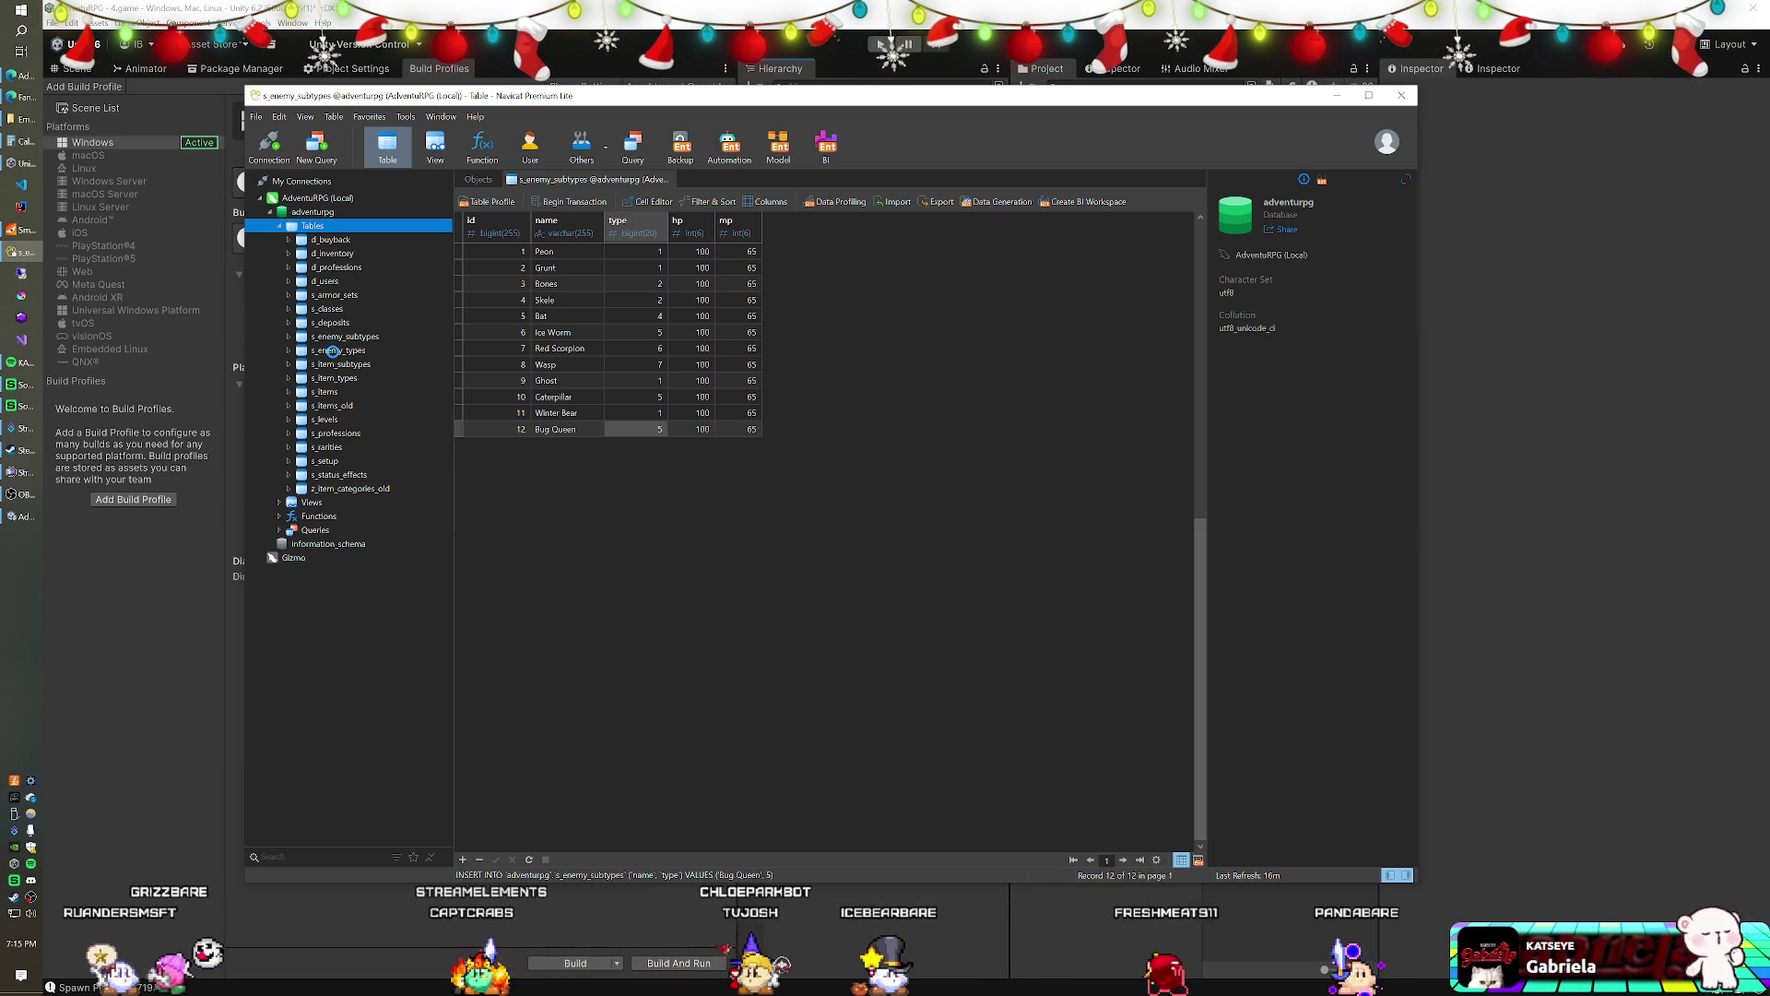
- Add a new enemy type, Bears, as type 9 in the s_enemy_types table
{"action": "double_click", "coordinate": [333, 352]}
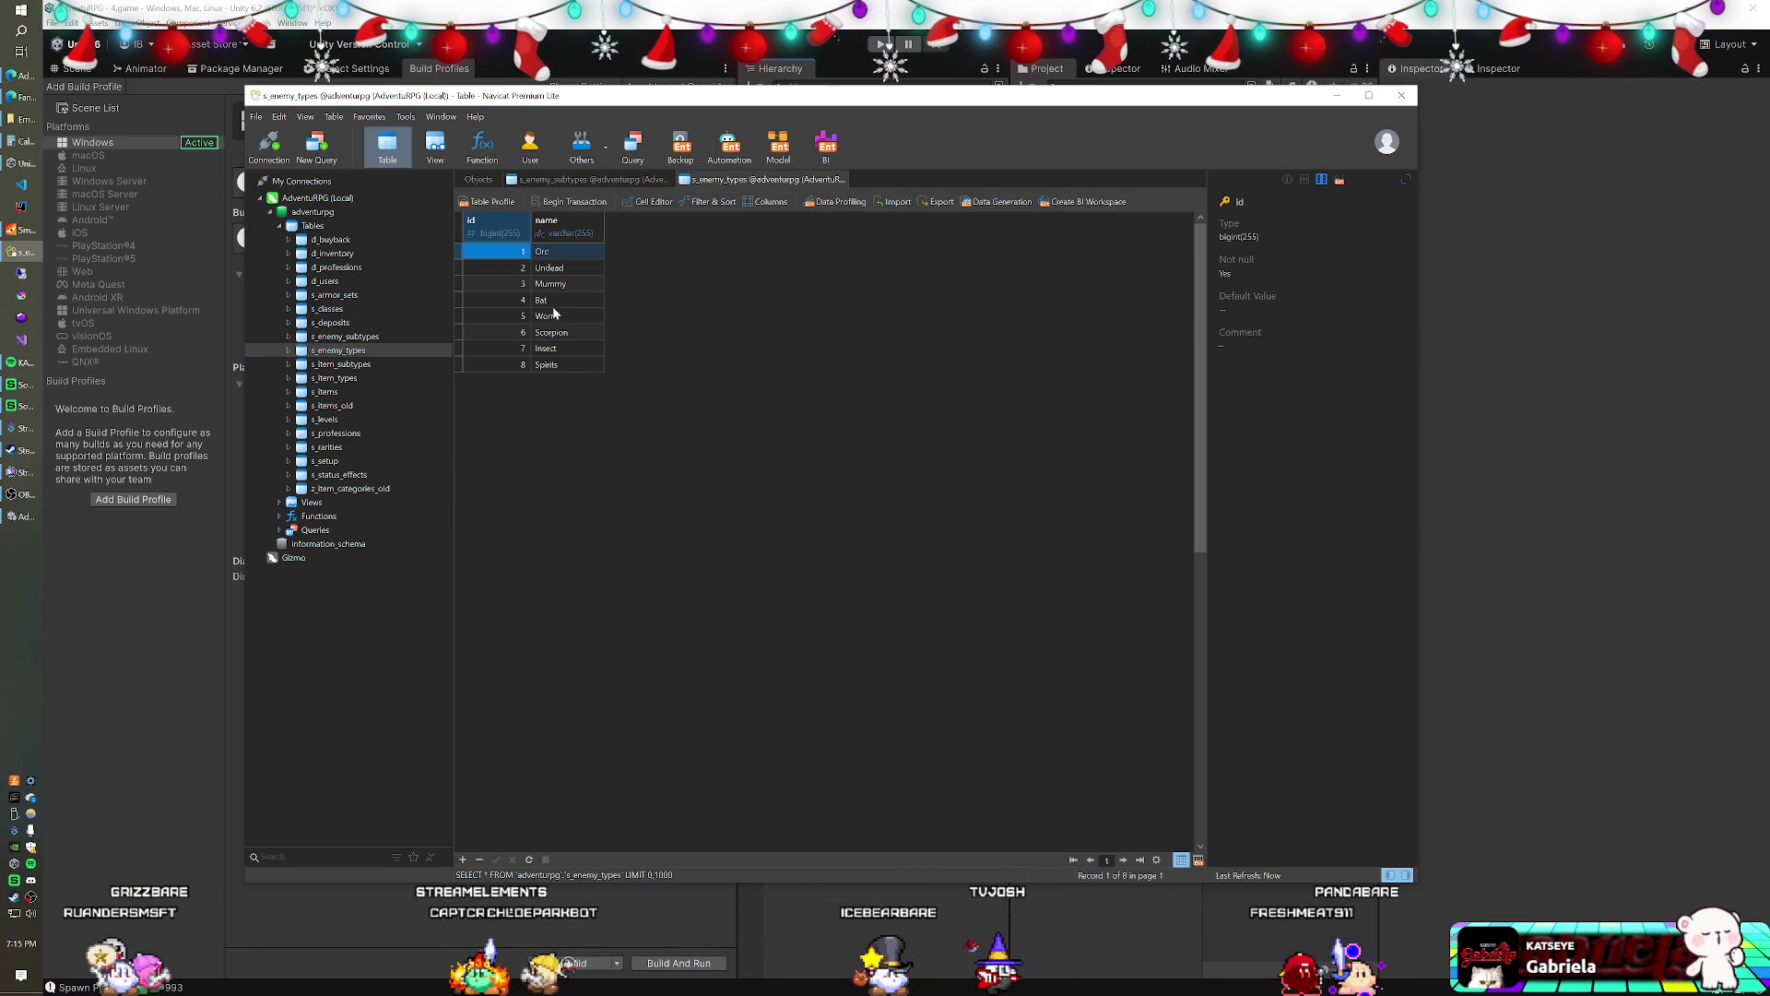
{"action": "double_click", "coordinate": [557, 365]}
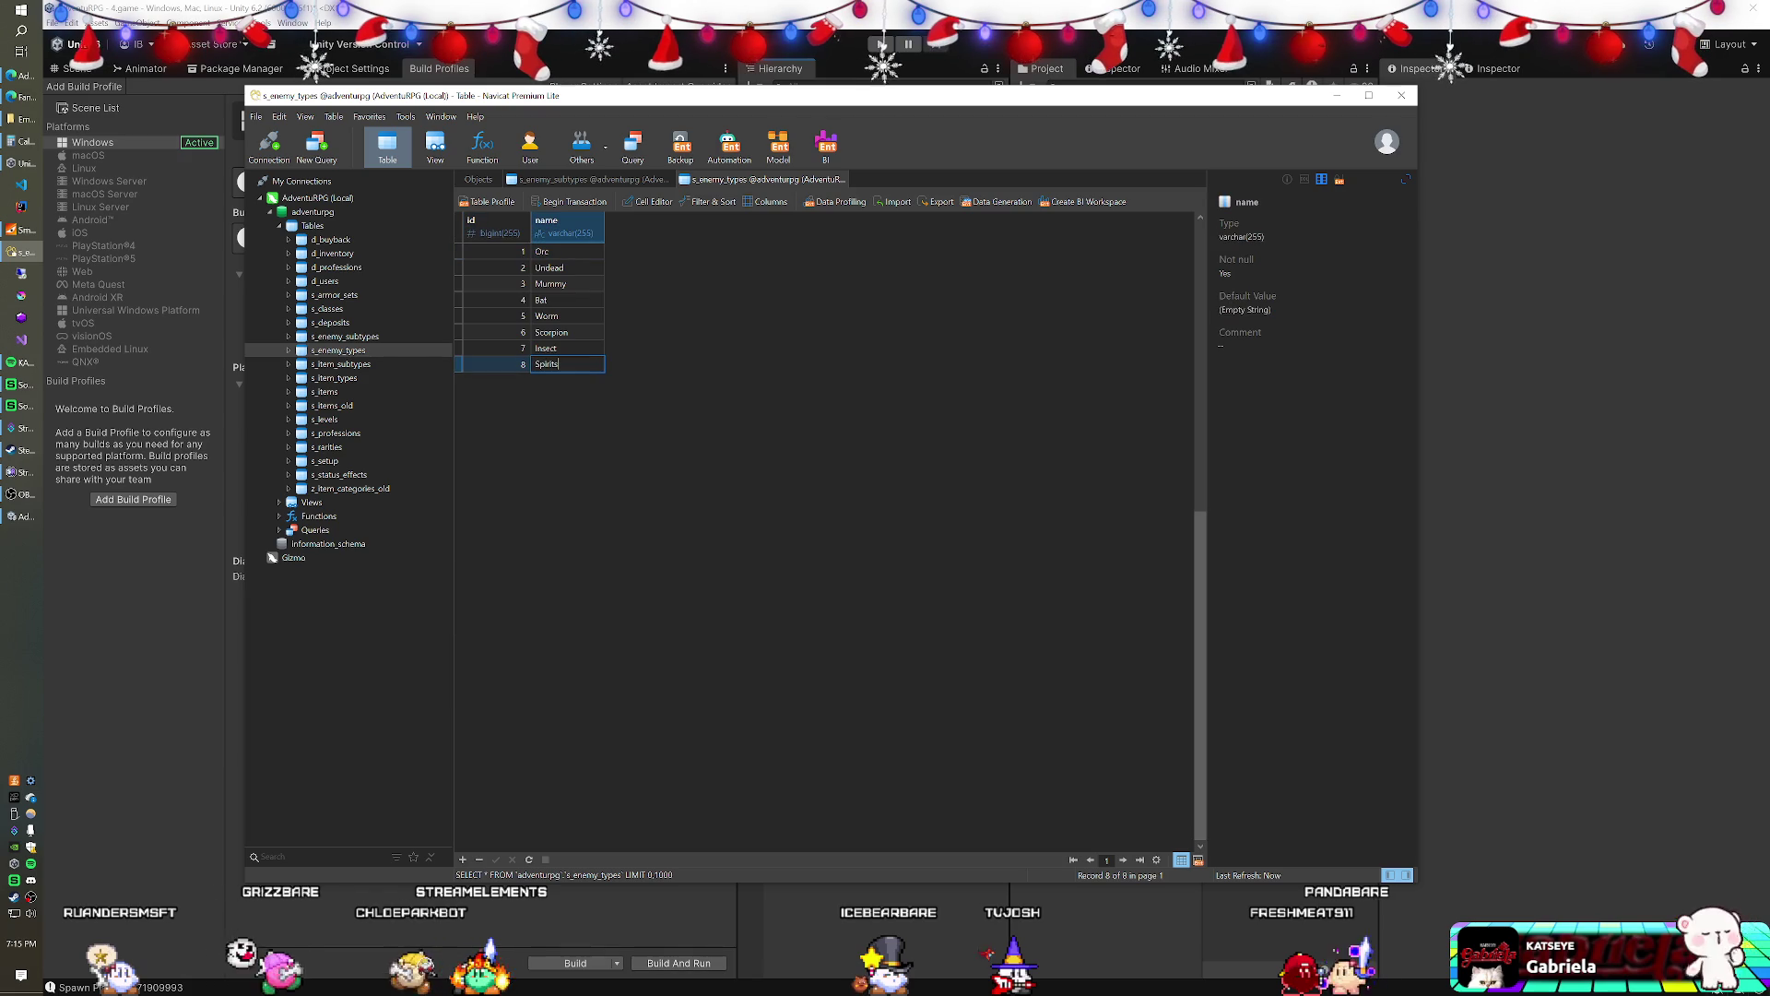
{"action": "key", "text": "Down"}
{"action": "type", "text": "Bears"}
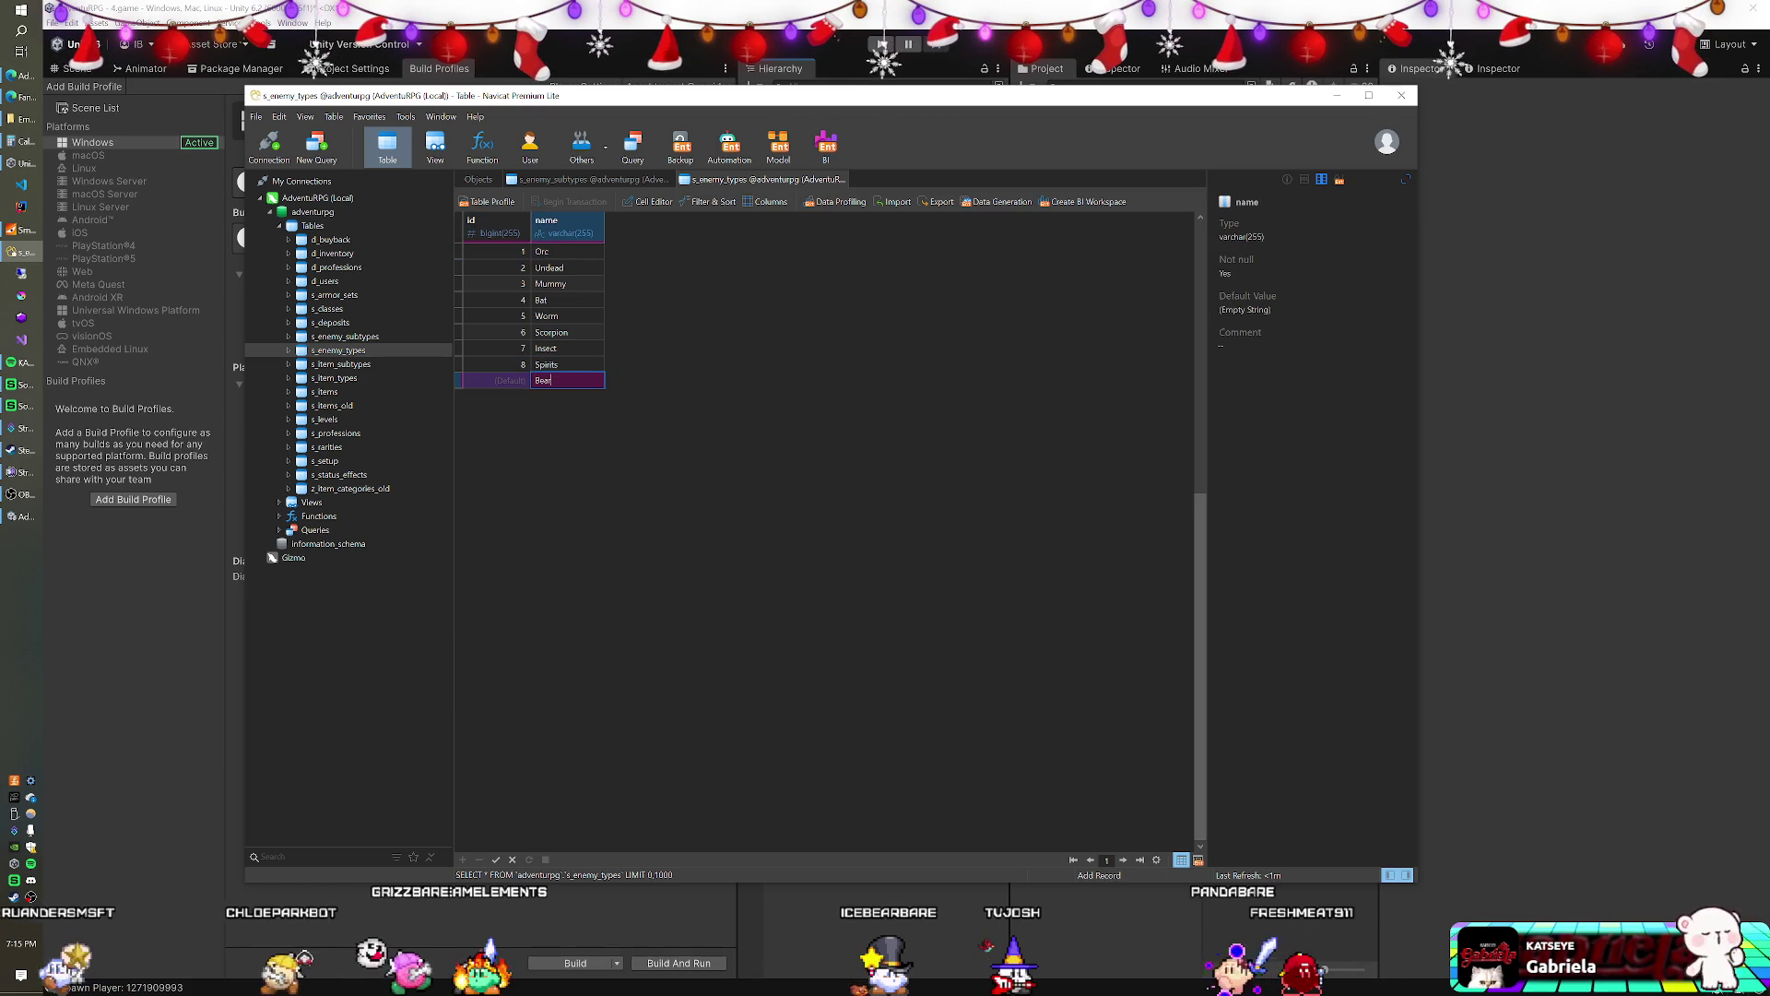
{"action": "key", "text": "Return"}
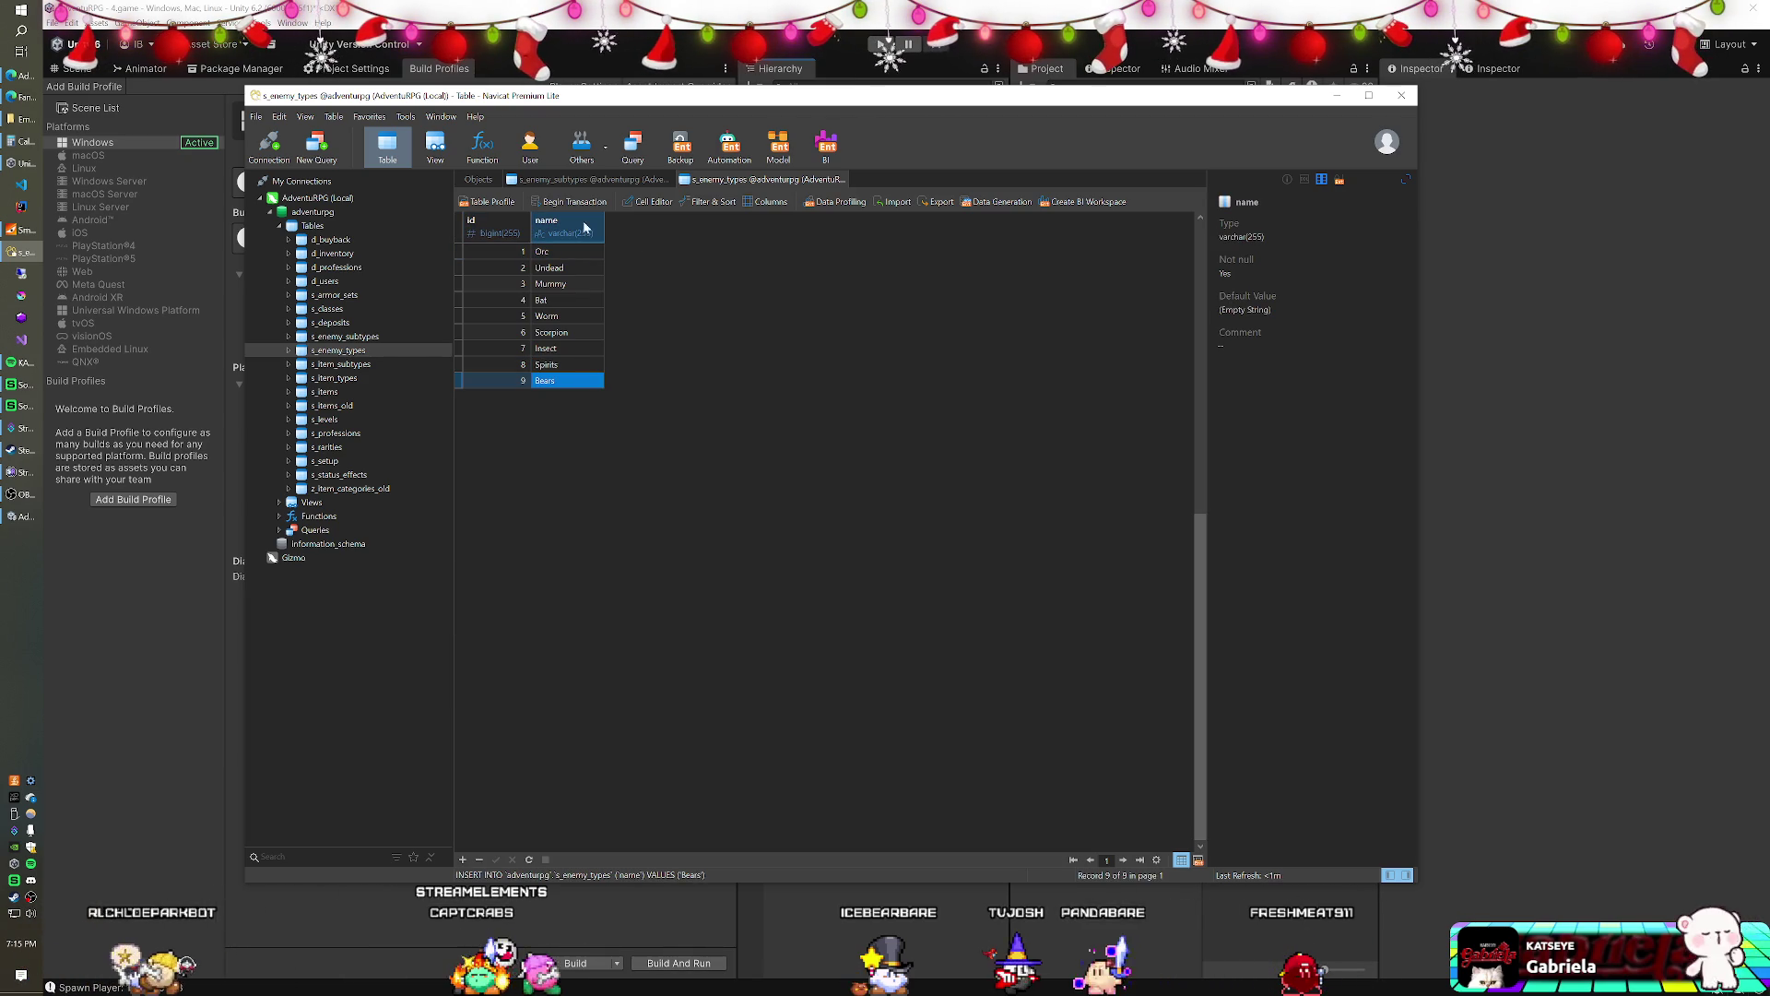
{"action": "left_click", "coordinate": [580, 179]}
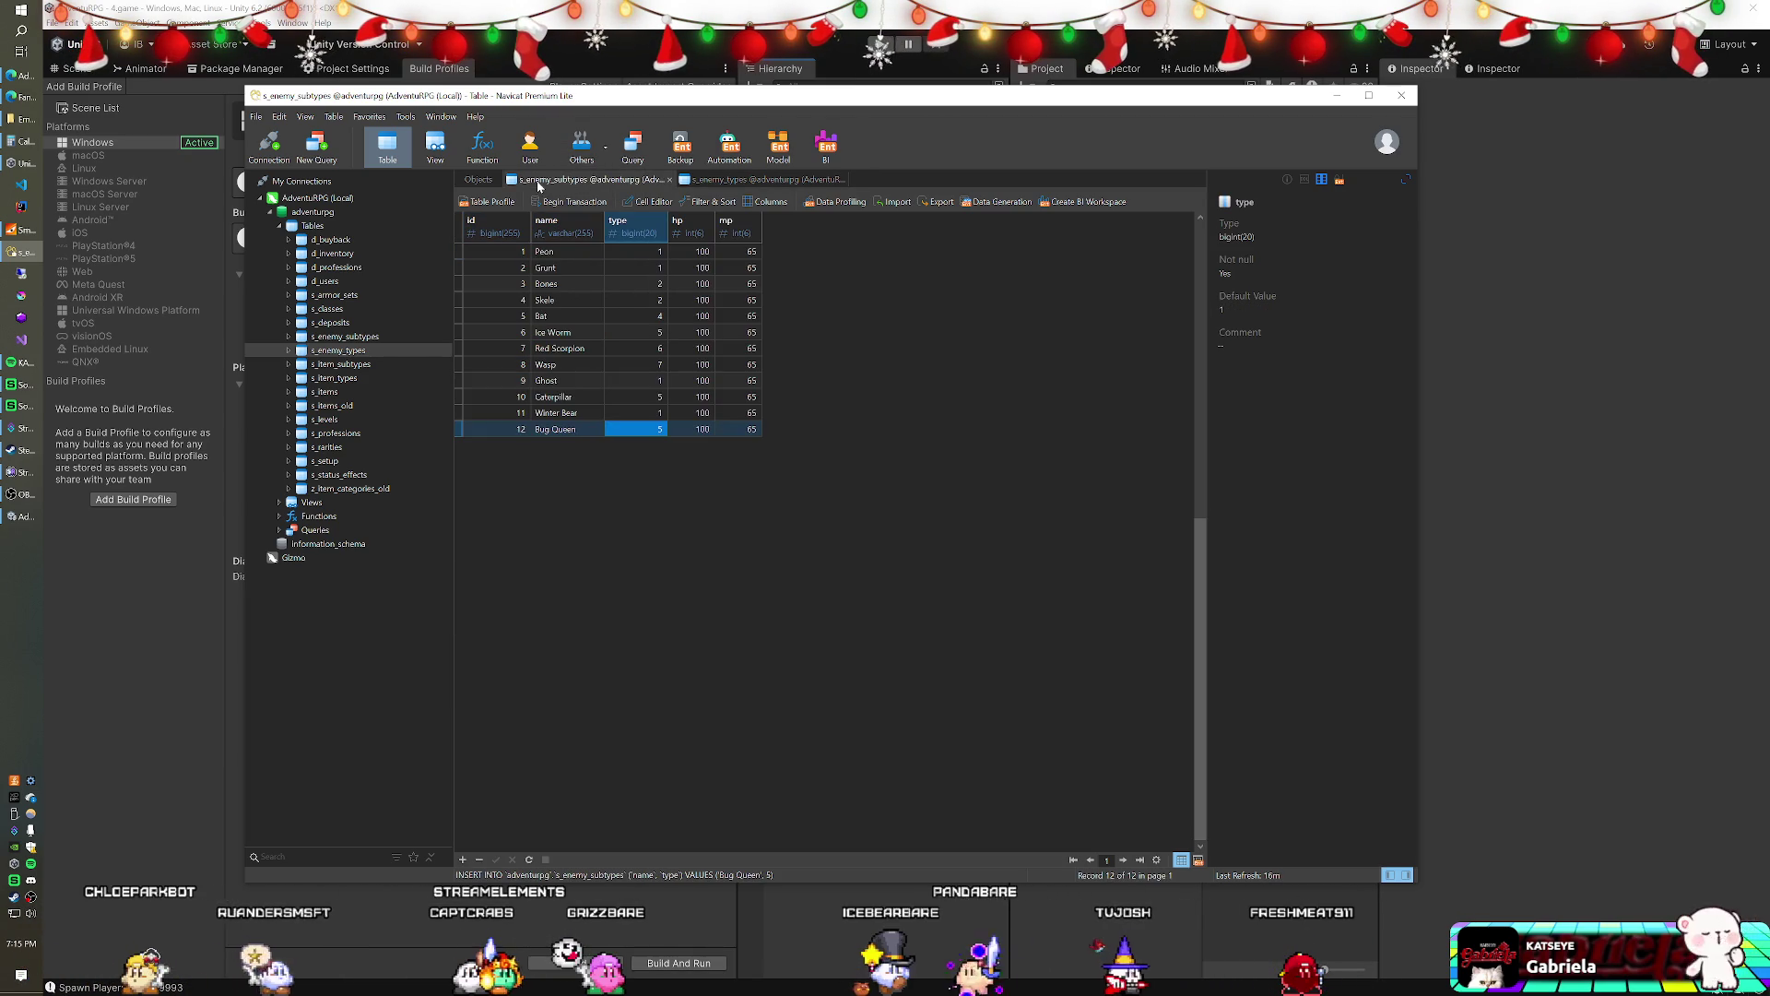
- Change Winter Bear's type in s_enemy_subtypes to 9 (Bears)
{"action": "key", "text": "Up"}
{"action": "key", "text": "Up"}
{"action": "key", "text": "Up"}
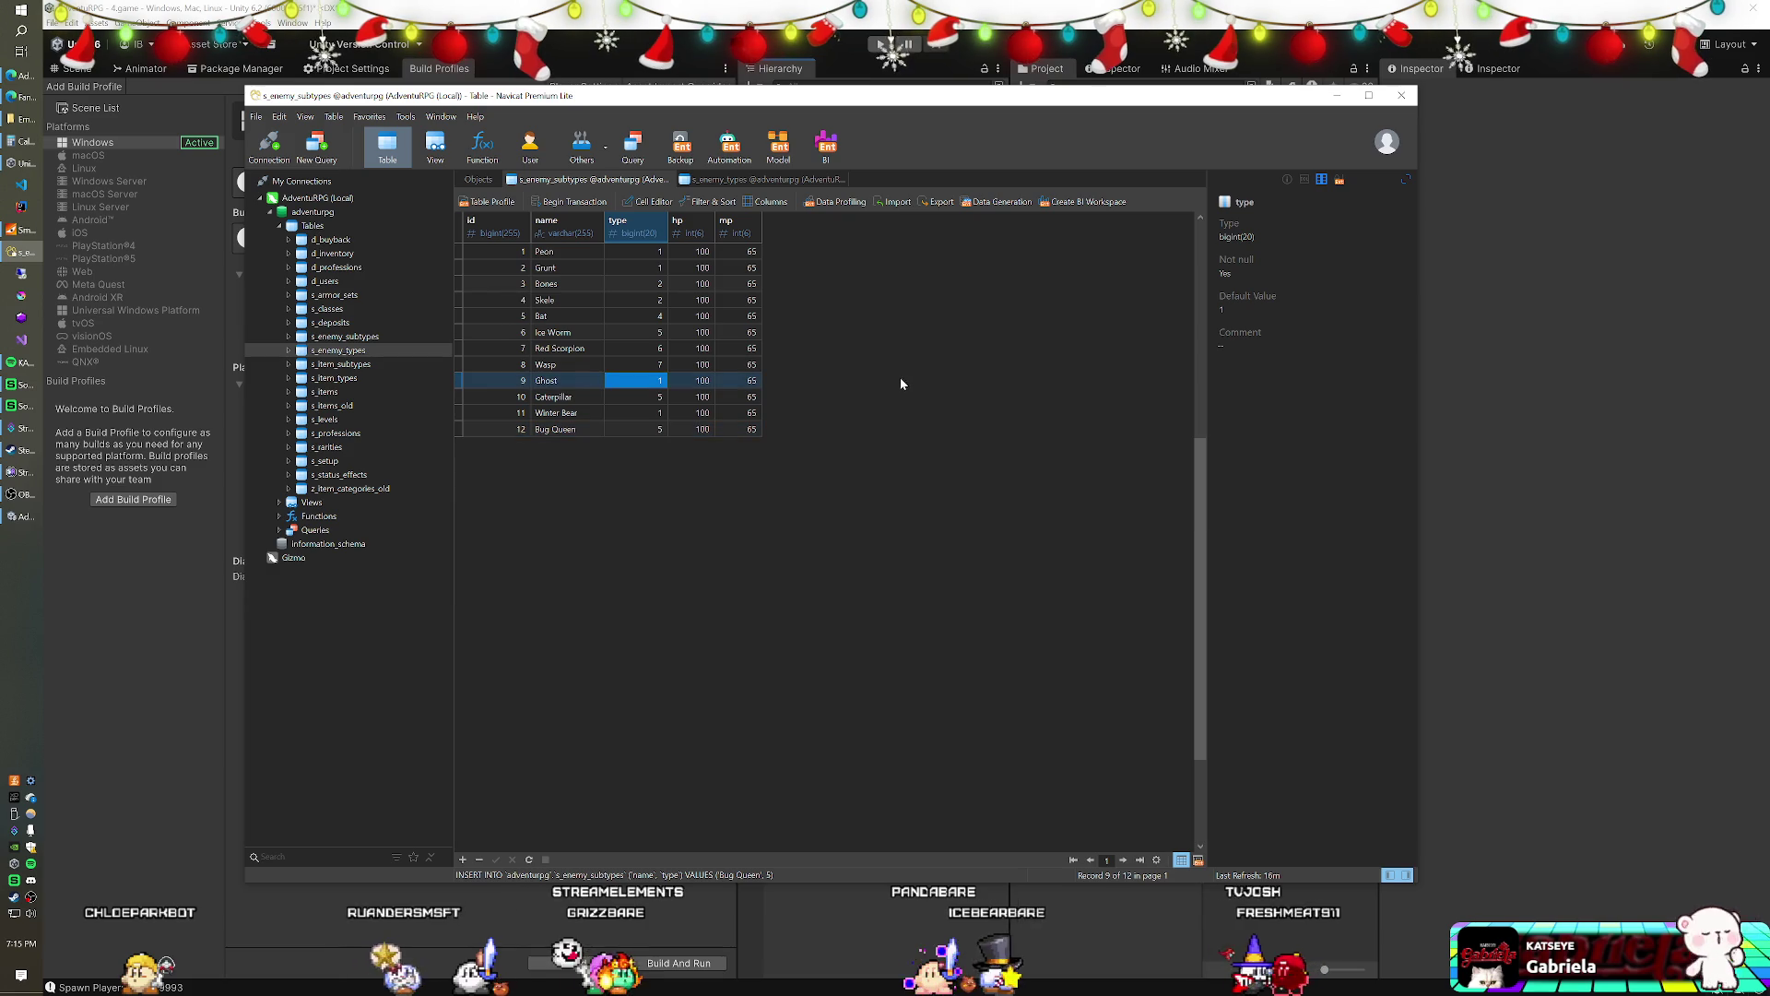
{"action": "double_click", "coordinate": [646, 413]}
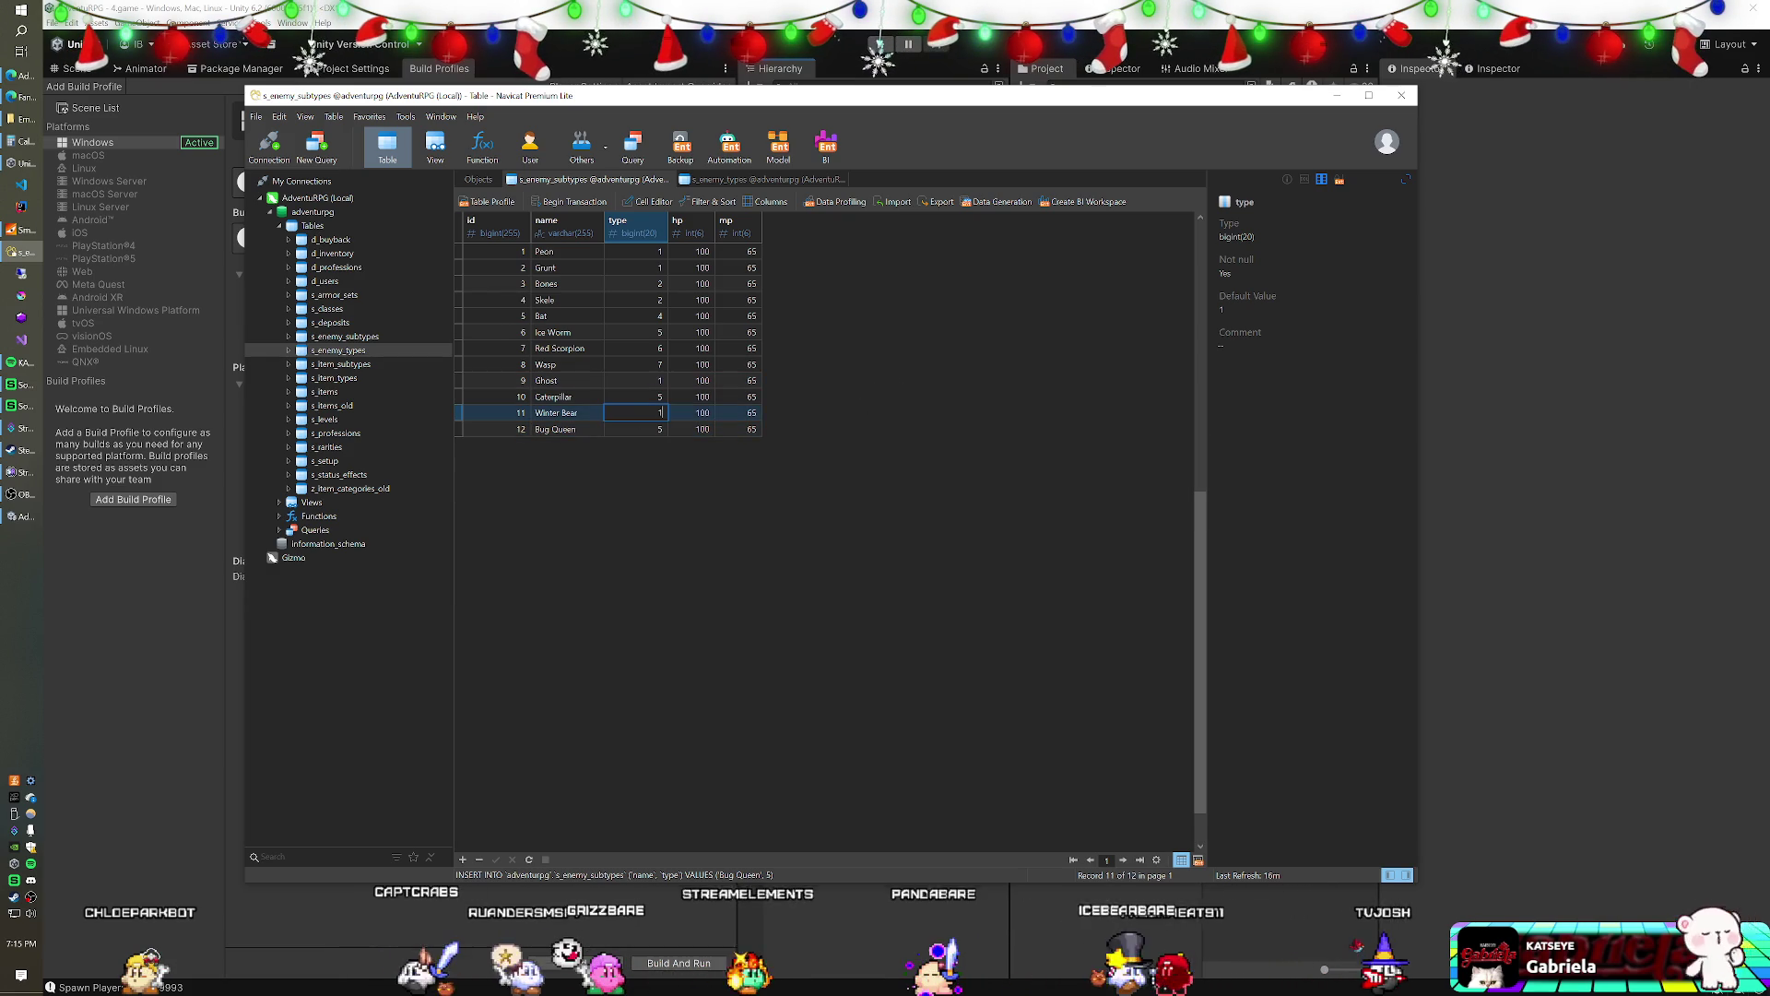
{"action": "type", "text": "6"}
{"action": "key", "text": "Return"}
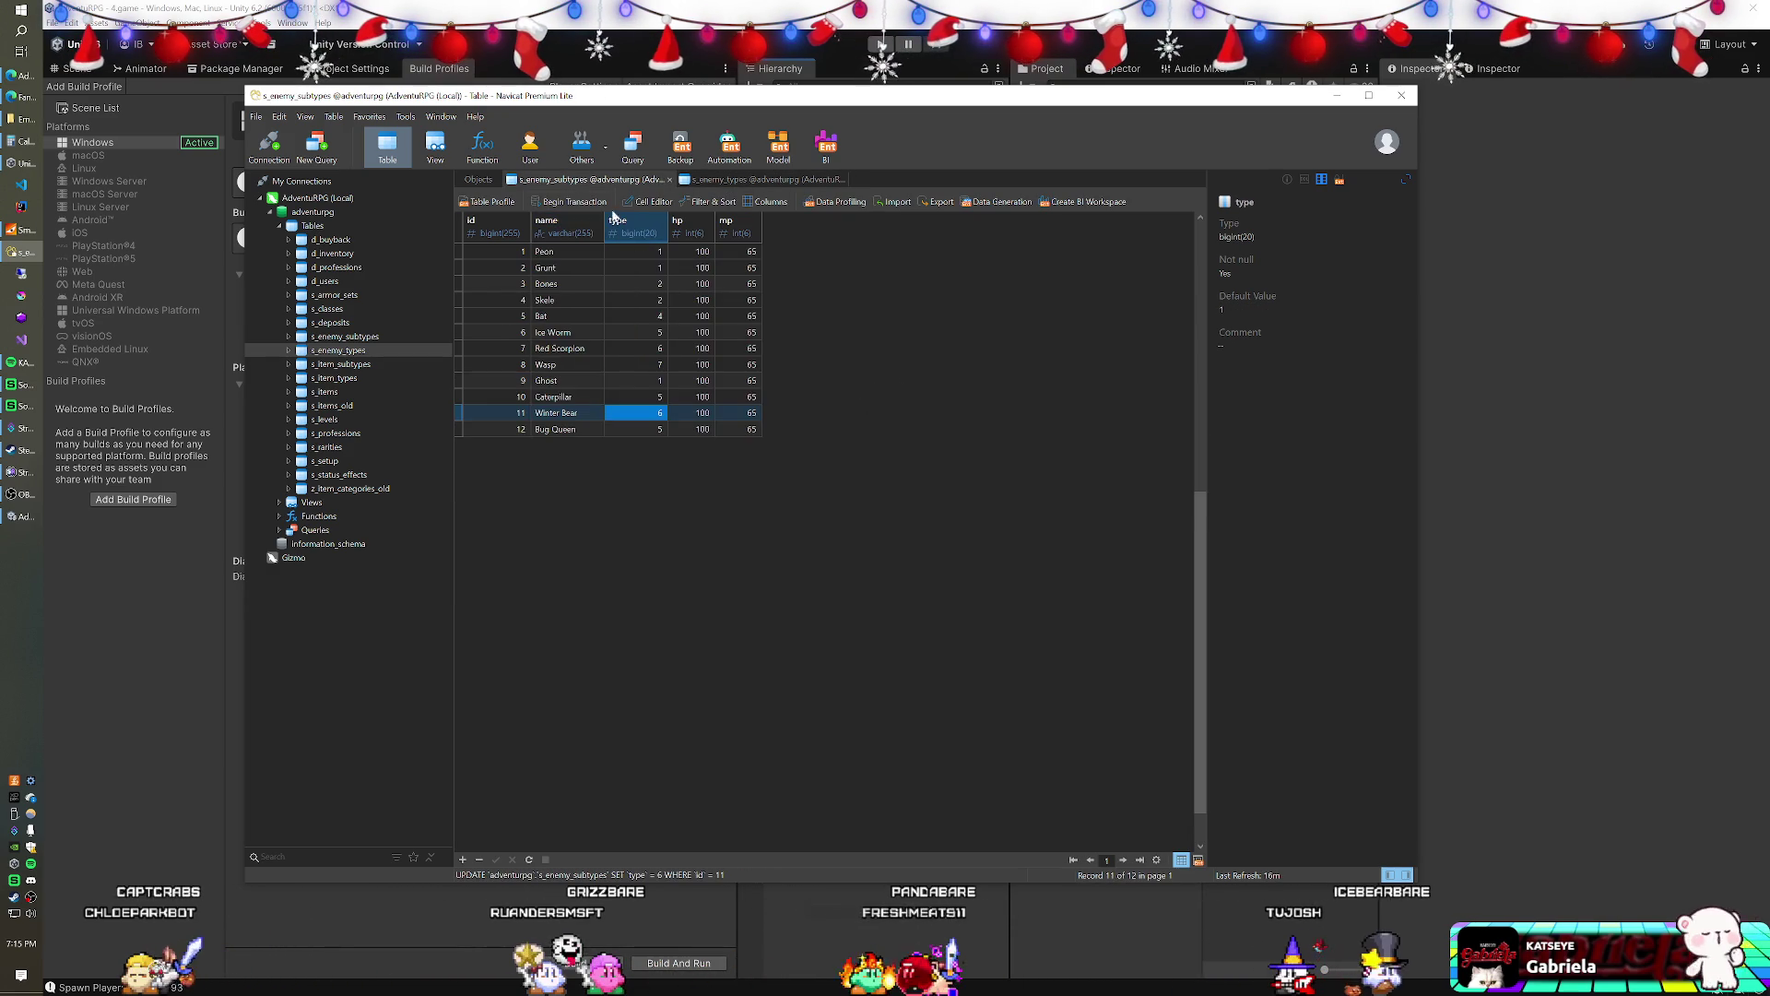
{"action": "type", "text": "9"}
{"action": "key", "text": "Return"}
{"action": "key", "text": "Up"}
{"action": "key", "text": "Up"}
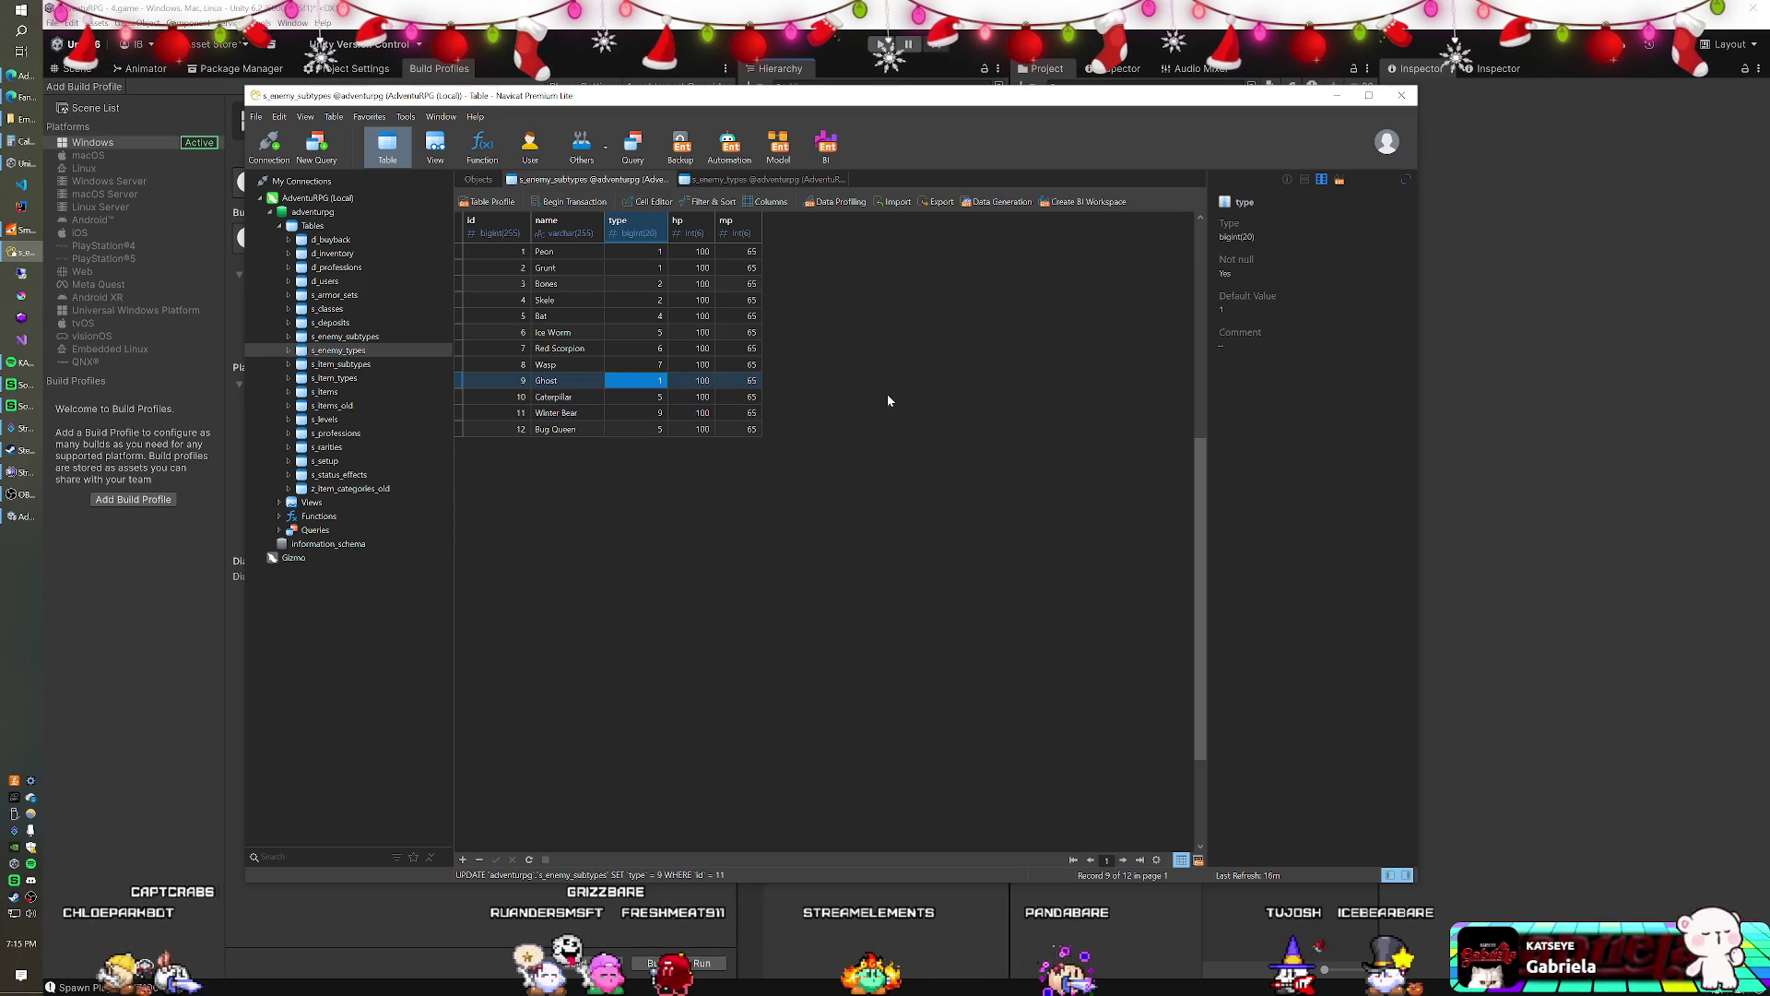
{"action": "left_click", "coordinate": [23, 229]}
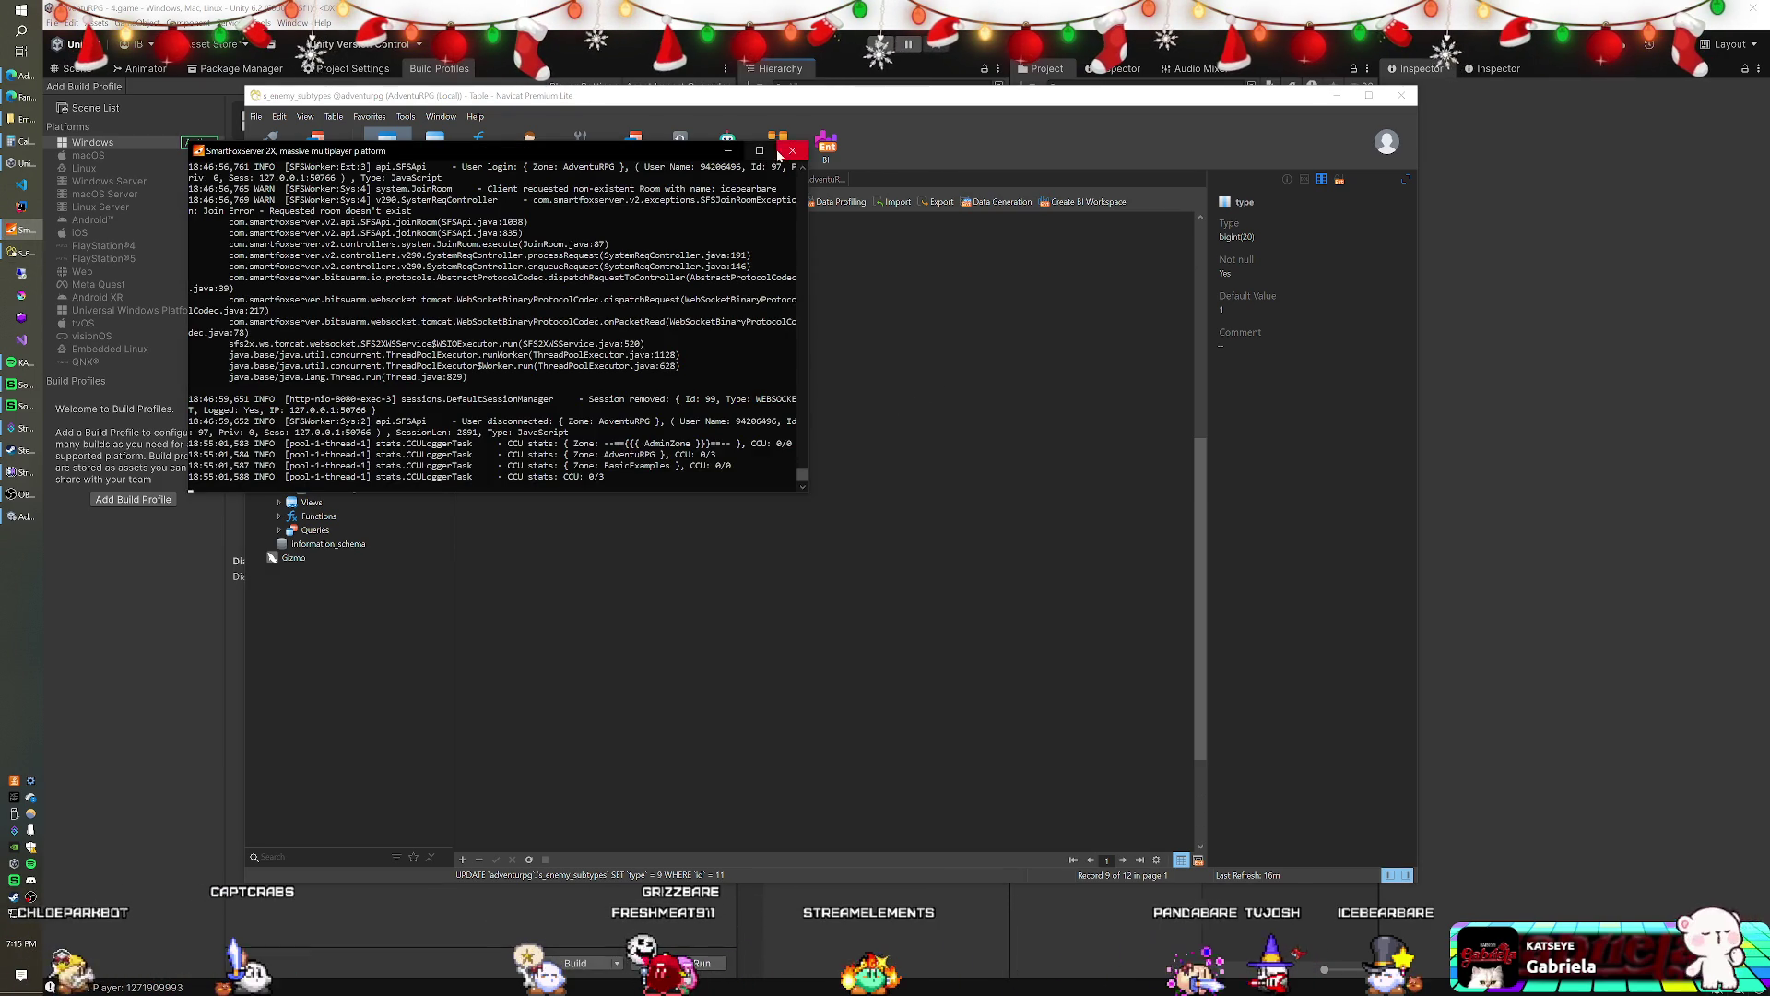
- Close and relaunch SmartFoxServer 2X, resuming its log while it boots the zones
{"action": "left_click", "coordinate": [779, 154]}
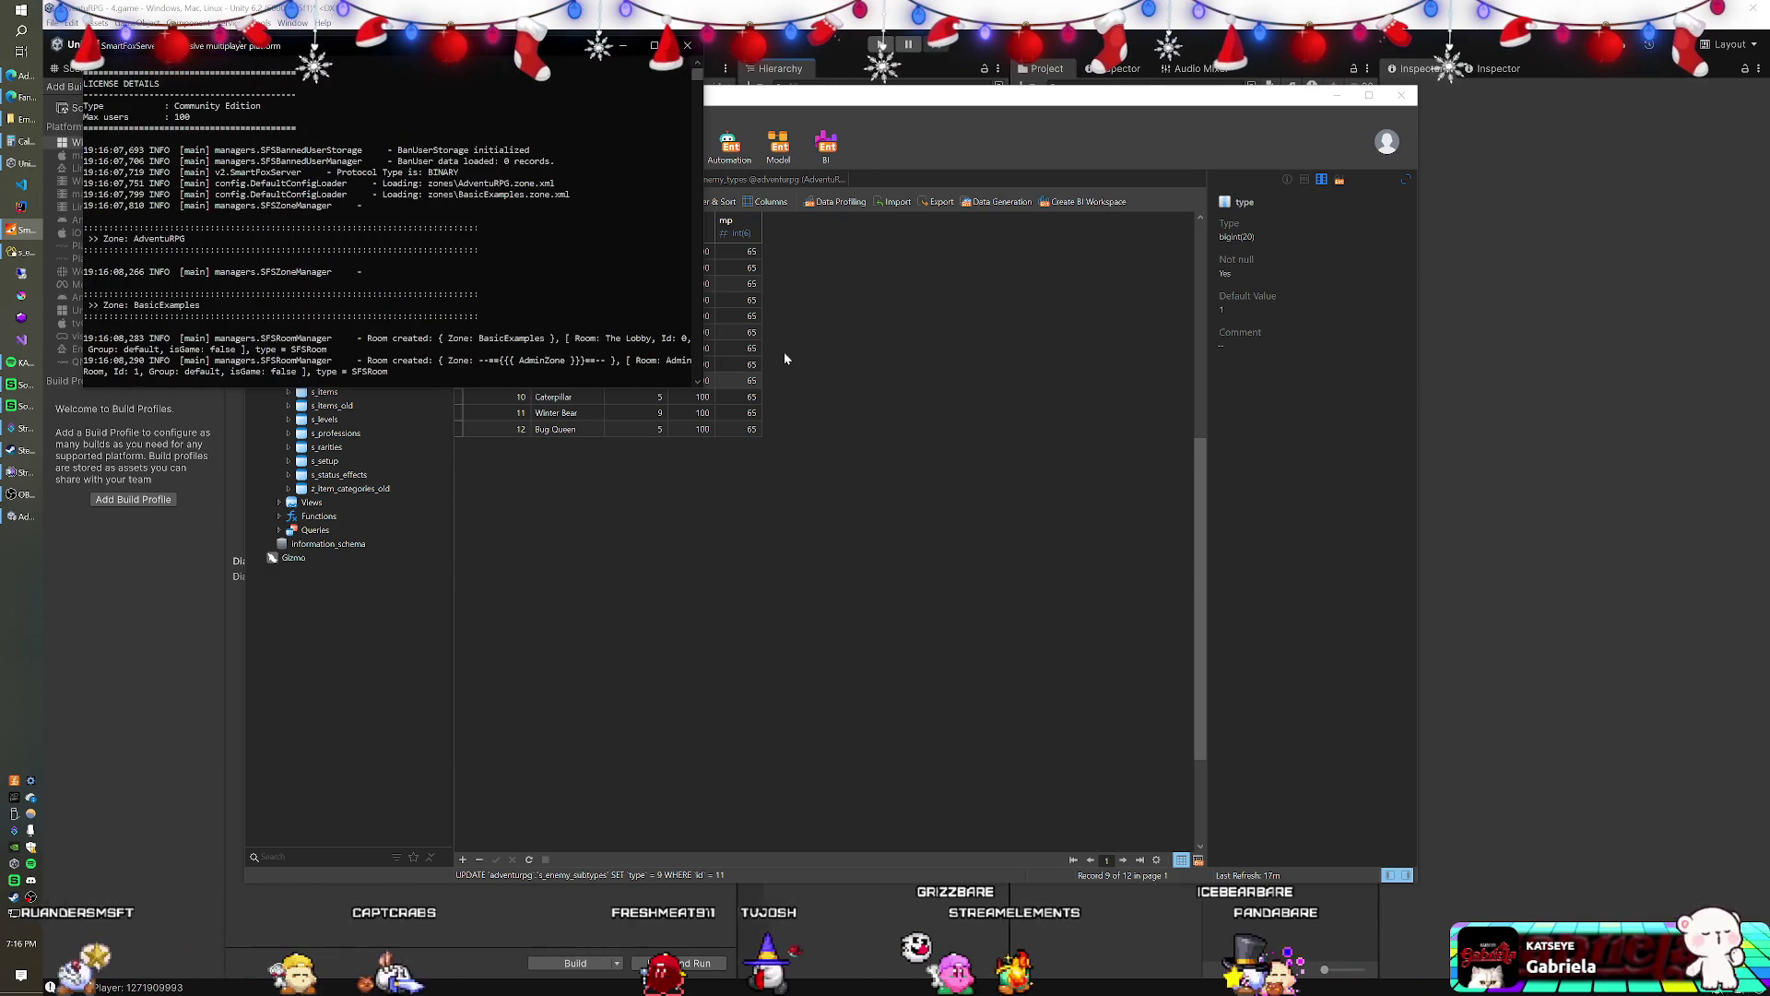
{"action": "scroll", "coordinate": [369, 267], "scroll_direction": "up", "scroll_amount": 10}
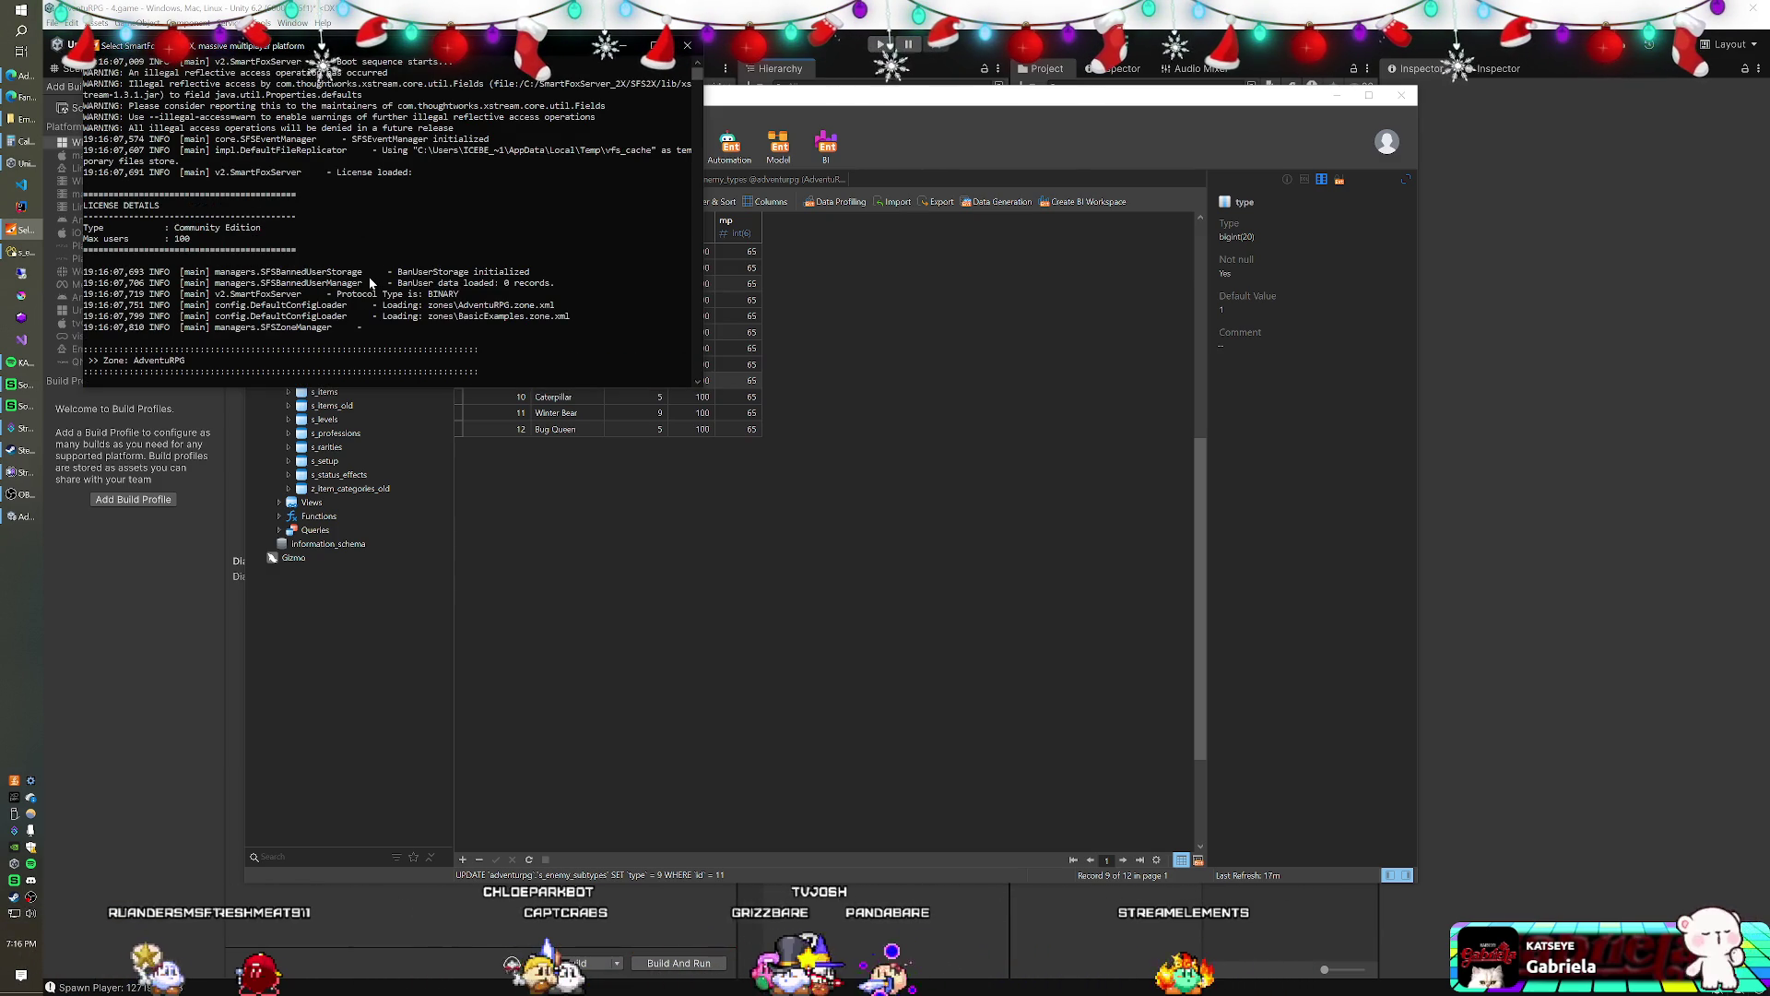
{"action": "key", "text": "Return"}
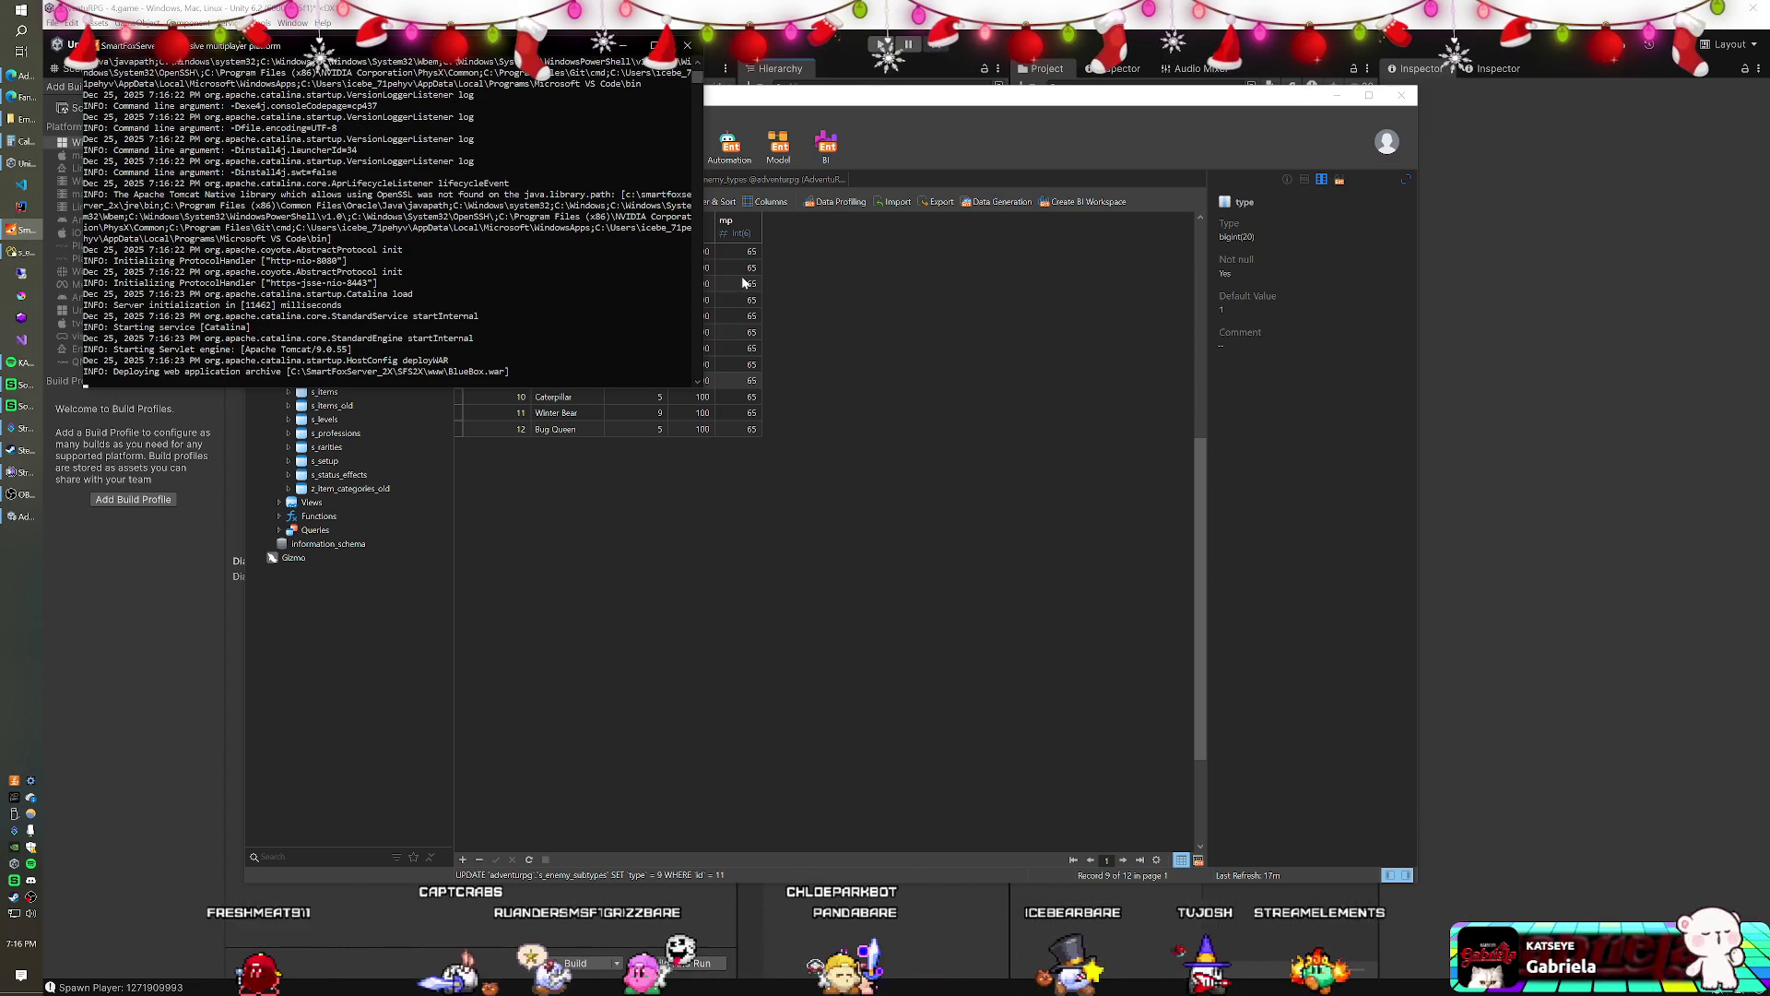
{"action": "left_click", "coordinate": [781, 48]}
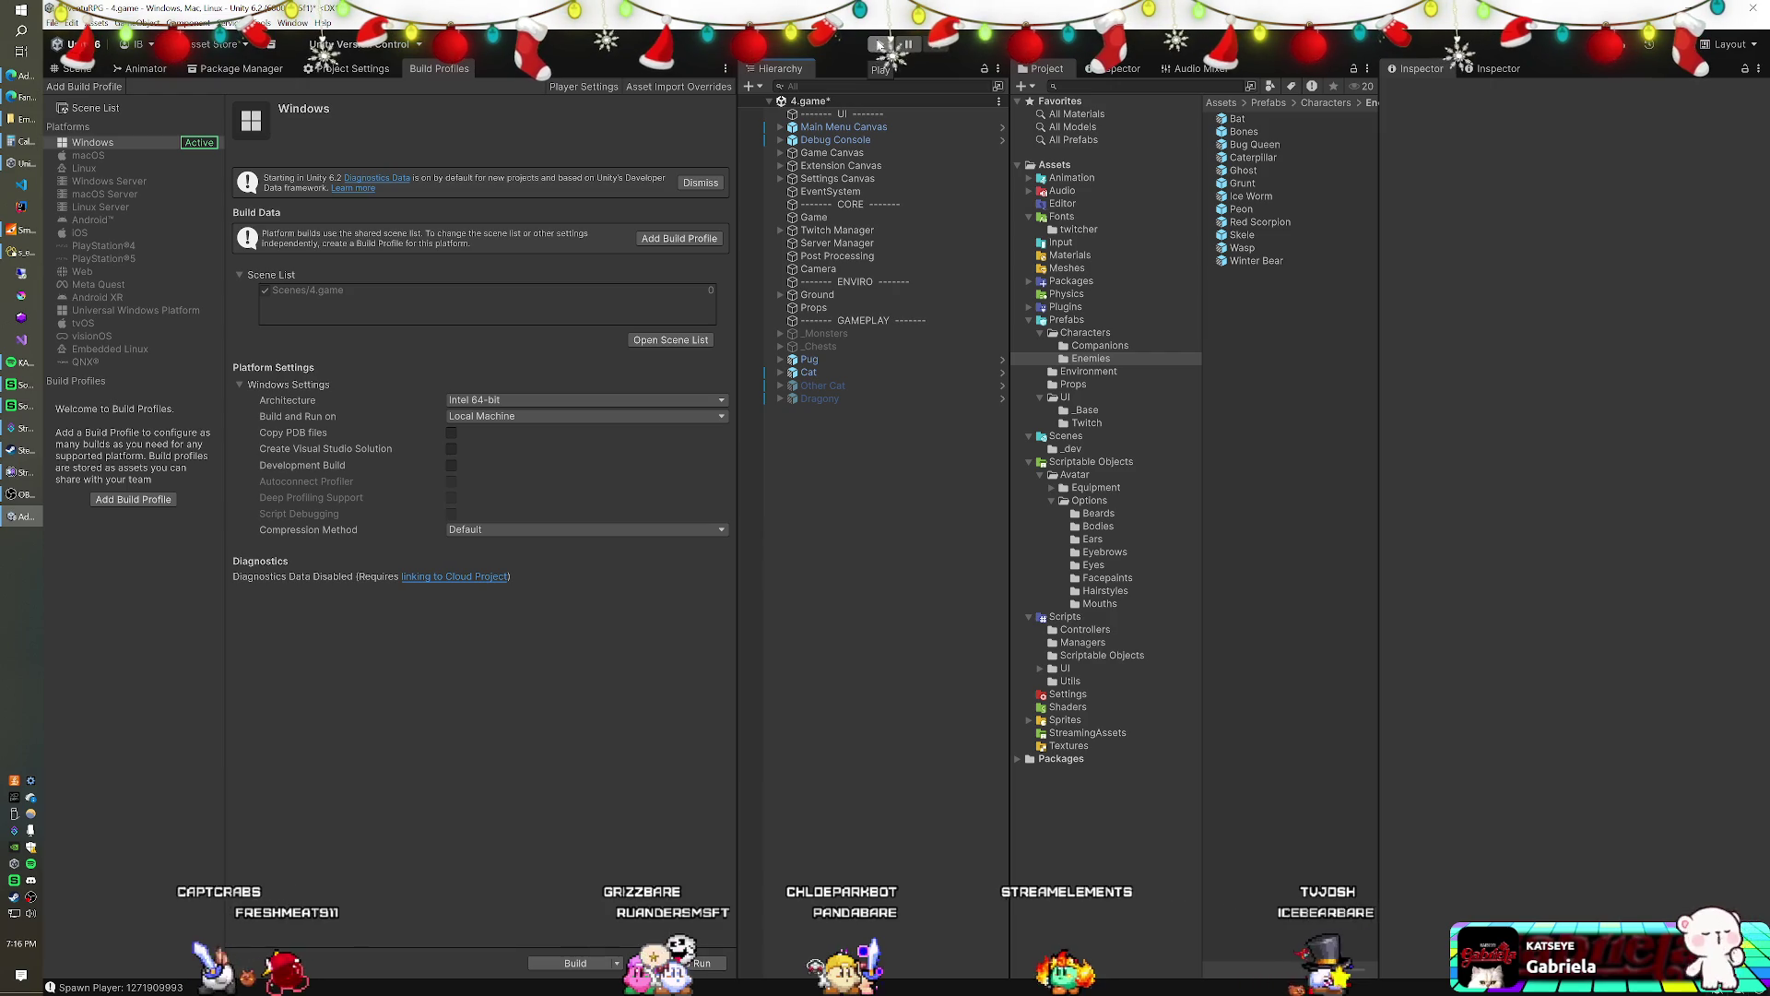
- Enable Spawn Enemies and Spawn Deposits on the Game object's Spawn Manager and start play mode
{"action": "left_click", "coordinate": [820, 374]}
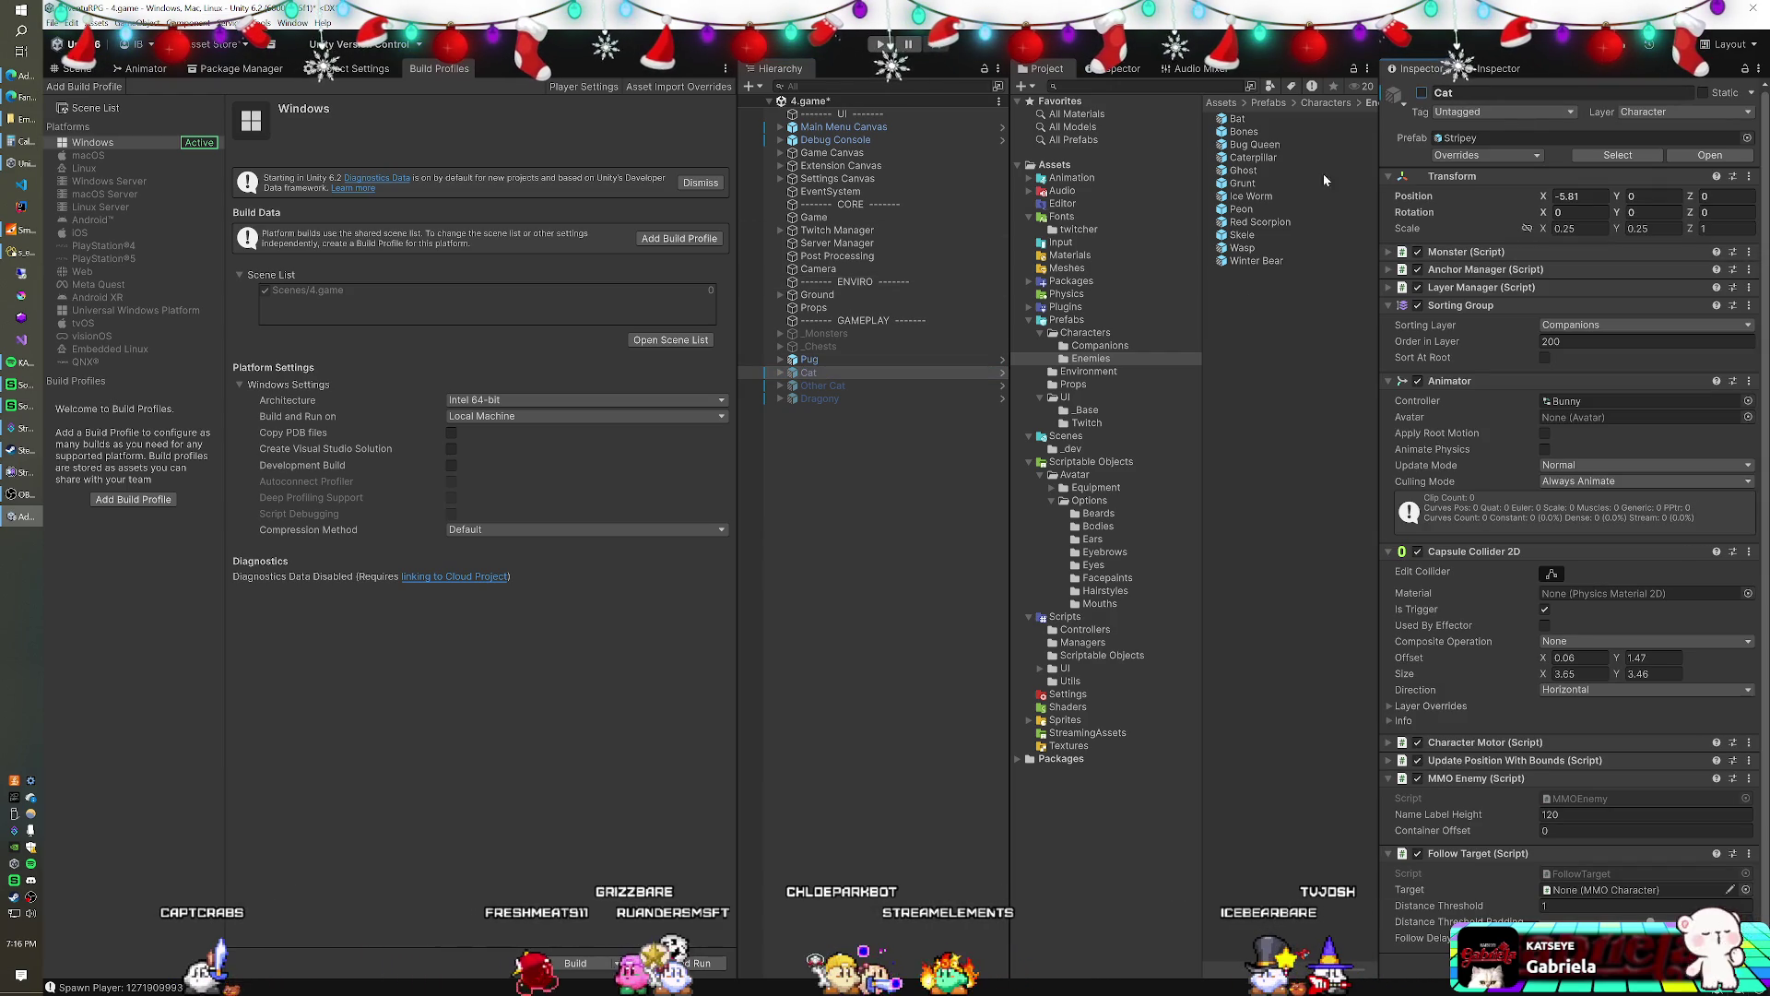
{"action": "left_click", "coordinate": [815, 362]}
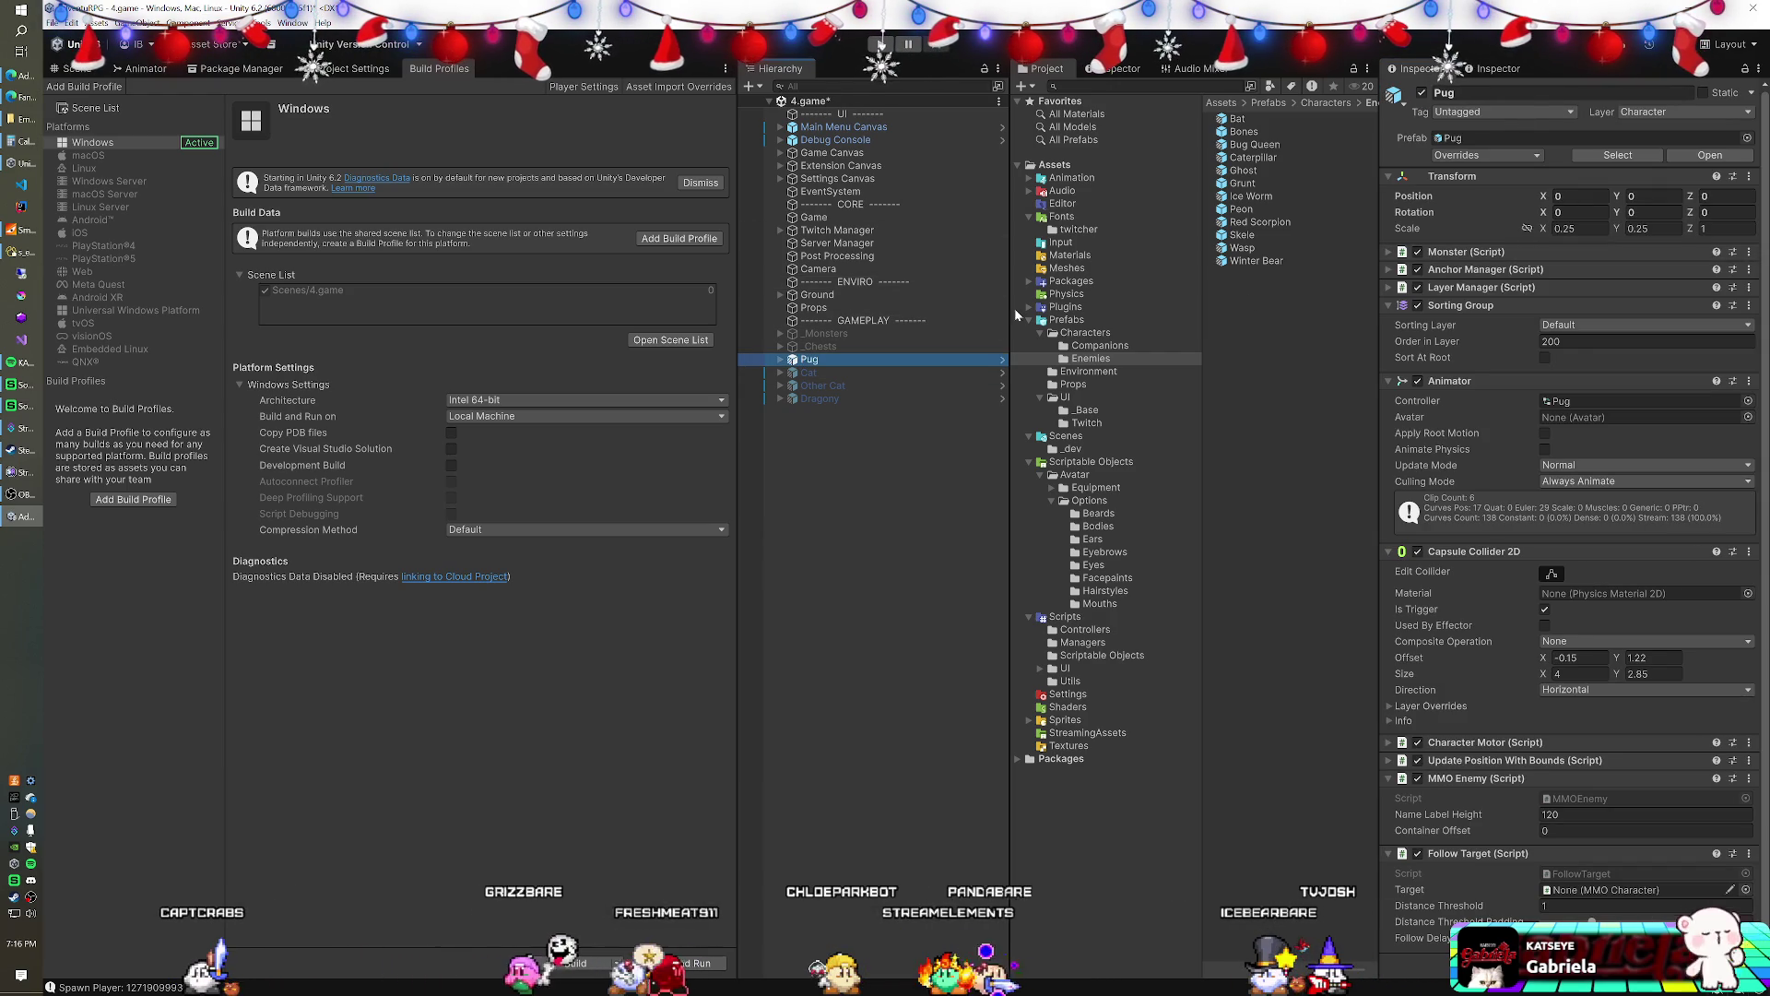
{"action": "left_click", "coordinate": [793, 219]}
{"action": "left_click", "coordinate": [1544, 337]}
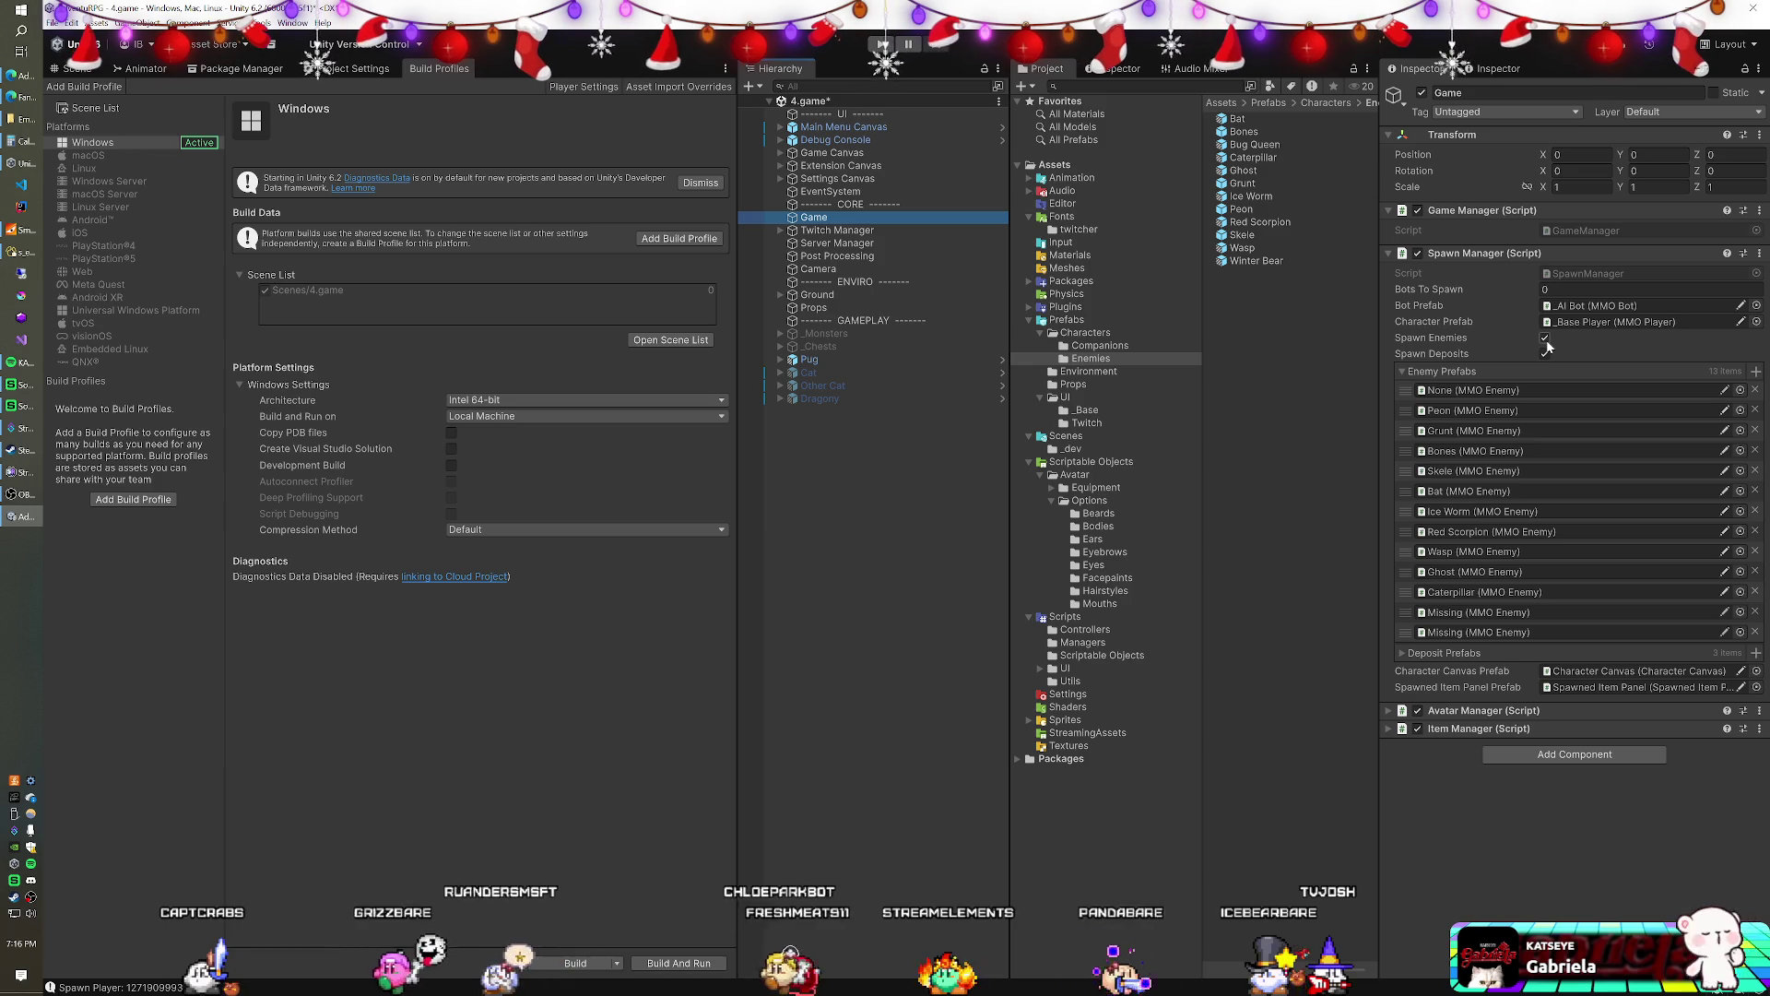
{"action": "left_click", "coordinate": [1545, 354]}
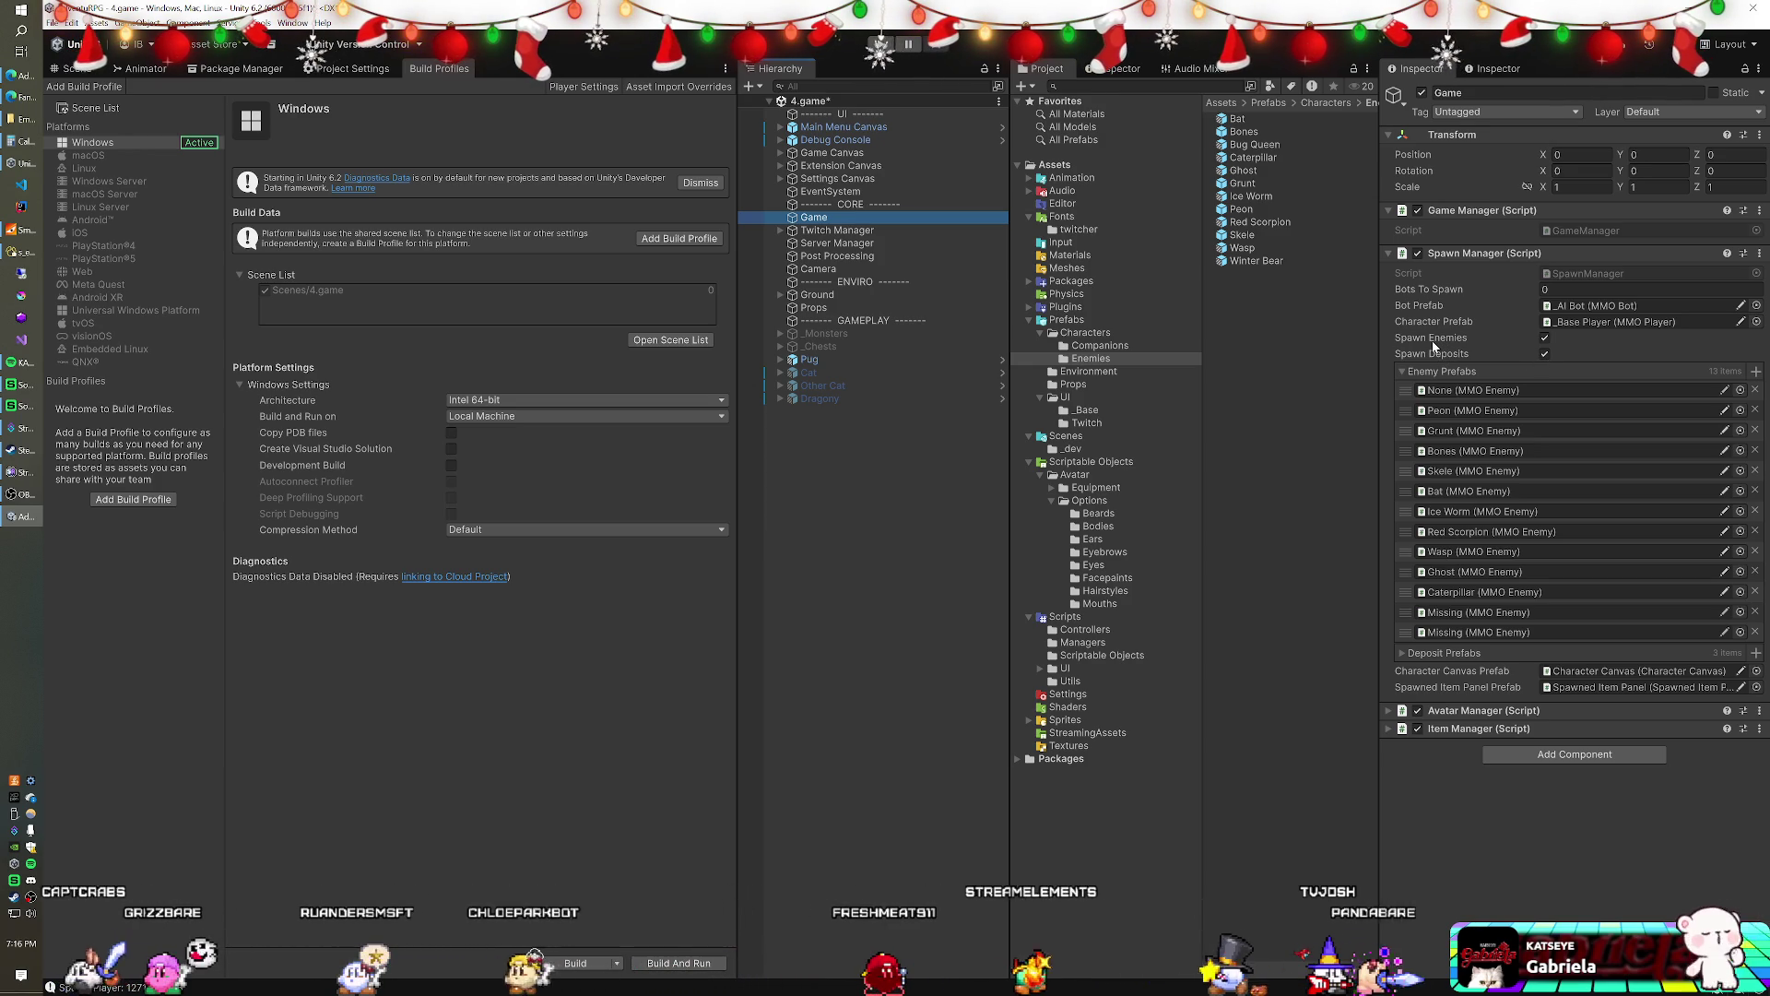
{"action": "left_click", "coordinate": [810, 359]}
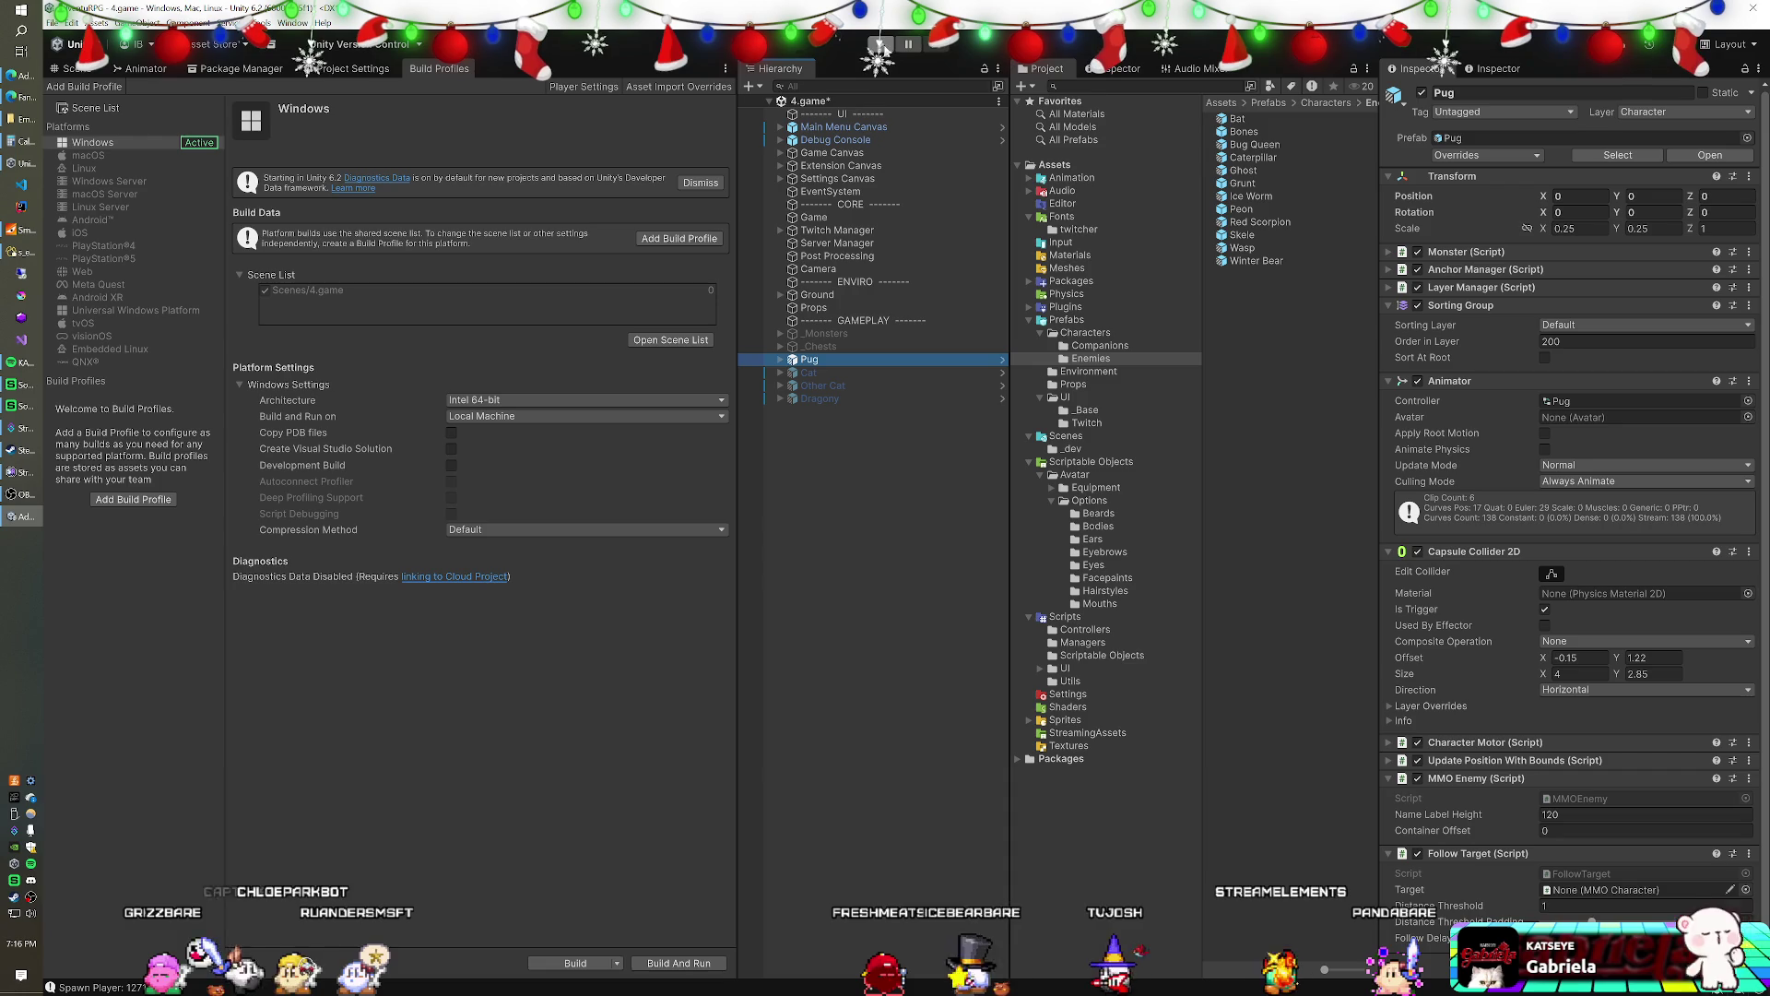
{"action": "left_click", "coordinate": [881, 43]}
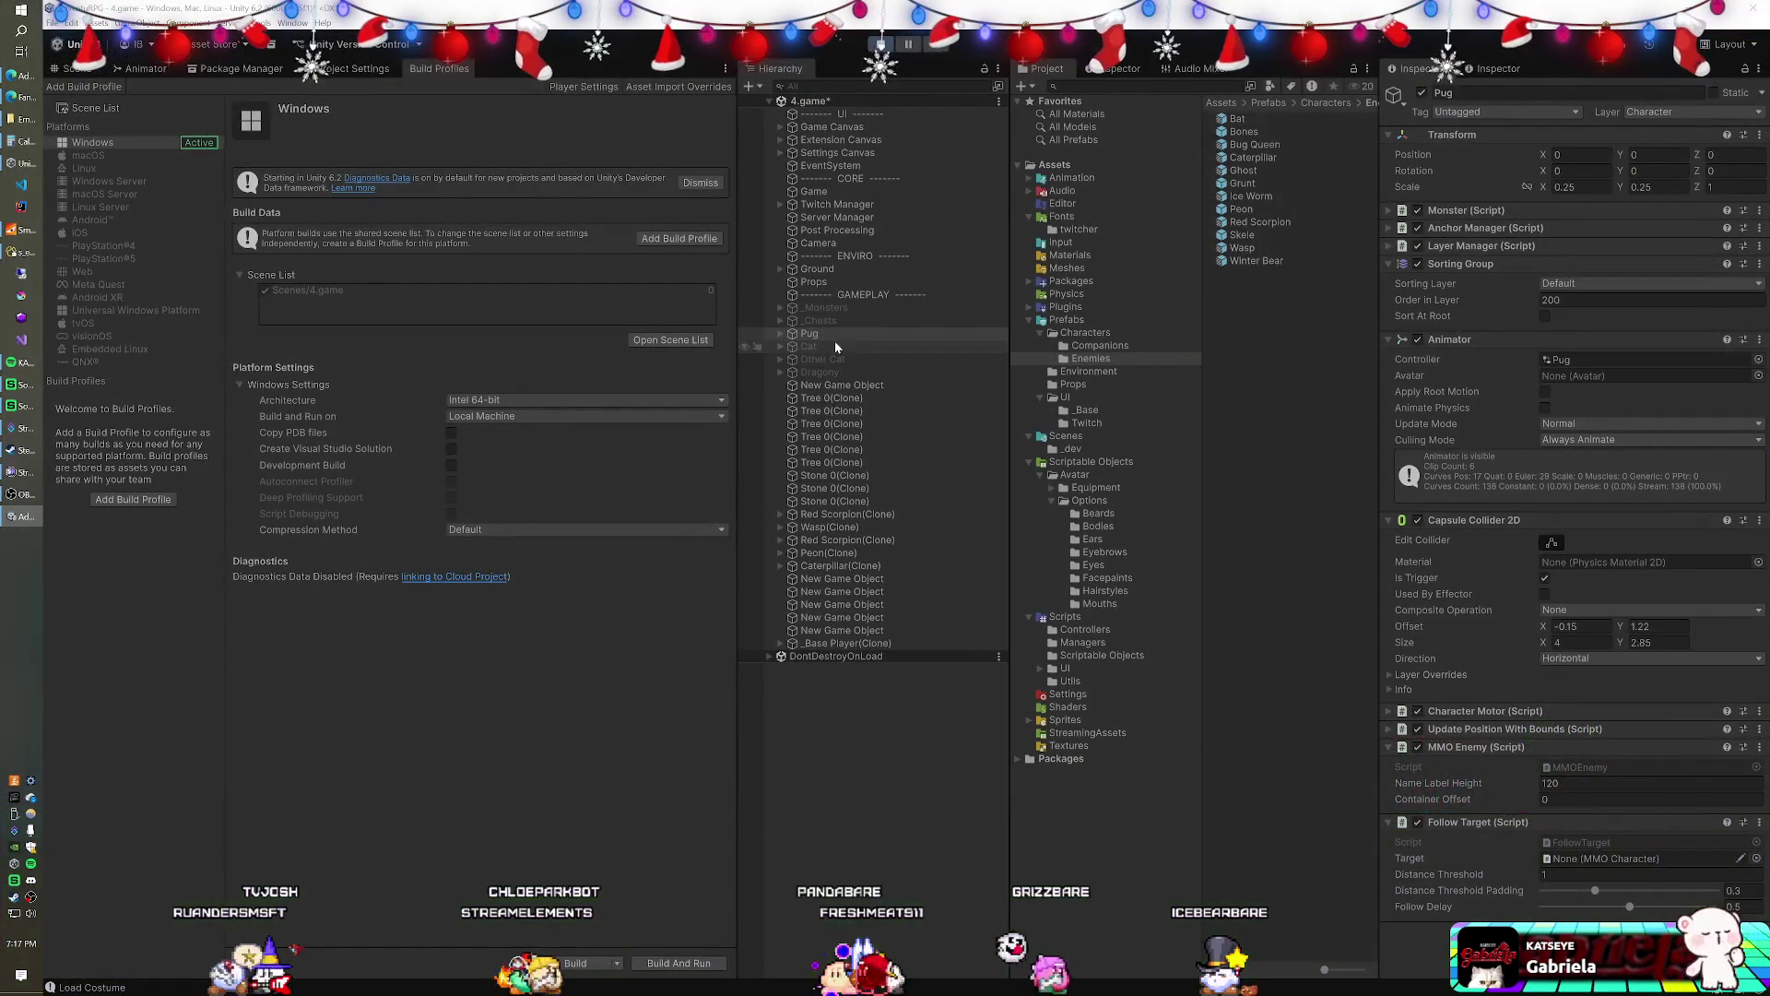
- Select Pug and set its Follow Target to the spawned player character
{"action": "left_click", "coordinate": [834, 336]}
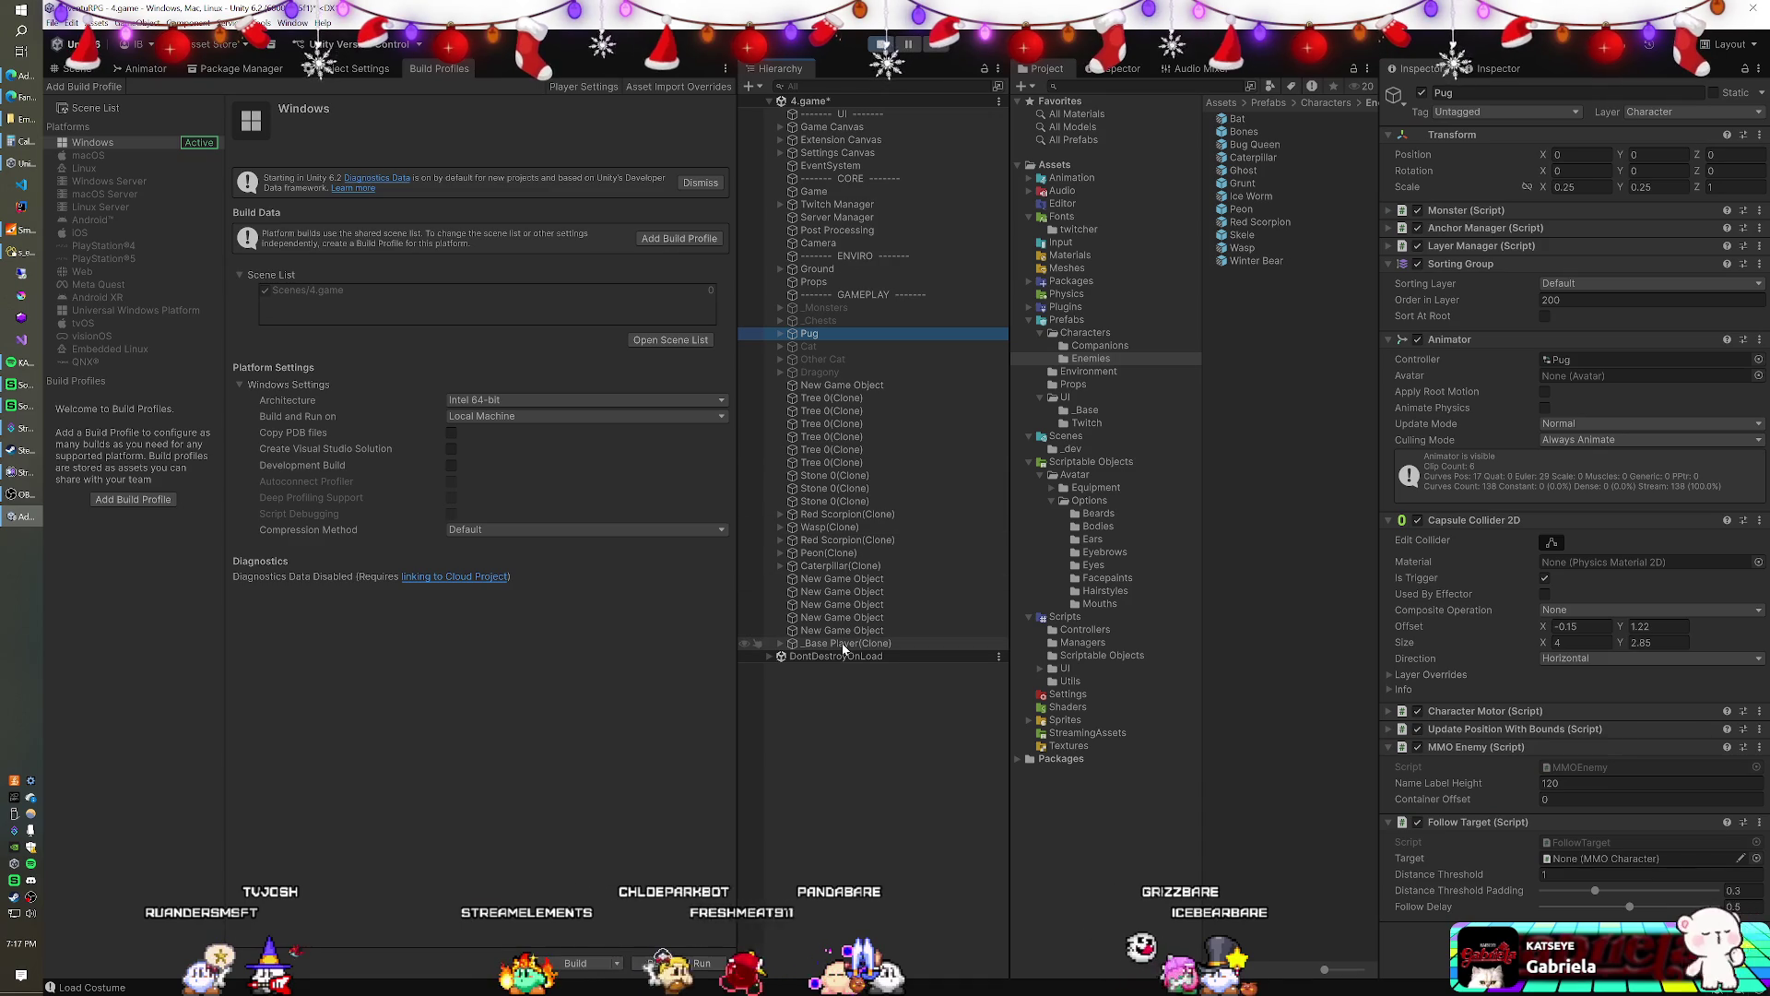
{"action": "mouse_move", "coordinate": [842, 643]}
{"action": "left_mouse_down"}
{"action": "mouse_move", "coordinate": [1158, 723]}
{"action": "mouse_move", "coordinate": [1597, 878]}
{"action": "left_mouse_up"}
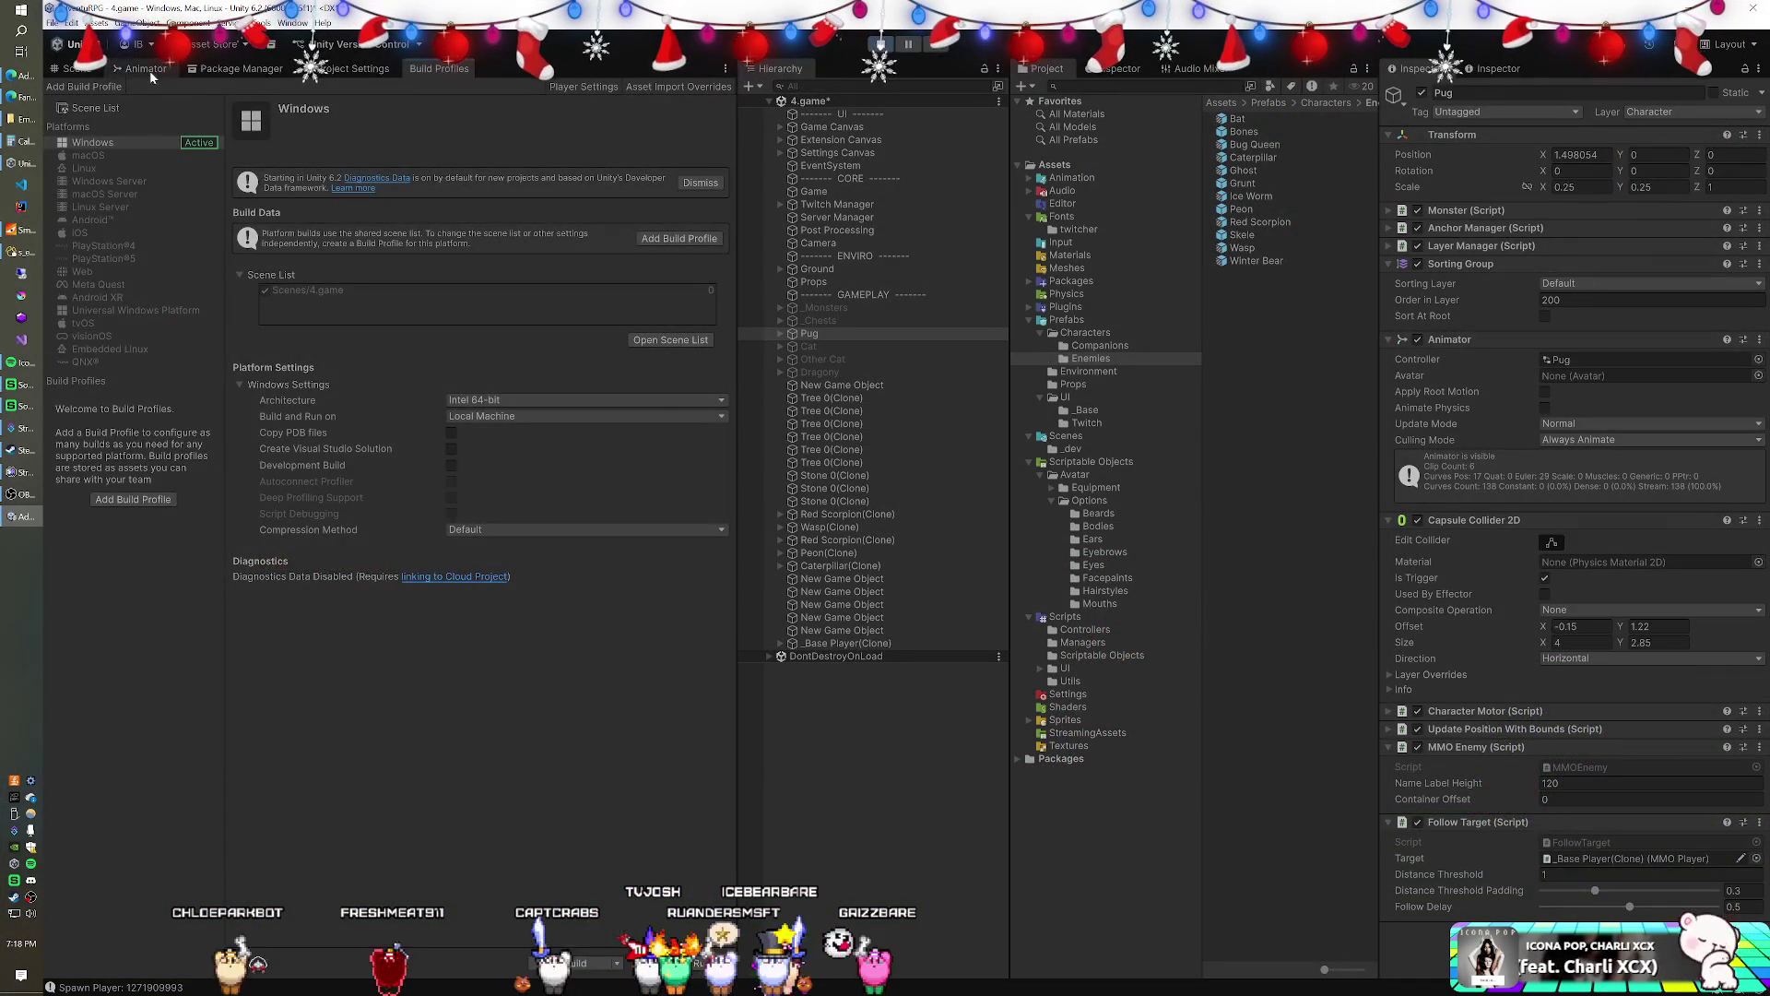
- View Pug's Animator state graph, then bring up the Fantasy Map Creator browser window
{"action": "left_click", "coordinate": [146, 69]}
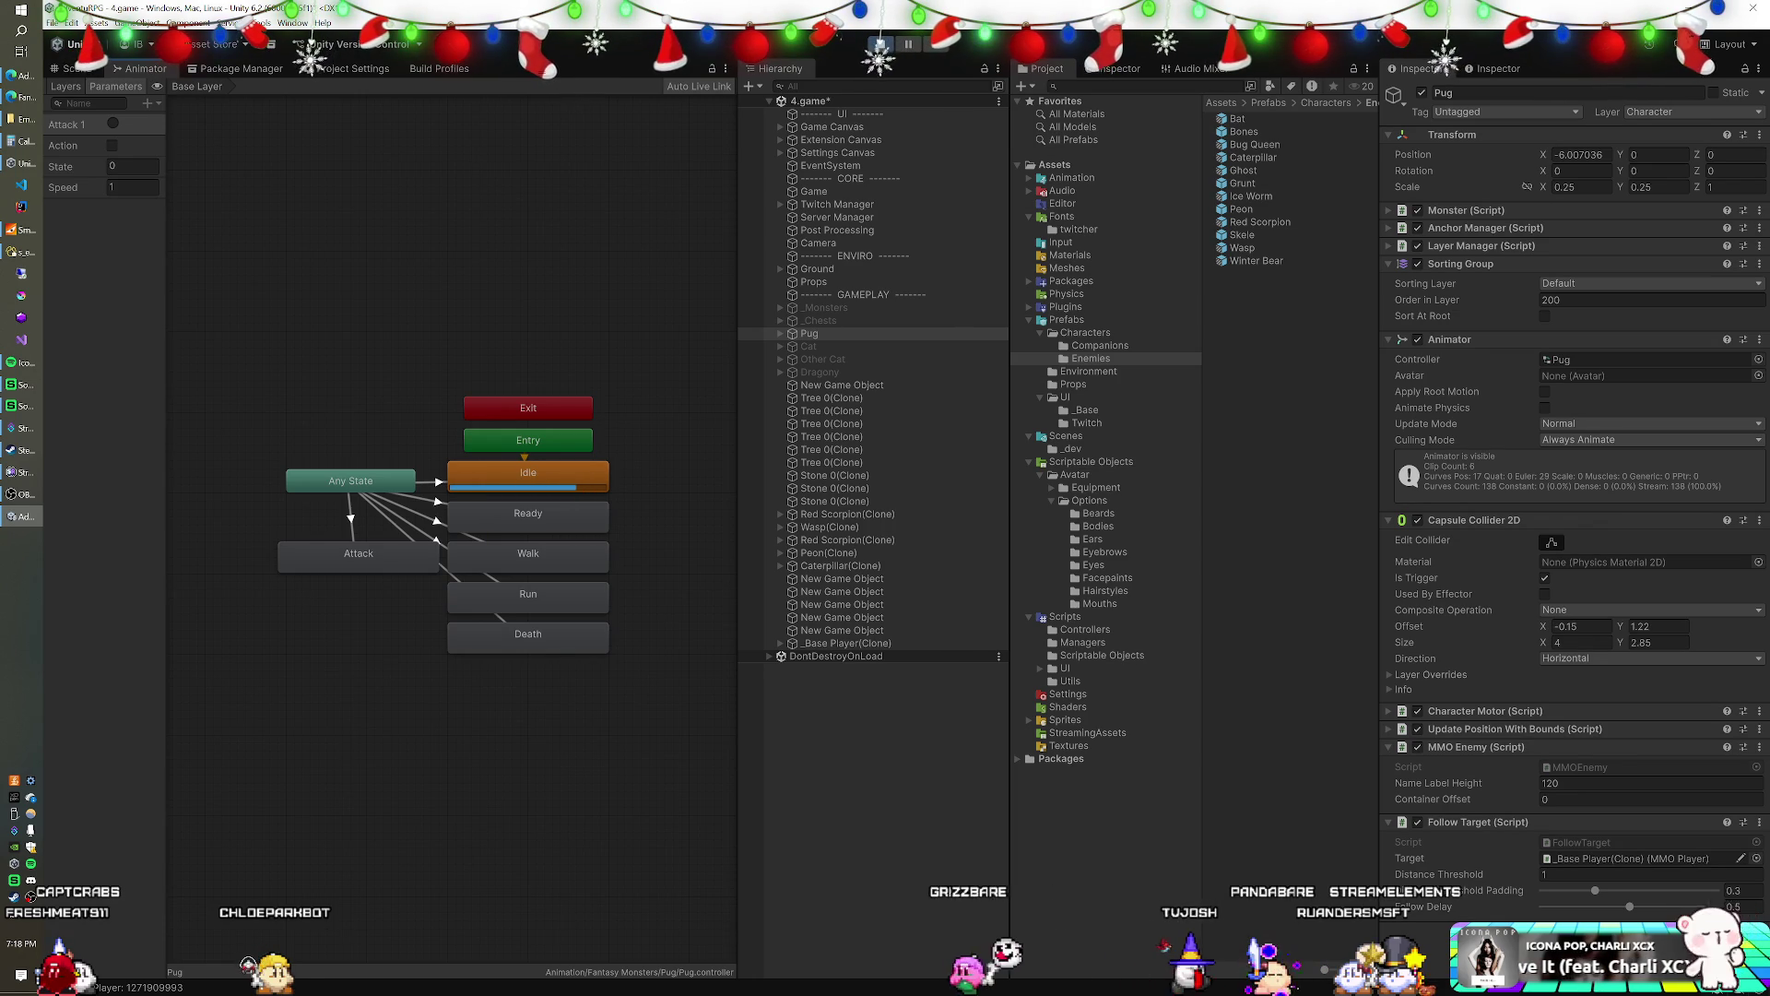
{"action": "left_click", "coordinate": [22, 96]}
- Shrink the browser window and select Game to view its Spawn Manager enemy list
{"action": "mouse_move", "coordinate": [1621, 14]}
{"action": "left_mouse_down"}
{"action": "mouse_move", "coordinate": [1621, 240]}
{"action": "mouse_move", "coordinate": [1769, 238]}
{"action": "left_mouse_up"}
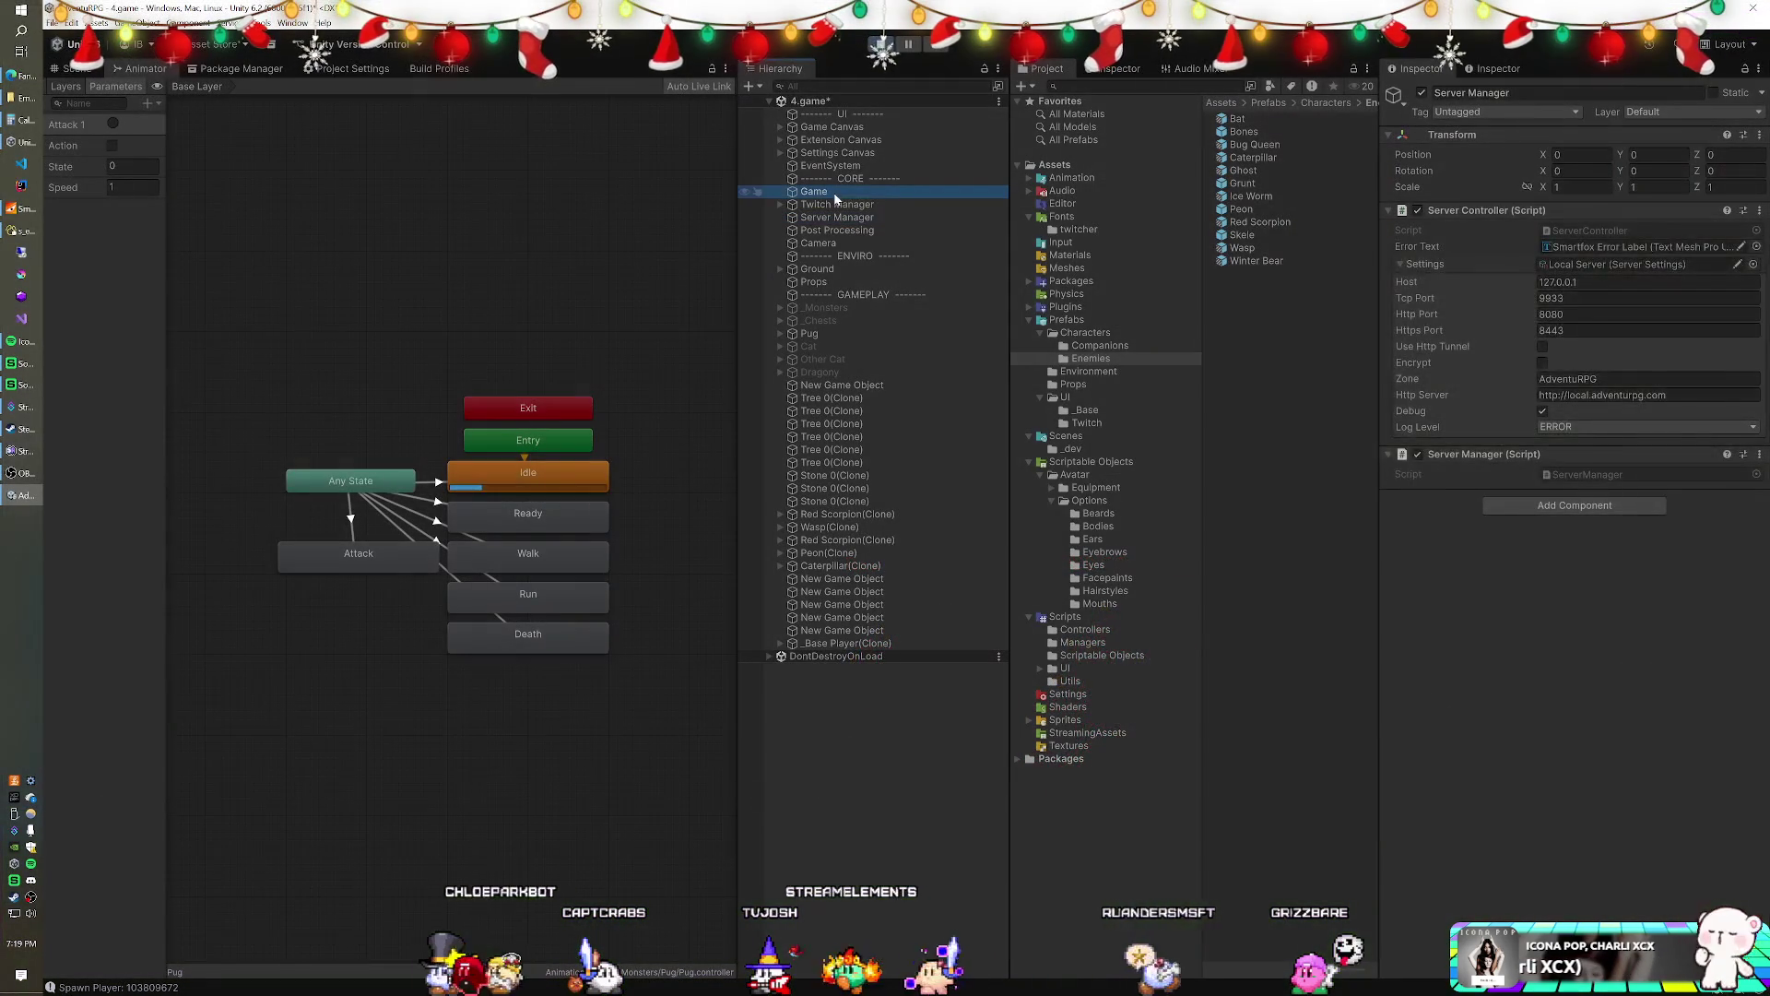
{"action": "left_click", "coordinate": [835, 198]}
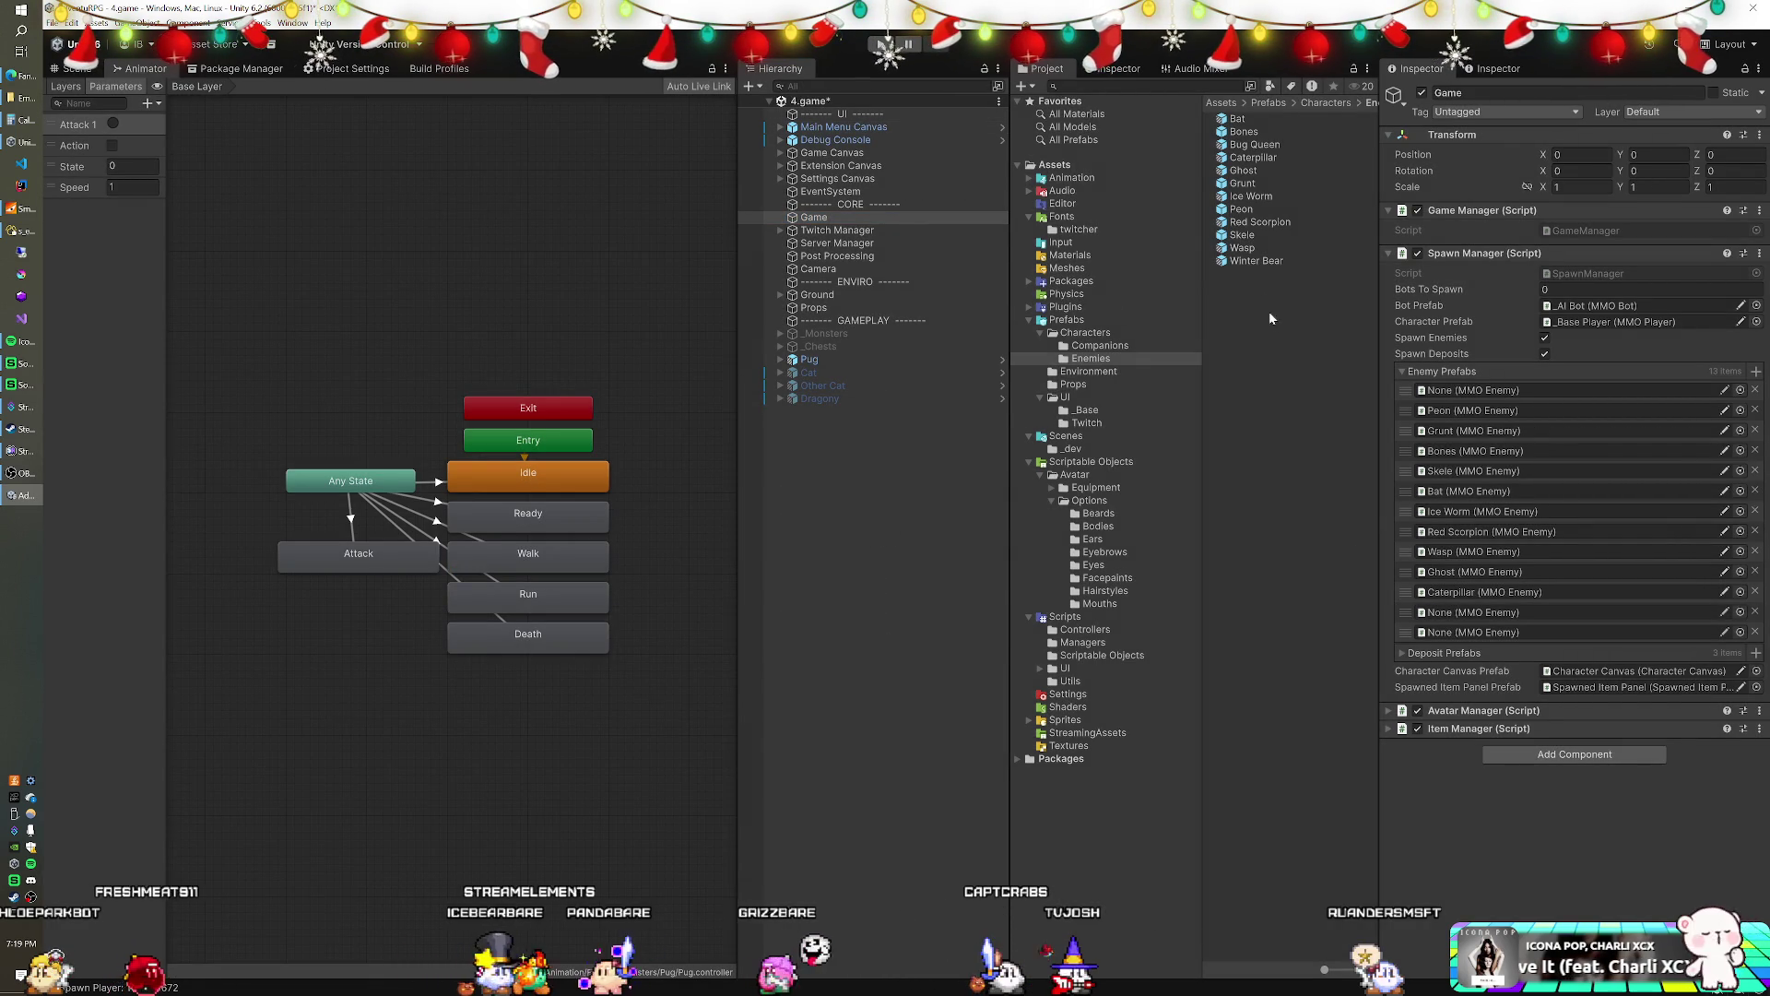
- Fill the two empty Enemy Prefabs slots with Winter Bear and Bug Queen
{"action": "mouse_move", "coordinate": [1244, 170]}
{"action": "left_mouse_down"}
{"action": "mouse_move", "coordinate": [1484, 625]}
{"action": "mouse_move", "coordinate": [1475, 612]}
{"action": "left_mouse_up"}
{"action": "left_click", "coordinate": [1254, 144]}
{"action": "left_click_drag", "start_coordinate": [1253, 146], "coordinate": [1480, 632]}
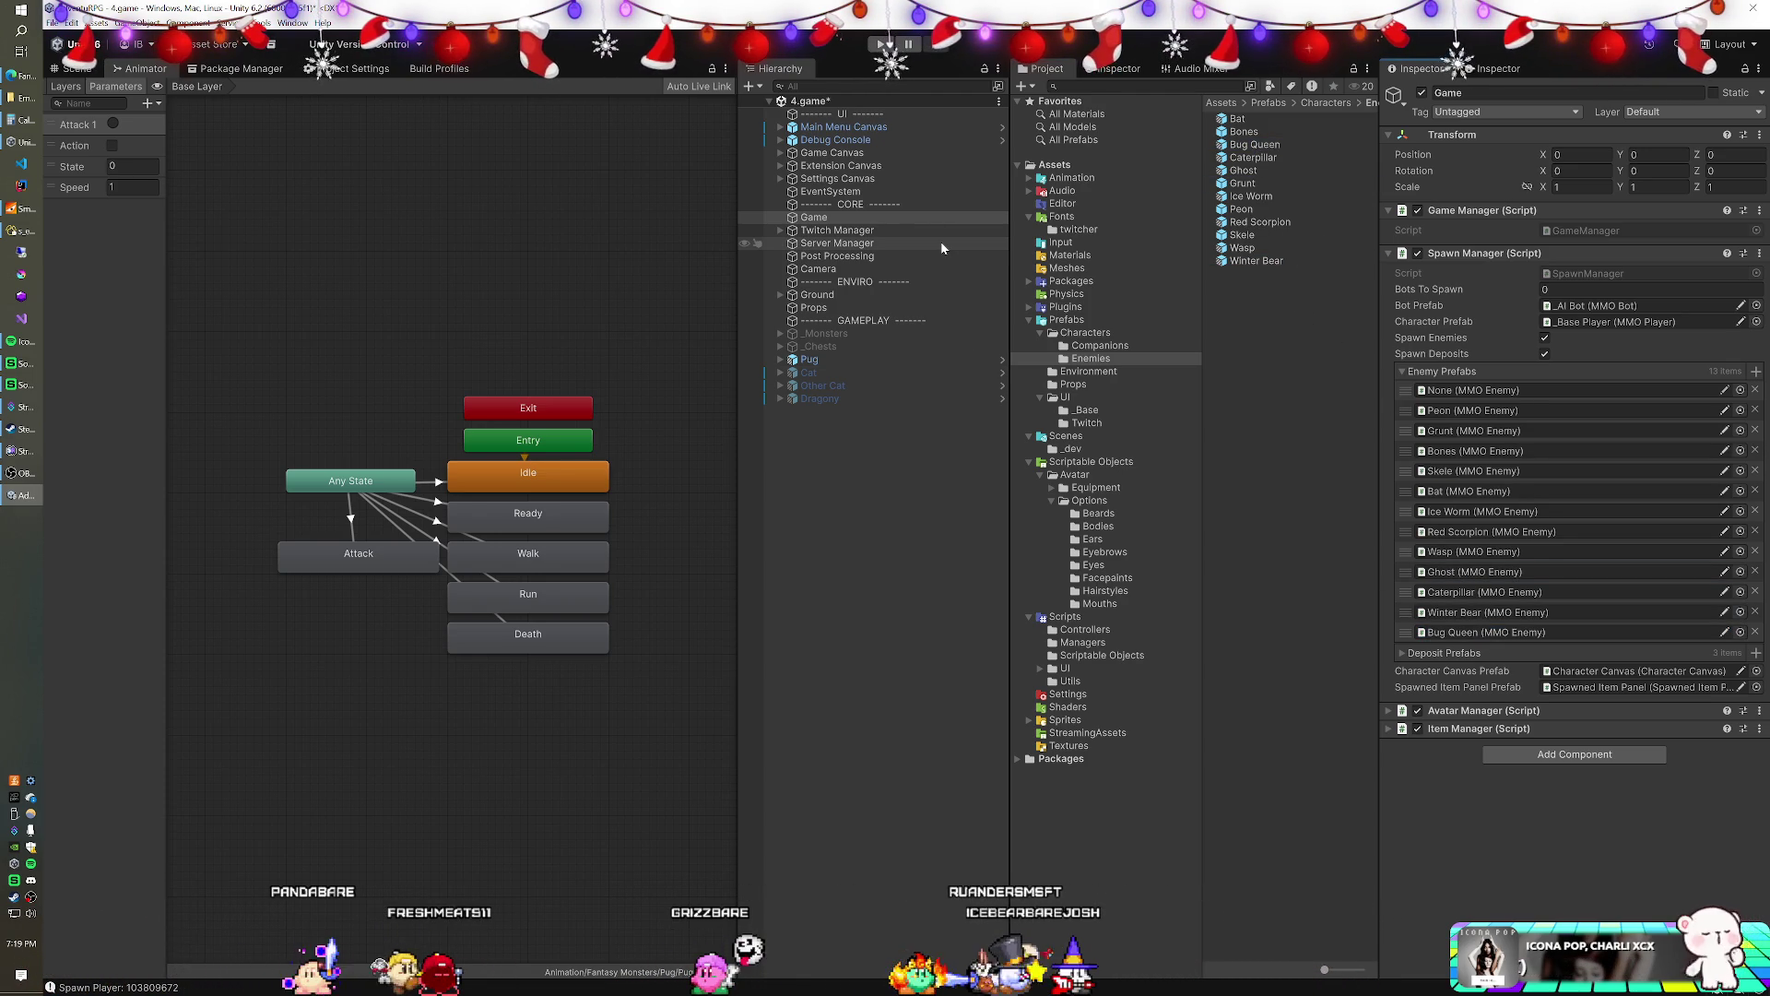
- Deactivate the Pug object and start play mode with Ctrl+P
{"action": "left_click", "coordinate": [830, 360]}
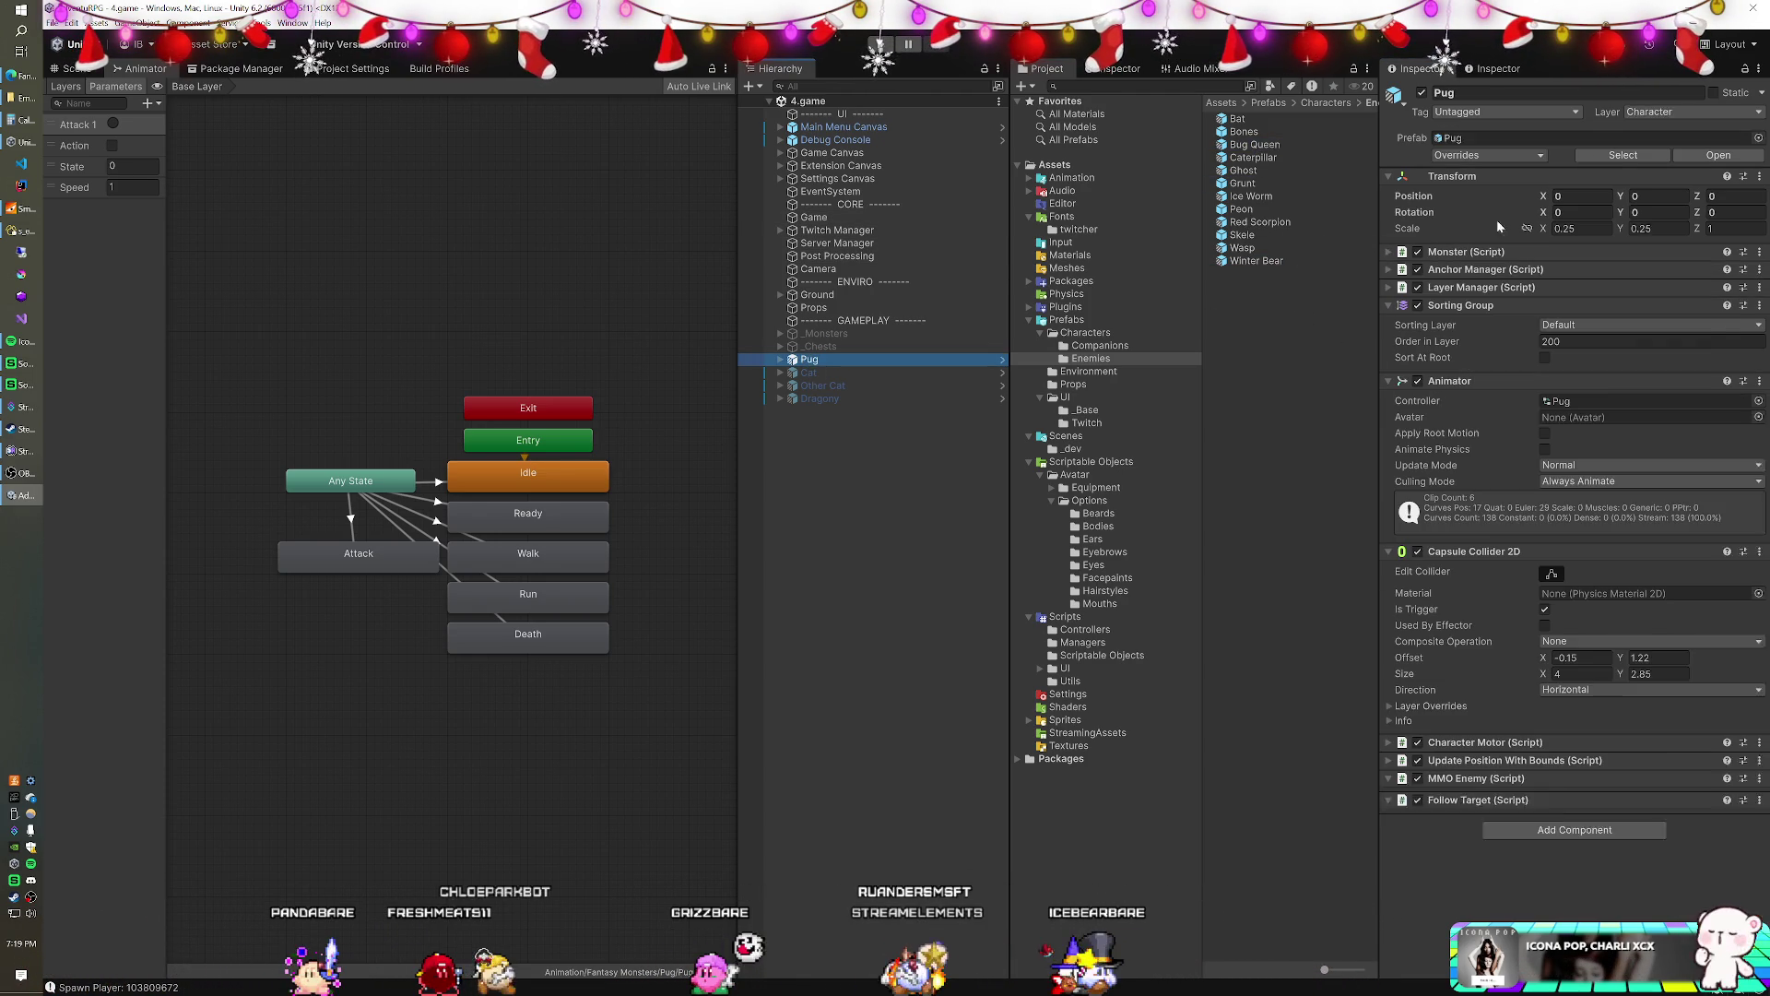
{"action": "left_click", "coordinate": [1420, 93]}
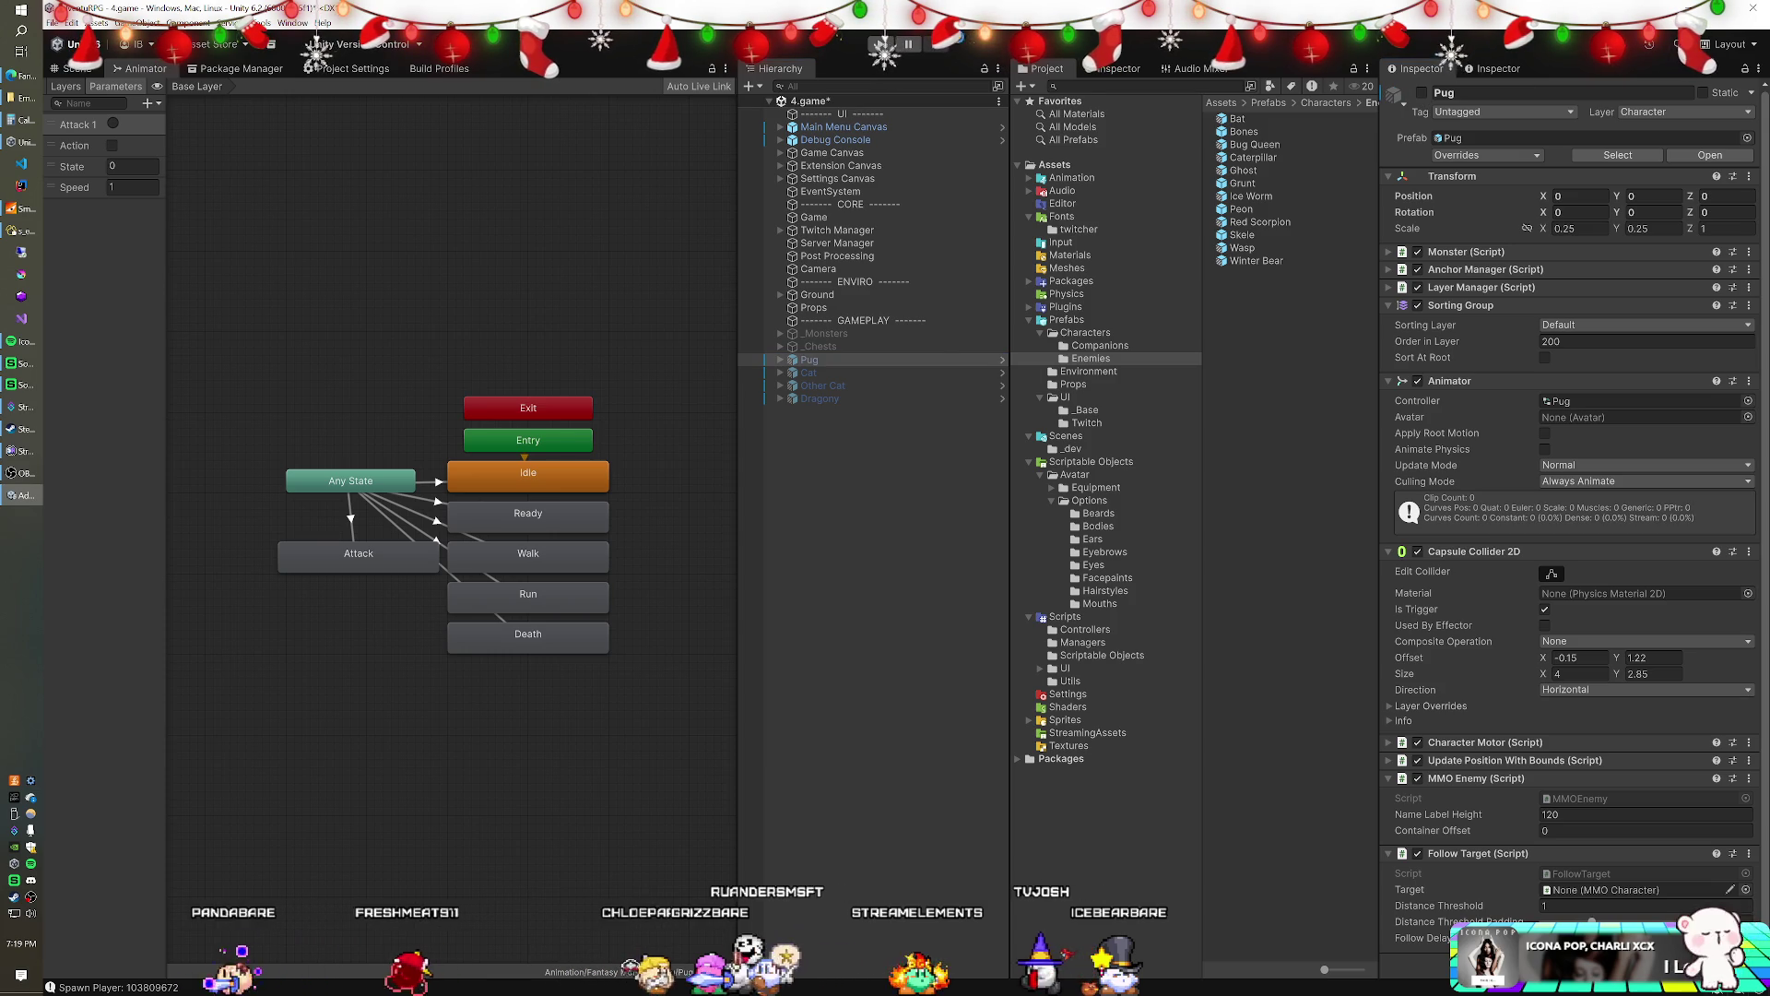
{"action": "key", "text": "ctrl+p"}
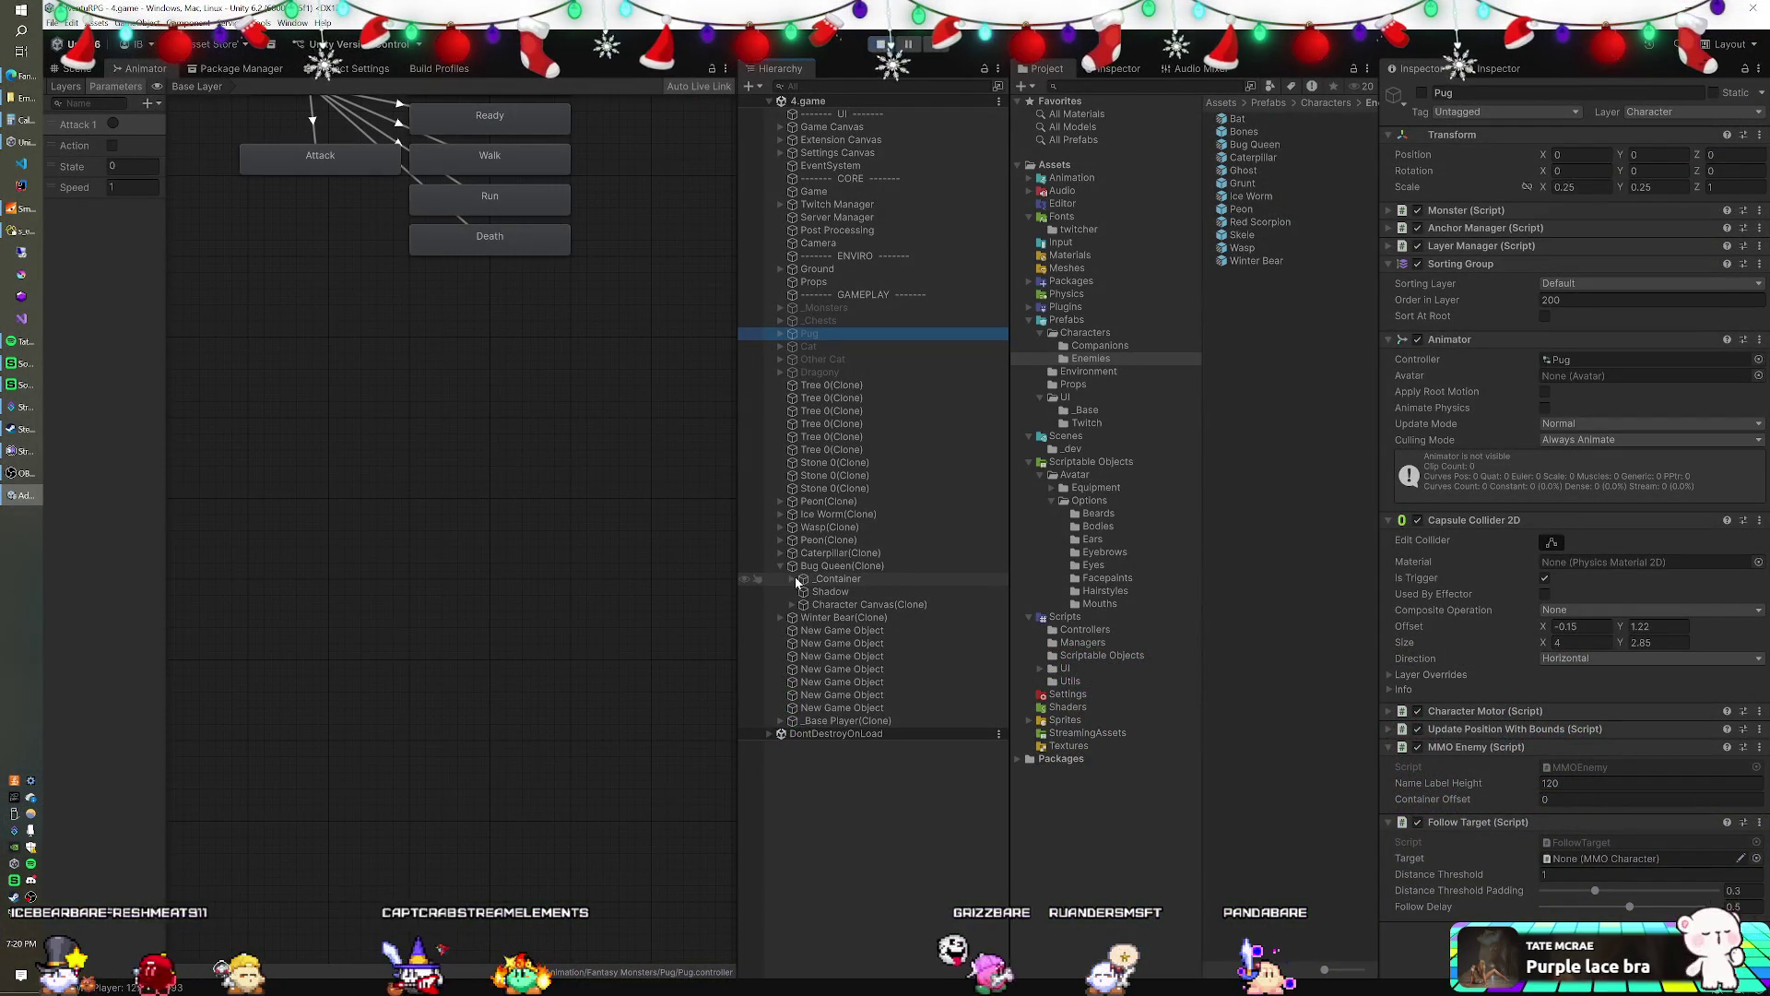
- Set the Bug Queen clone's Body > Particles renderer Sorting Layer to Bosses
{"action": "left_click", "coordinate": [791, 578]}
{"action": "left_click", "coordinate": [804, 591]}
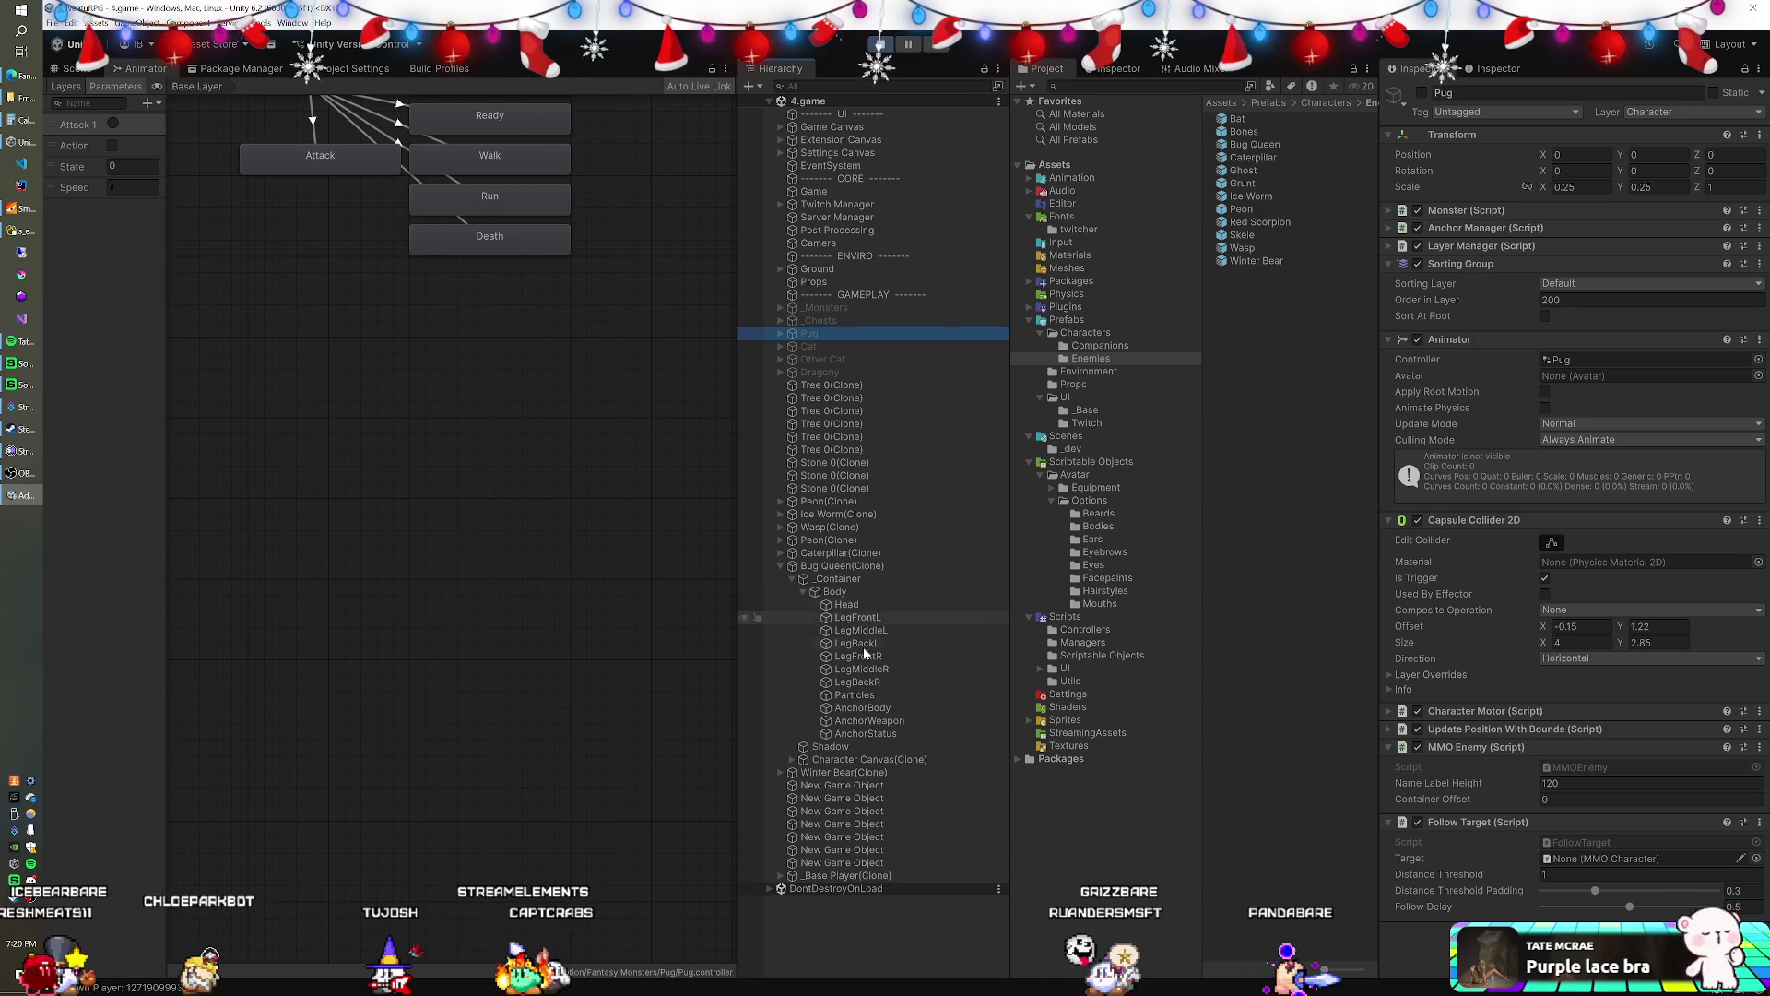
{"action": "left_click", "coordinate": [855, 695]}
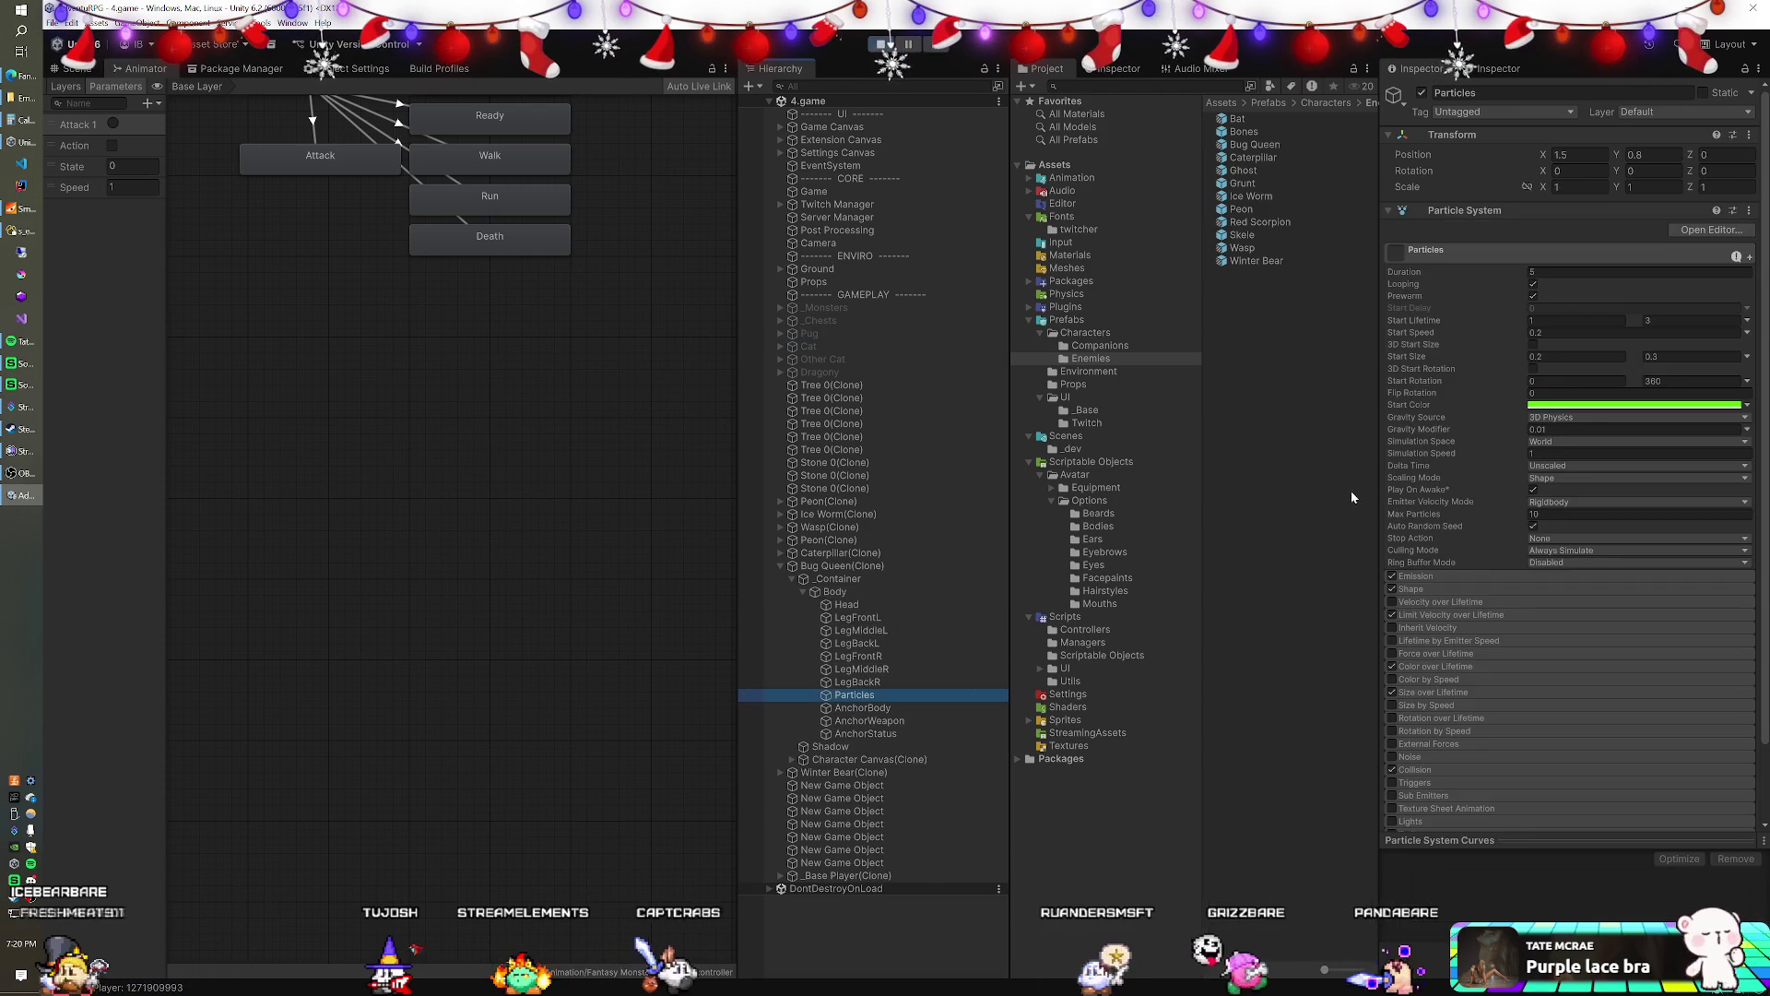
{"action": "scroll", "coordinate": [1488, 330], "scroll_direction": "down", "scroll_amount": 2}
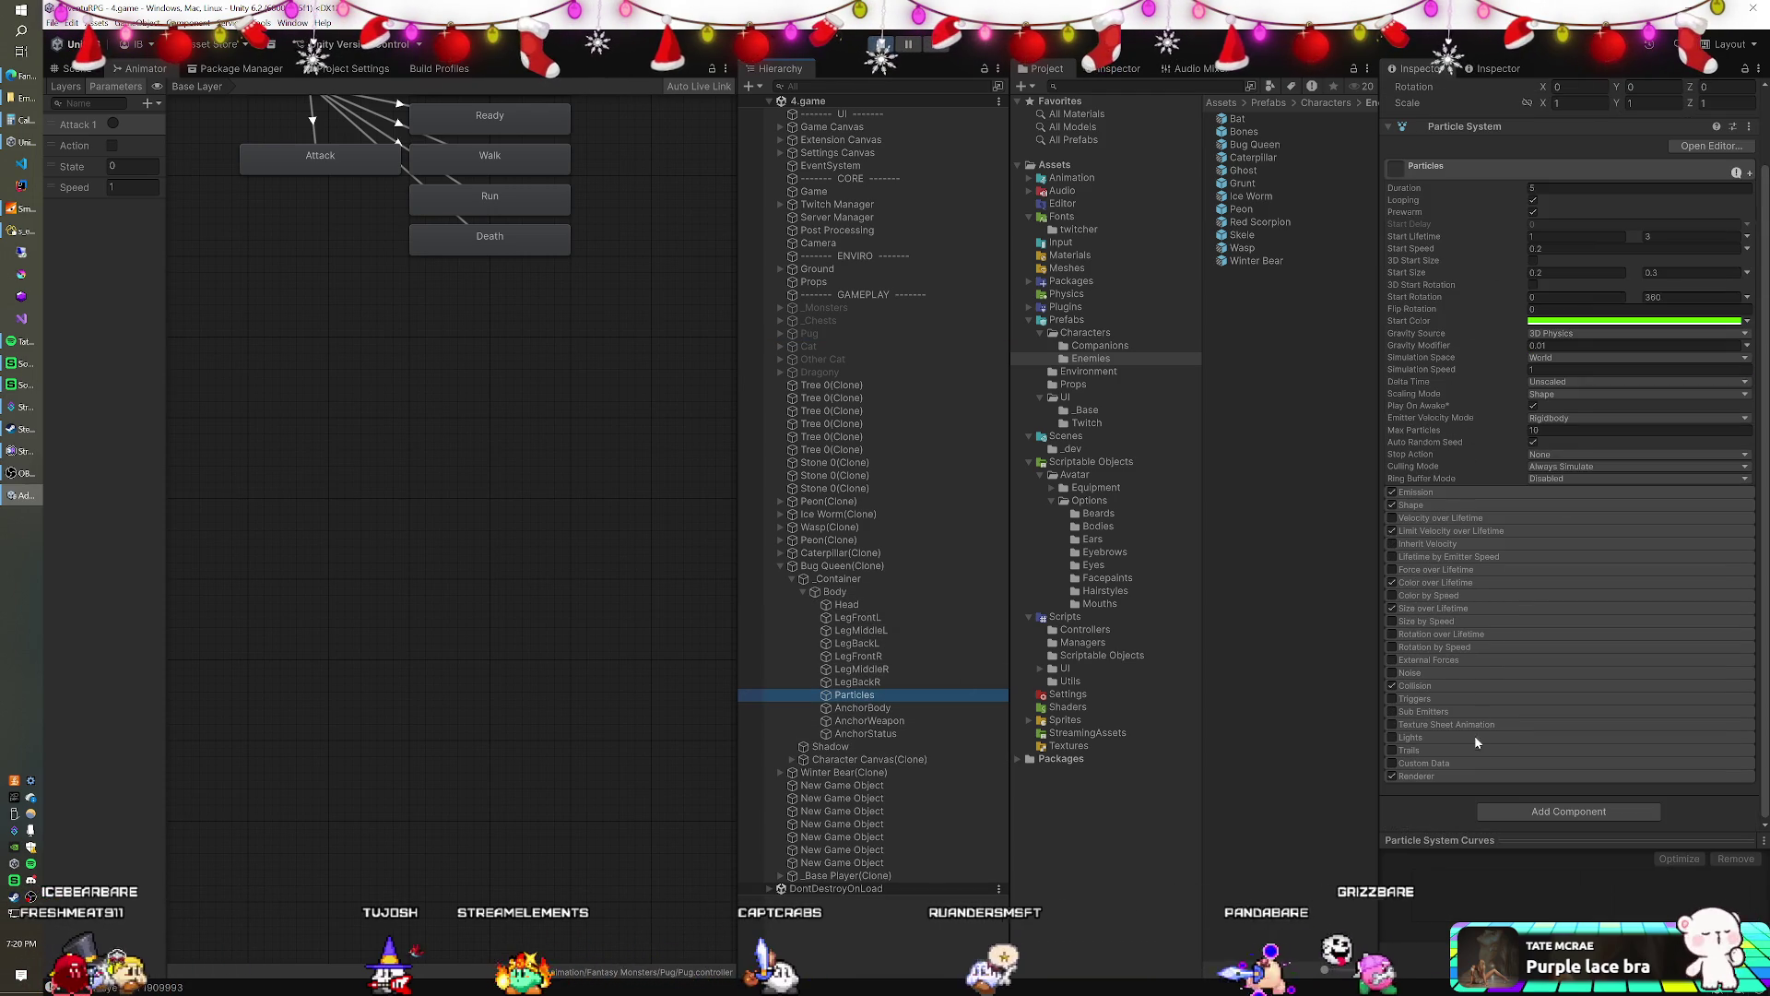
{"action": "left_click", "coordinate": [1459, 773]}
{"action": "scroll", "coordinate": [1535, 524], "scroll_direction": "down", "scroll_amount": 5}
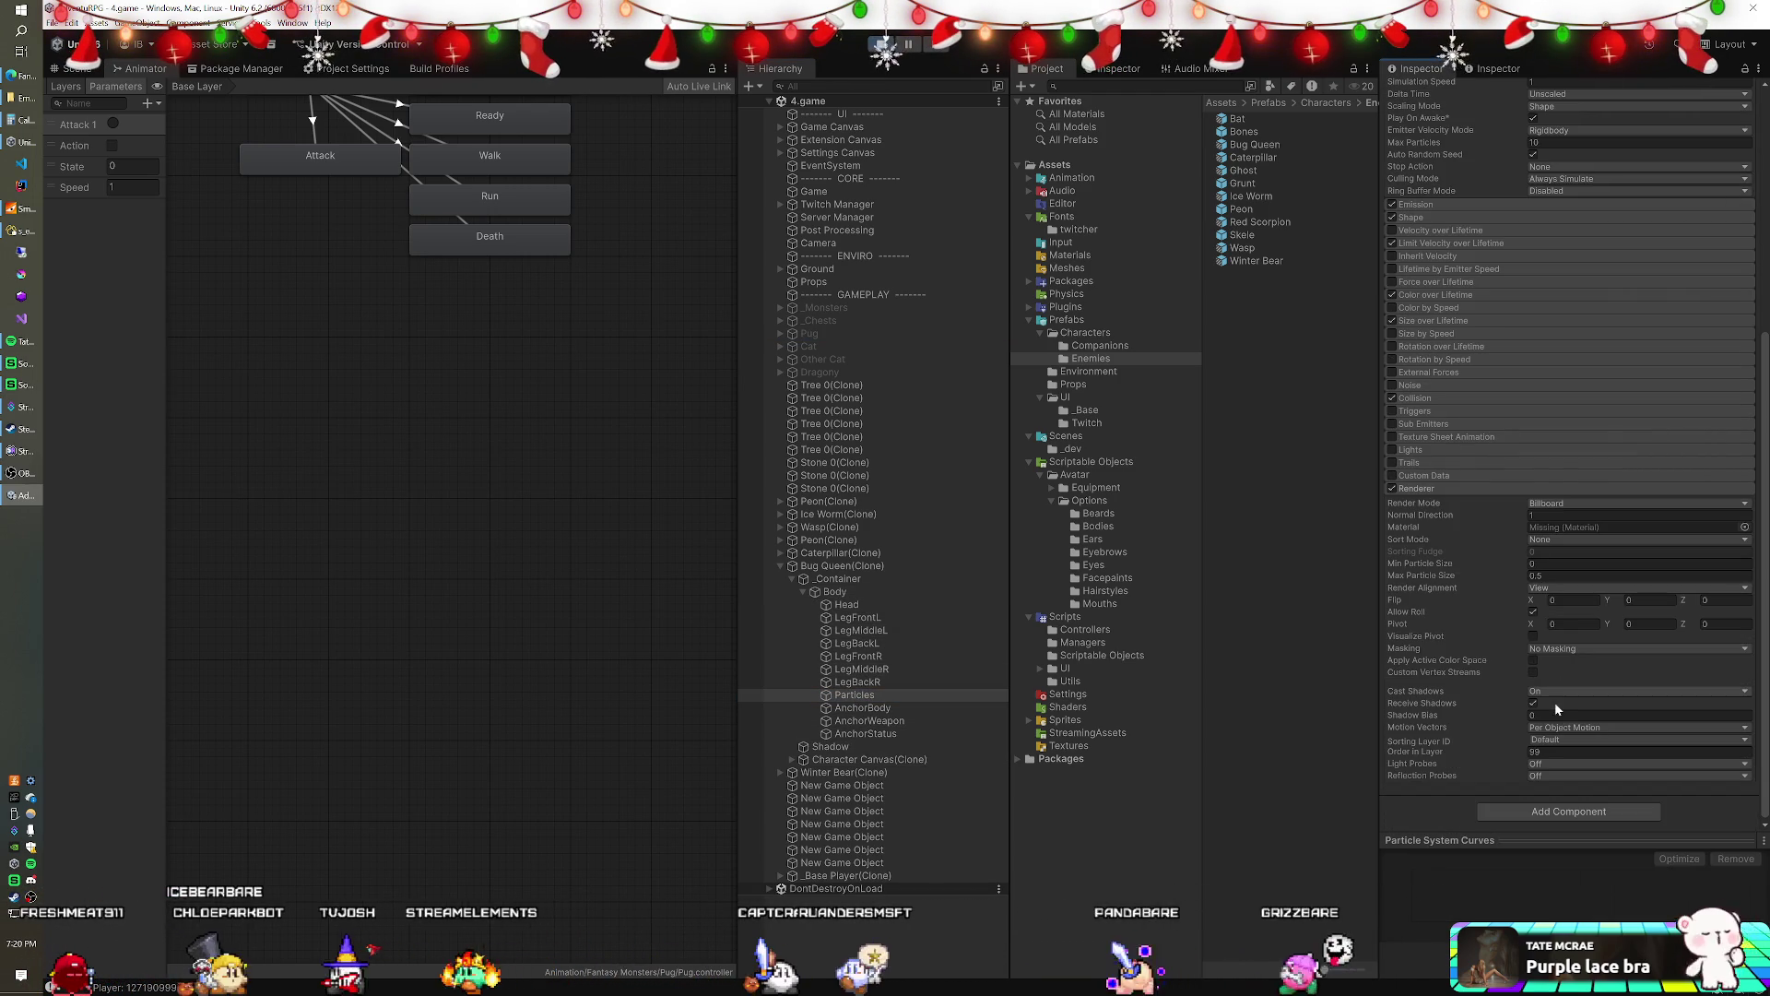
{"action": "left_click", "coordinate": [1547, 740]}
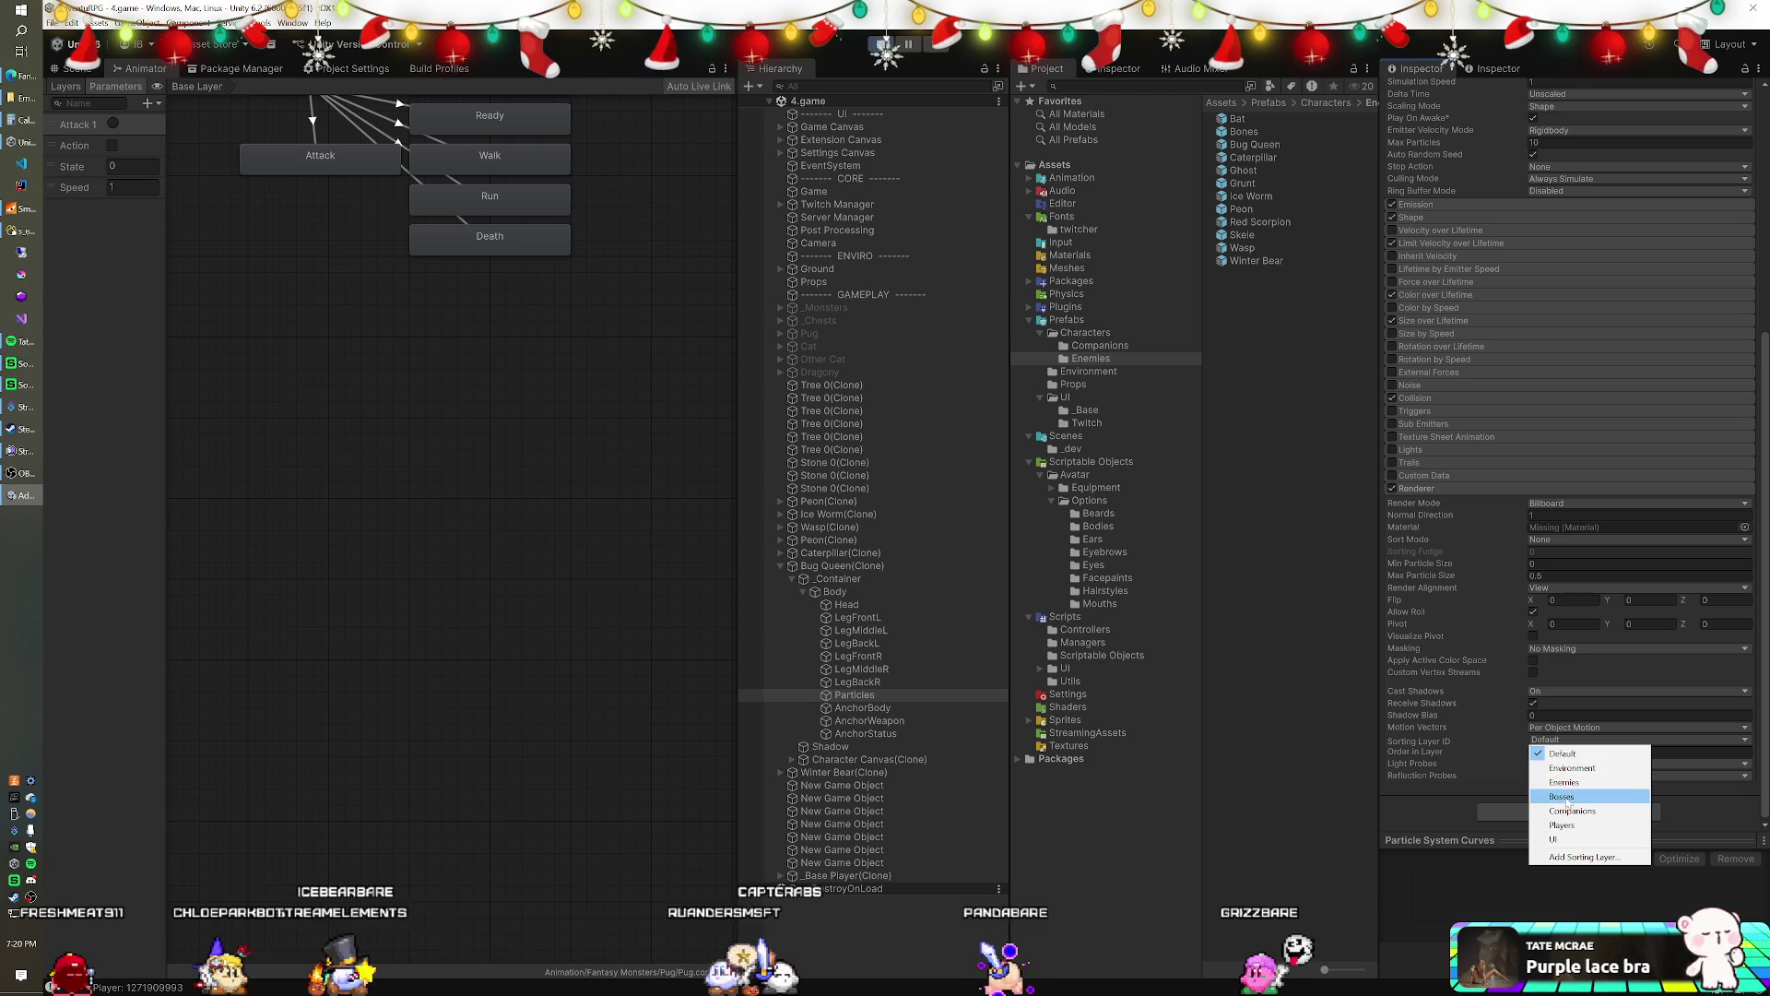
{"action": "left_click", "coordinate": [1563, 797]}
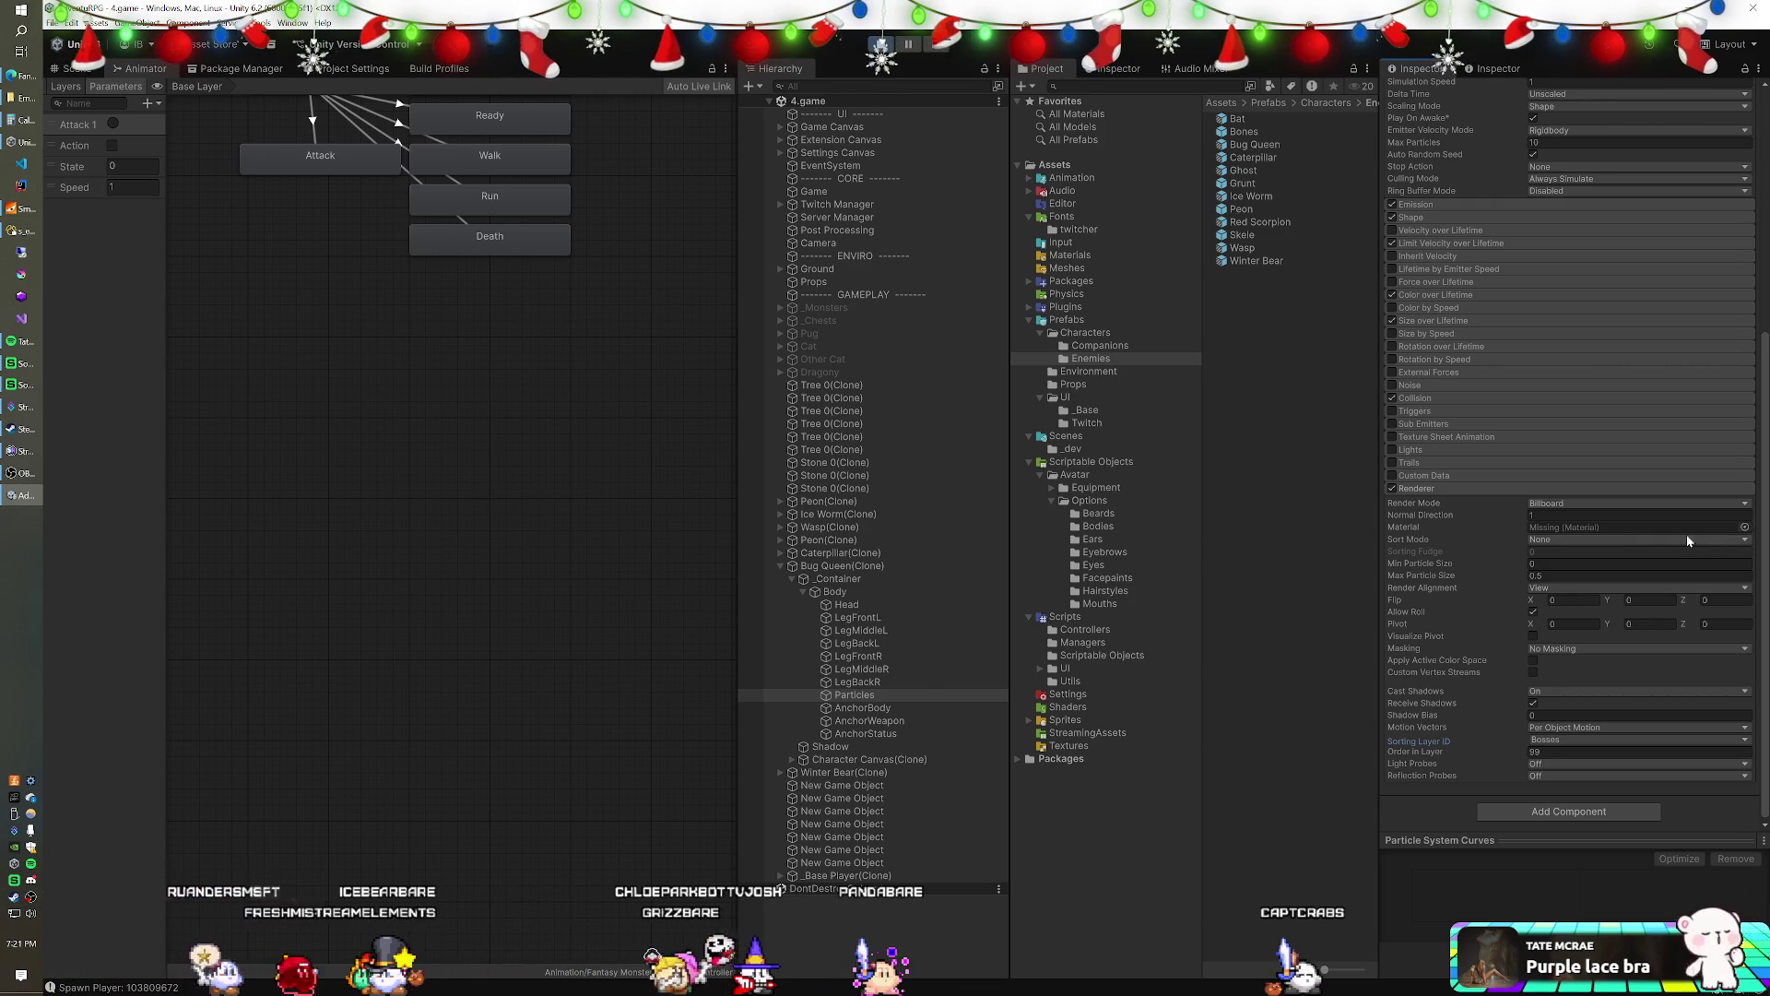
- Preview the Sparks, Smoke and SmokeAB materials on the Bug Queen particles renderer
{"action": "left_click", "coordinate": [1745, 526]}
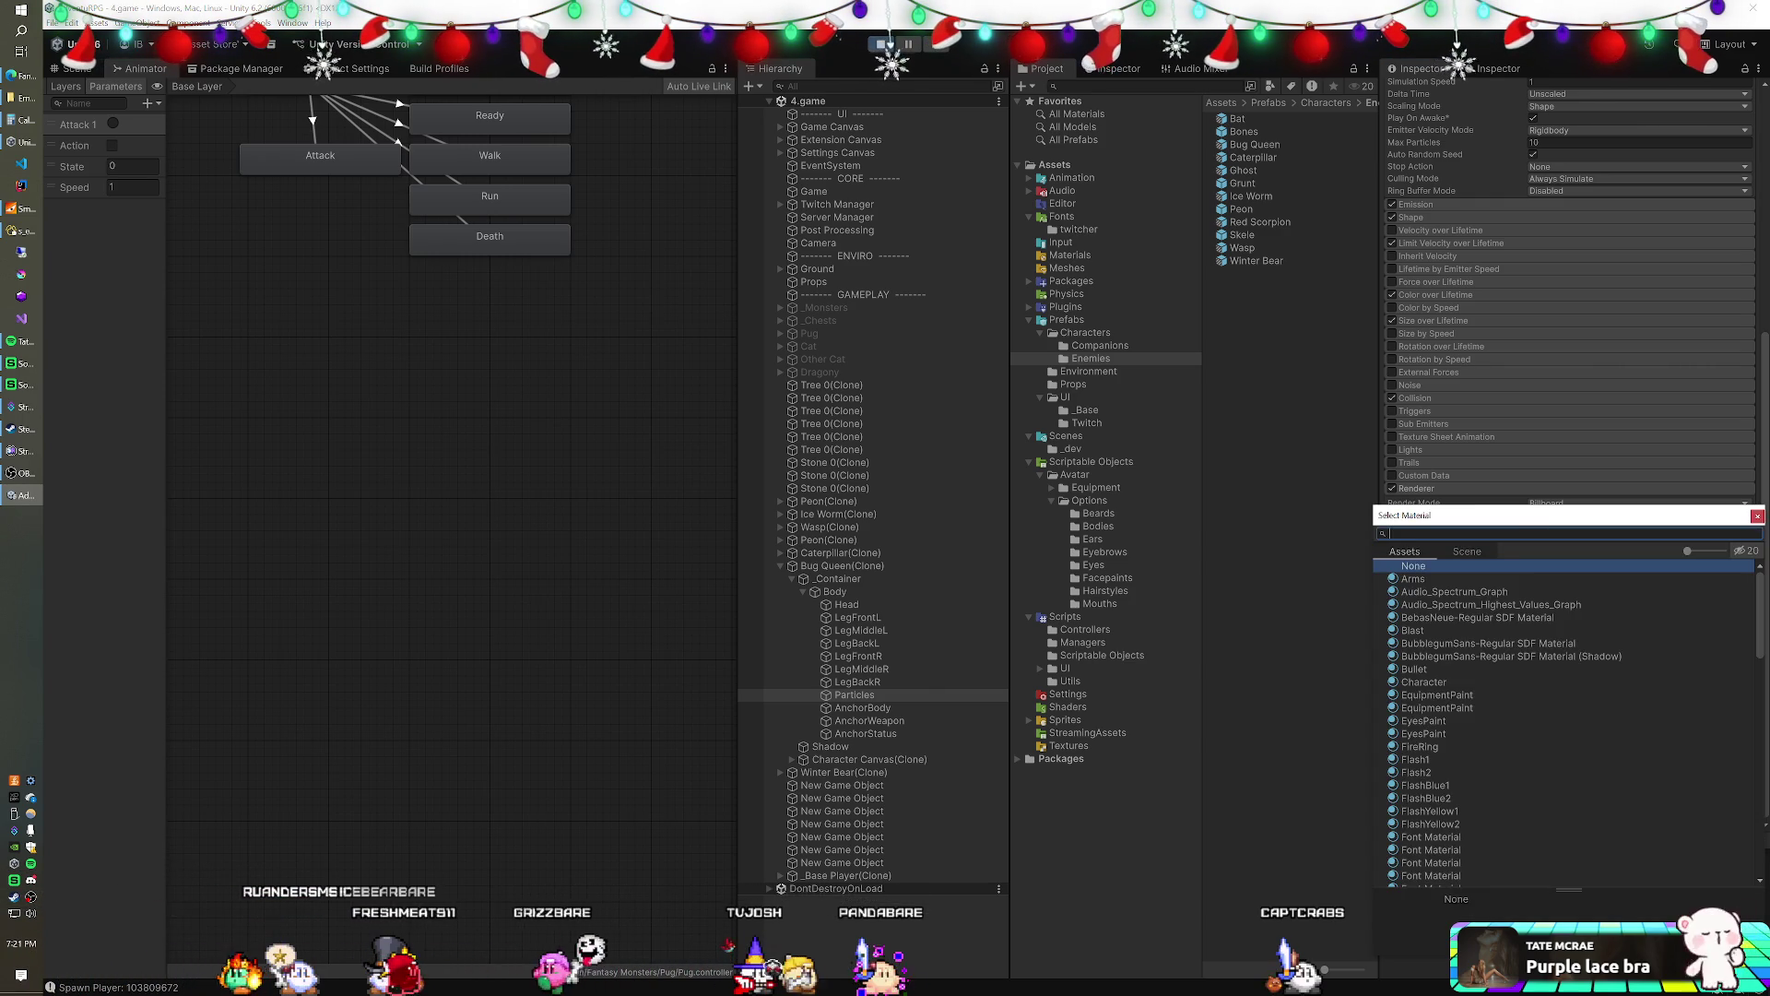
{"action": "left_click_drag", "start_coordinate": [1514, 525], "coordinate": [1168, 301]}
{"action": "scroll", "coordinate": [1169, 433], "scroll_direction": "down", "scroll_amount": 10}
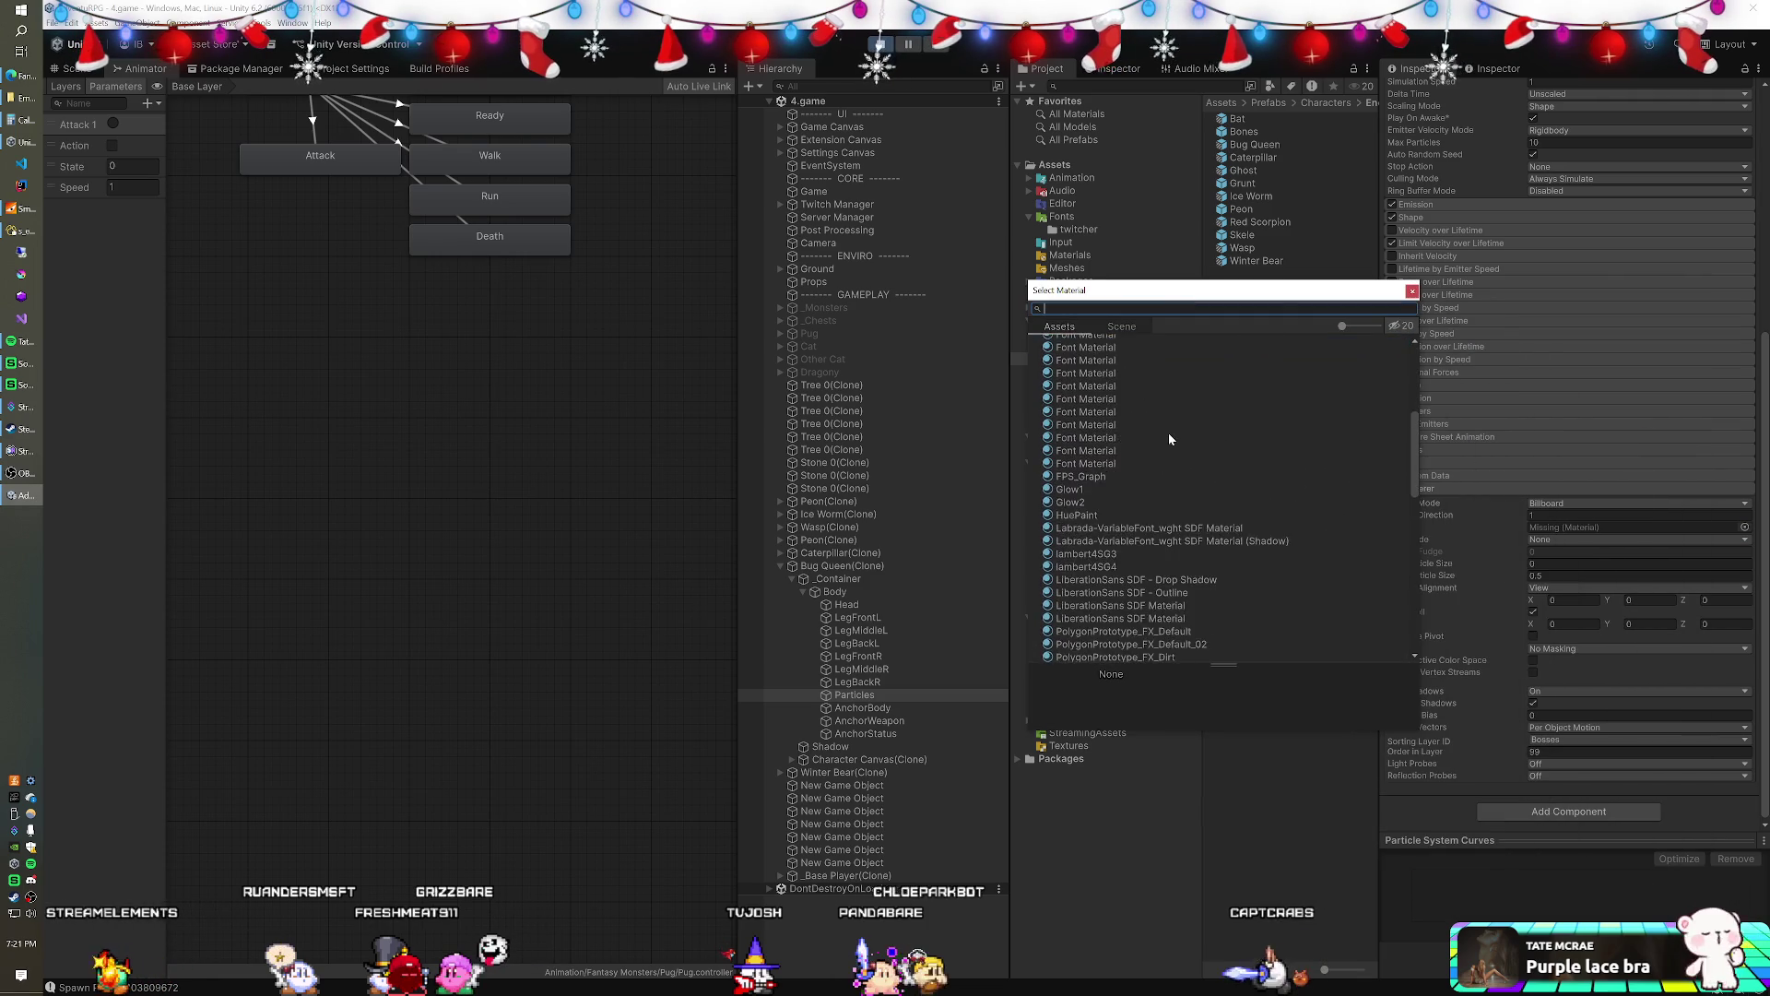
{"action": "scroll", "coordinate": [1169, 438], "scroll_direction": "down", "scroll_amount": 5}
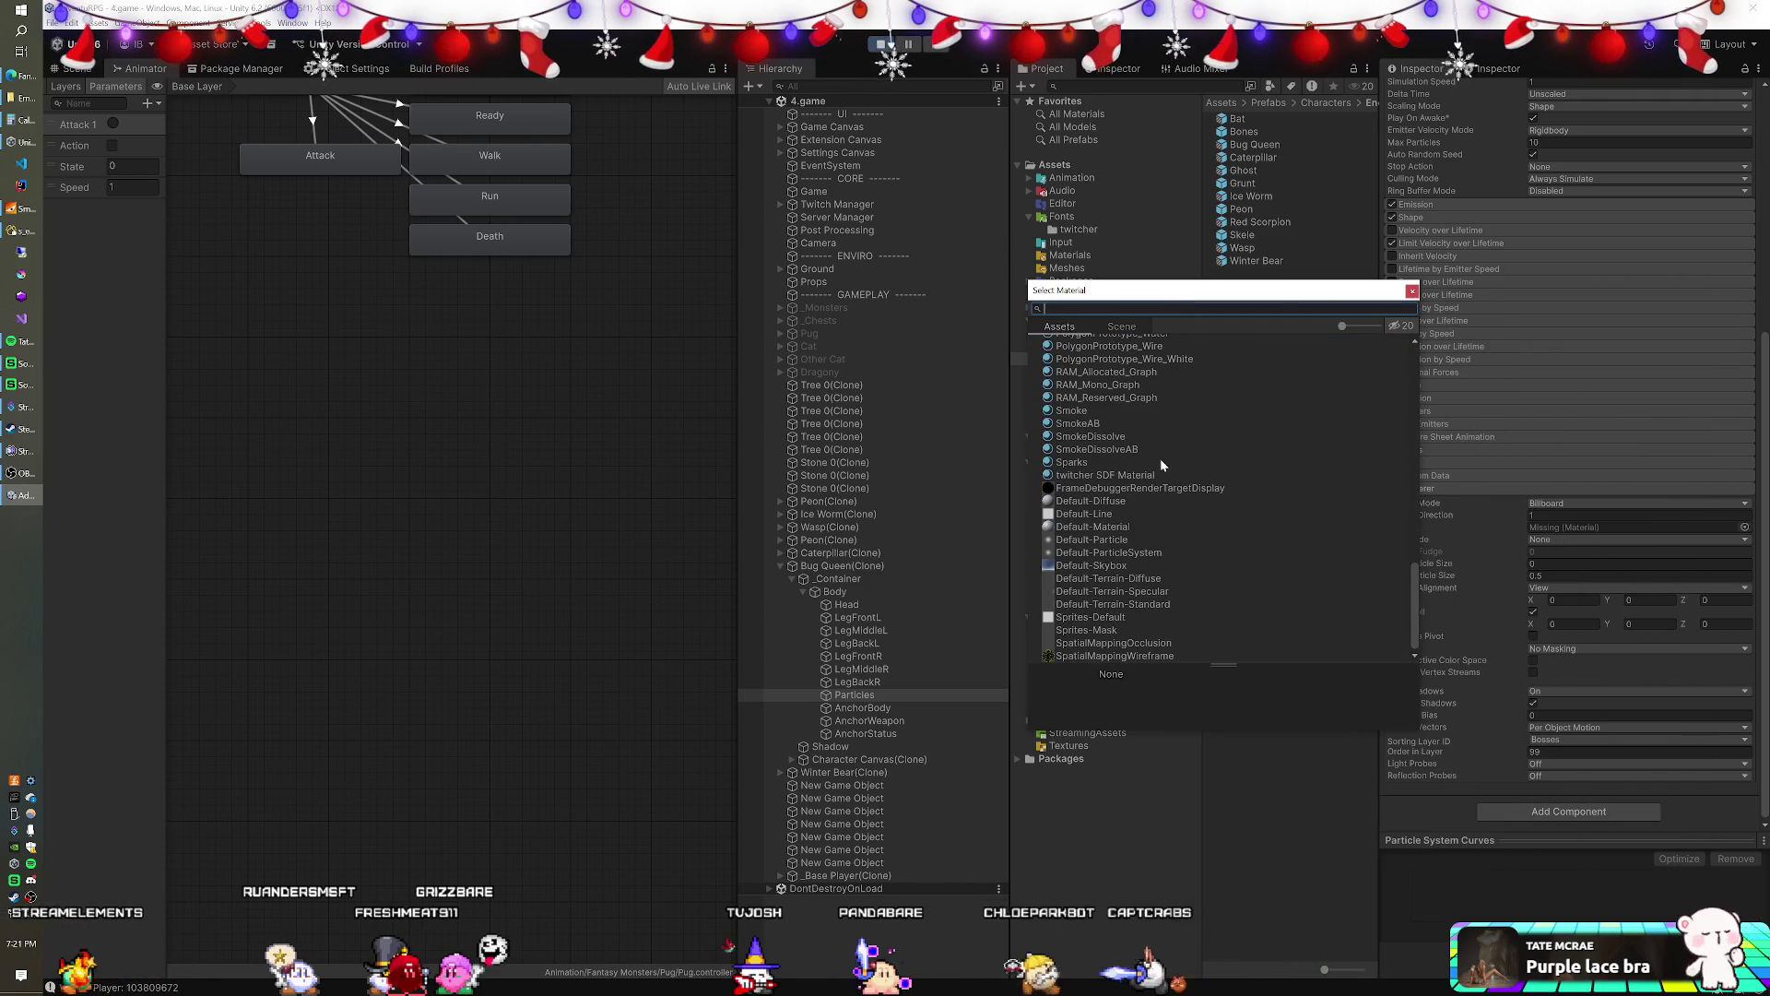
{"action": "scroll", "coordinate": [1131, 479], "scroll_direction": "up", "scroll_amount": 2}
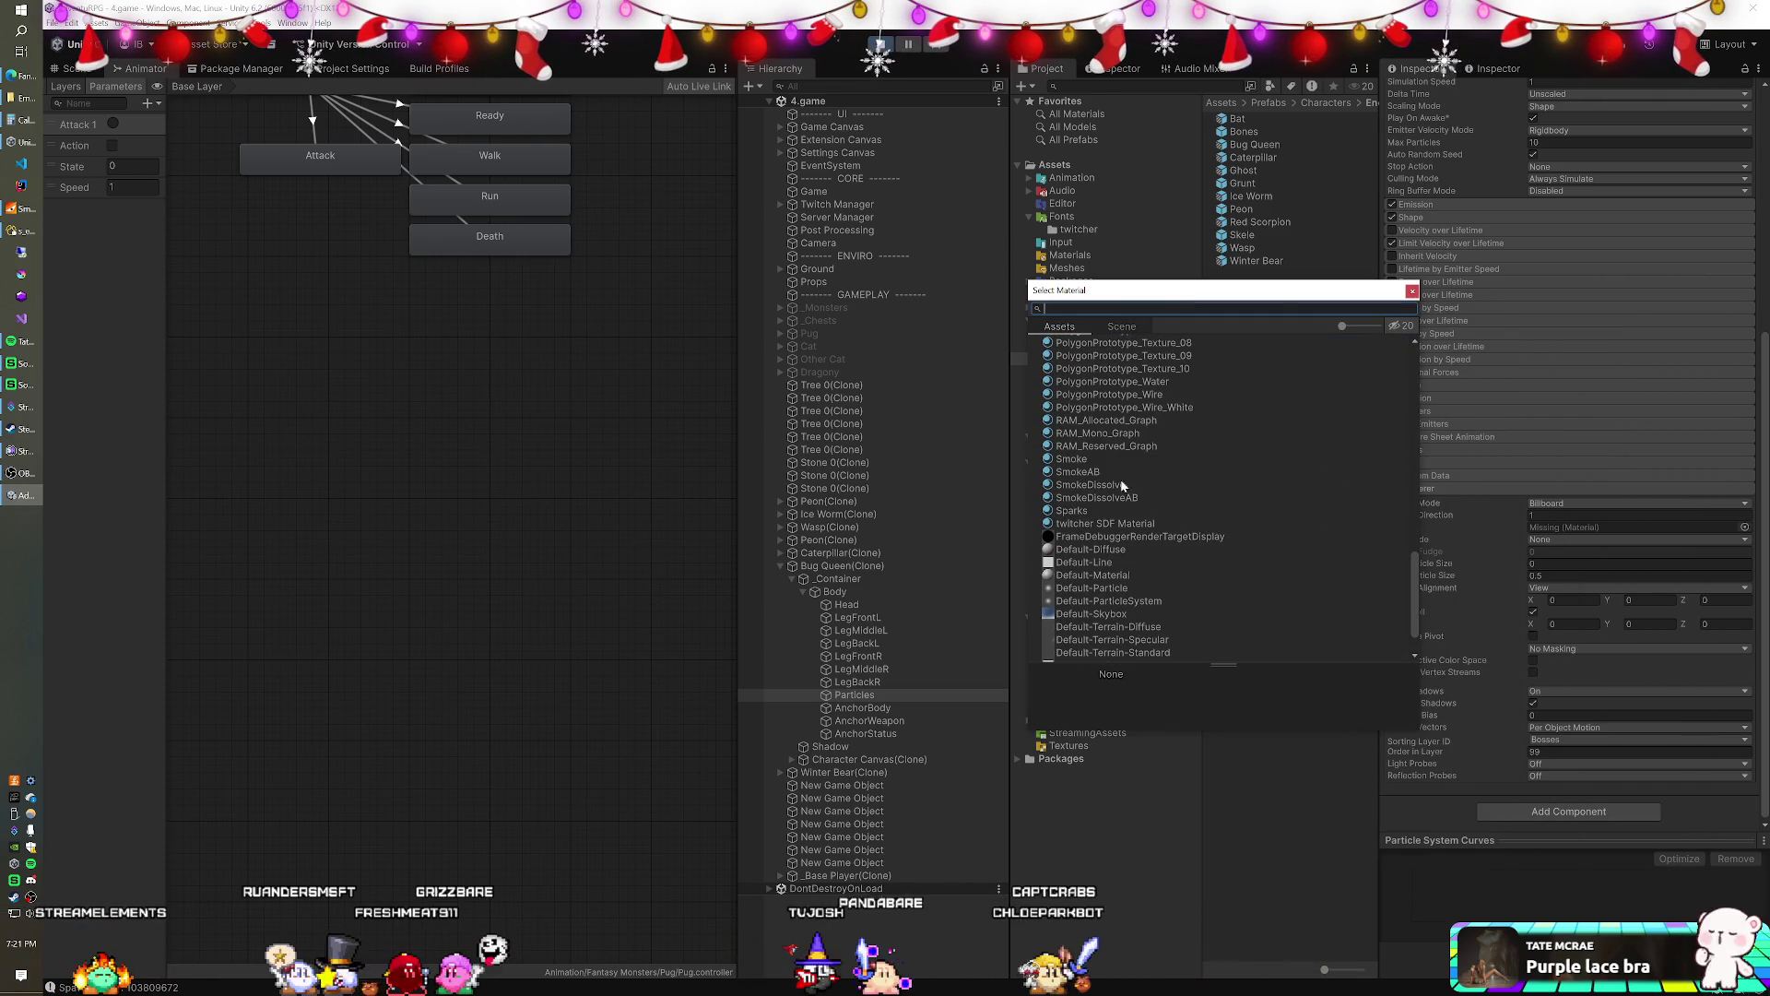
{"action": "left_click", "coordinate": [1070, 511]}
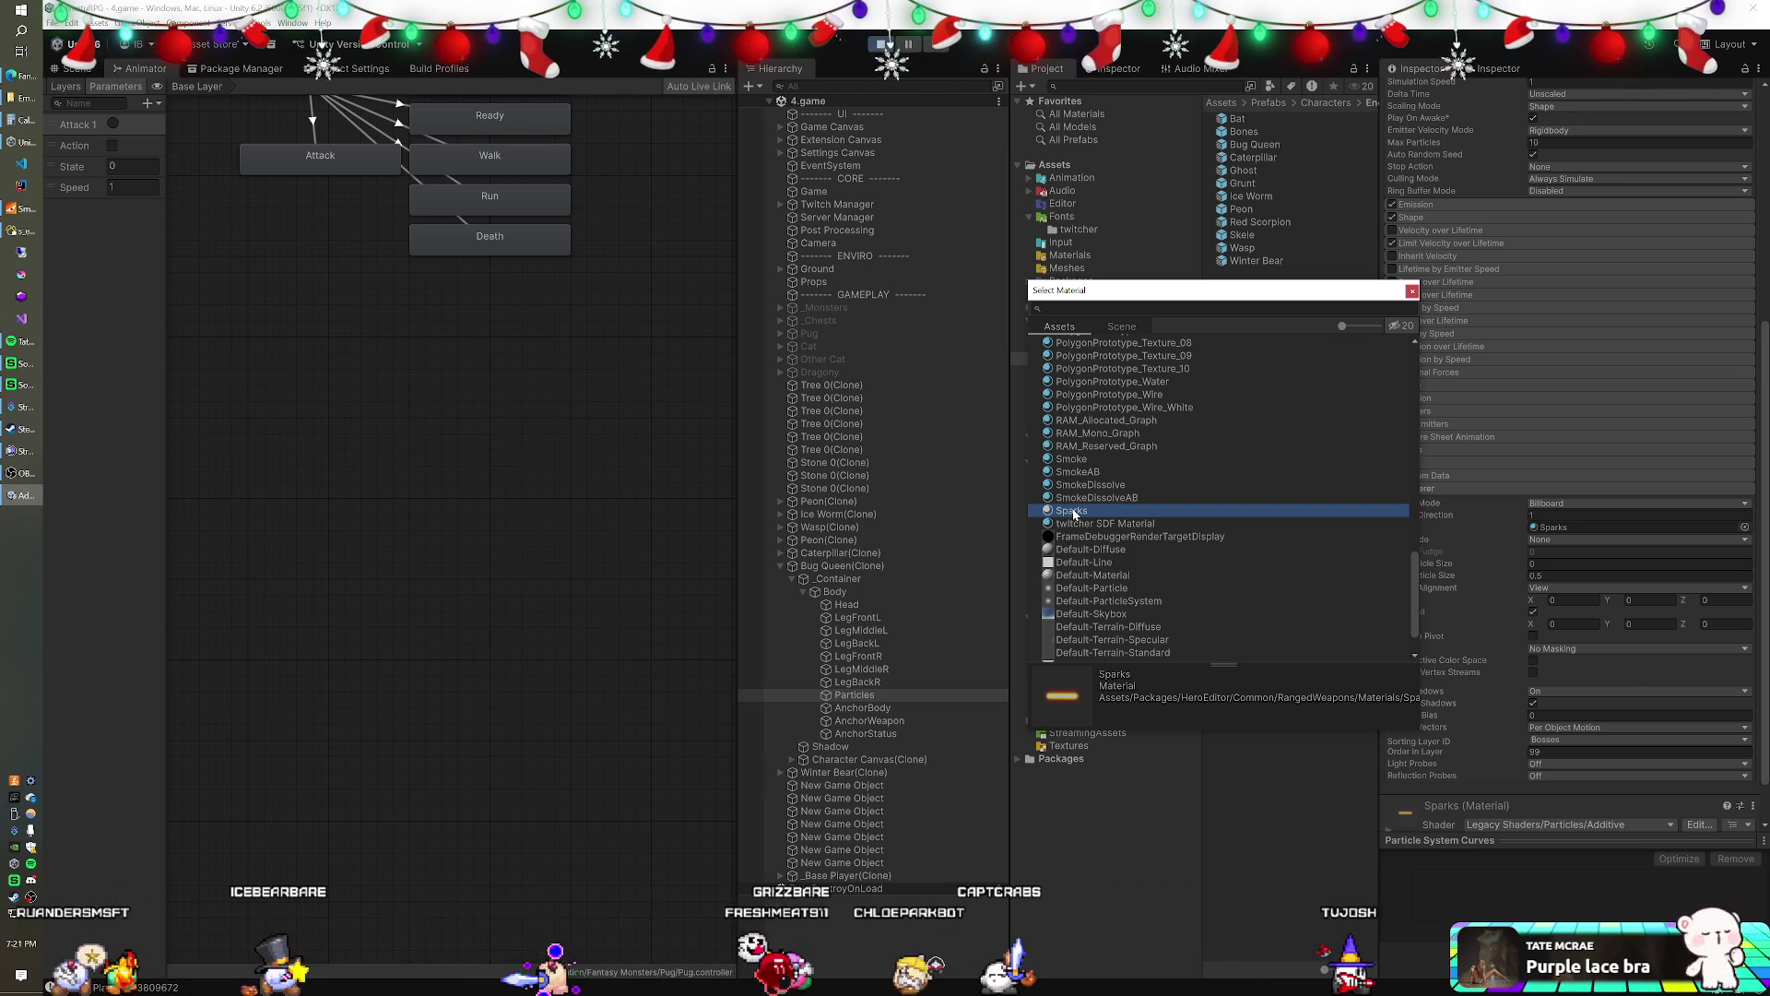
{"action": "scroll", "coordinate": [1103, 498], "scroll_direction": "up", "scroll_amount": 2}
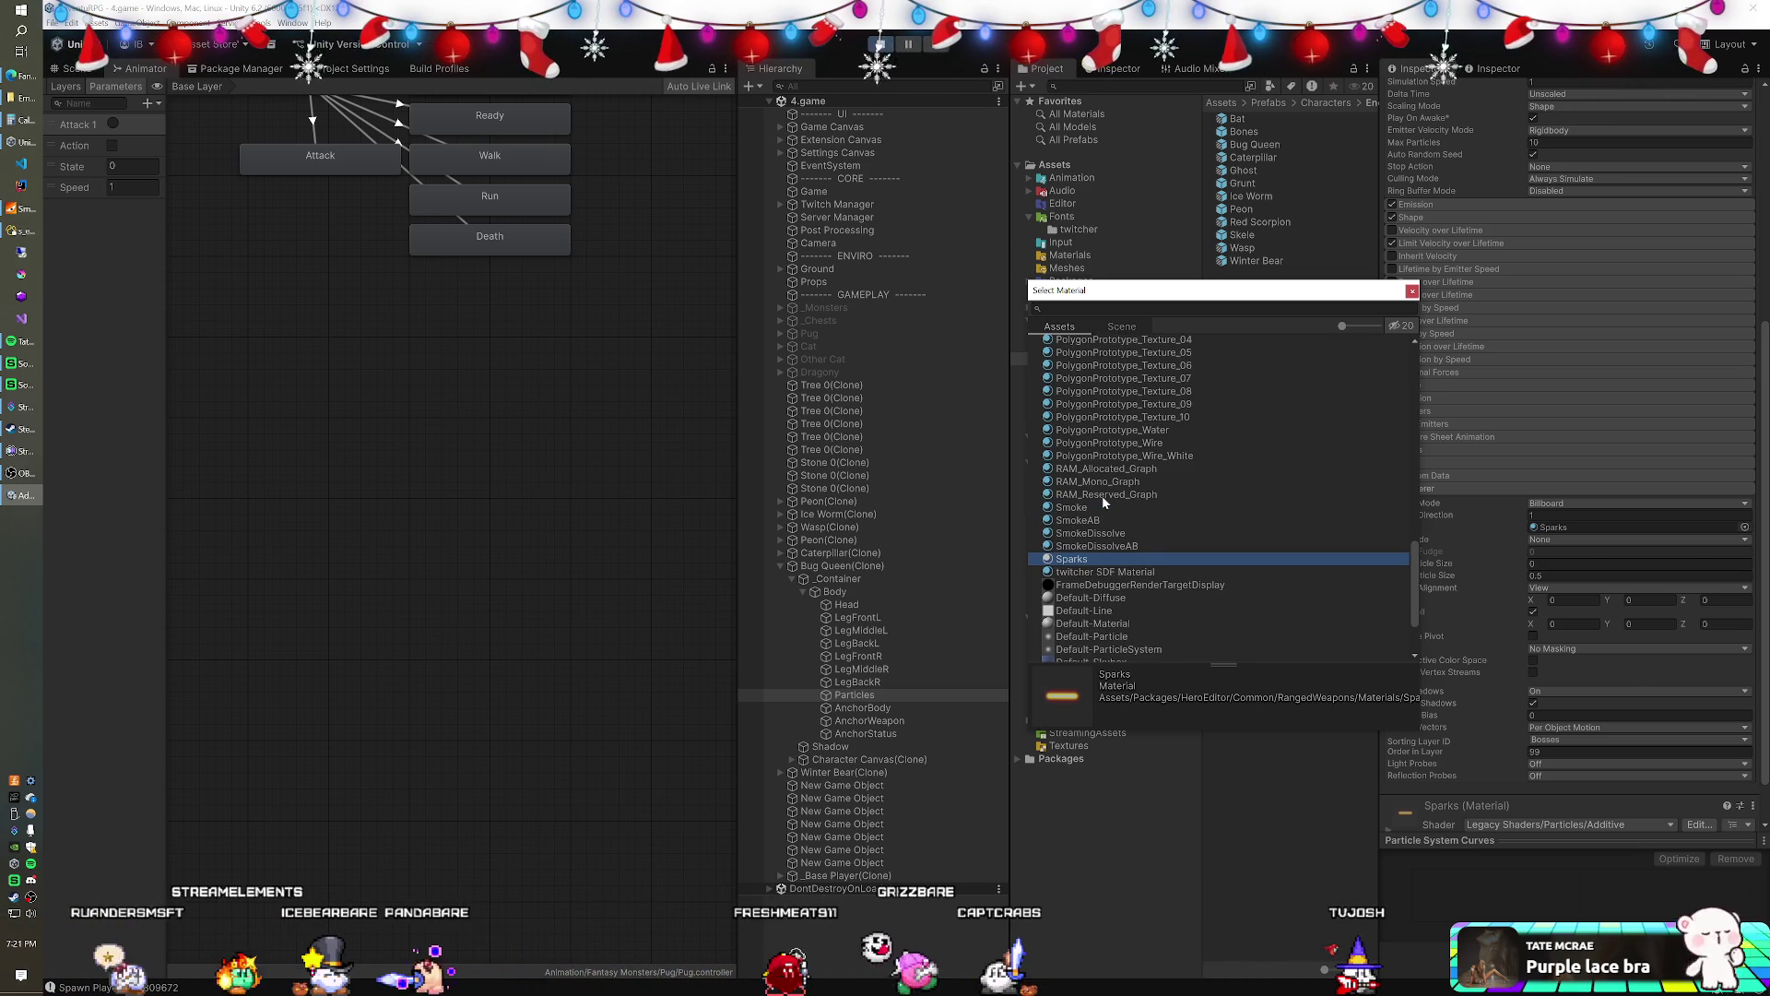
{"action": "scroll", "coordinate": [1103, 495], "scroll_direction": "up", "scroll_amount": 2}
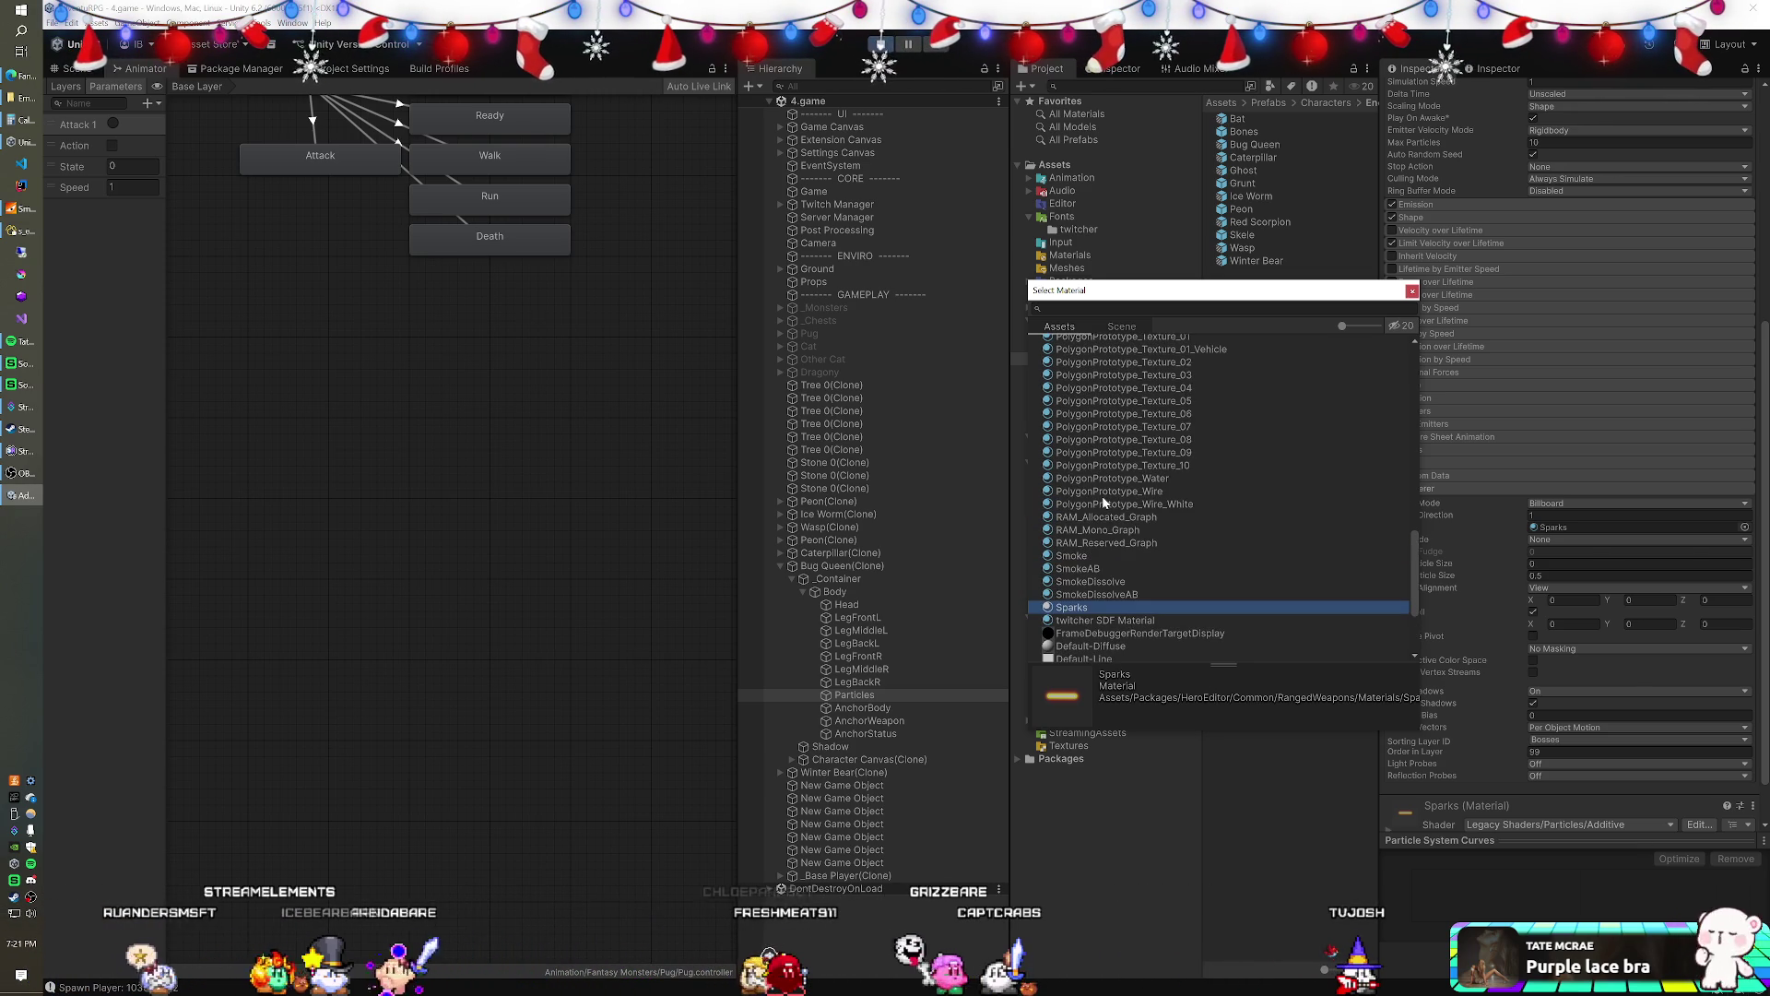
{"action": "left_click", "coordinate": [1106, 554]}
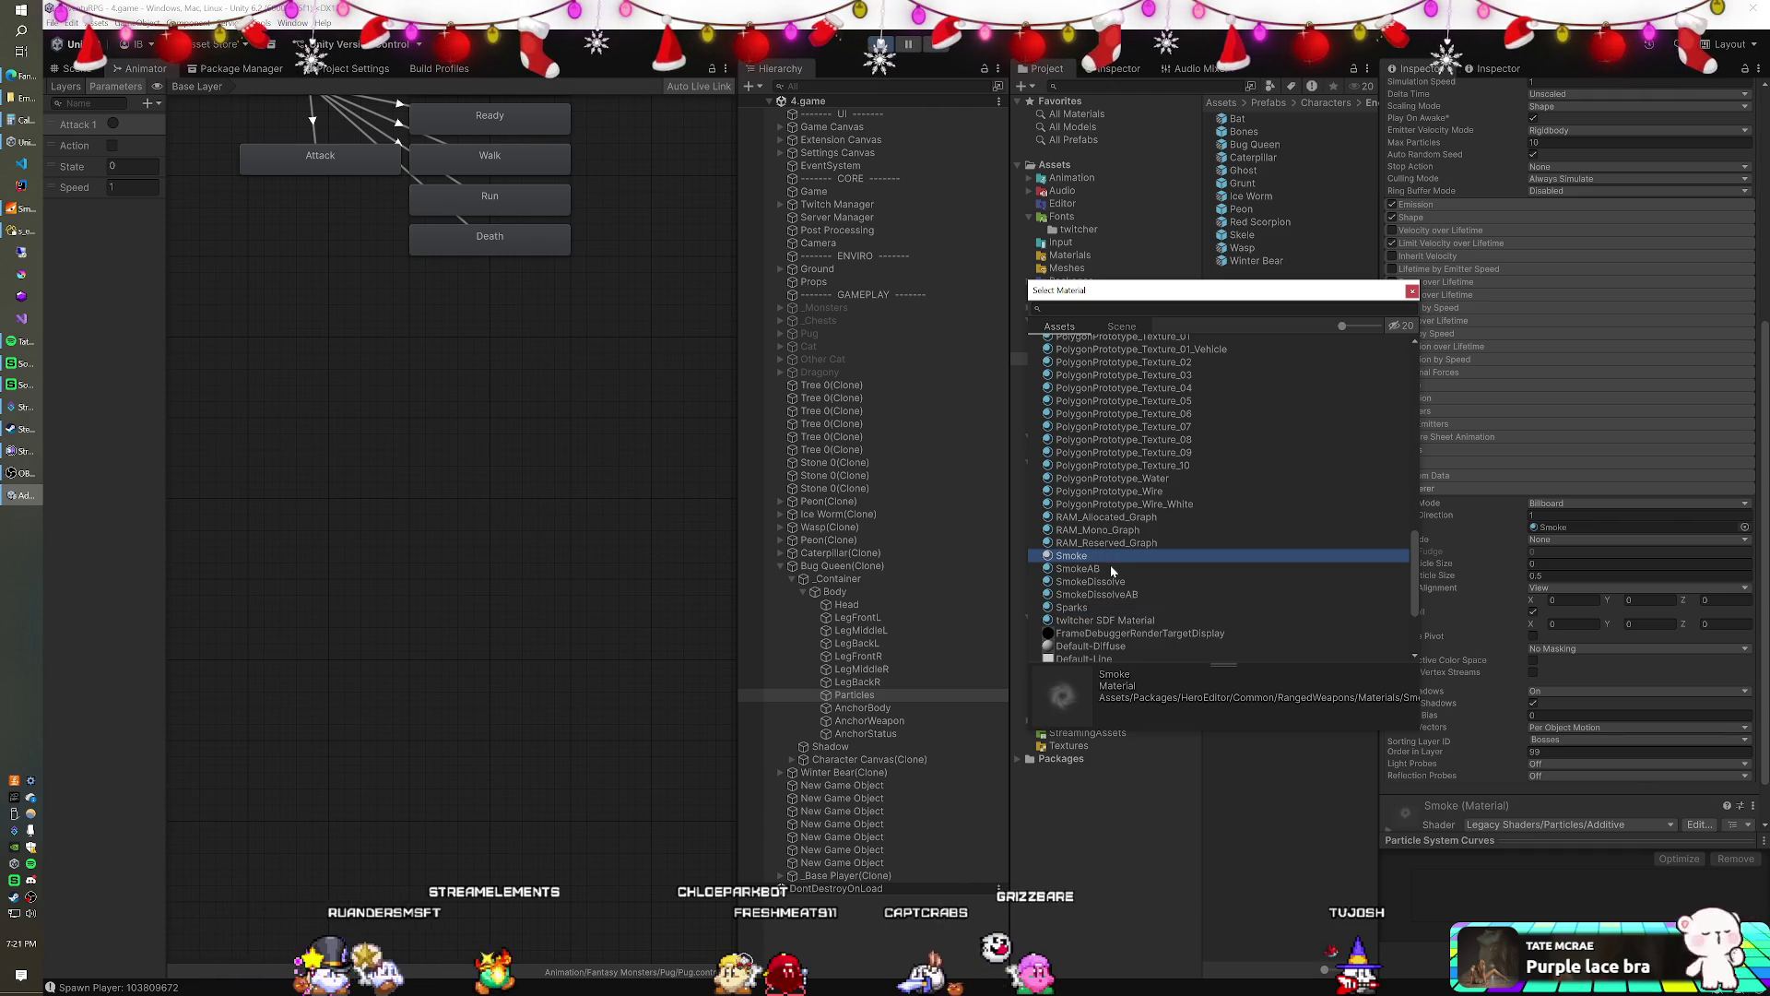
{"action": "left_click", "coordinate": [1110, 566]}
- Settle on the Glow1 material and close the Select Material picker
{"action": "scroll", "coordinate": [1103, 544], "scroll_direction": "up", "scroll_amount": 2}
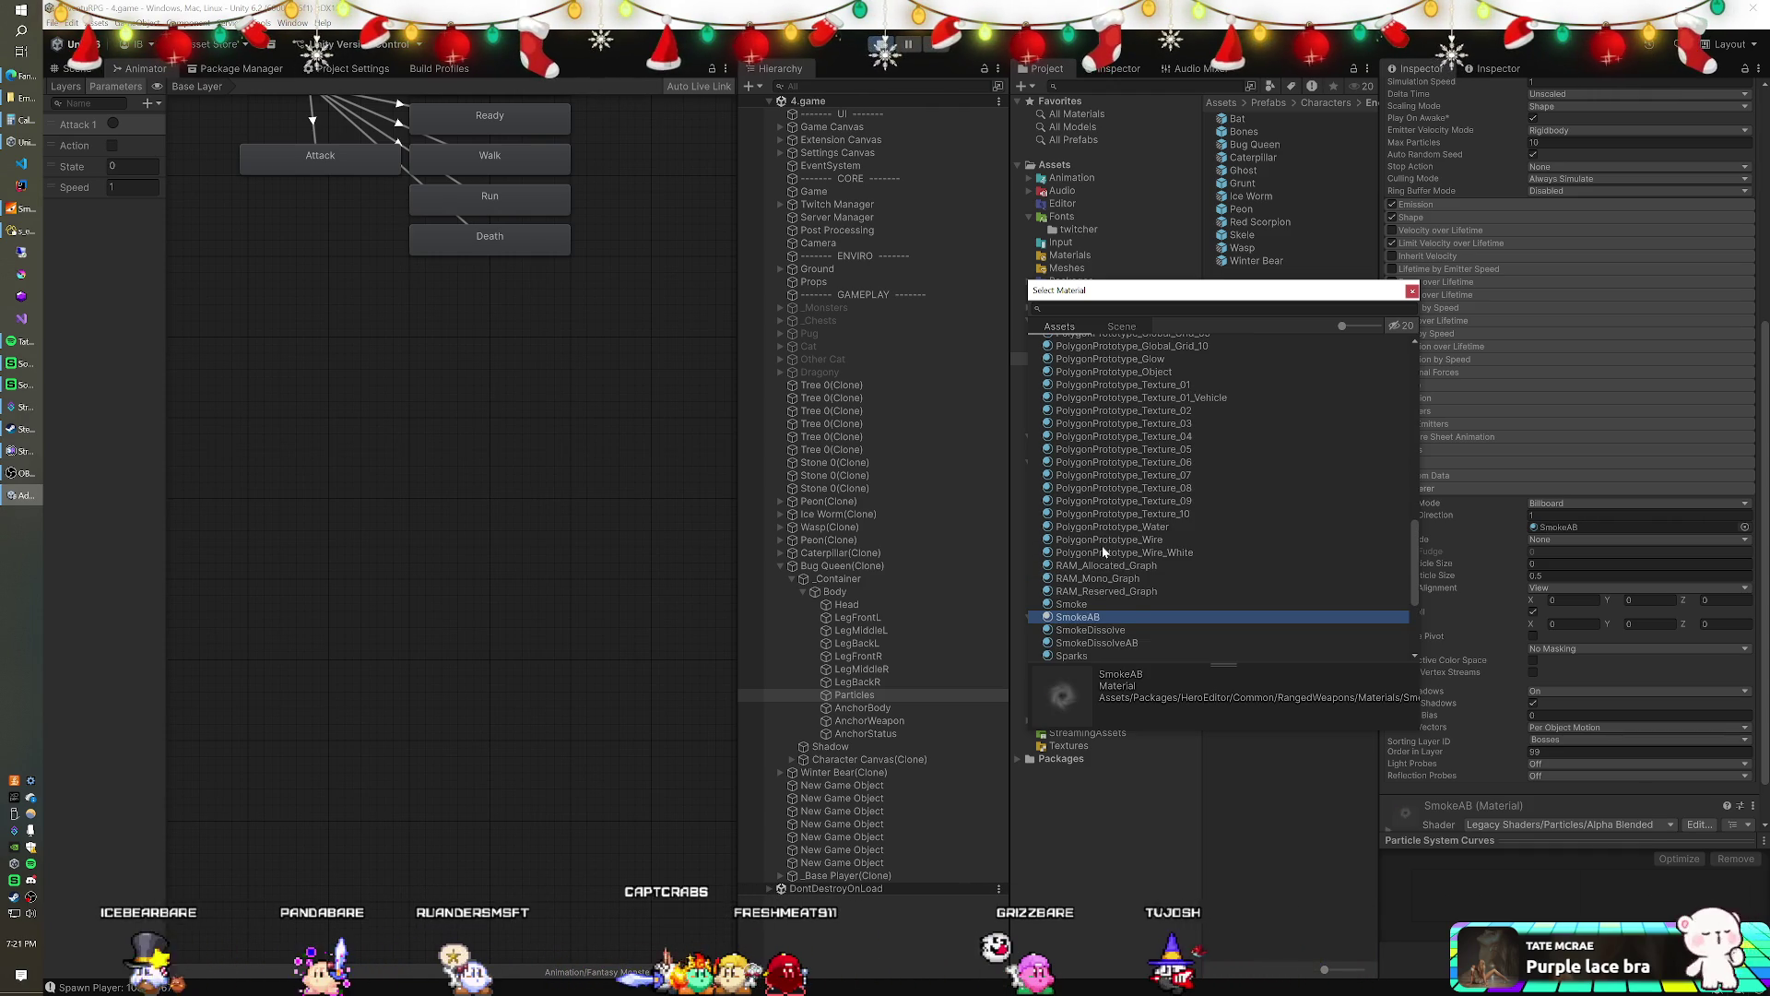
{"action": "scroll", "coordinate": [1103, 542], "scroll_direction": "up", "scroll_amount": 10}
{"action": "scroll", "coordinate": [1104, 538], "scroll_direction": "up", "scroll_amount": 5}
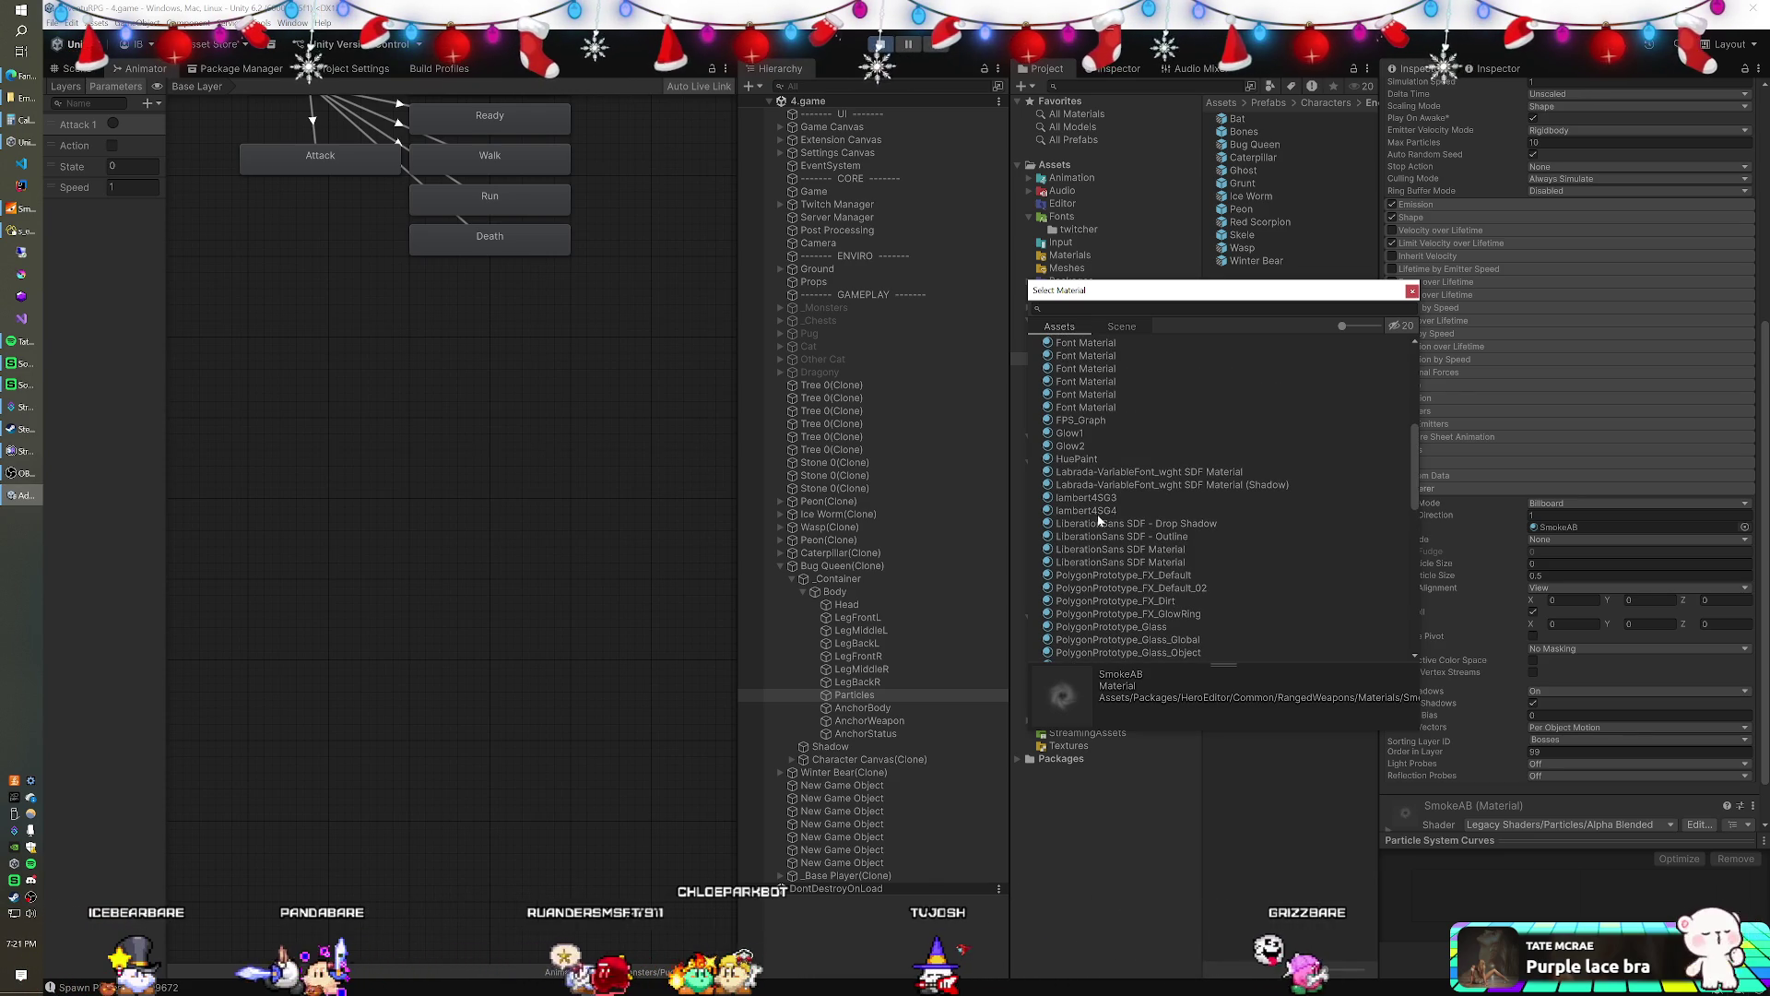
{"action": "scroll", "coordinate": [1099, 520], "scroll_direction": "up", "scroll_amount": 2}
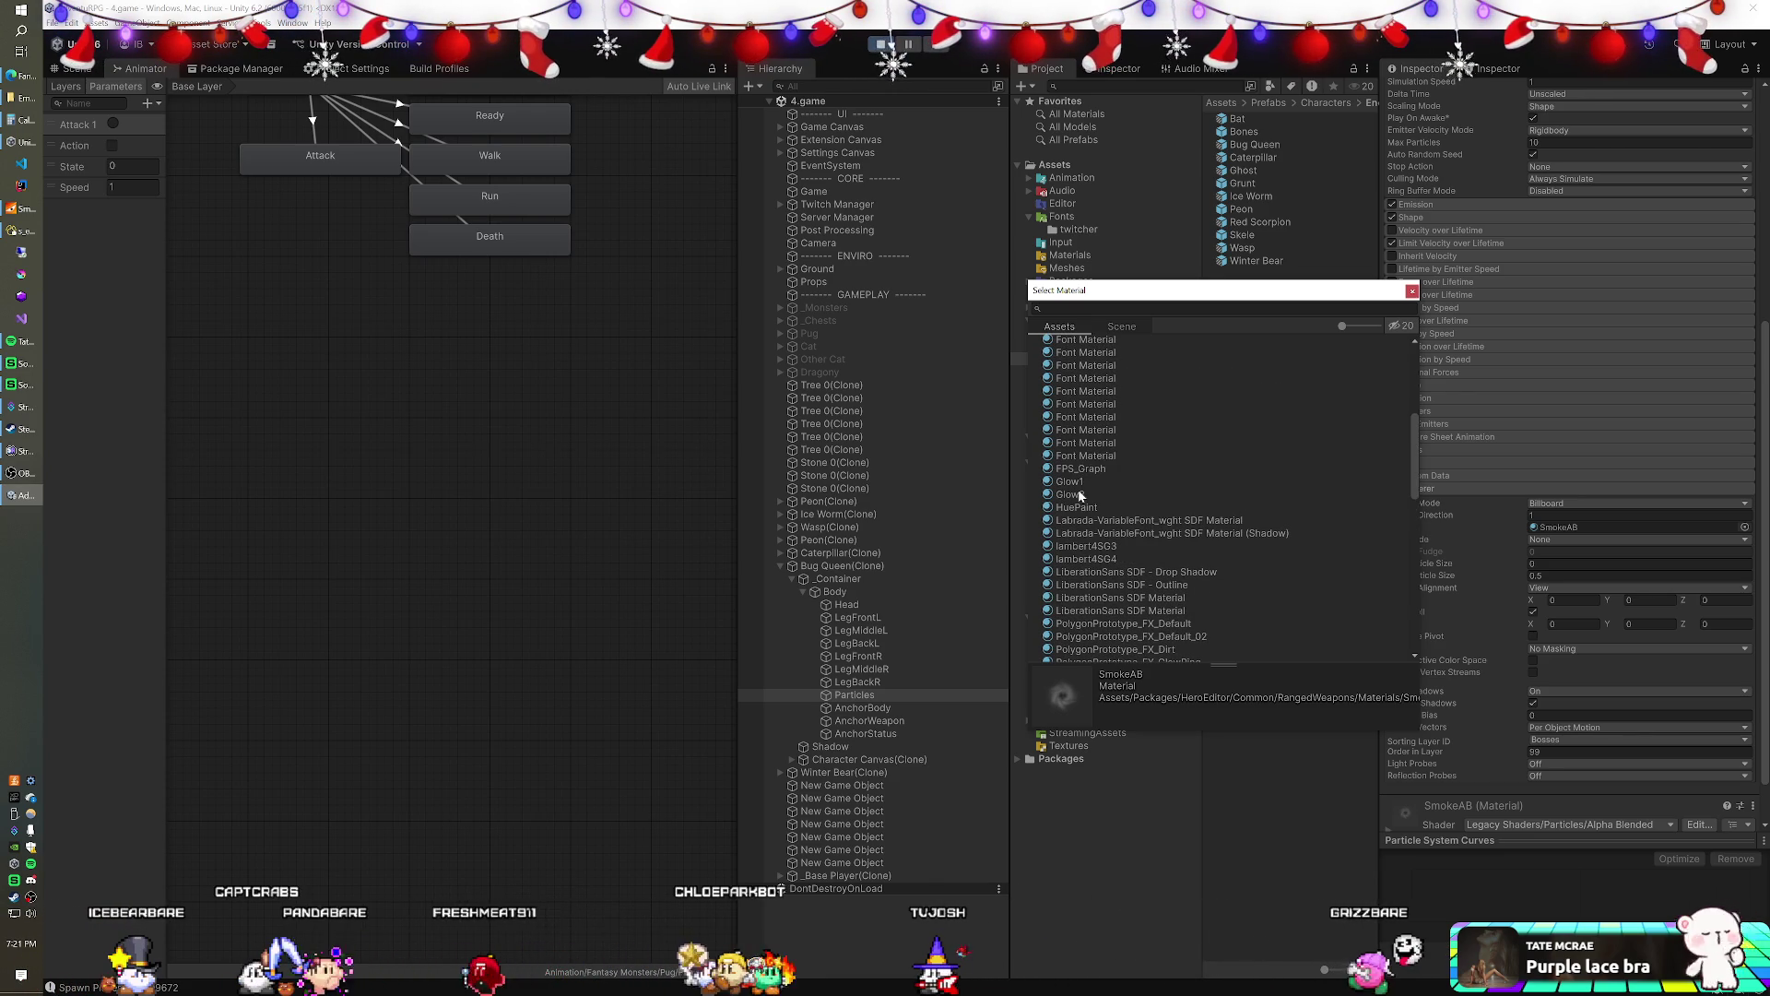
{"action": "left_click", "coordinate": [1078, 495]}
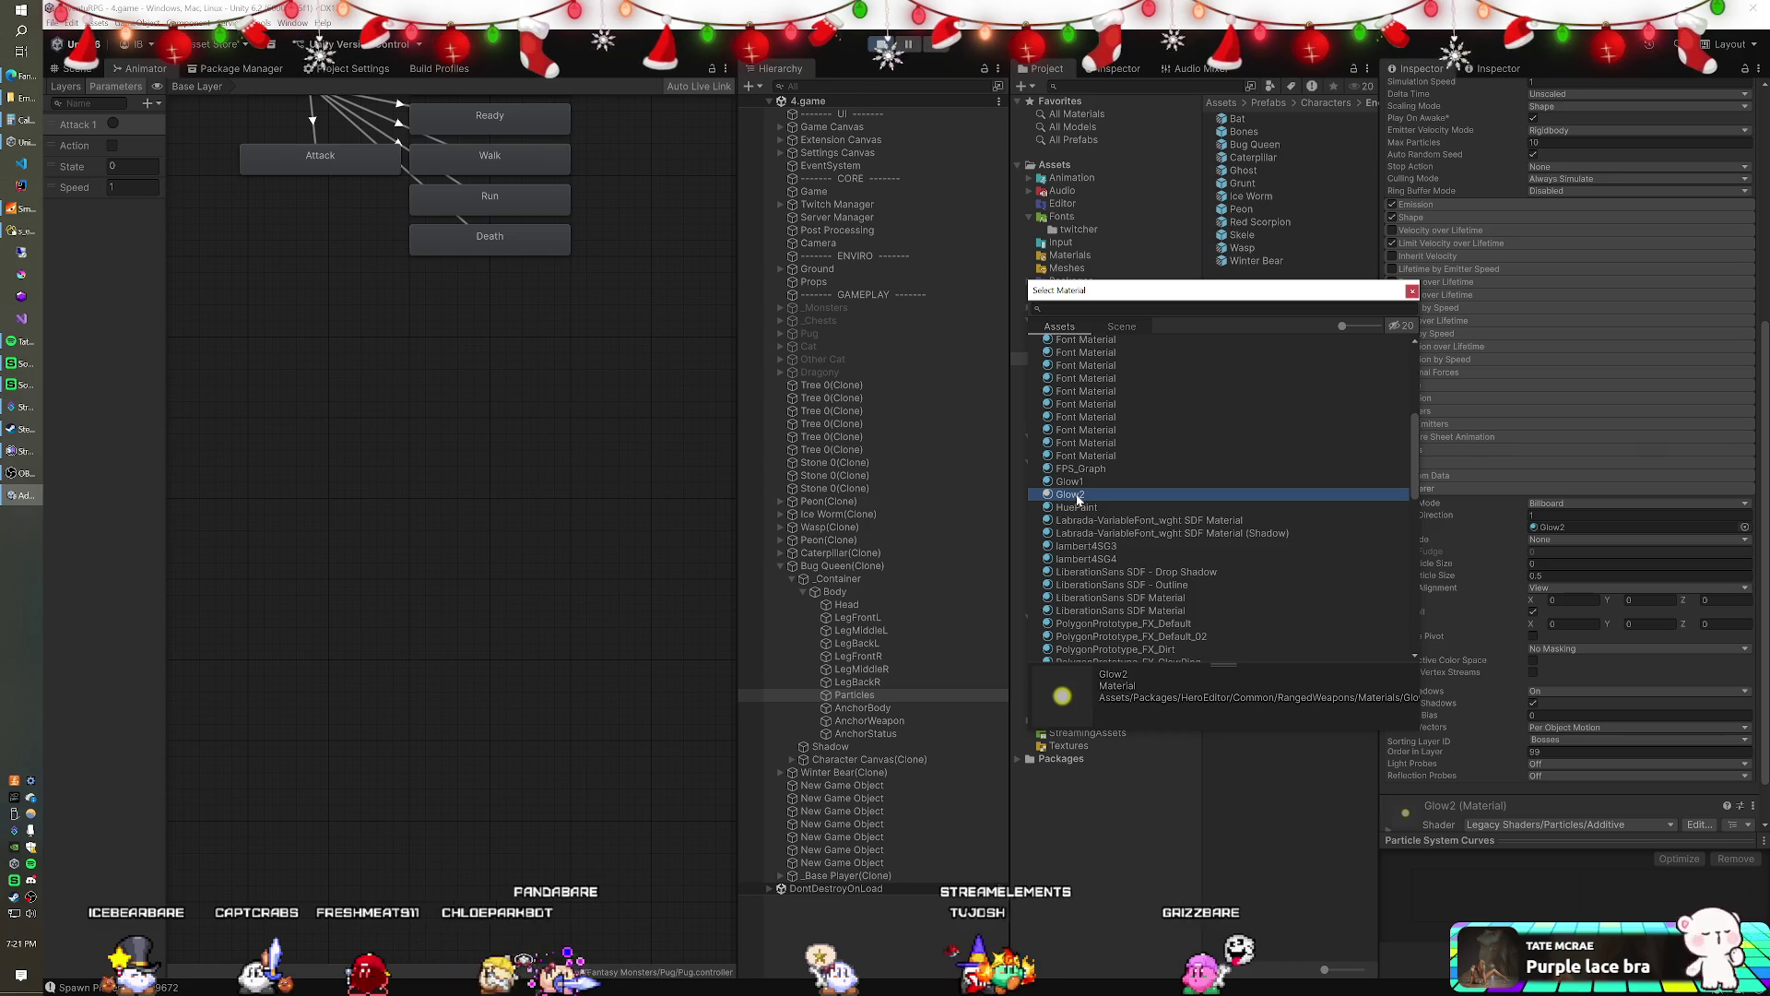
{"action": "key", "text": "Return"}
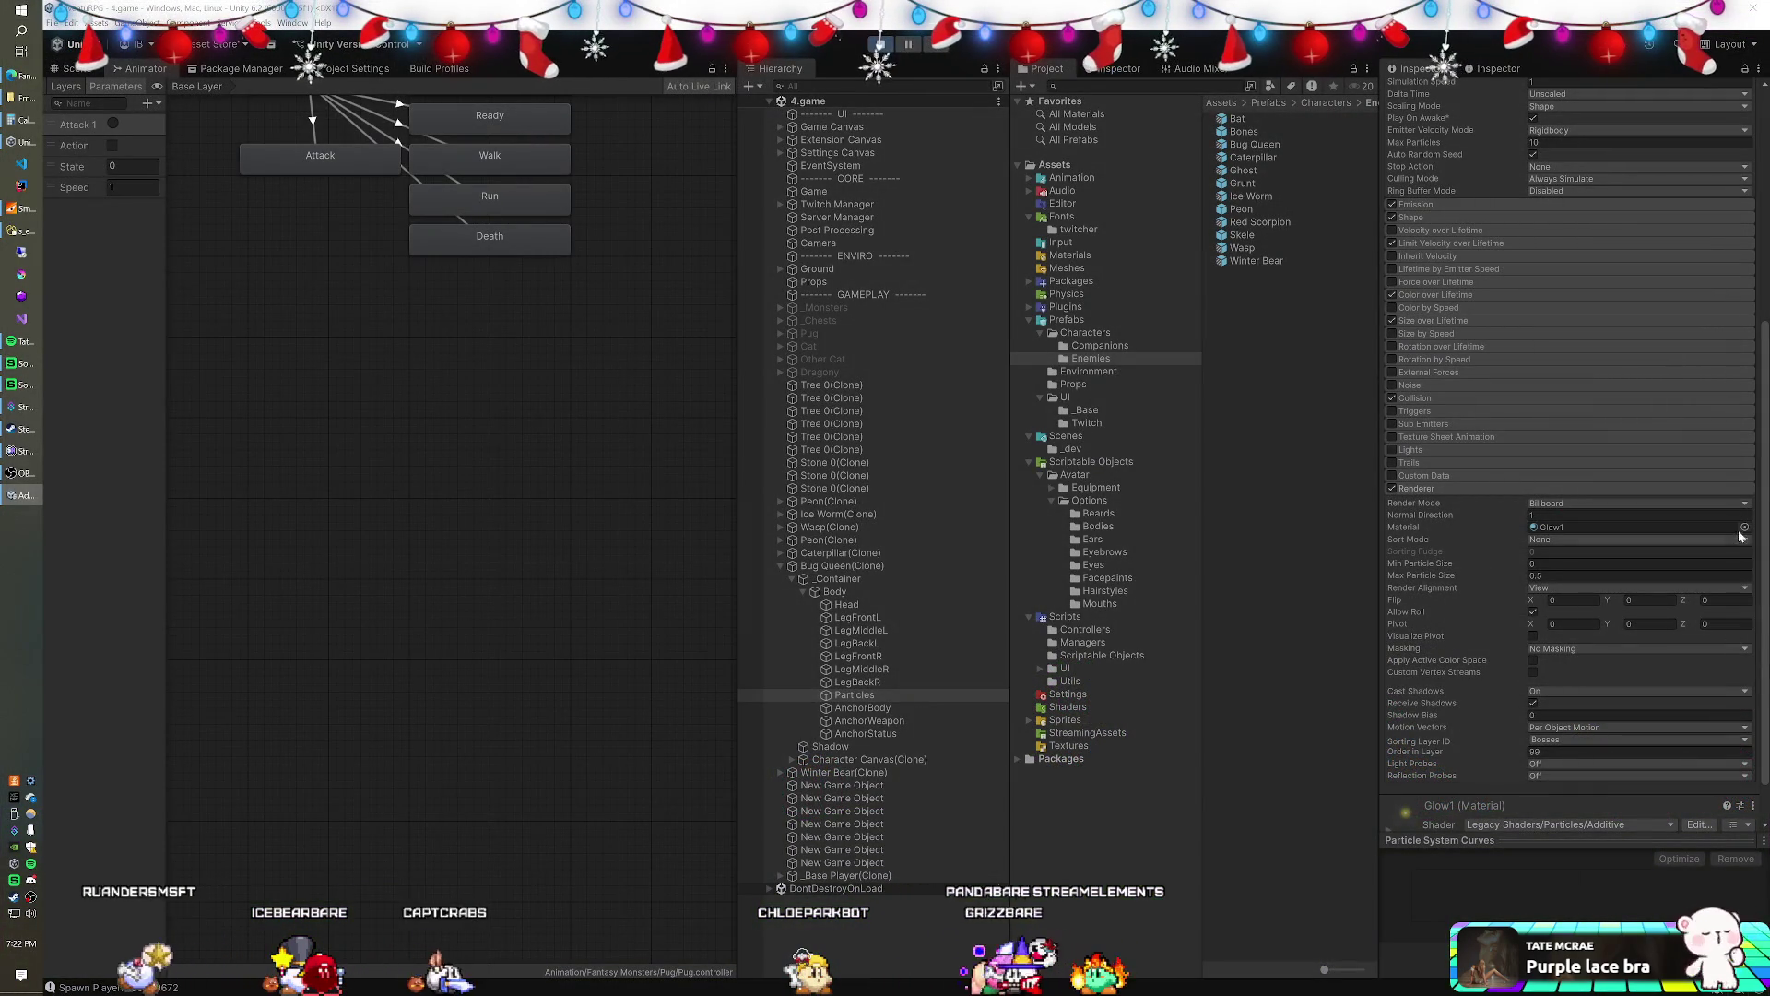
- Preview FlashYellow1, FlashYellow2, FireRing, EyesPaint and Bullet materials on the particles renderer
{"action": "left_click", "coordinate": [1744, 526]}
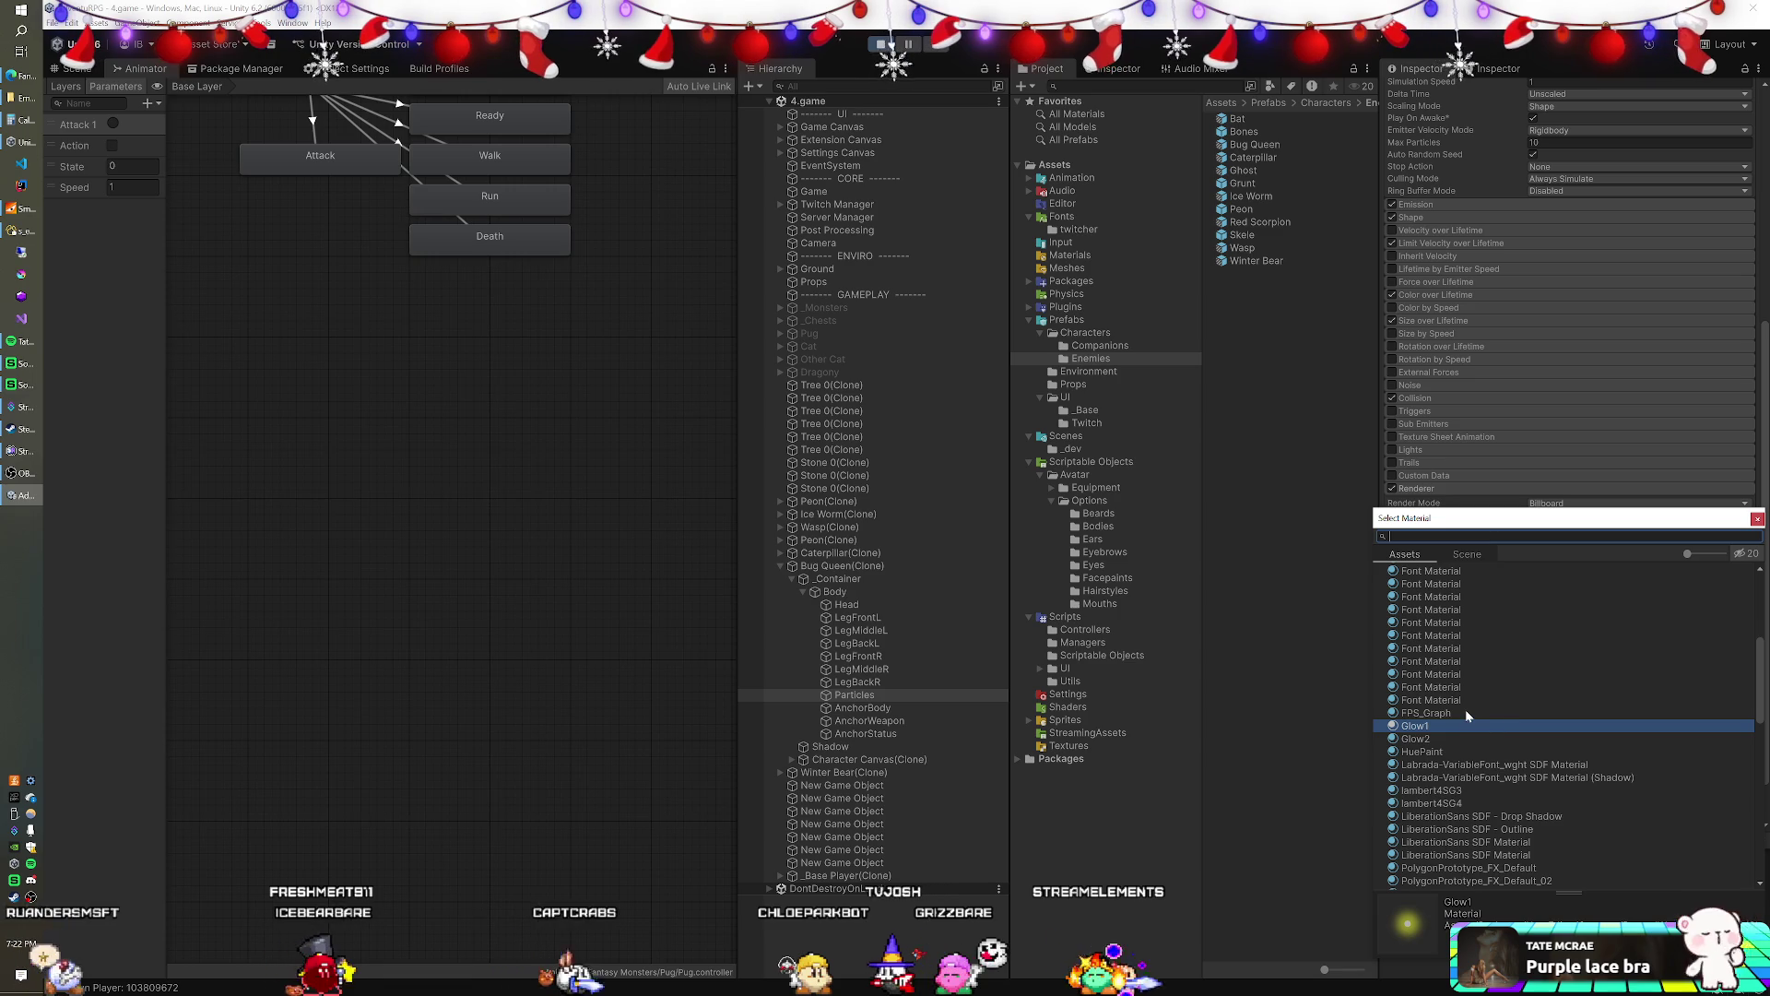
{"action": "scroll", "coordinate": [1464, 710], "scroll_direction": "up", "scroll_amount": 8}
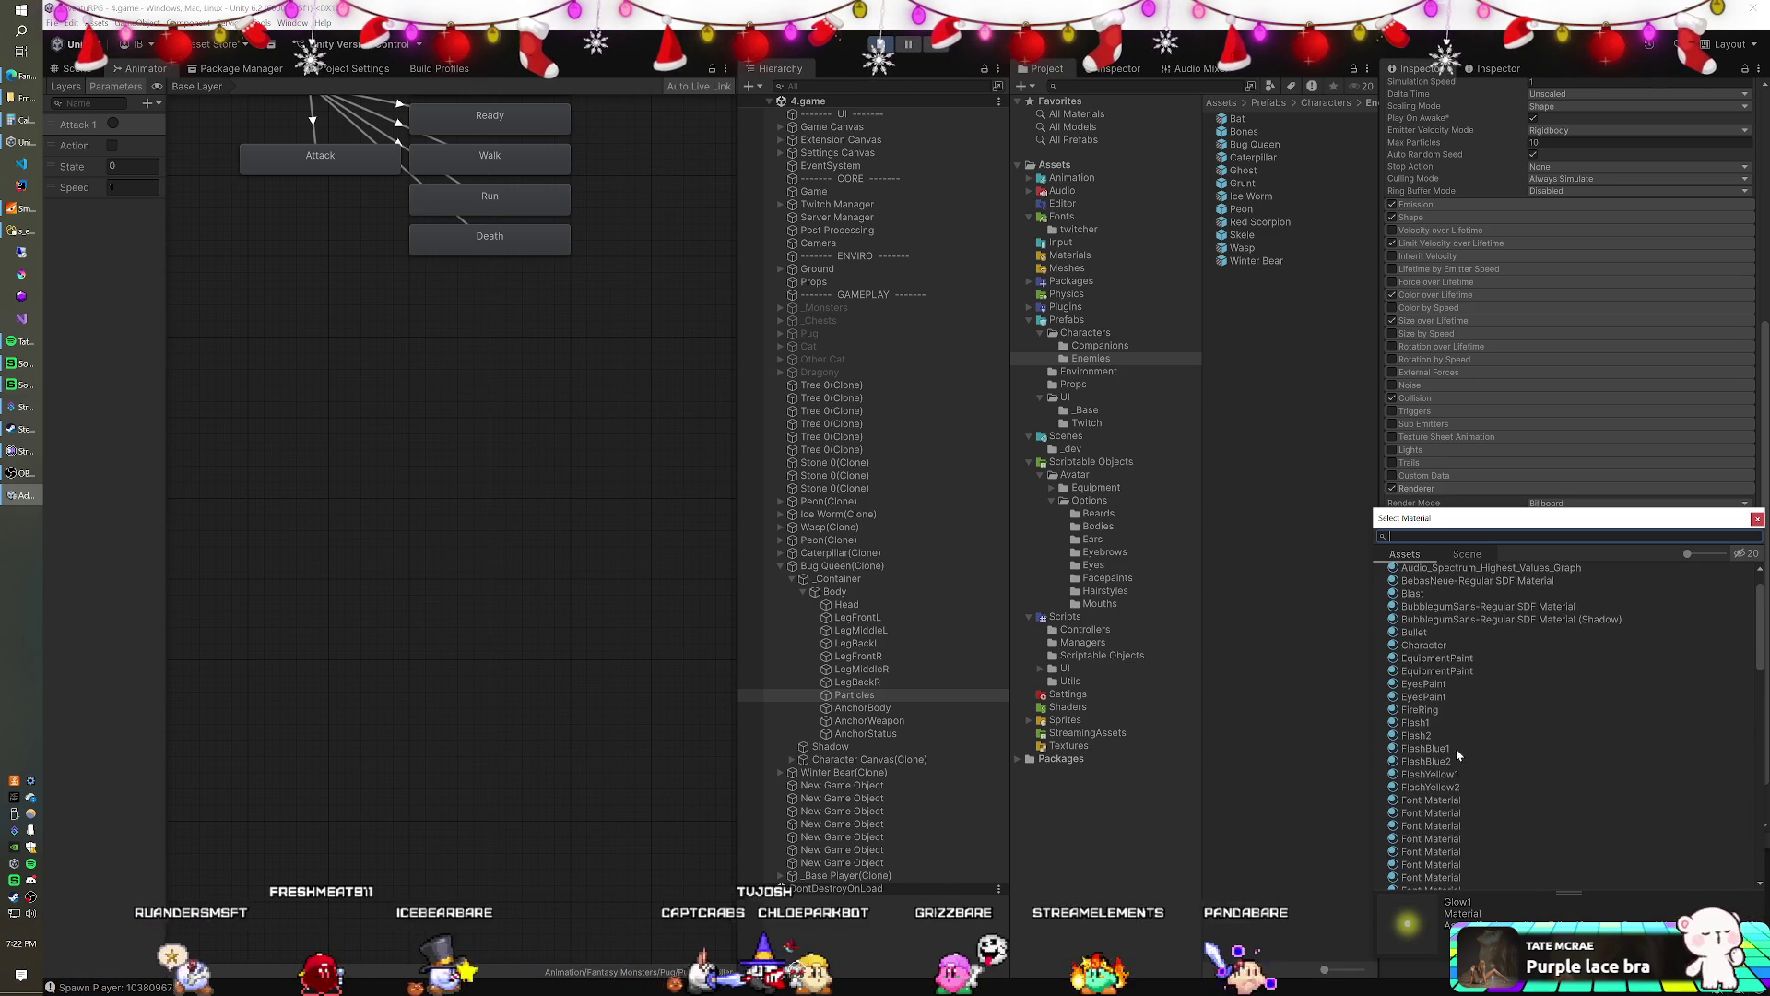
{"action": "left_click", "coordinate": [1454, 775]}
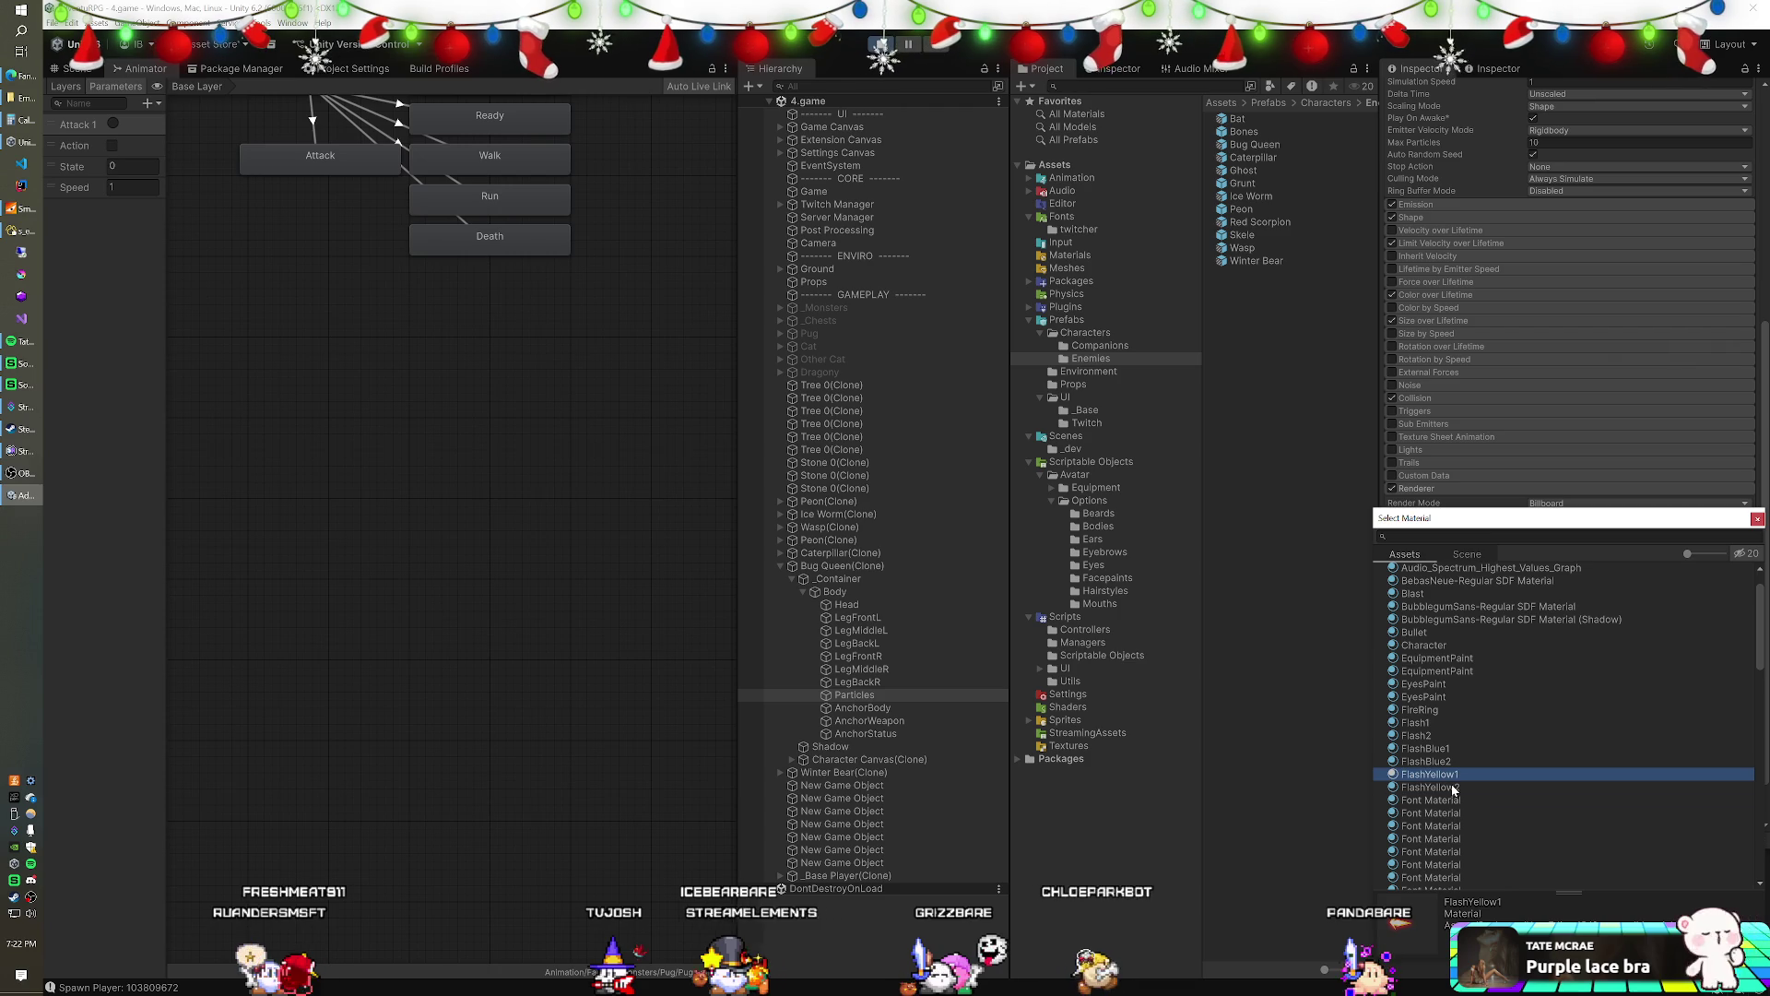
{"action": "left_click", "coordinate": [1454, 787]}
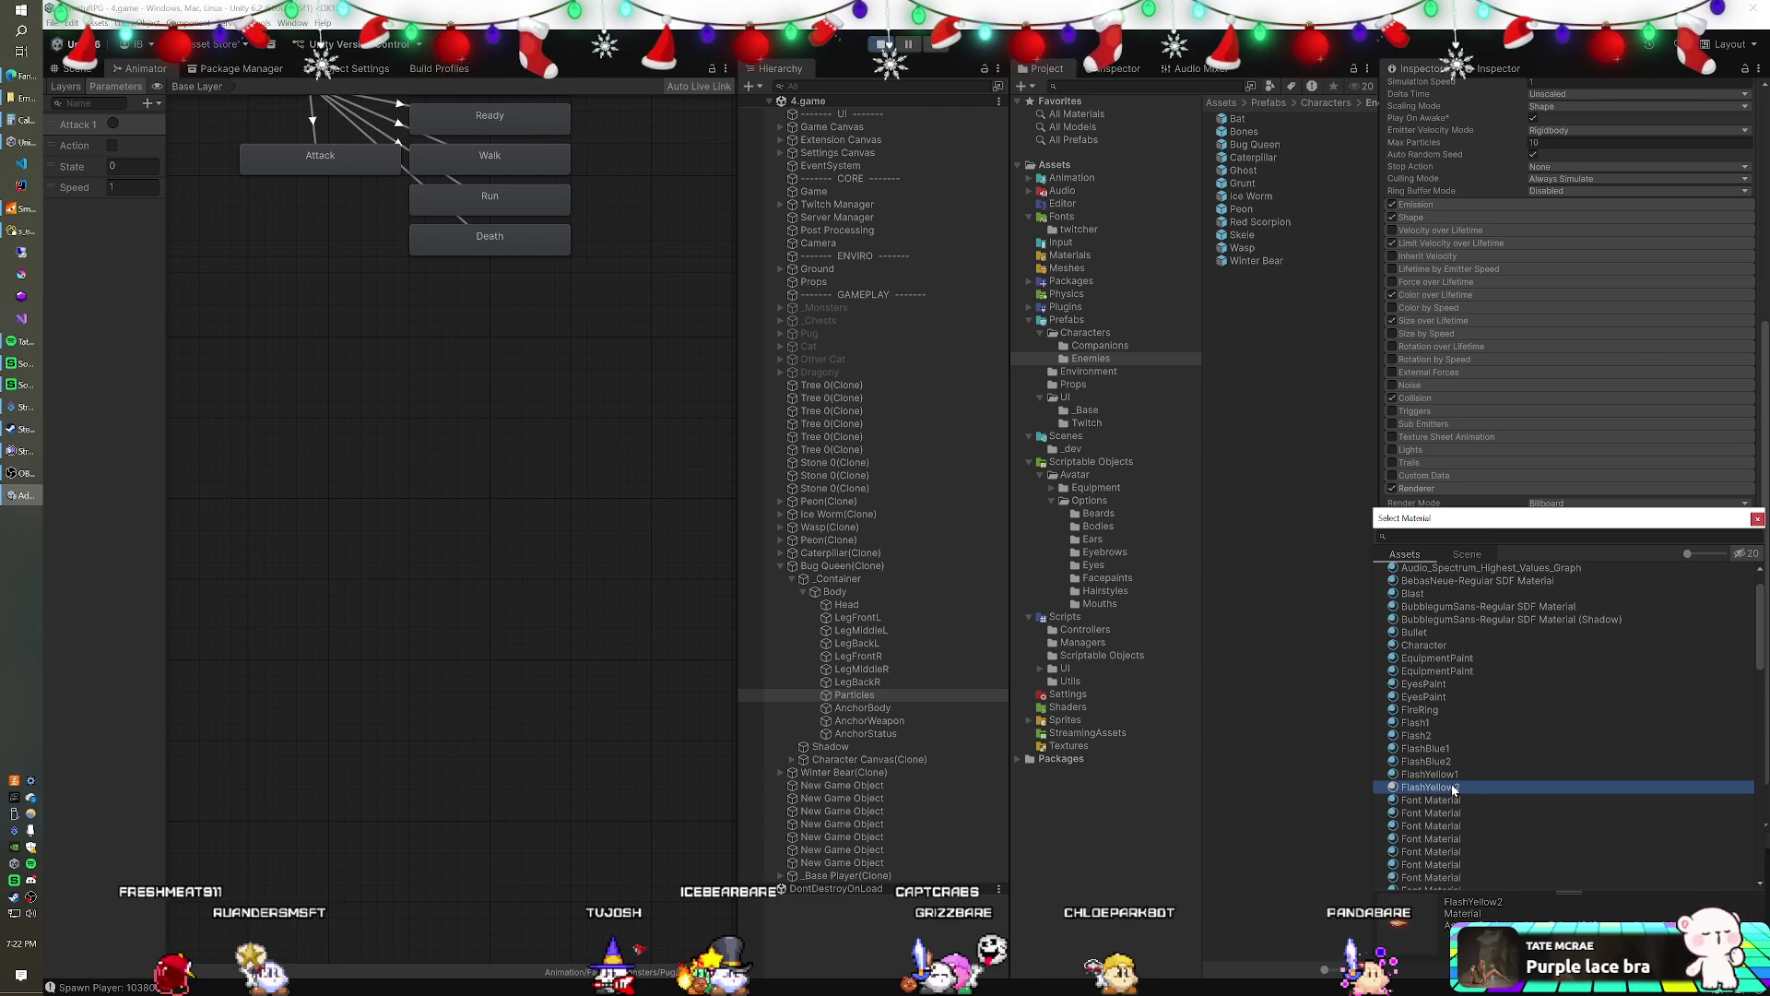
{"action": "left_click", "coordinate": [1426, 711]}
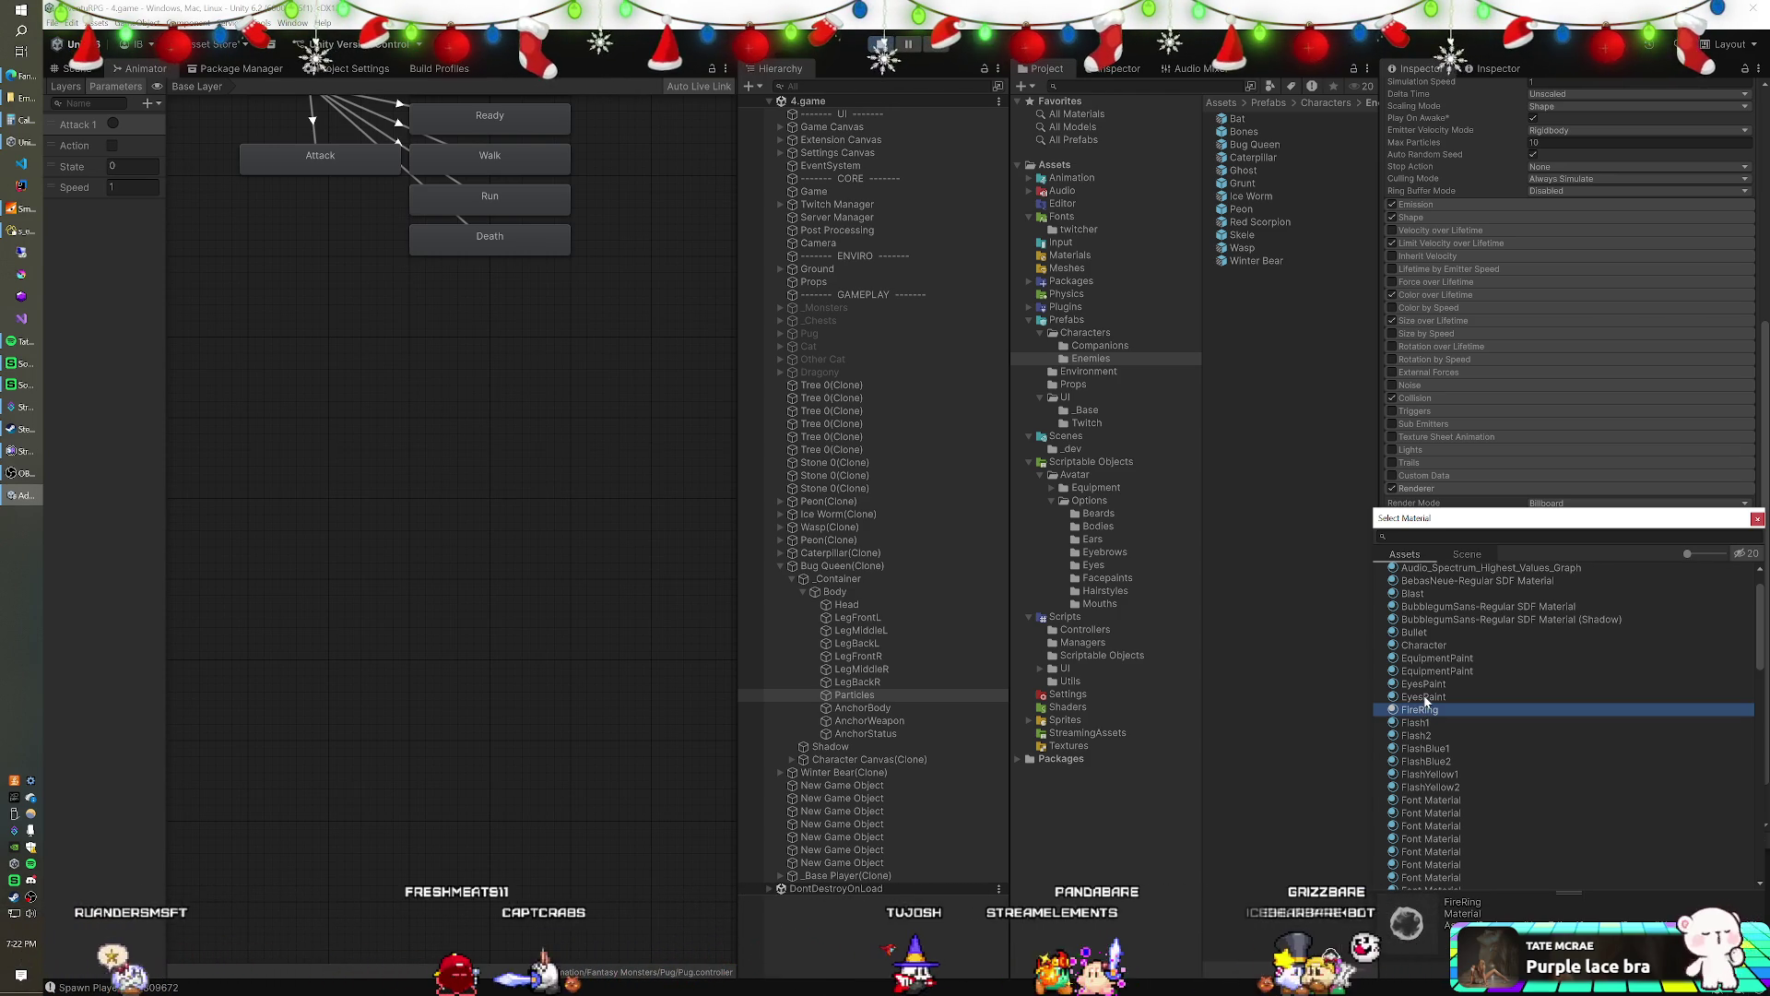
{"action": "left_click", "coordinate": [1425, 697]}
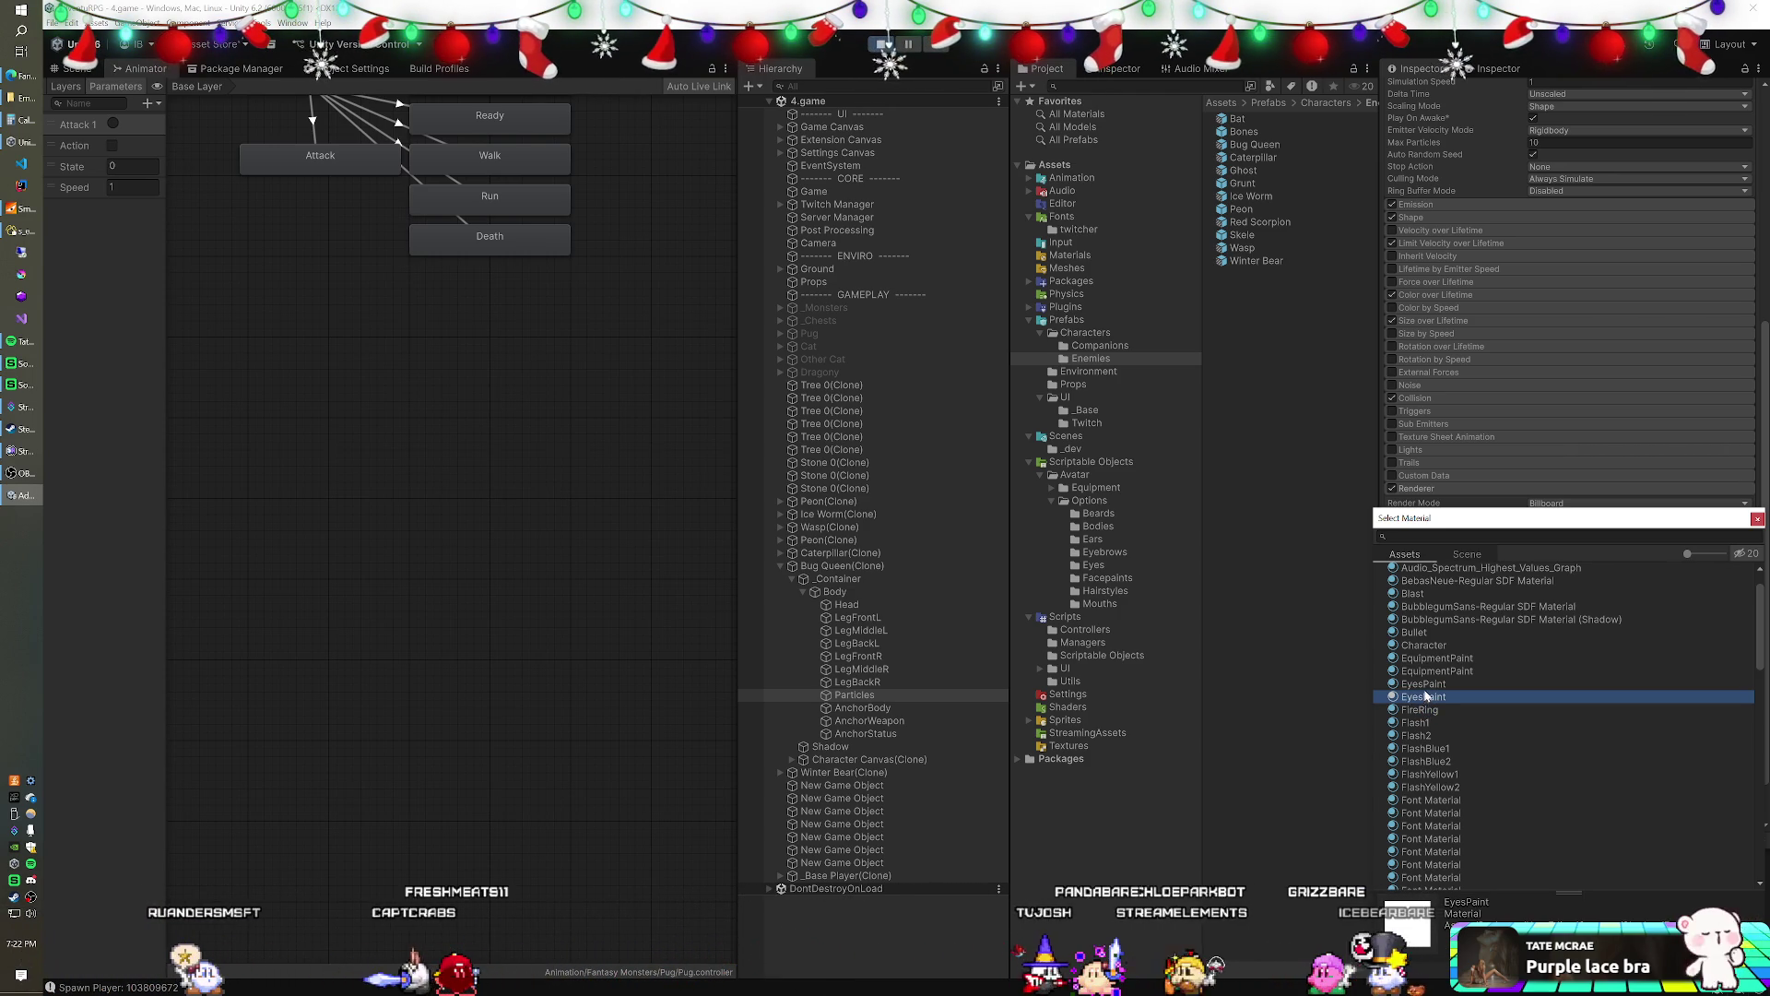
{"action": "left_click", "coordinate": [1425, 687]}
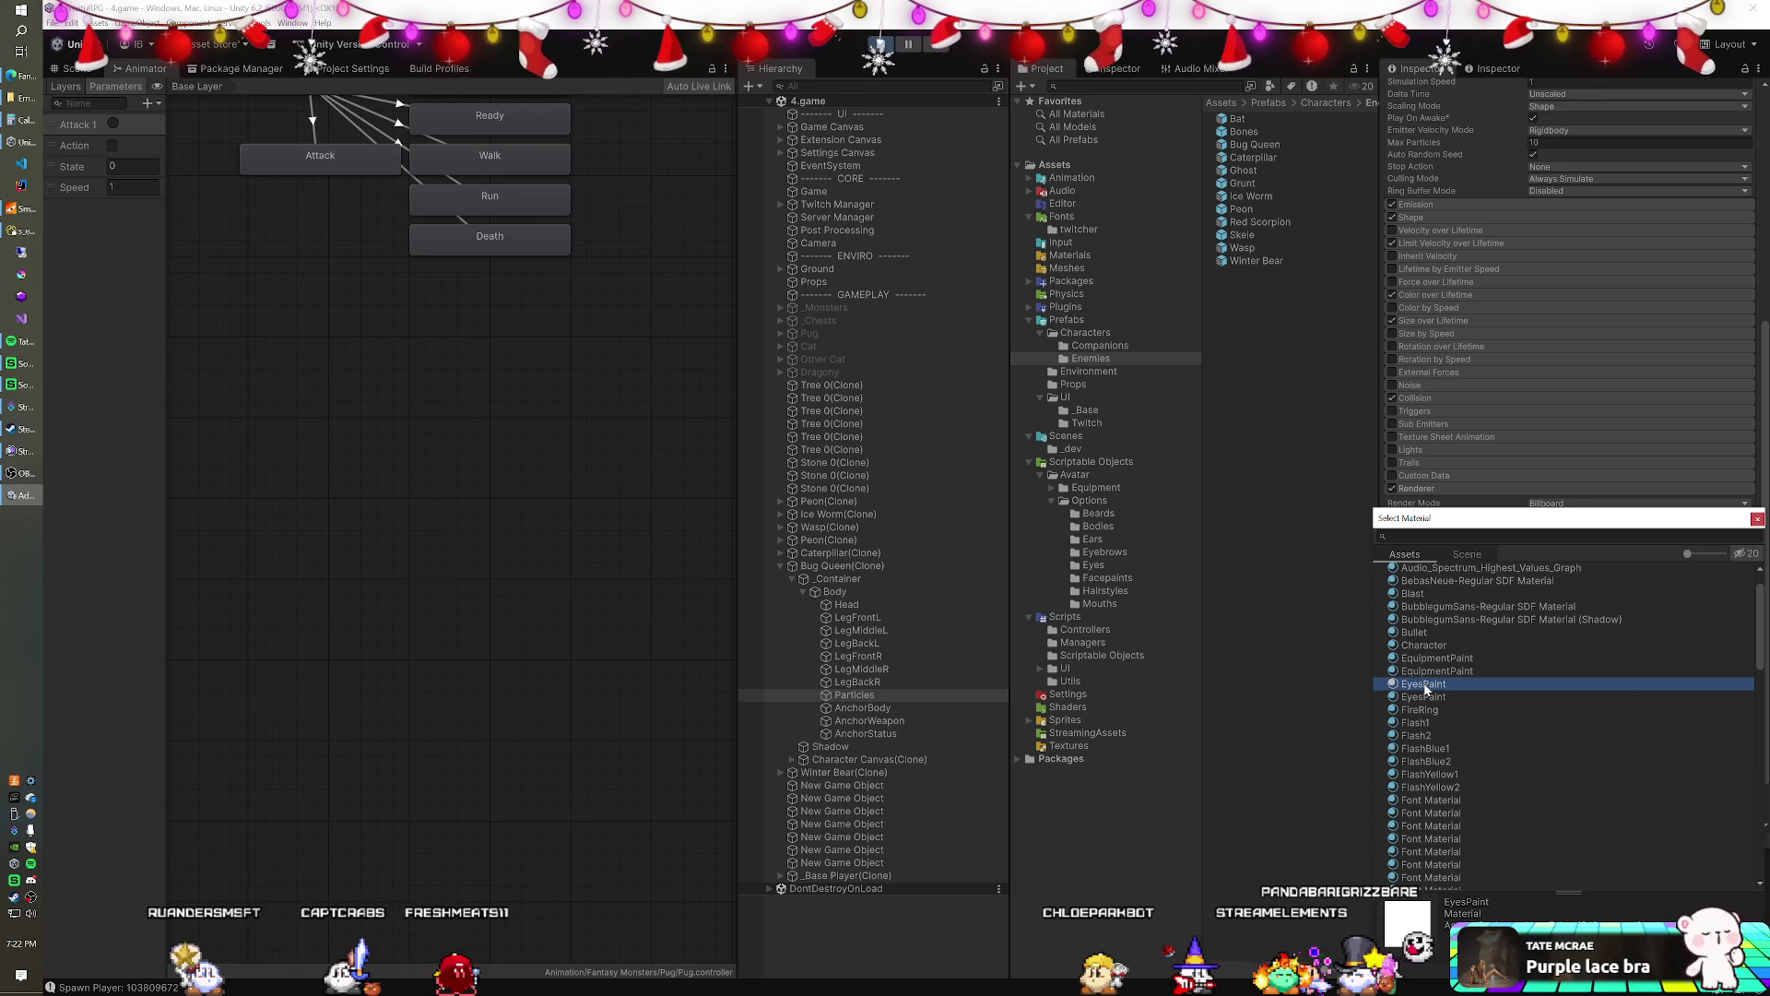
{"action": "left_click", "coordinate": [1427, 634]}
- Assign Glow2 to the particles renderer after previewing Blast, then stop play mode
{"action": "scroll", "coordinate": [1429, 640], "scroll_direction": "up", "scroll_amount": 1}
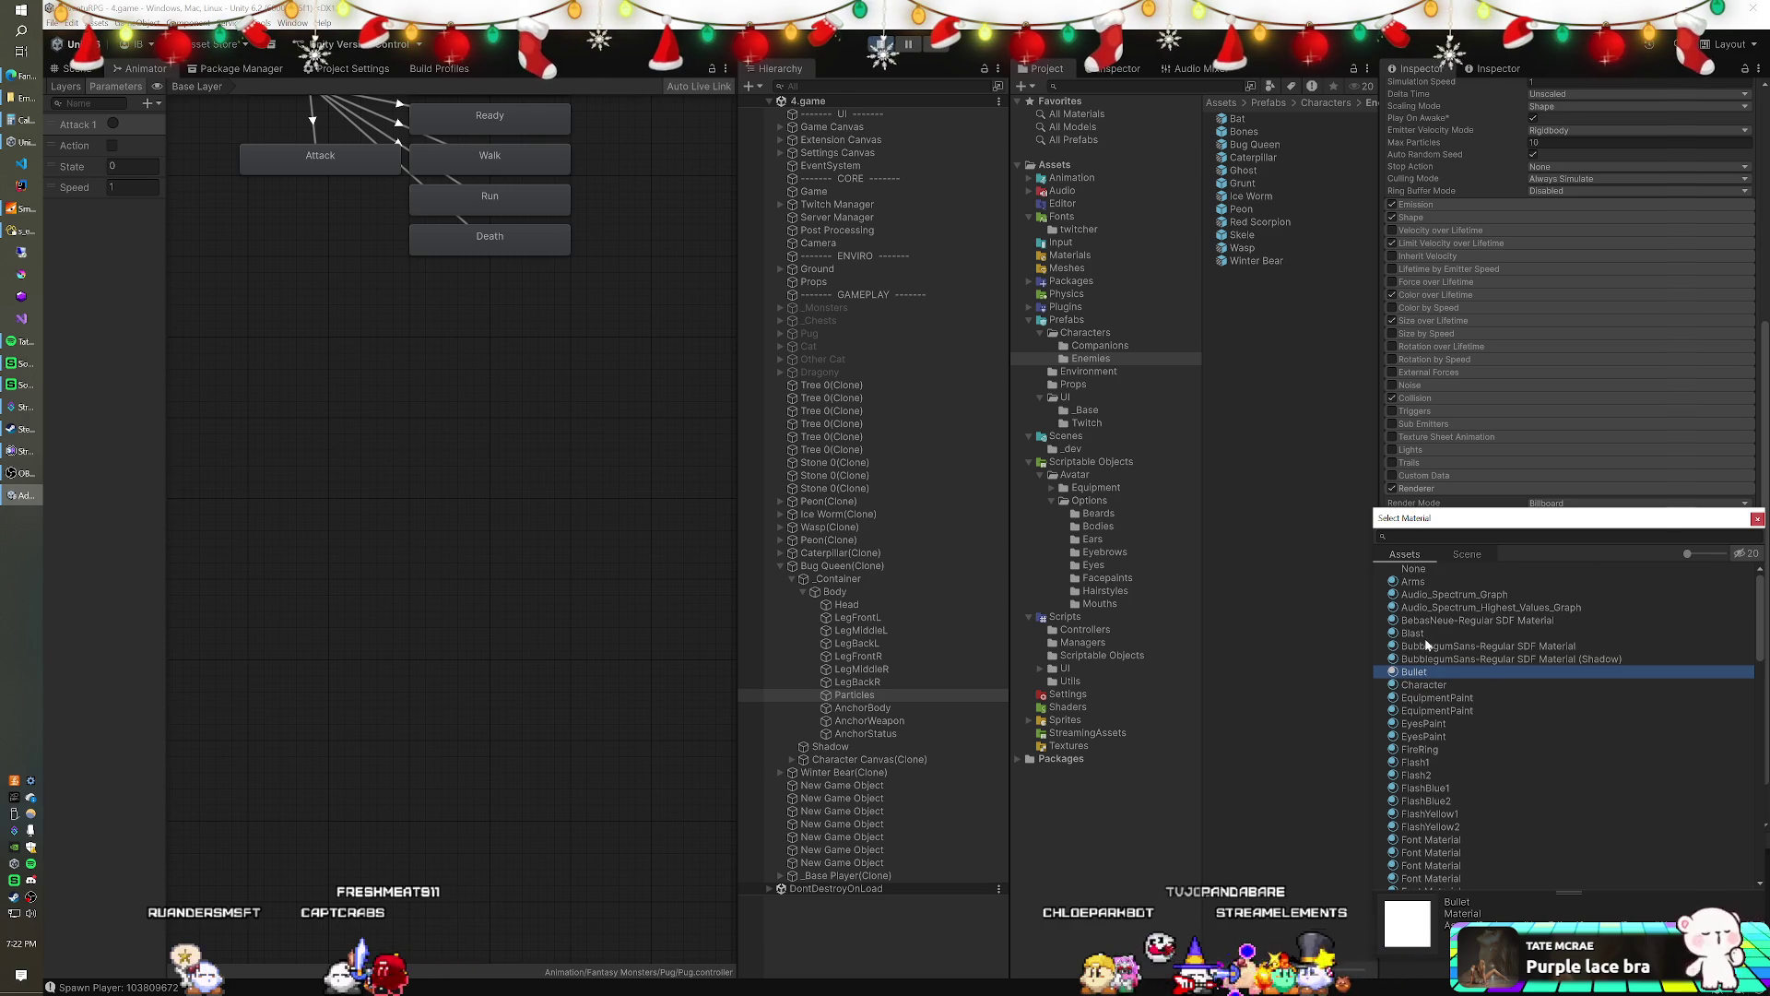
{"action": "left_click", "coordinate": [1427, 634]}
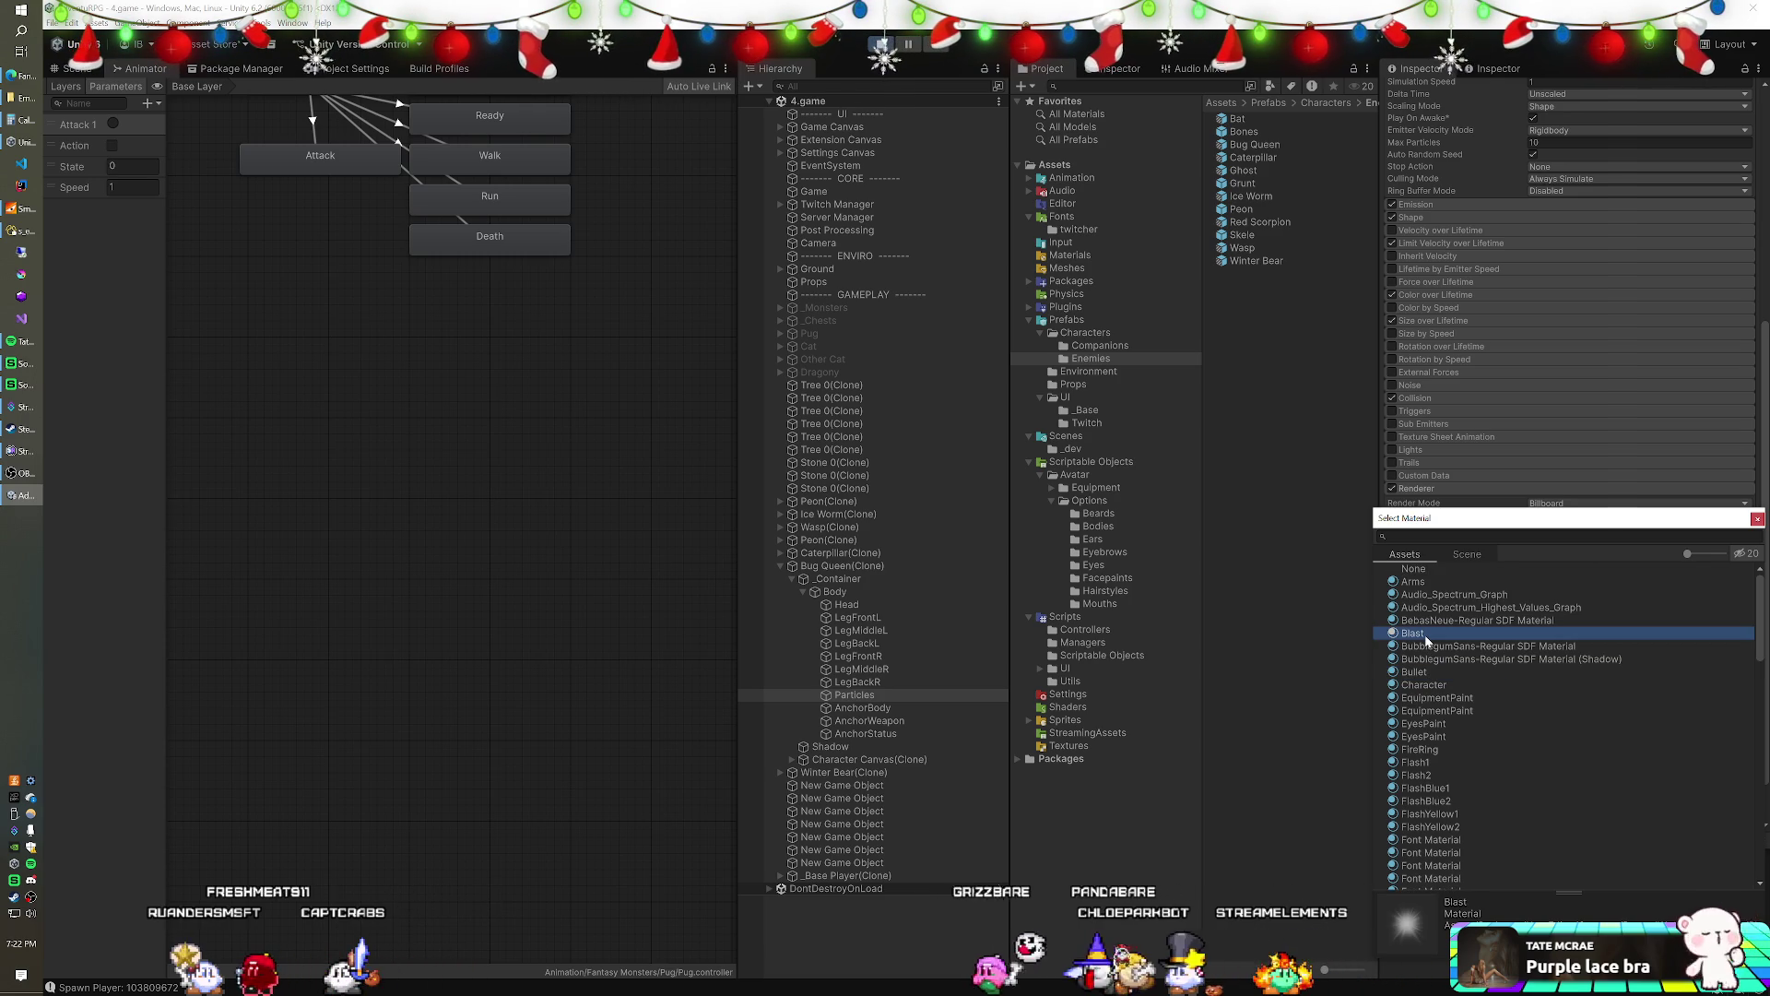
{"action": "scroll", "coordinate": [1426, 639], "scroll_direction": "down", "scroll_amount": 15}
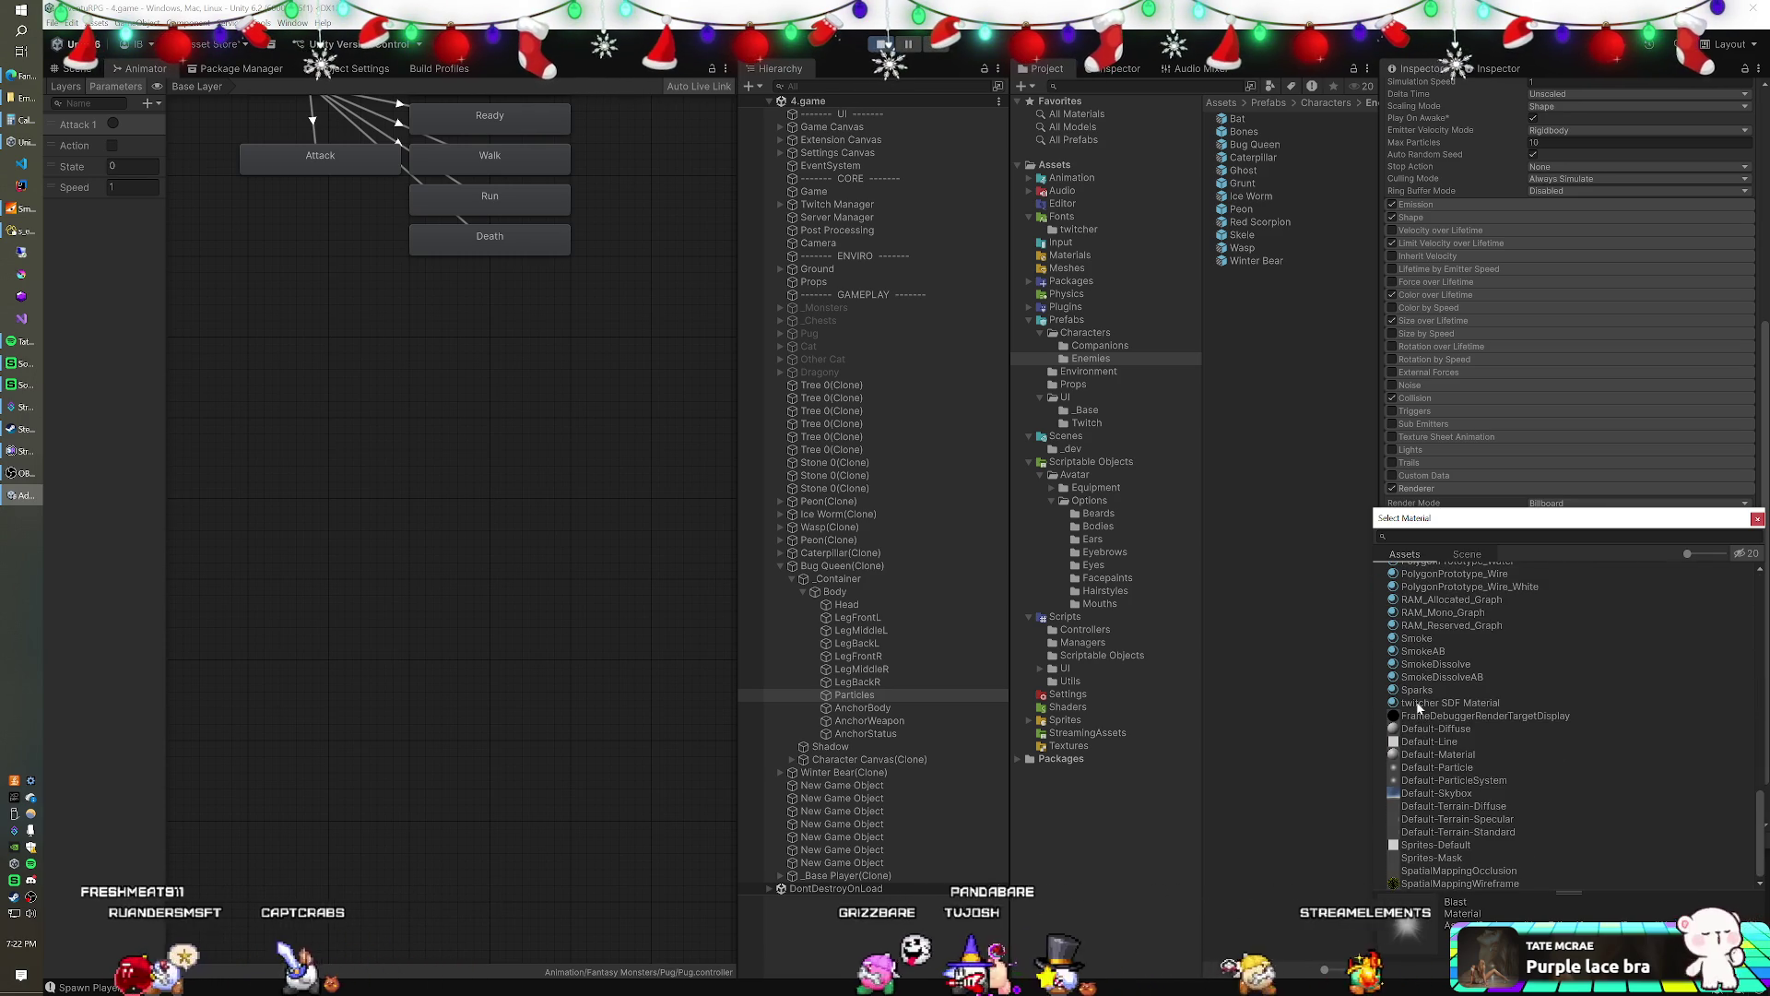
{"action": "scroll", "coordinate": [1418, 706], "scroll_direction": "up", "scroll_amount": 10}
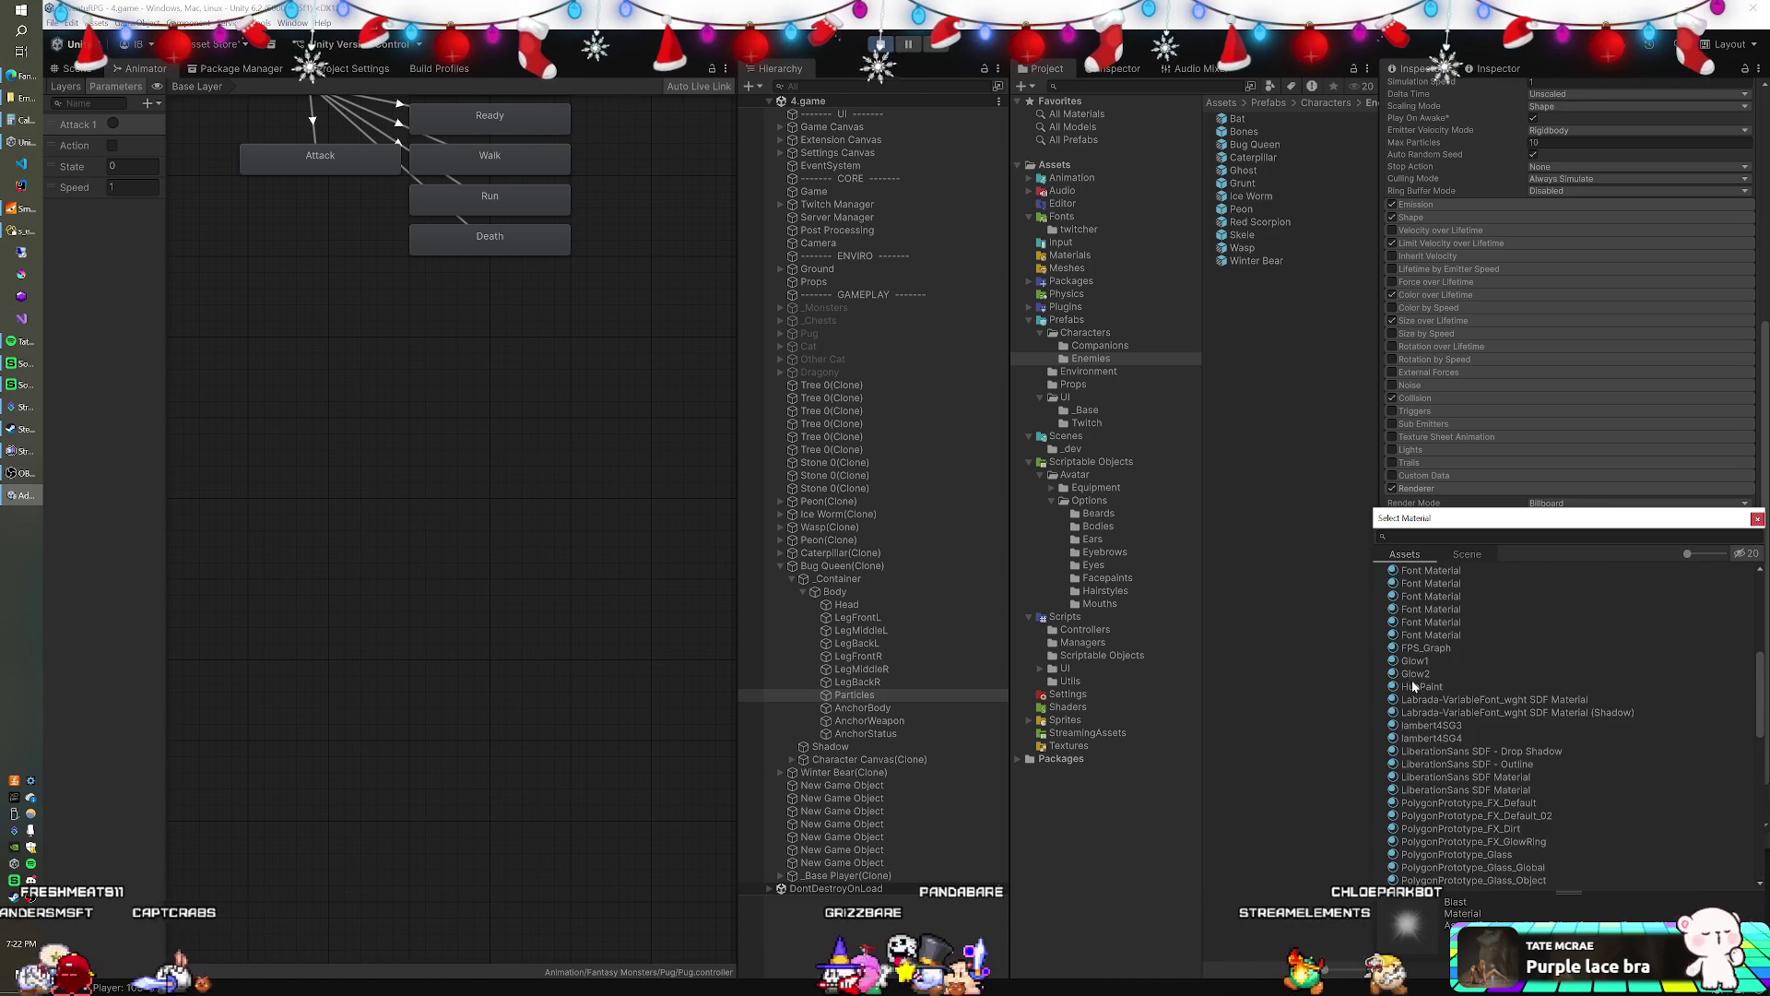
{"action": "left_click", "coordinate": [1413, 678]}
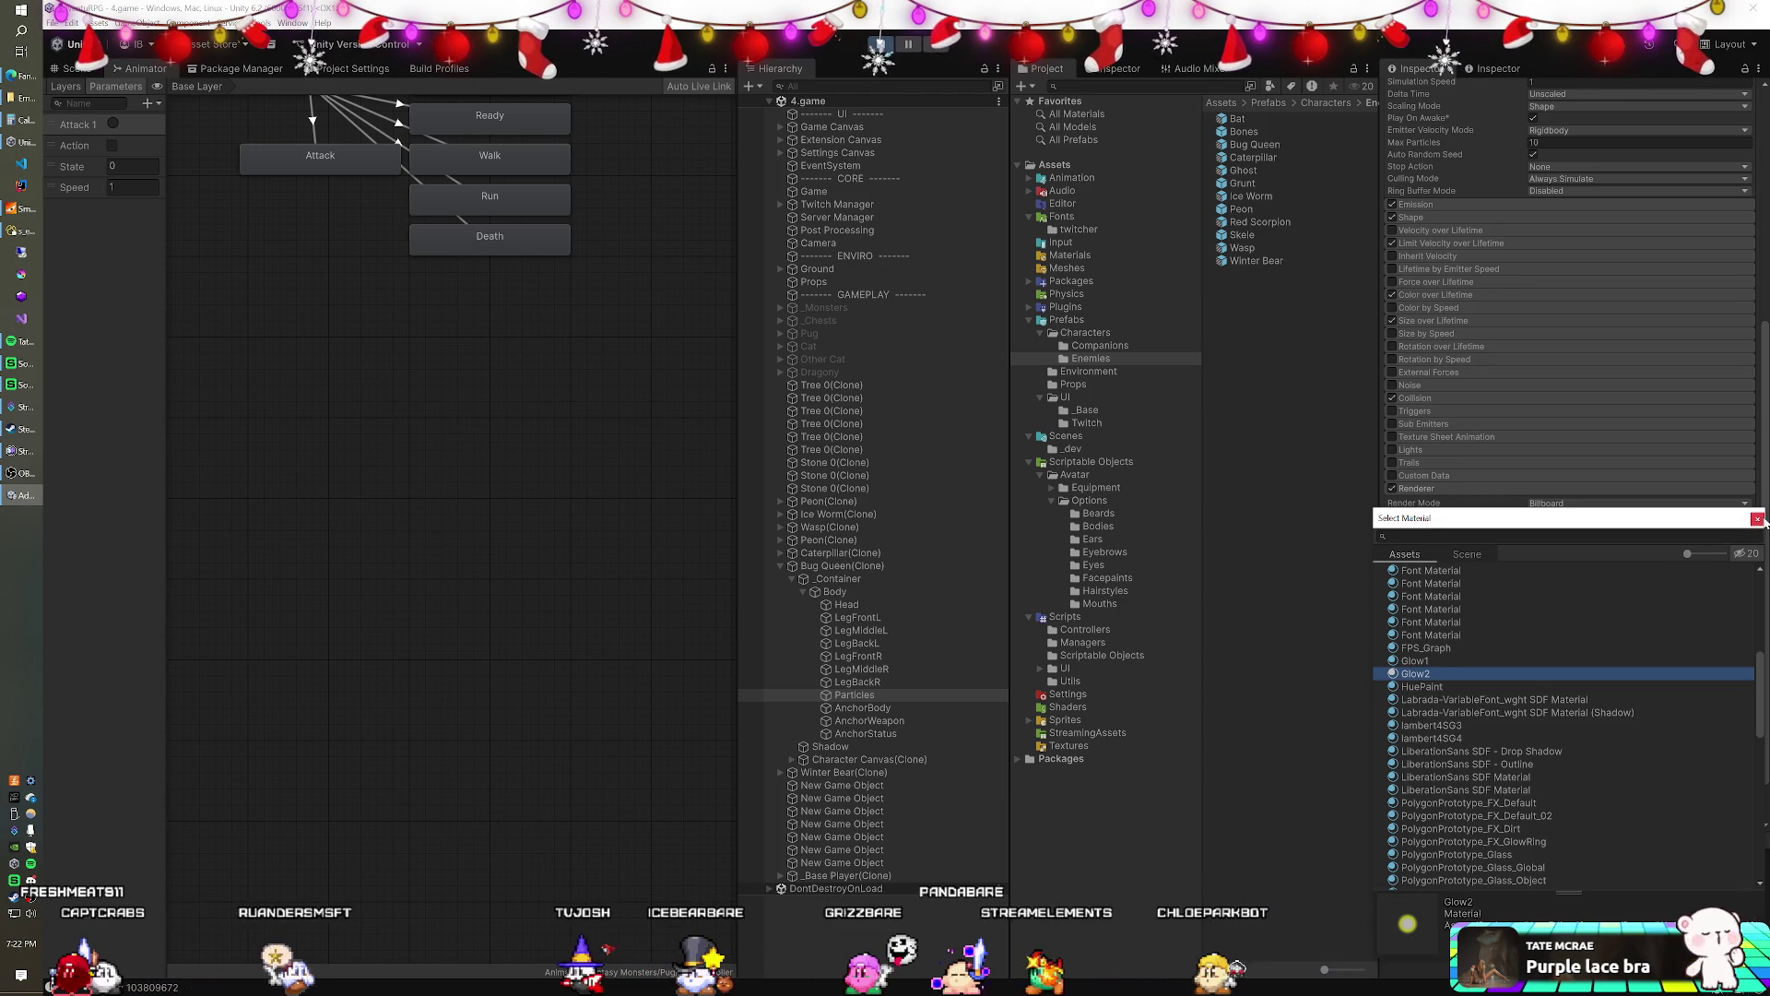
{"action": "left_click", "coordinate": [1758, 518]}
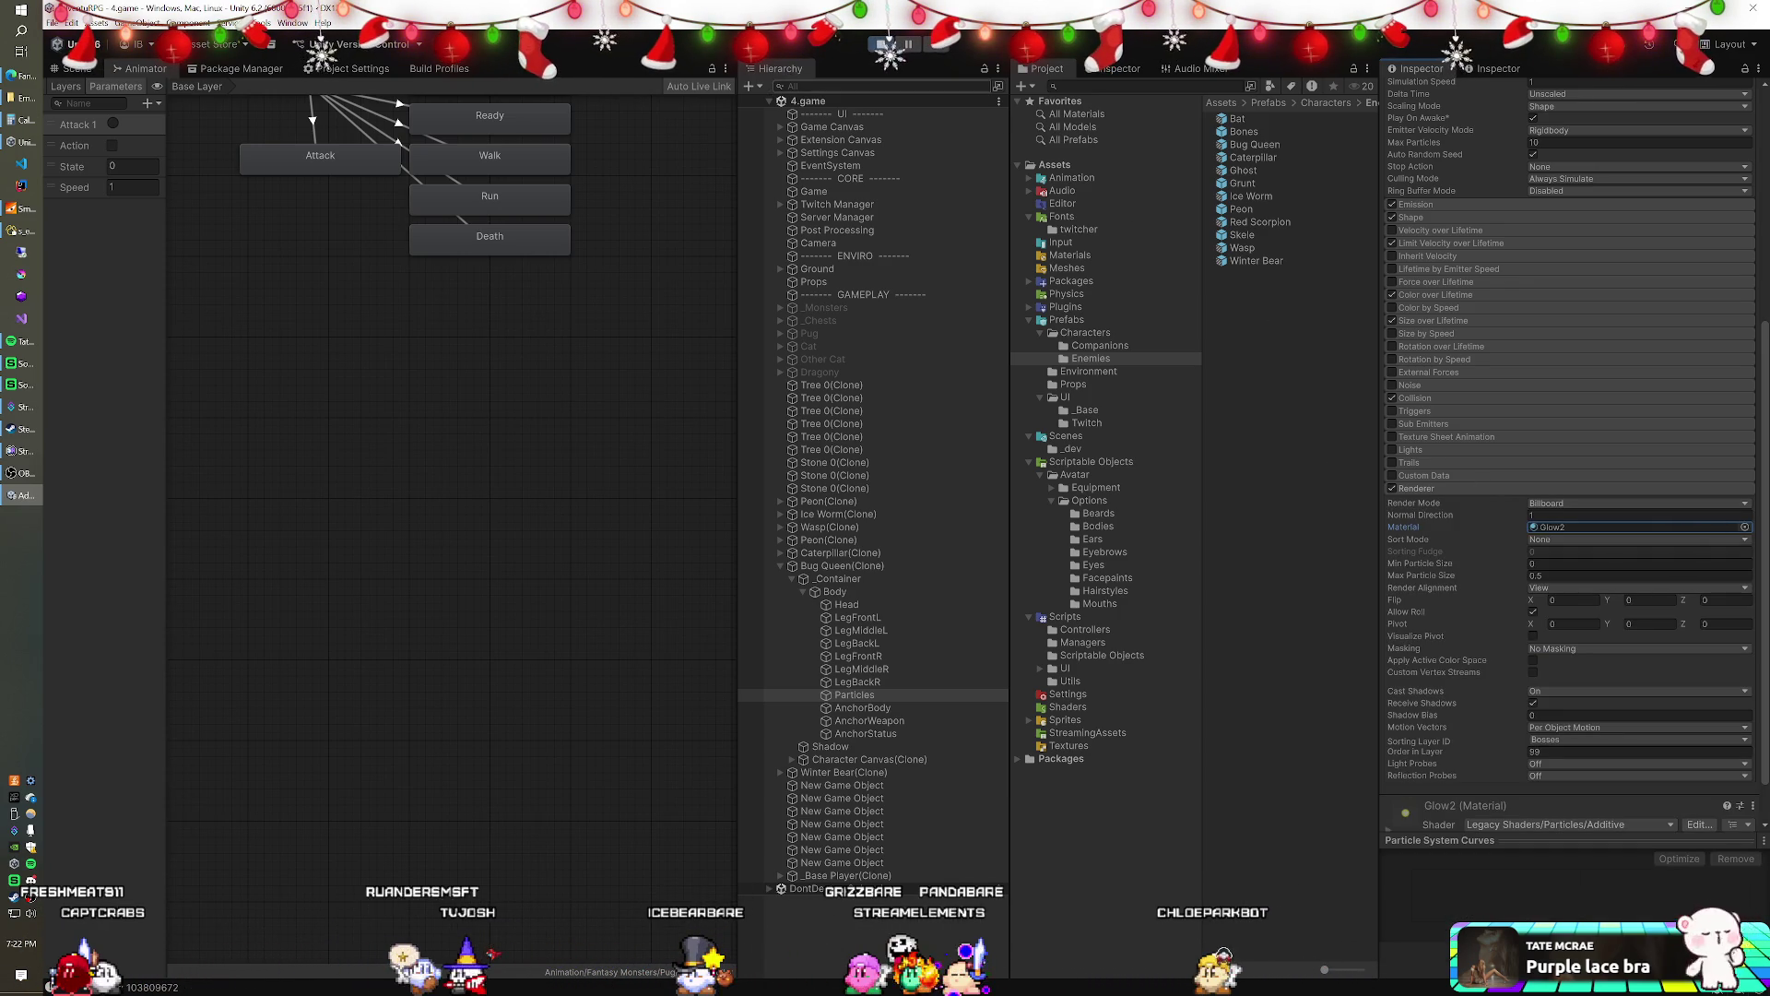
{"action": "left_click", "coordinate": [884, 44]}
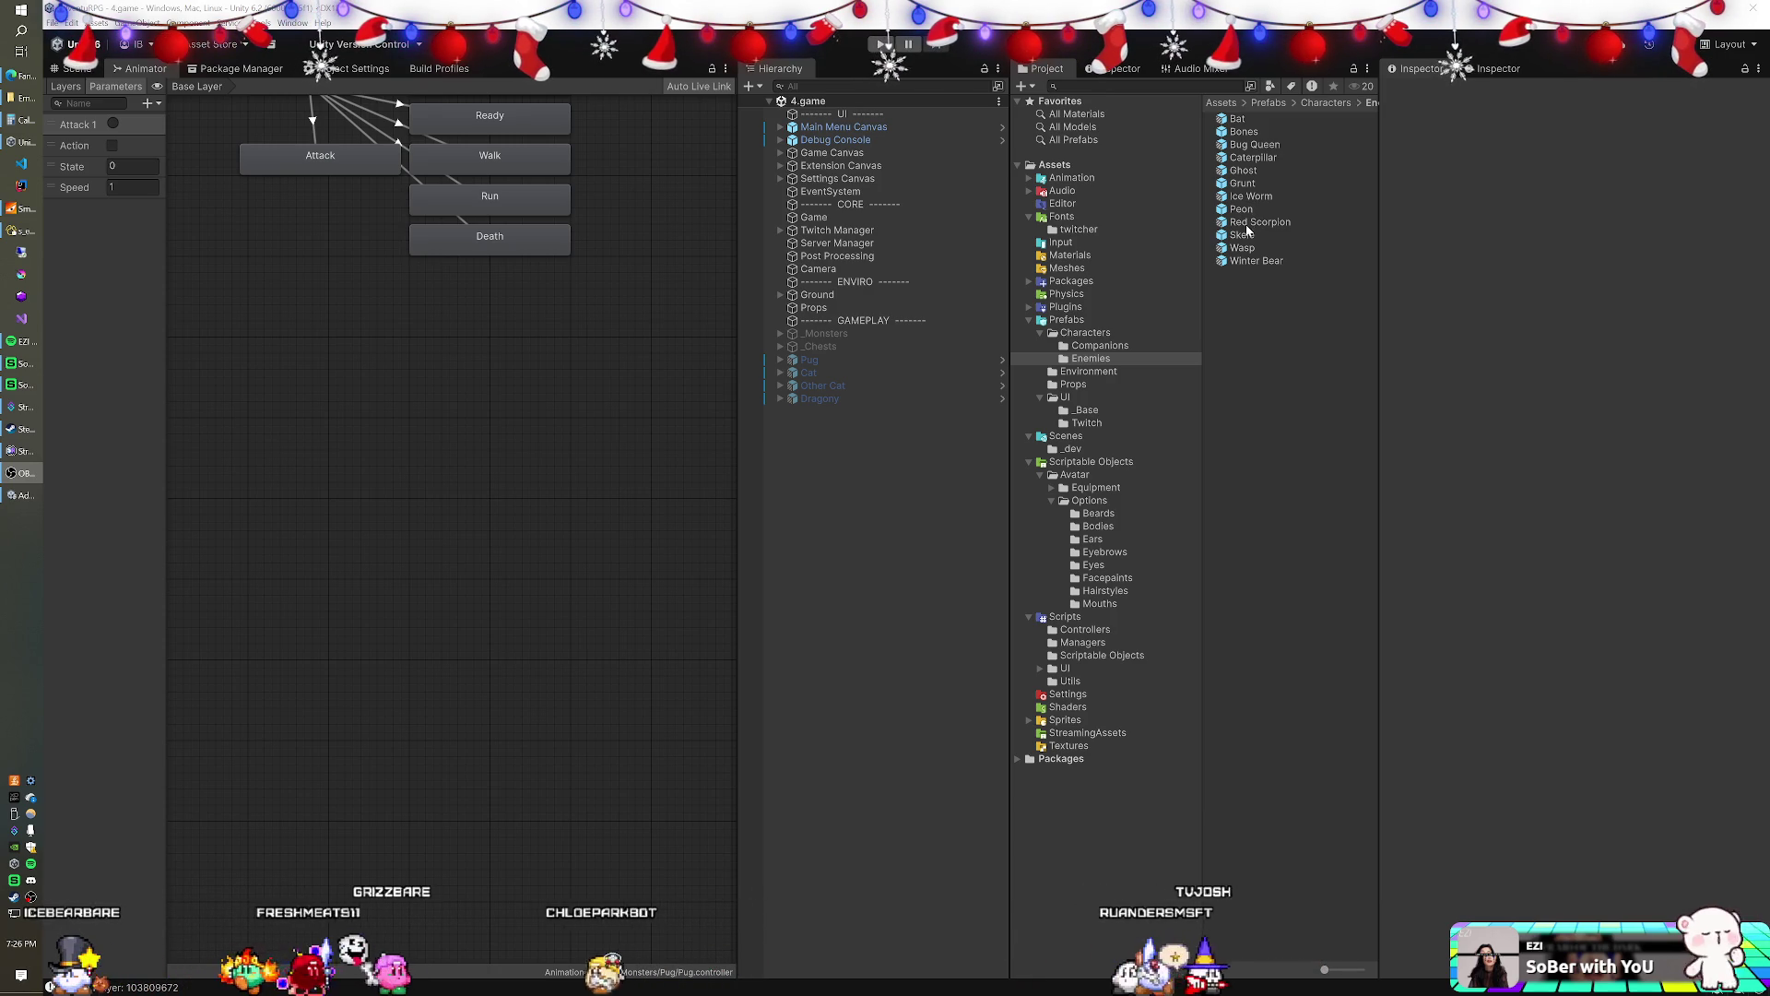
- Give the Bug Queen prefab's Particles the Glow2 material, then exit and save the prefab
{"action": "double_click", "coordinate": [1254, 144]}
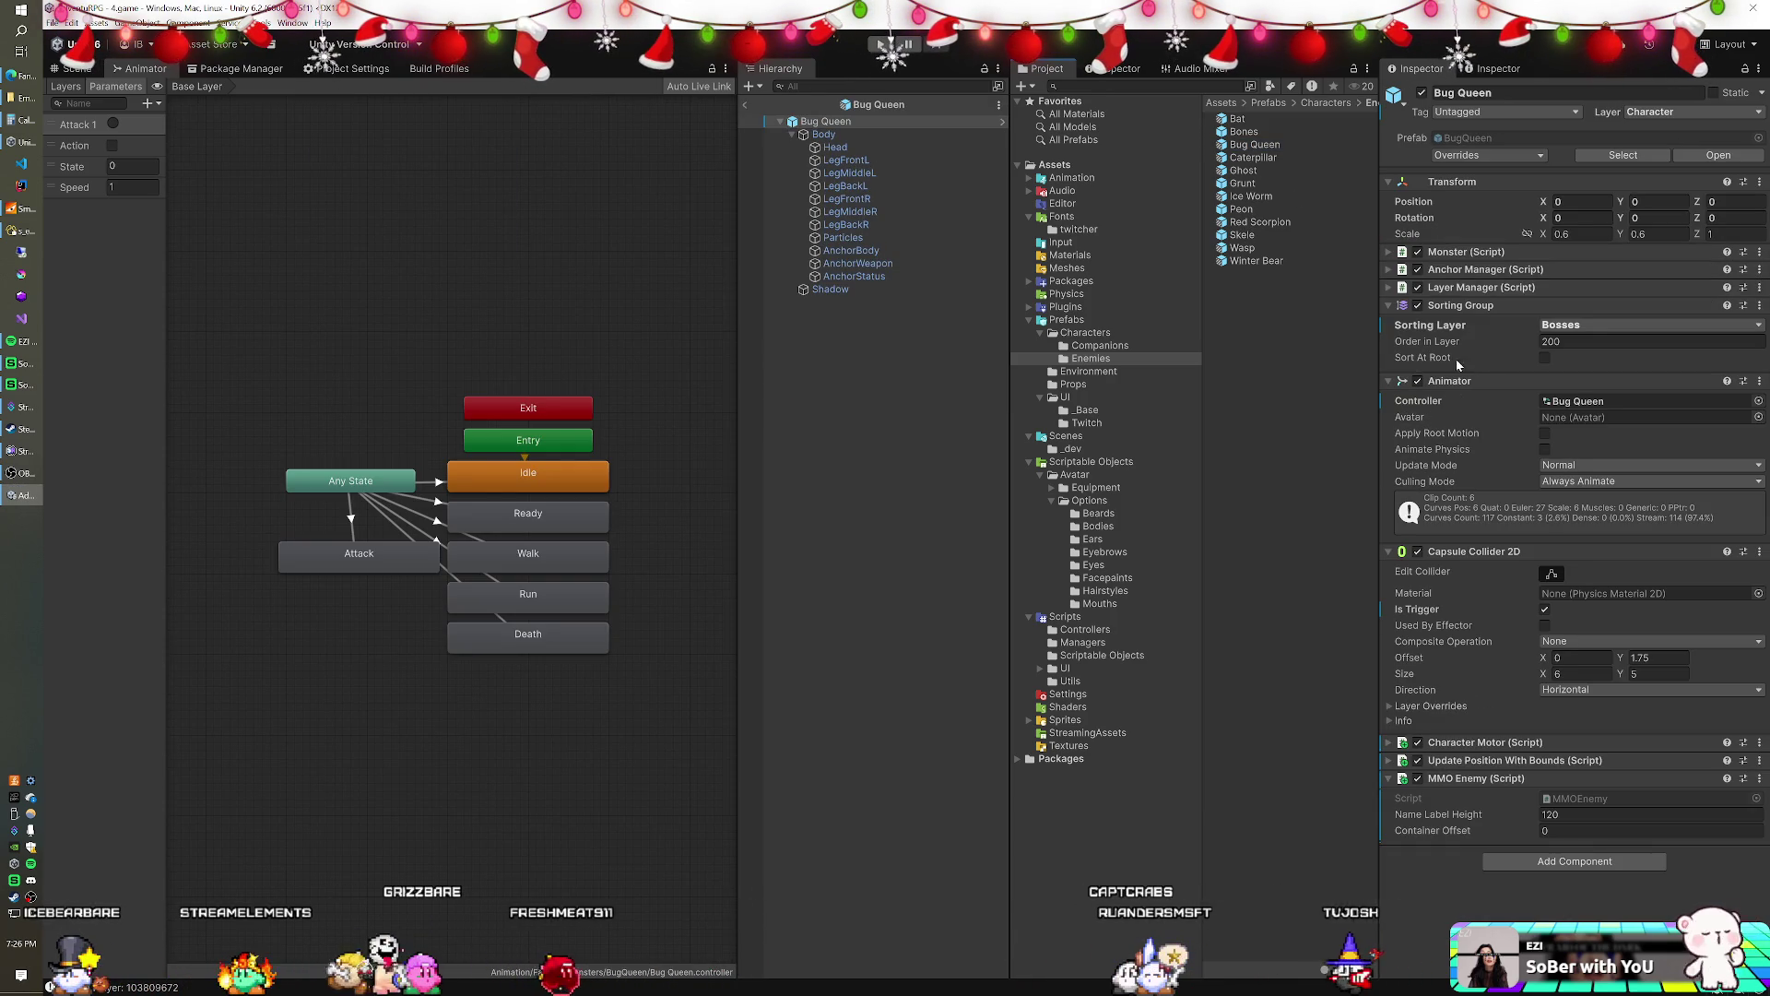
{"action": "left_click", "coordinate": [842, 237]}
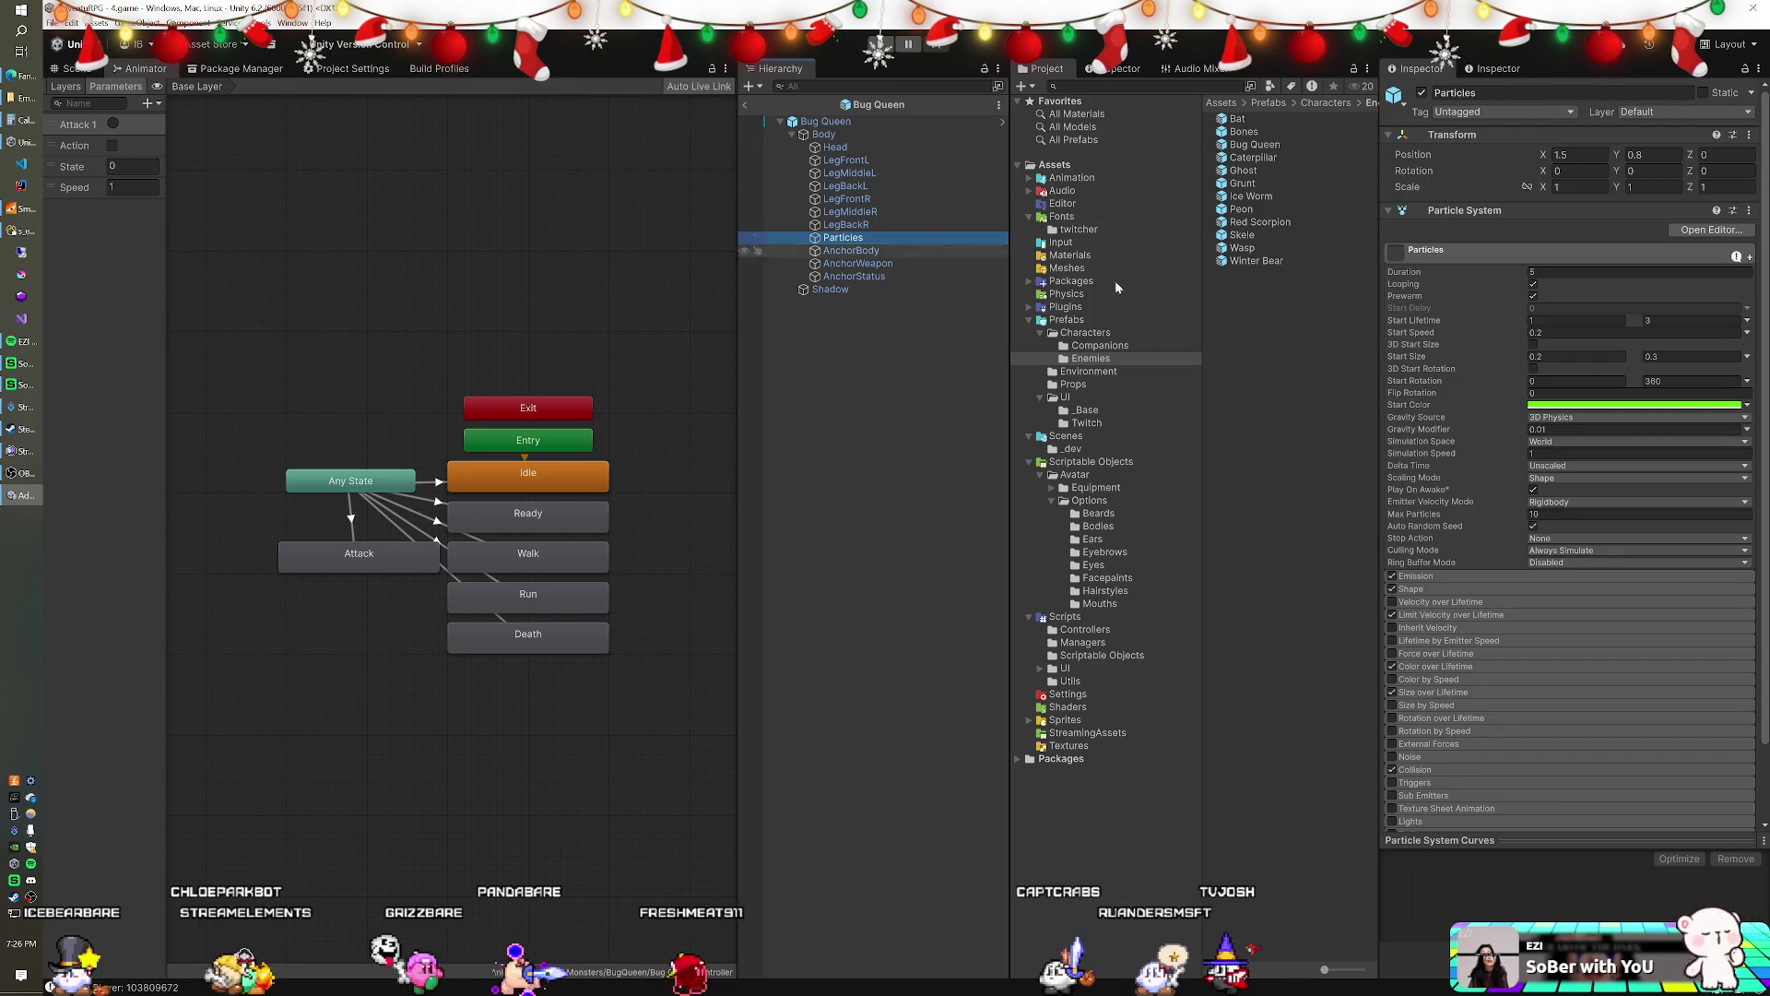
{"action": "scroll", "coordinate": [1492, 677], "scroll_direction": "down", "scroll_amount": 2}
{"action": "left_click", "coordinate": [1419, 777]}
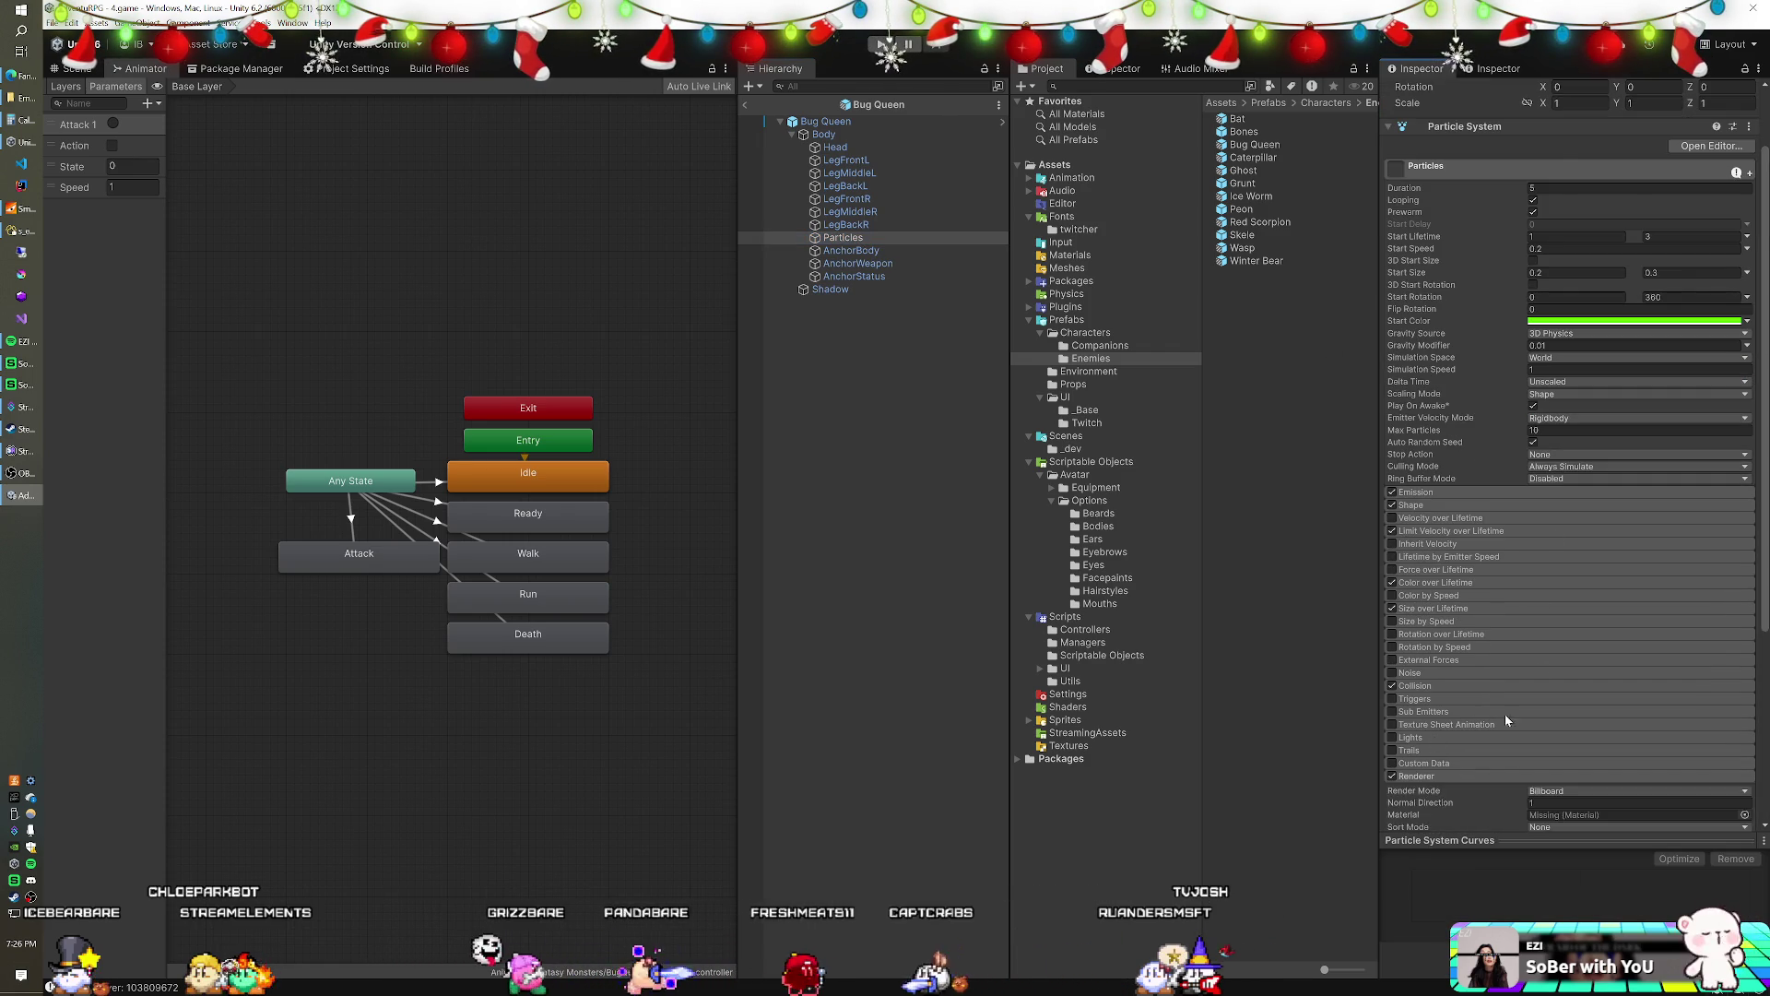
{"action": "scroll", "coordinate": [1530, 682], "scroll_direction": "down", "scroll_amount": 6}
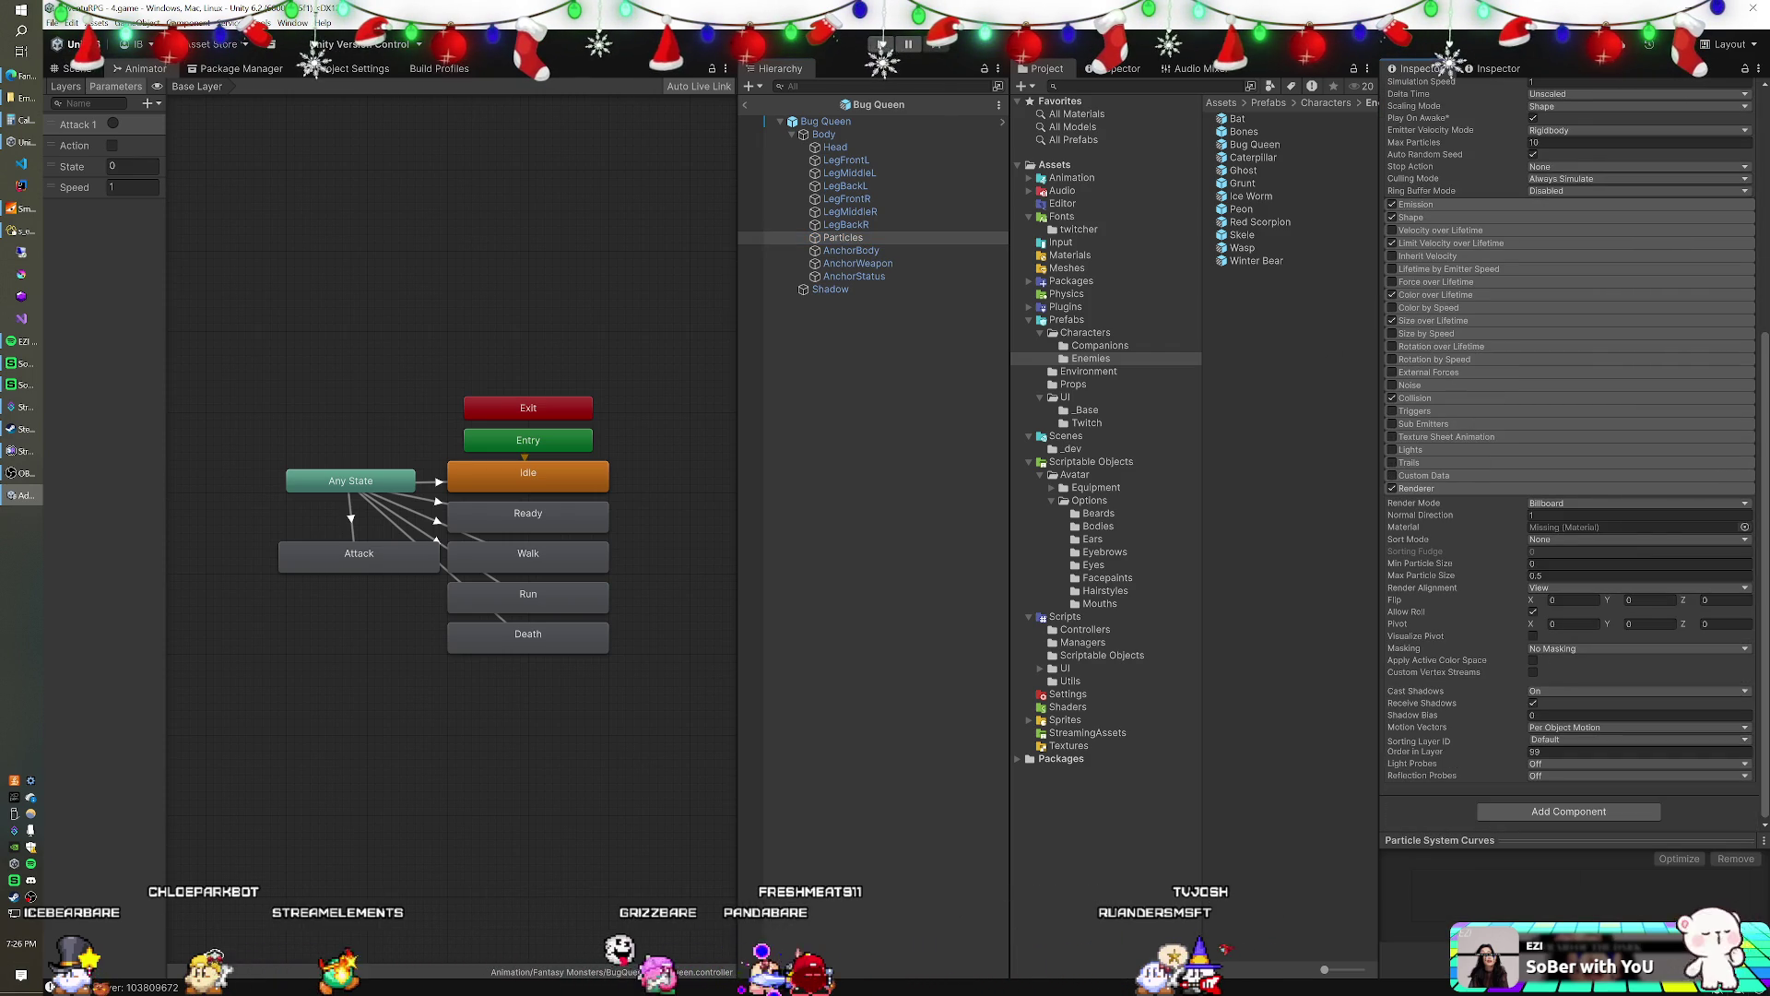
{"action": "scroll", "coordinate": [1398, 604], "scroll_direction": "down", "scroll_amount": 5}
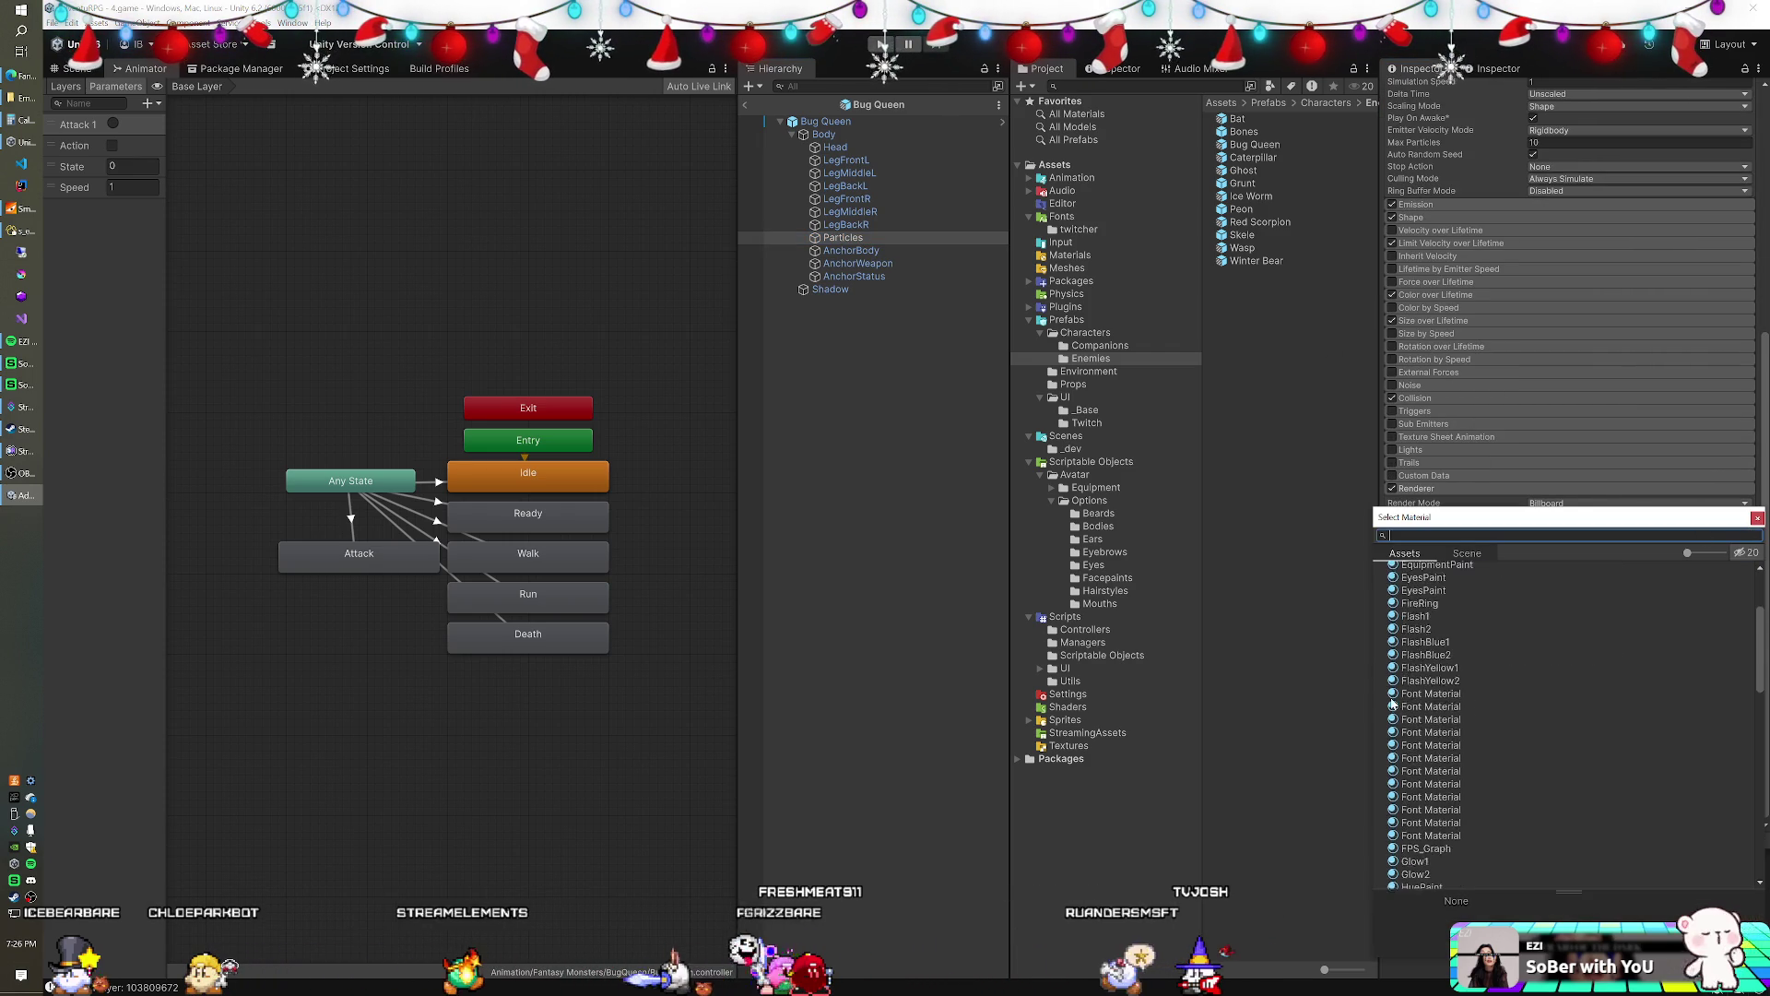
{"action": "double_click", "coordinate": [1420, 633]}
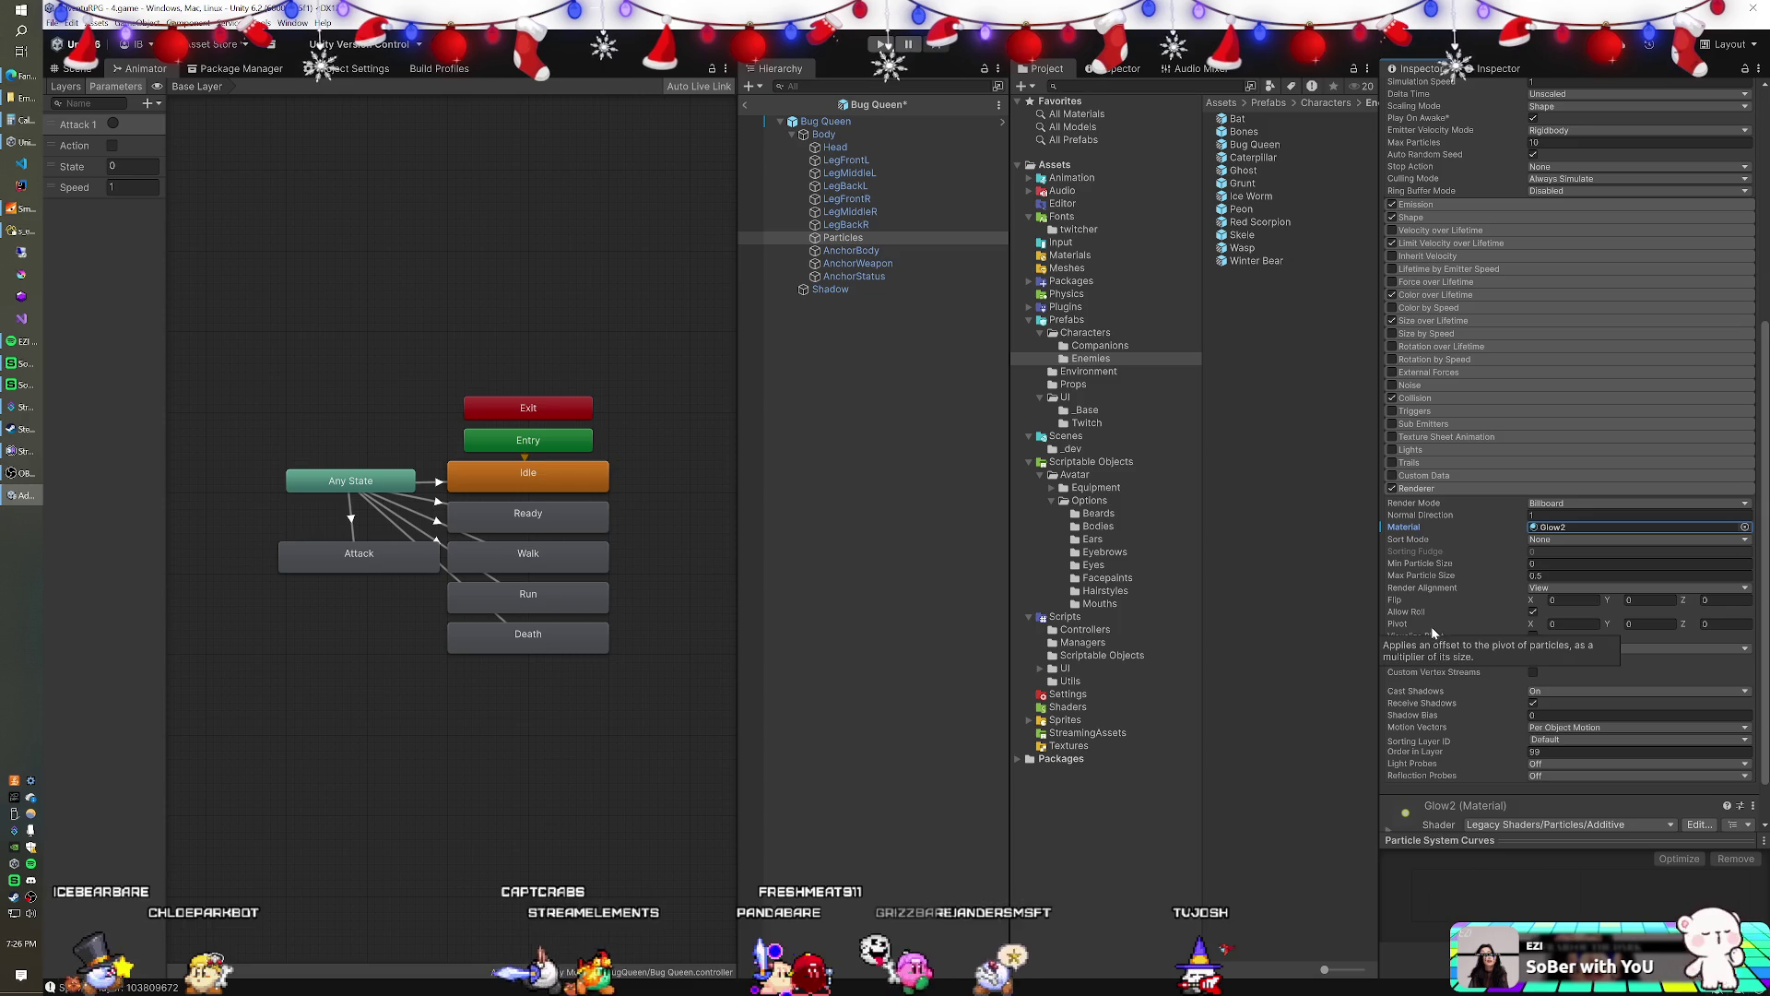
{"action": "left_click", "coordinate": [745, 107]}
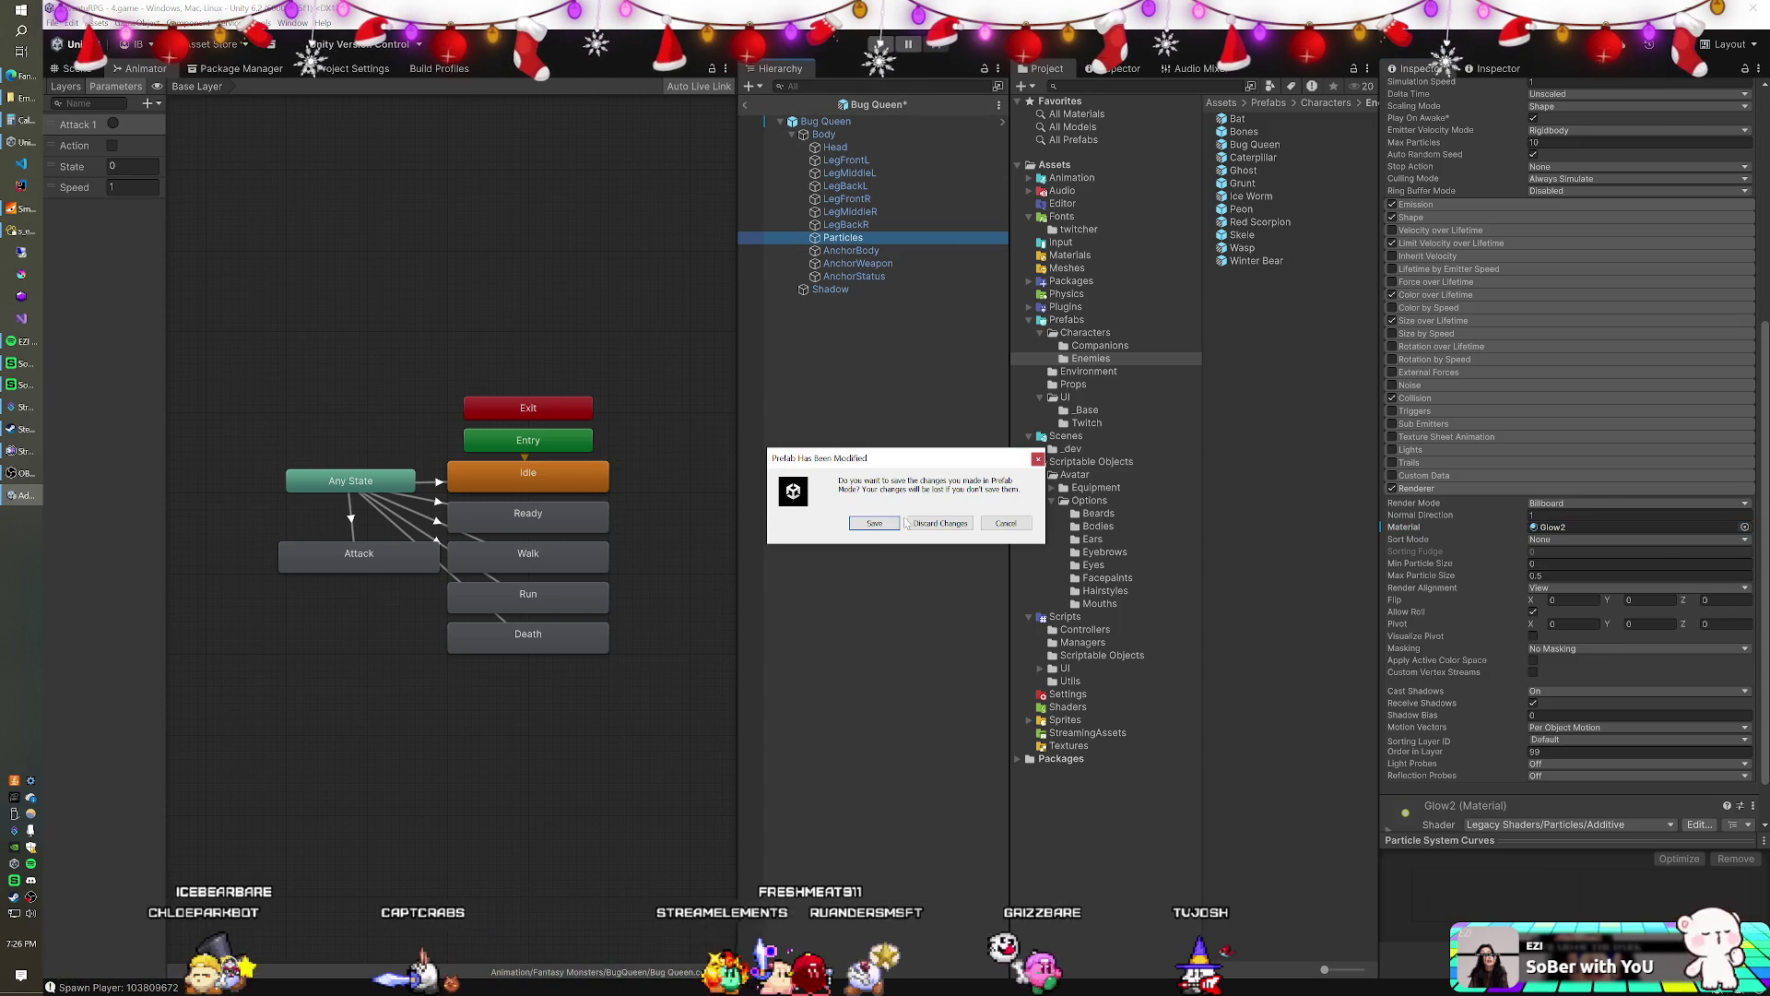
{"action": "left_click", "coordinate": [873, 523]}
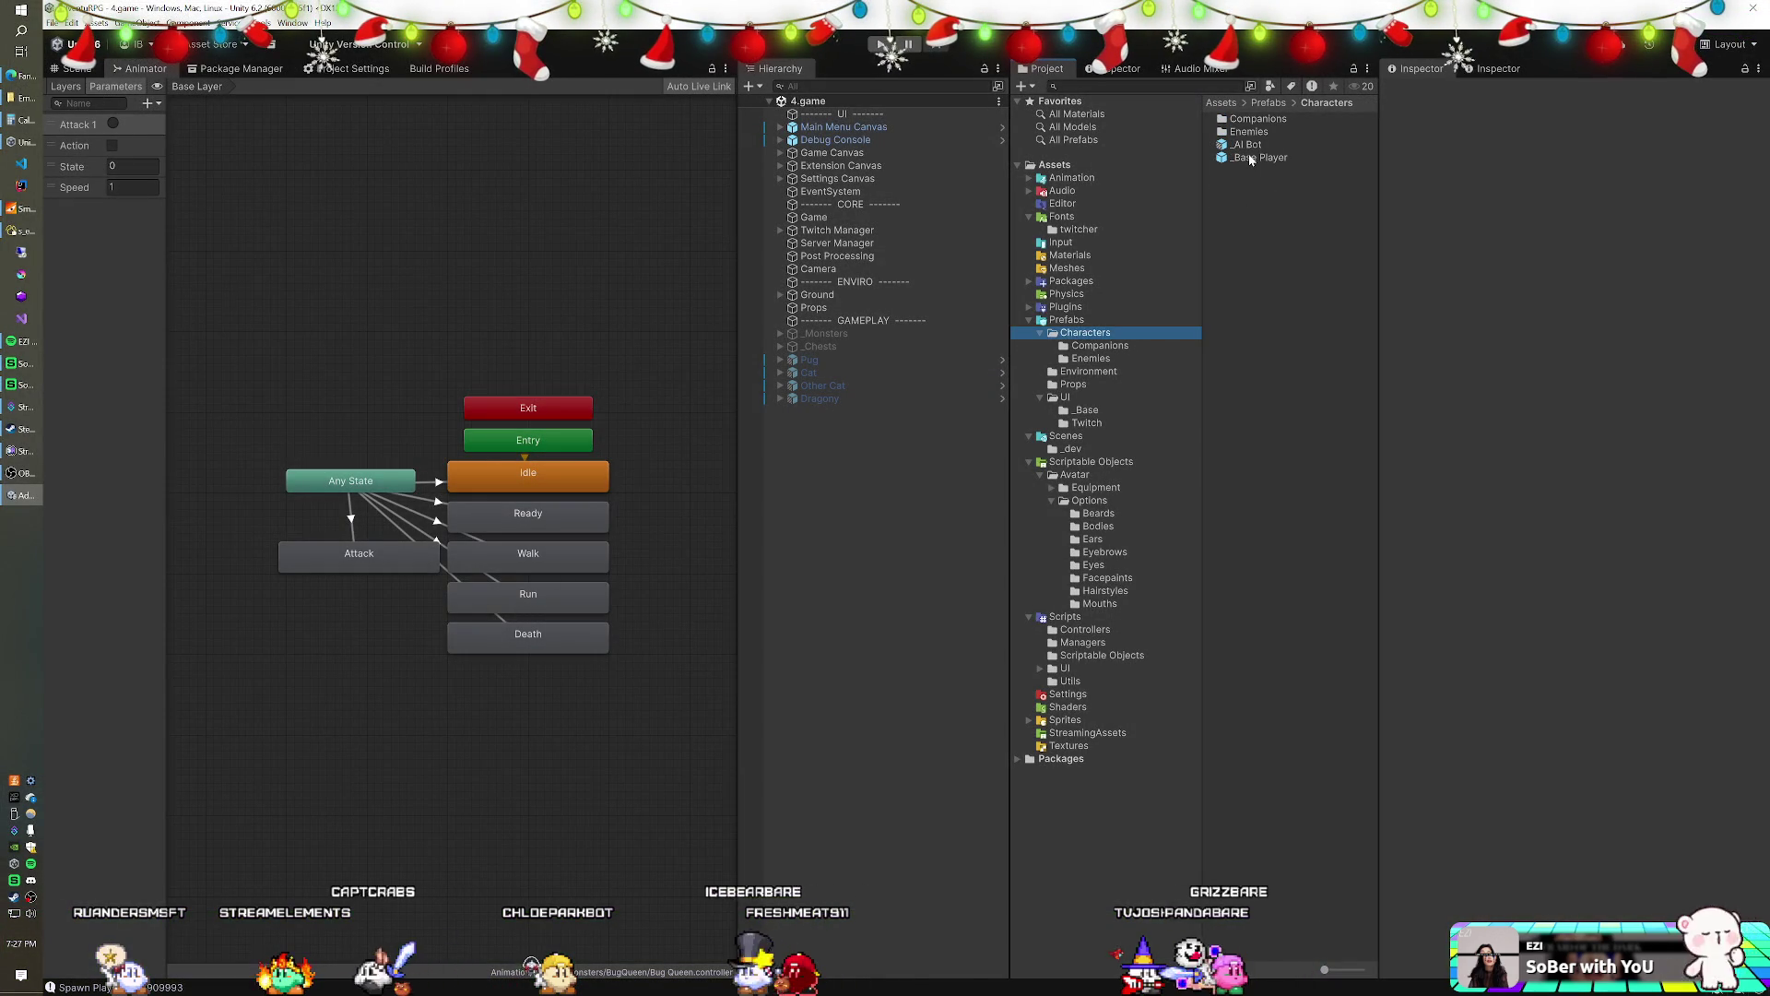
- Open the _Base Player prefab for editing
{"action": "double_click", "coordinate": [1244, 159]}
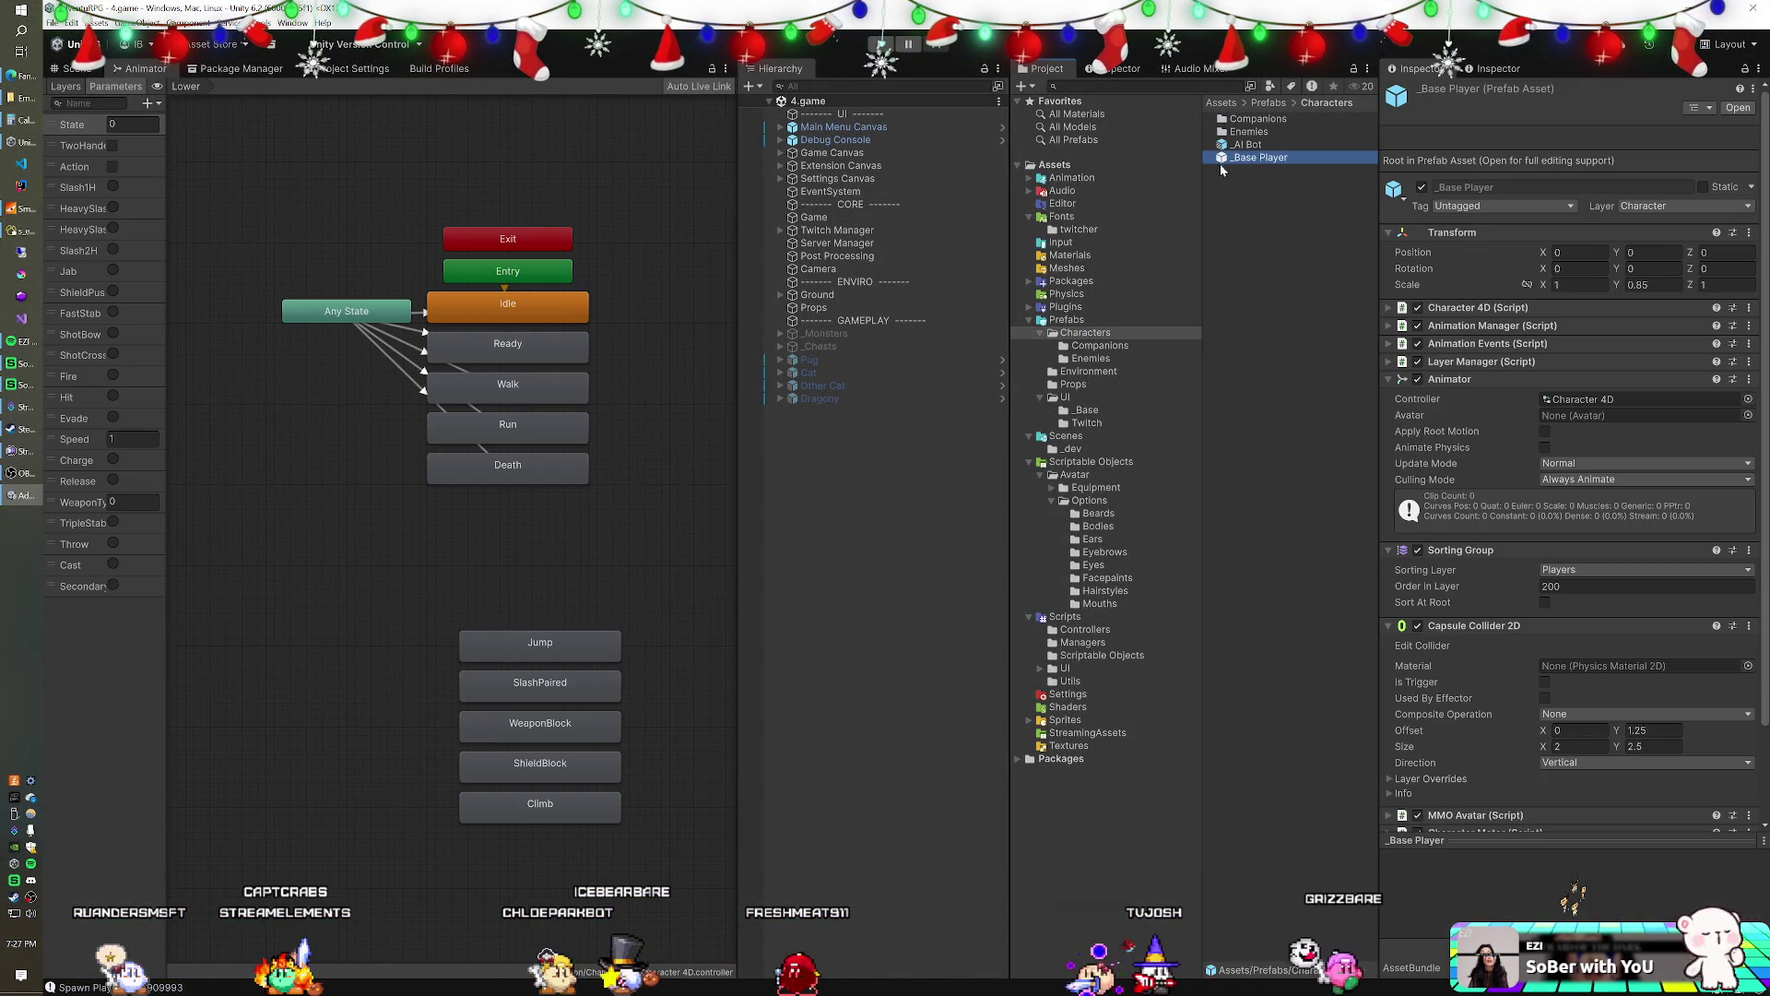
- Delete Triangle through Triangle (3) from _Base Player, save the prefab, and enter play mode
{"action": "left_click", "coordinate": [838, 203]}
{"action": "left_click", "coordinate": [838, 212]}
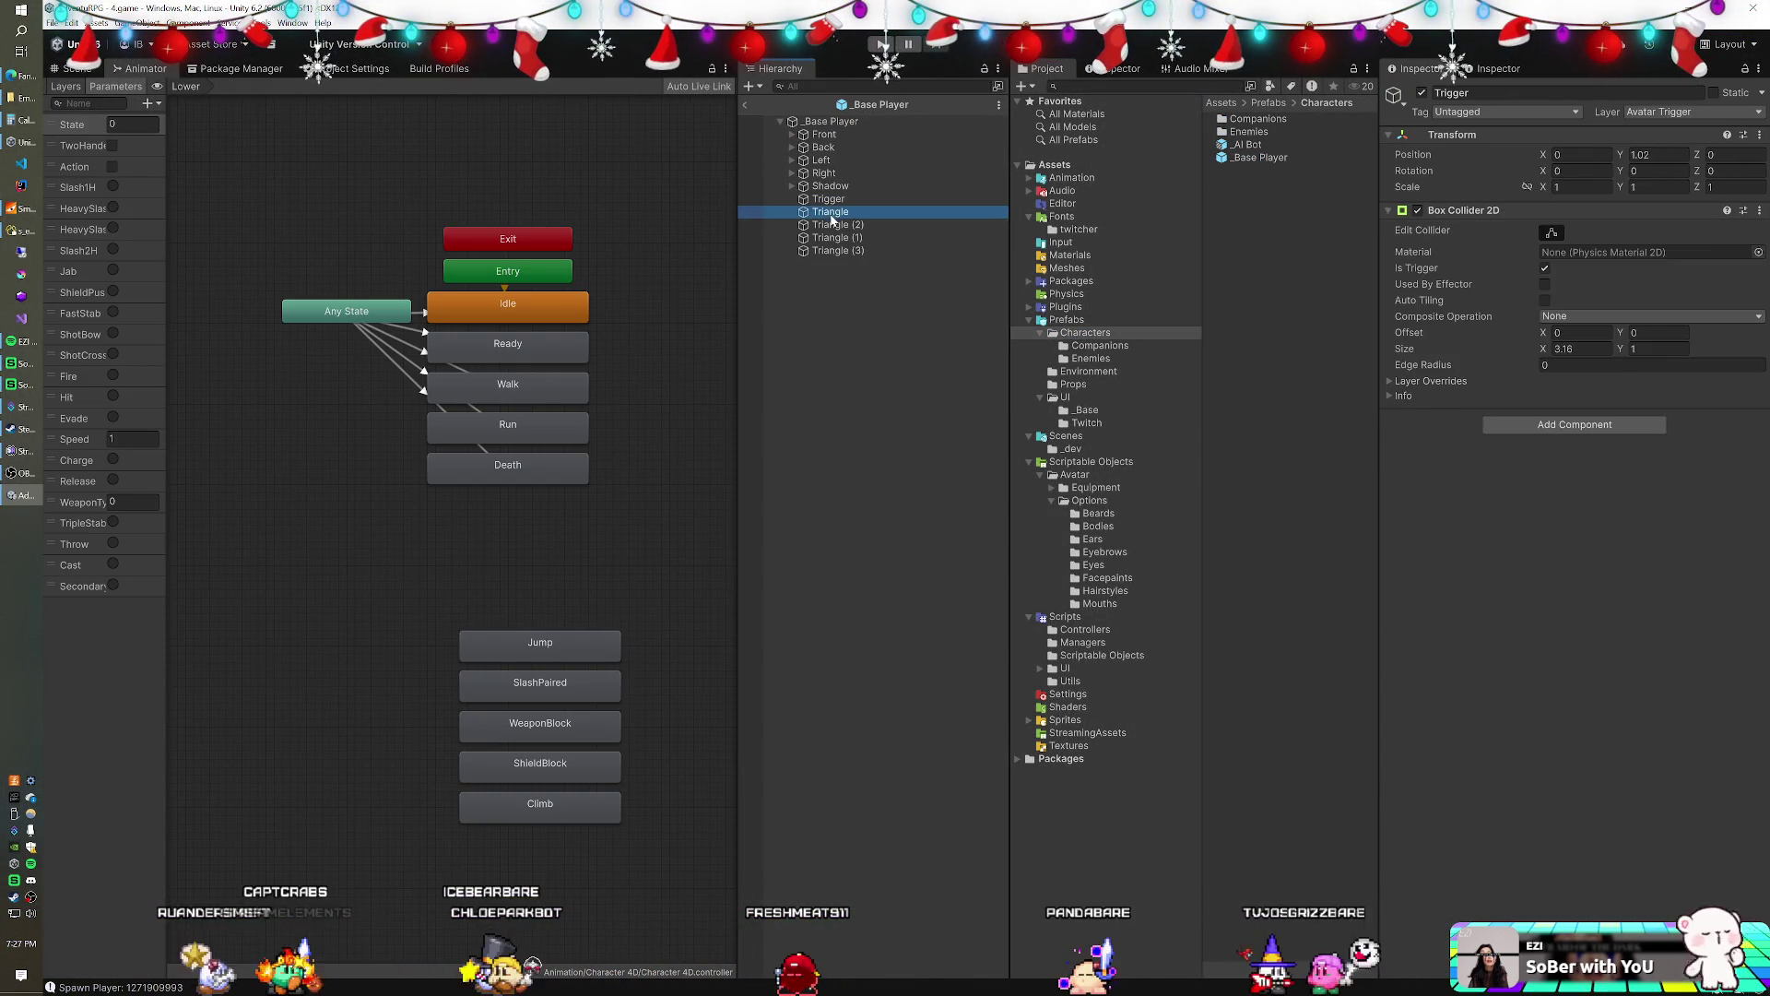
{"action": "left_click", "coordinate": [838, 251], "text": "shift"}
{"action": "key", "text": "Delete"}
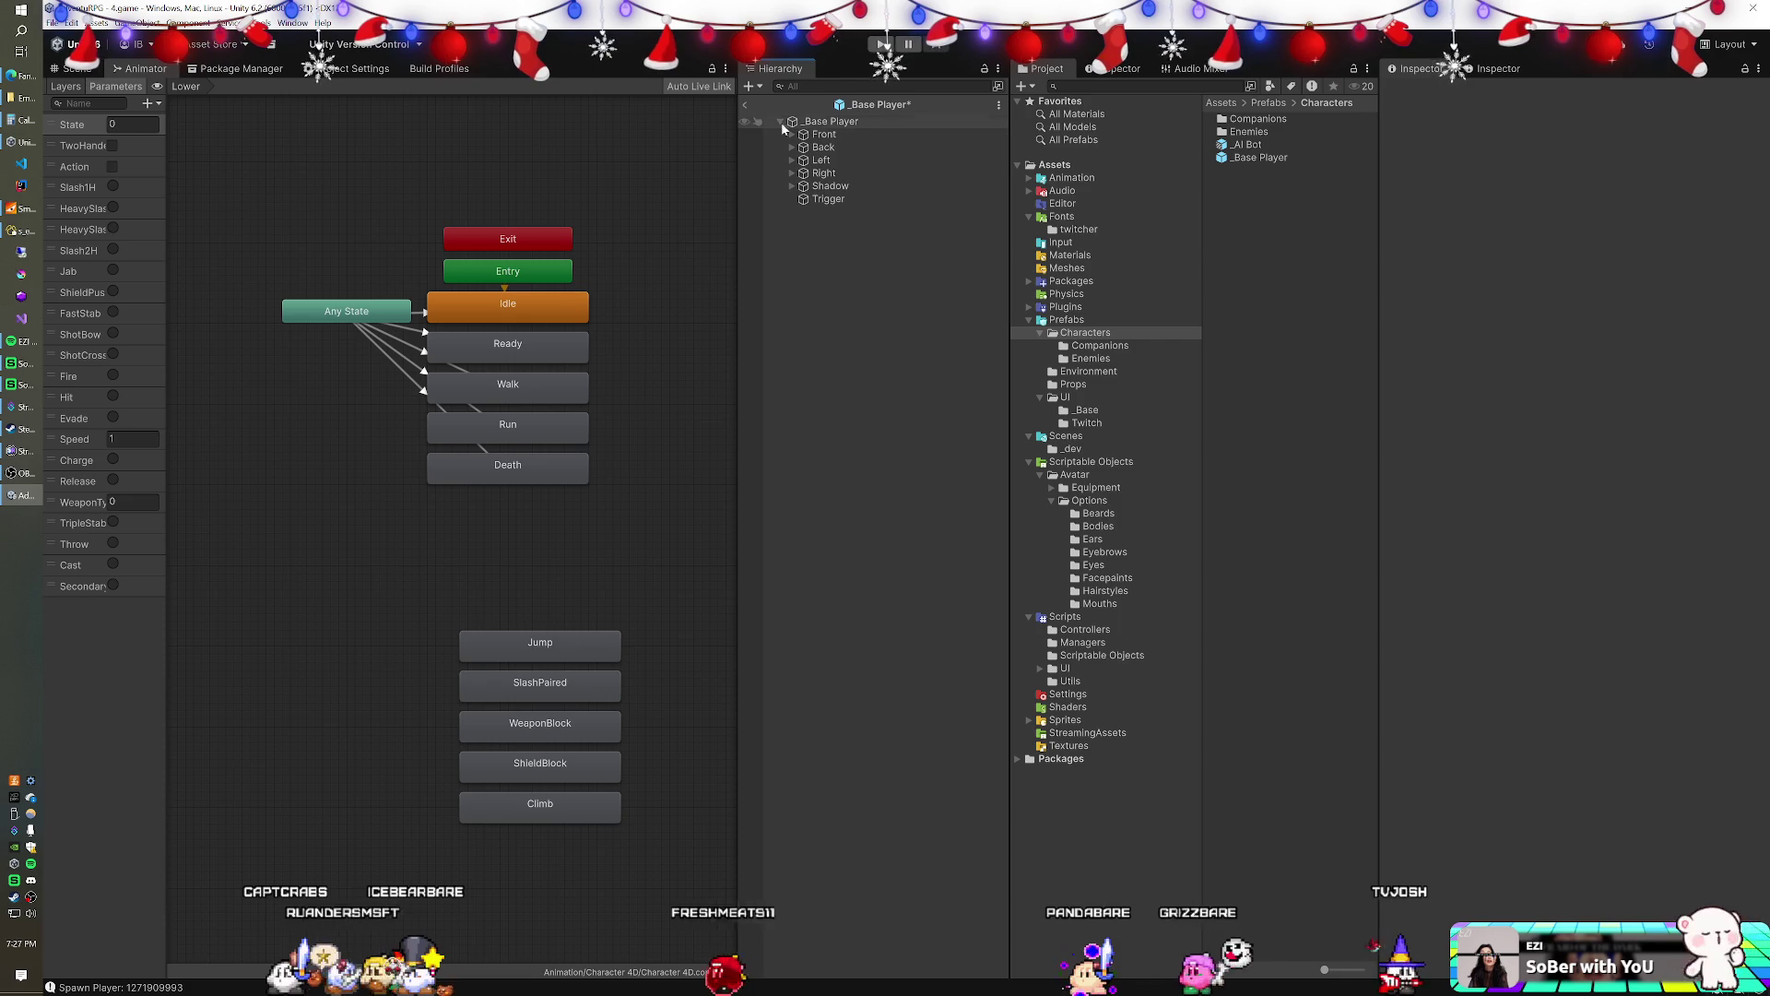
{"action": "left_click", "coordinate": [745, 104]}
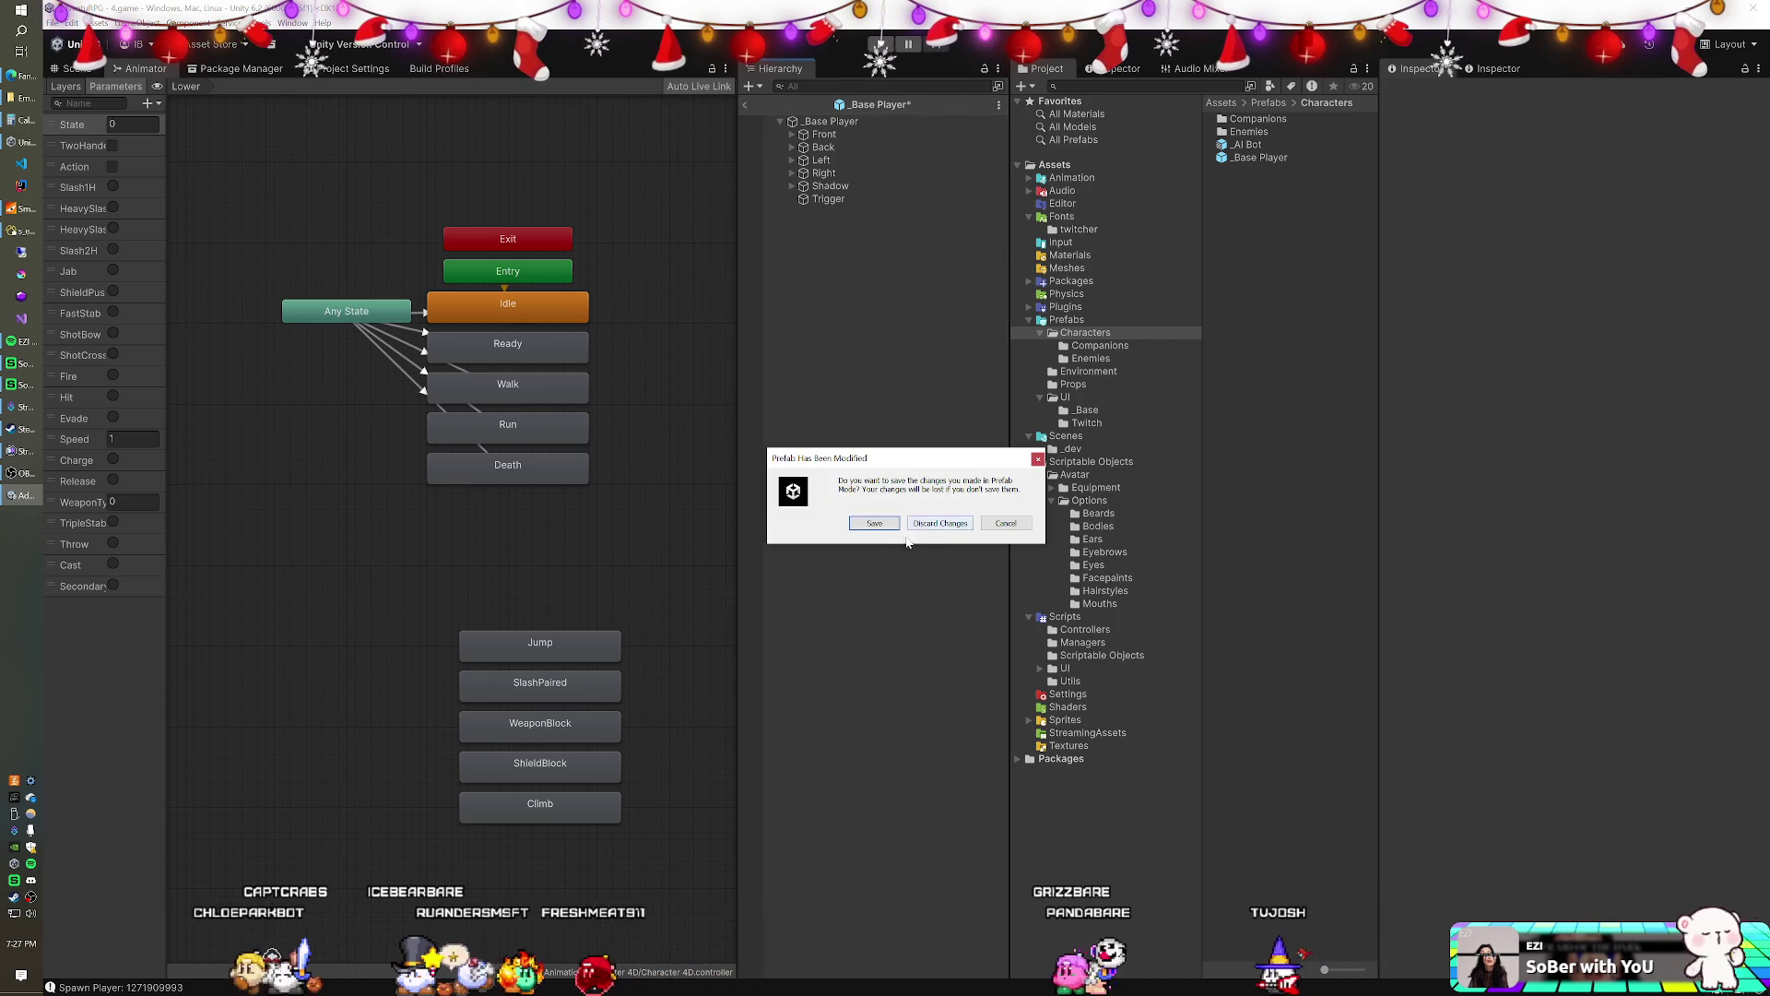
{"action": "left_click", "coordinate": [874, 523]}
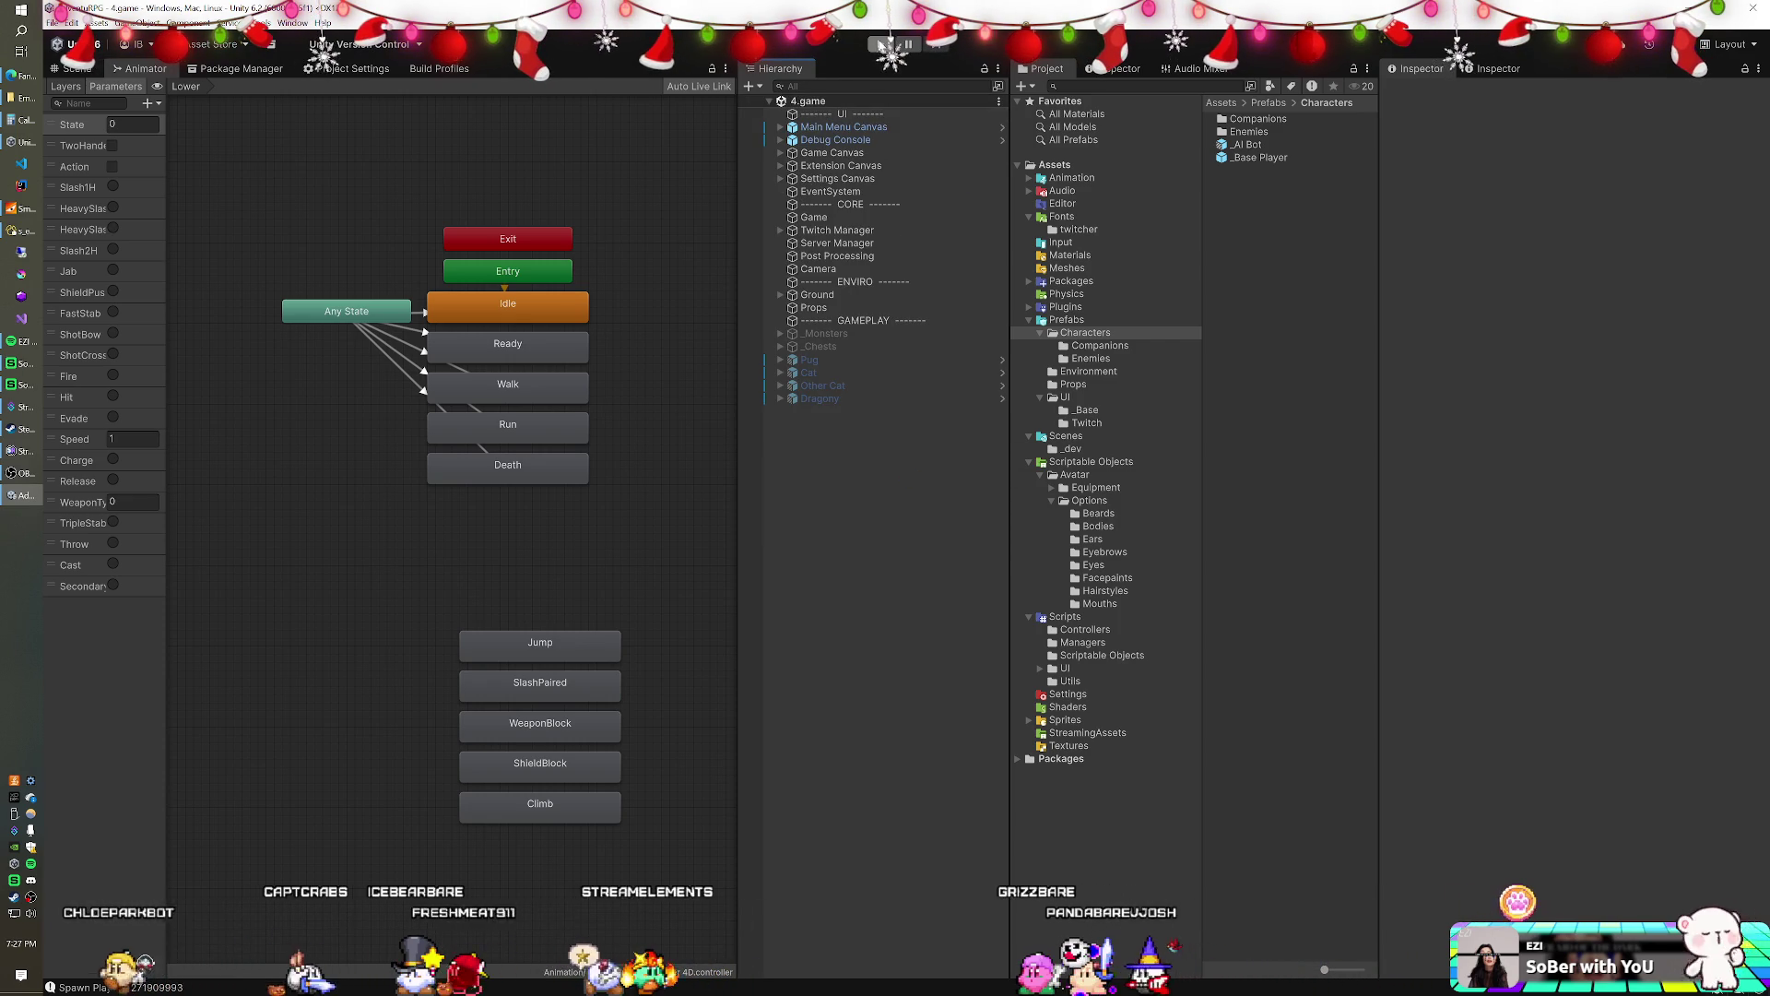
{"action": "left_click", "coordinate": [883, 44]}
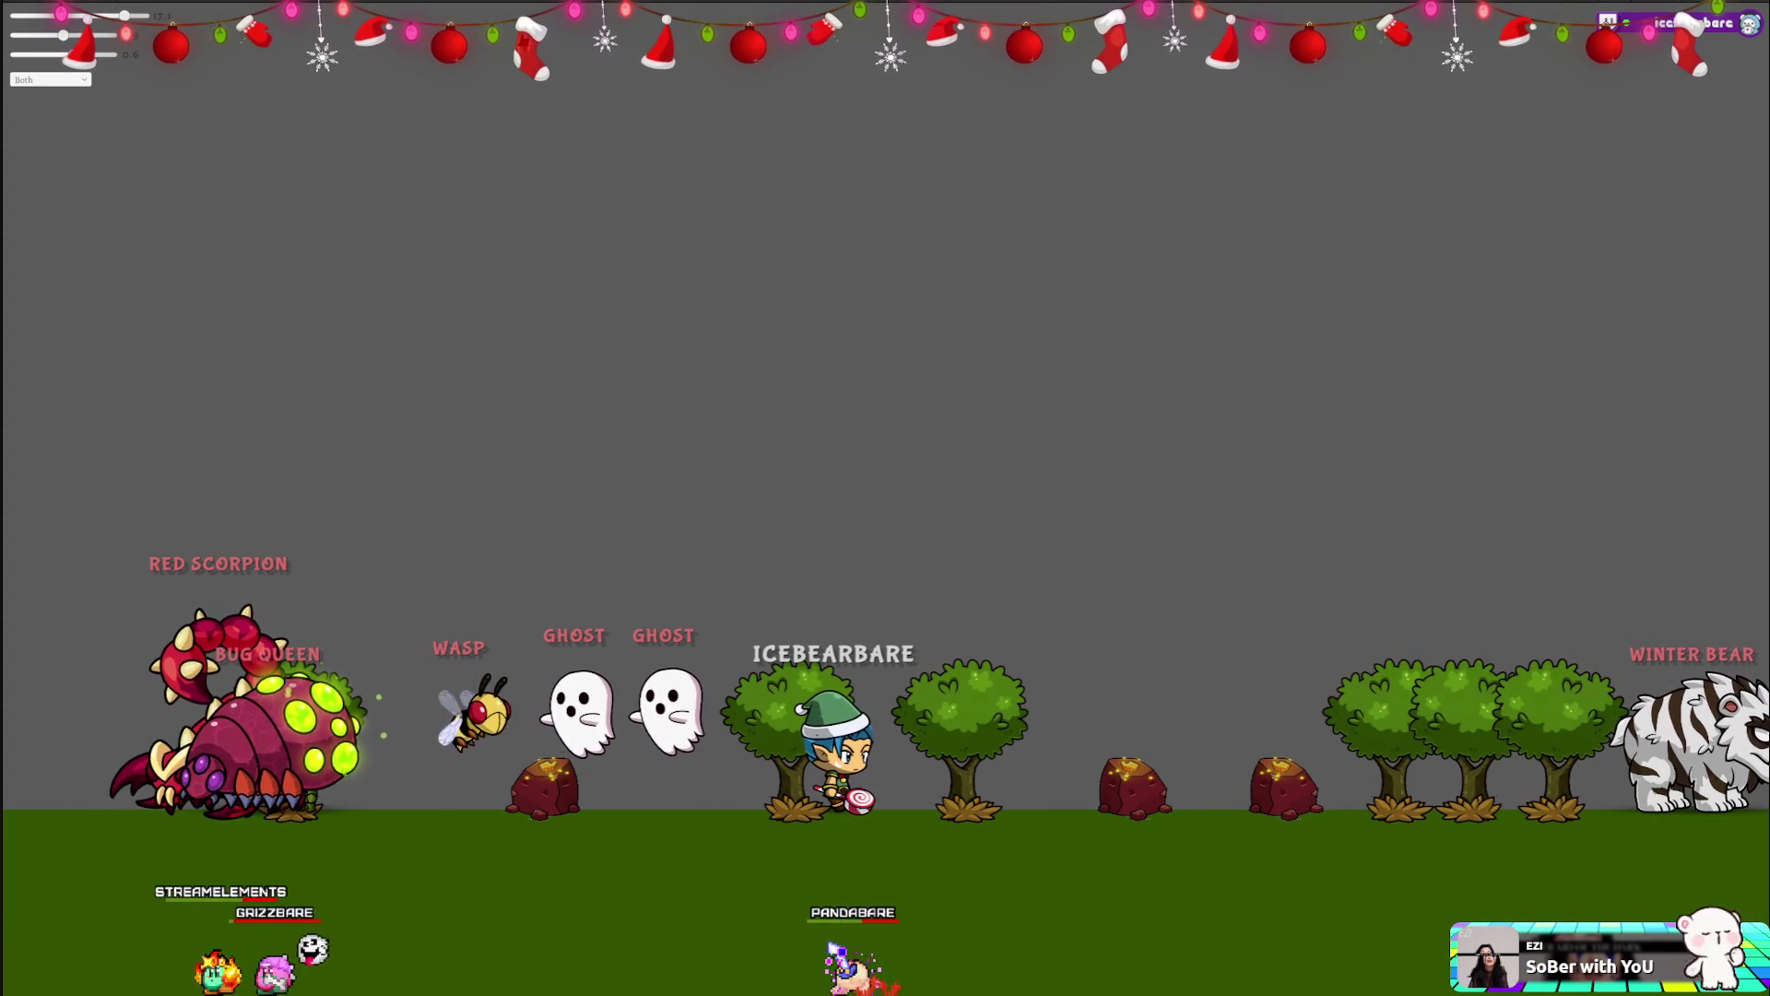
- Switch from the running game over to the Streamer.bot Actions list
{"action": "key", "text": "alt+Tab"}
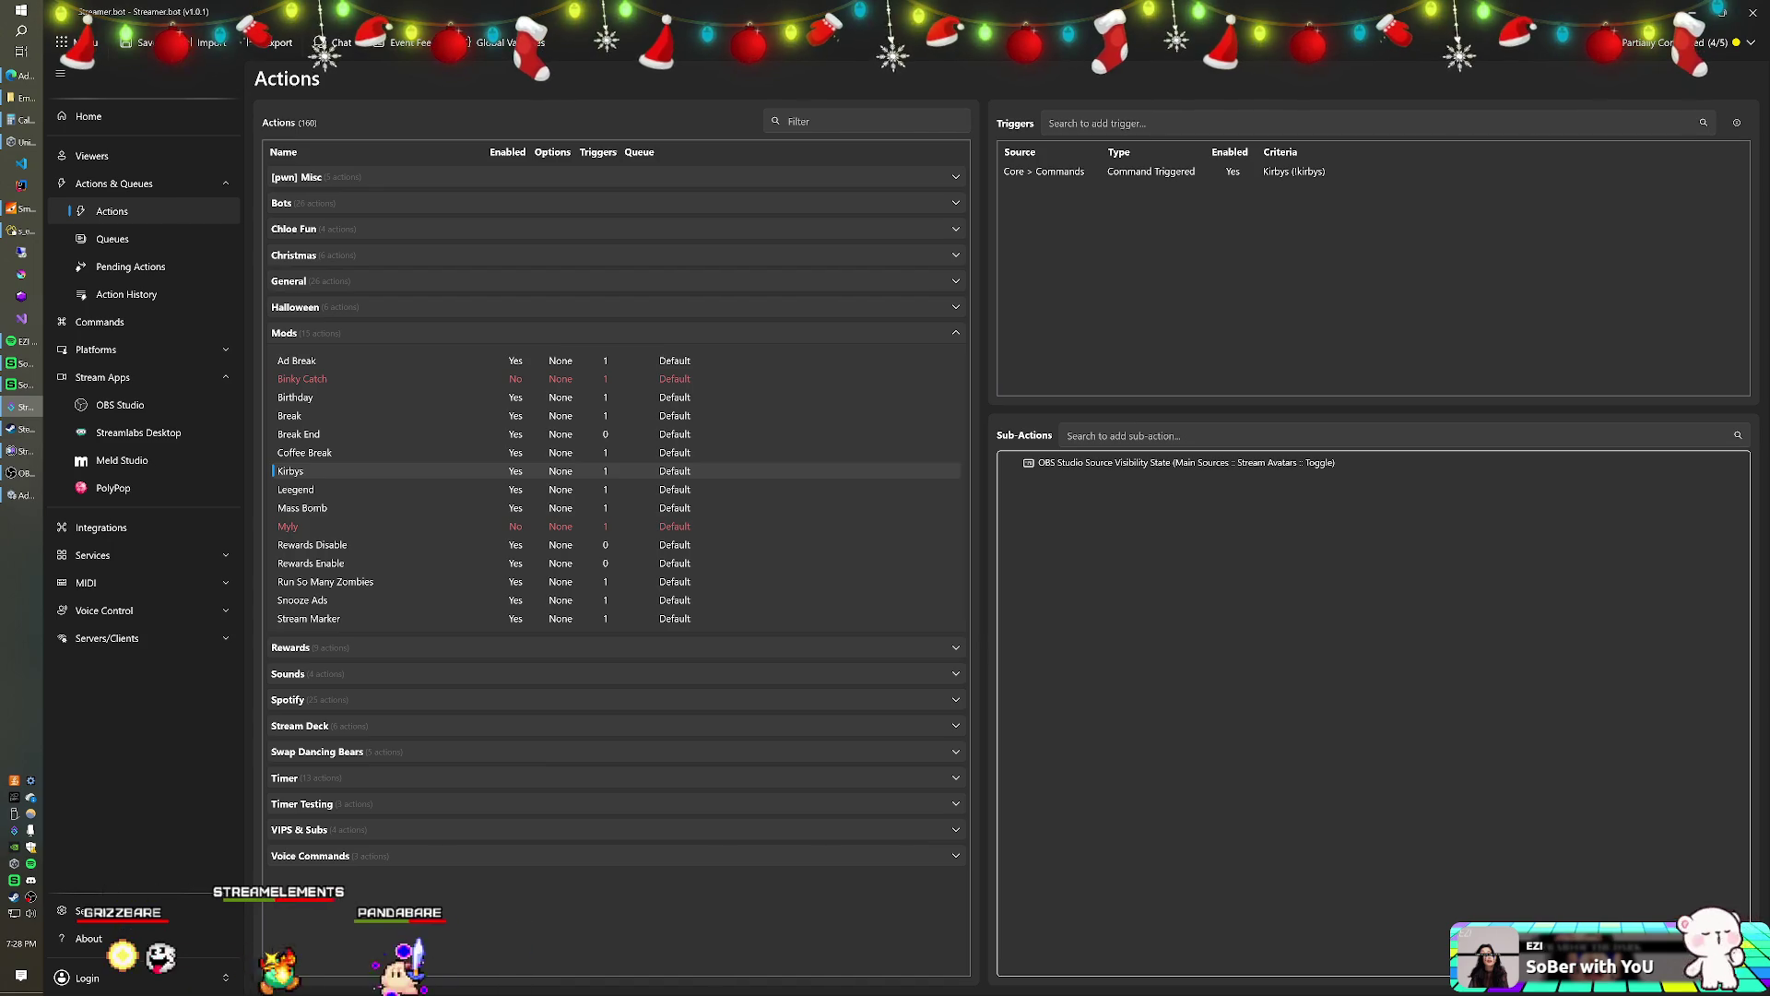
- Collapse the Bots group, then view the Snooze Ads action's settings and cancel without changes
{"action": "key", "text": "alt+Tab"}
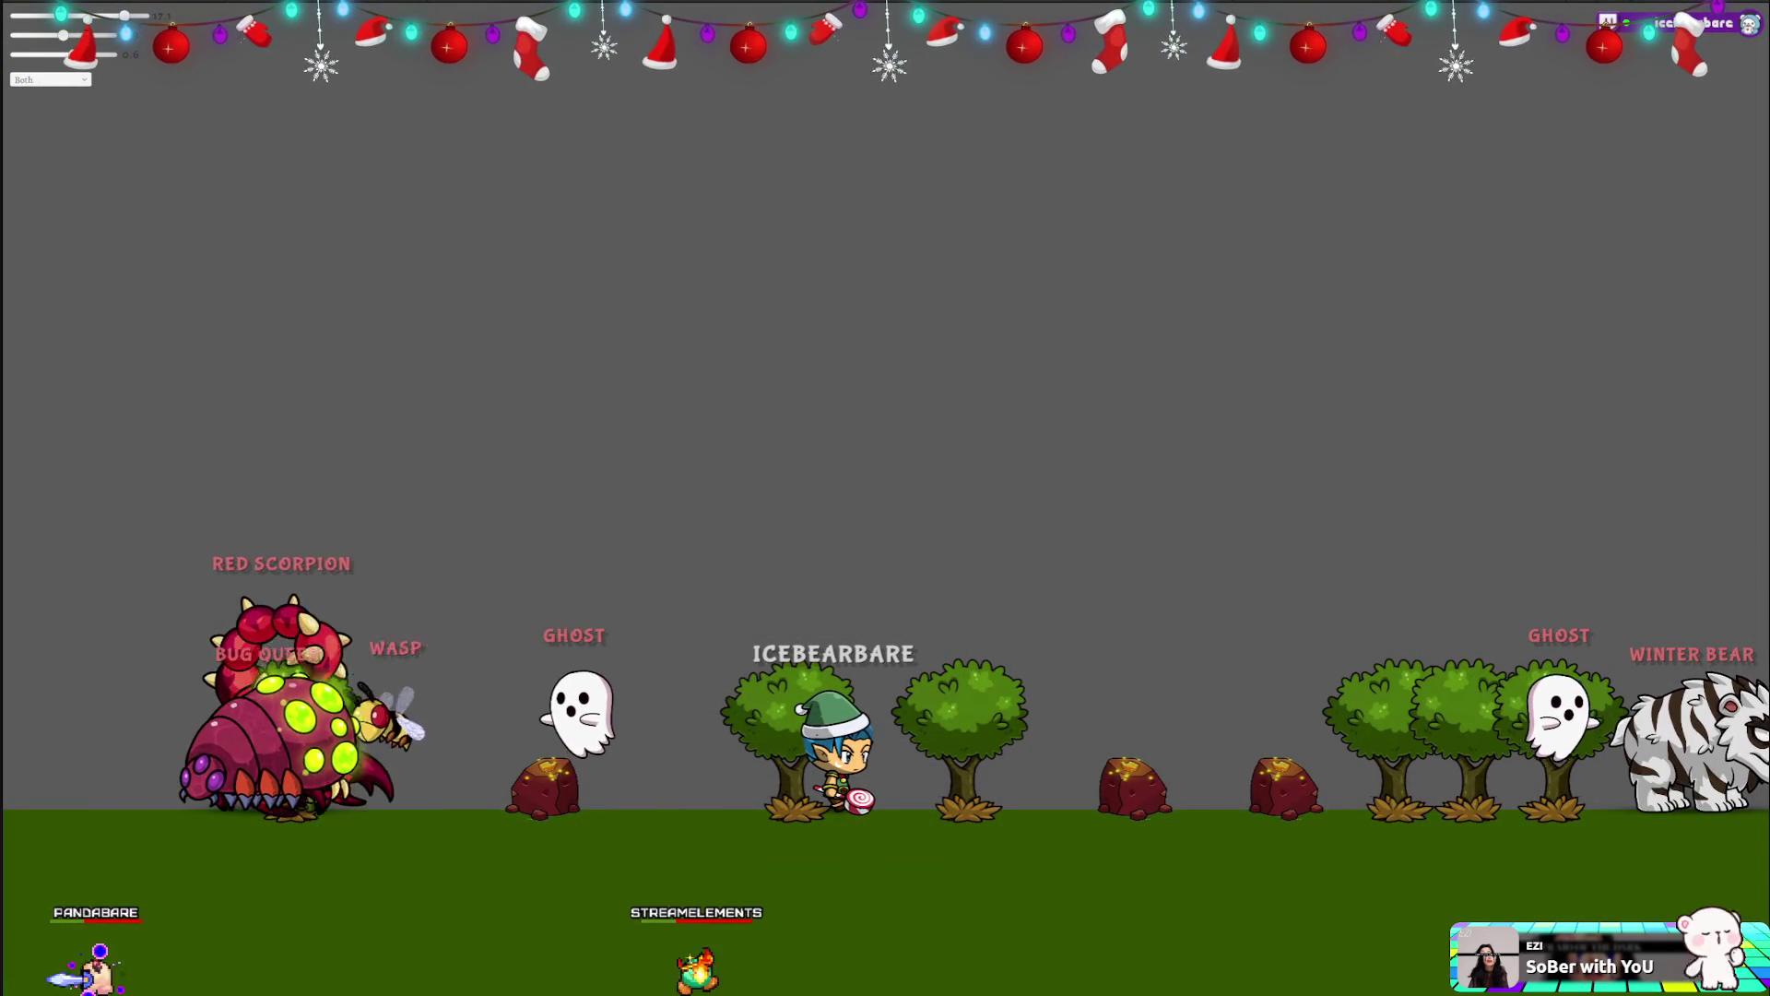
{"action": "key", "text": "alt+Tab"}
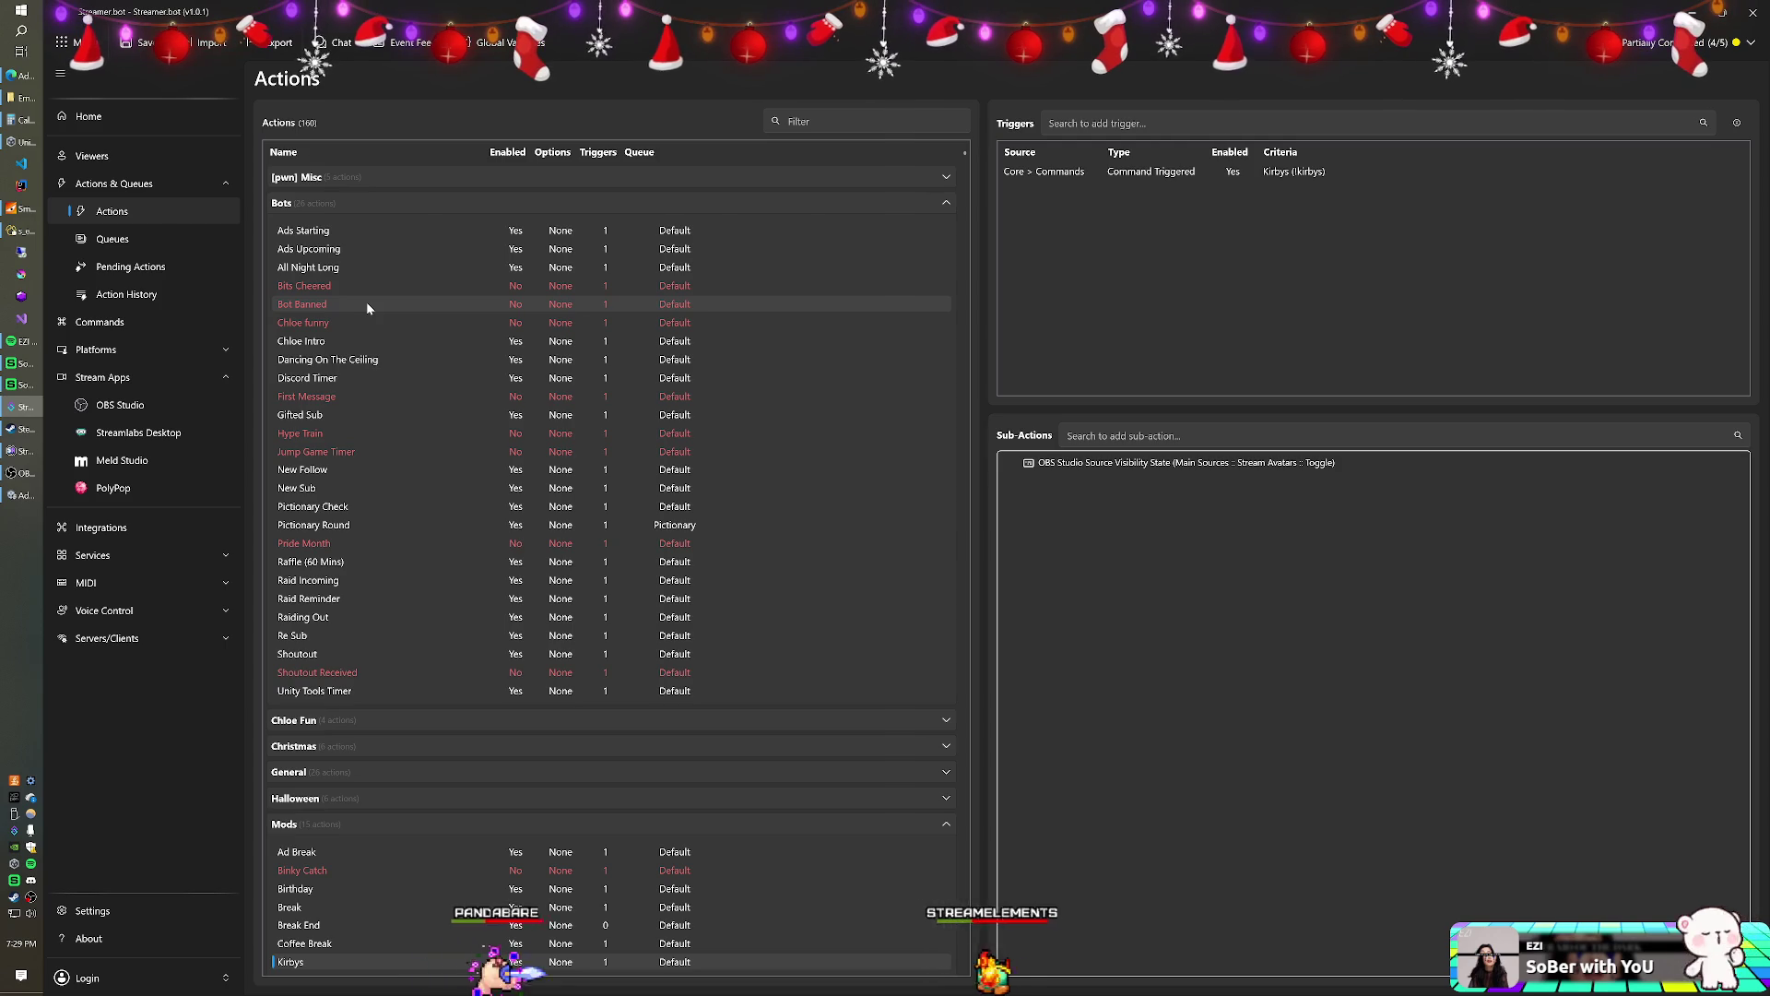
{"action": "left_click", "coordinate": [334, 202]}
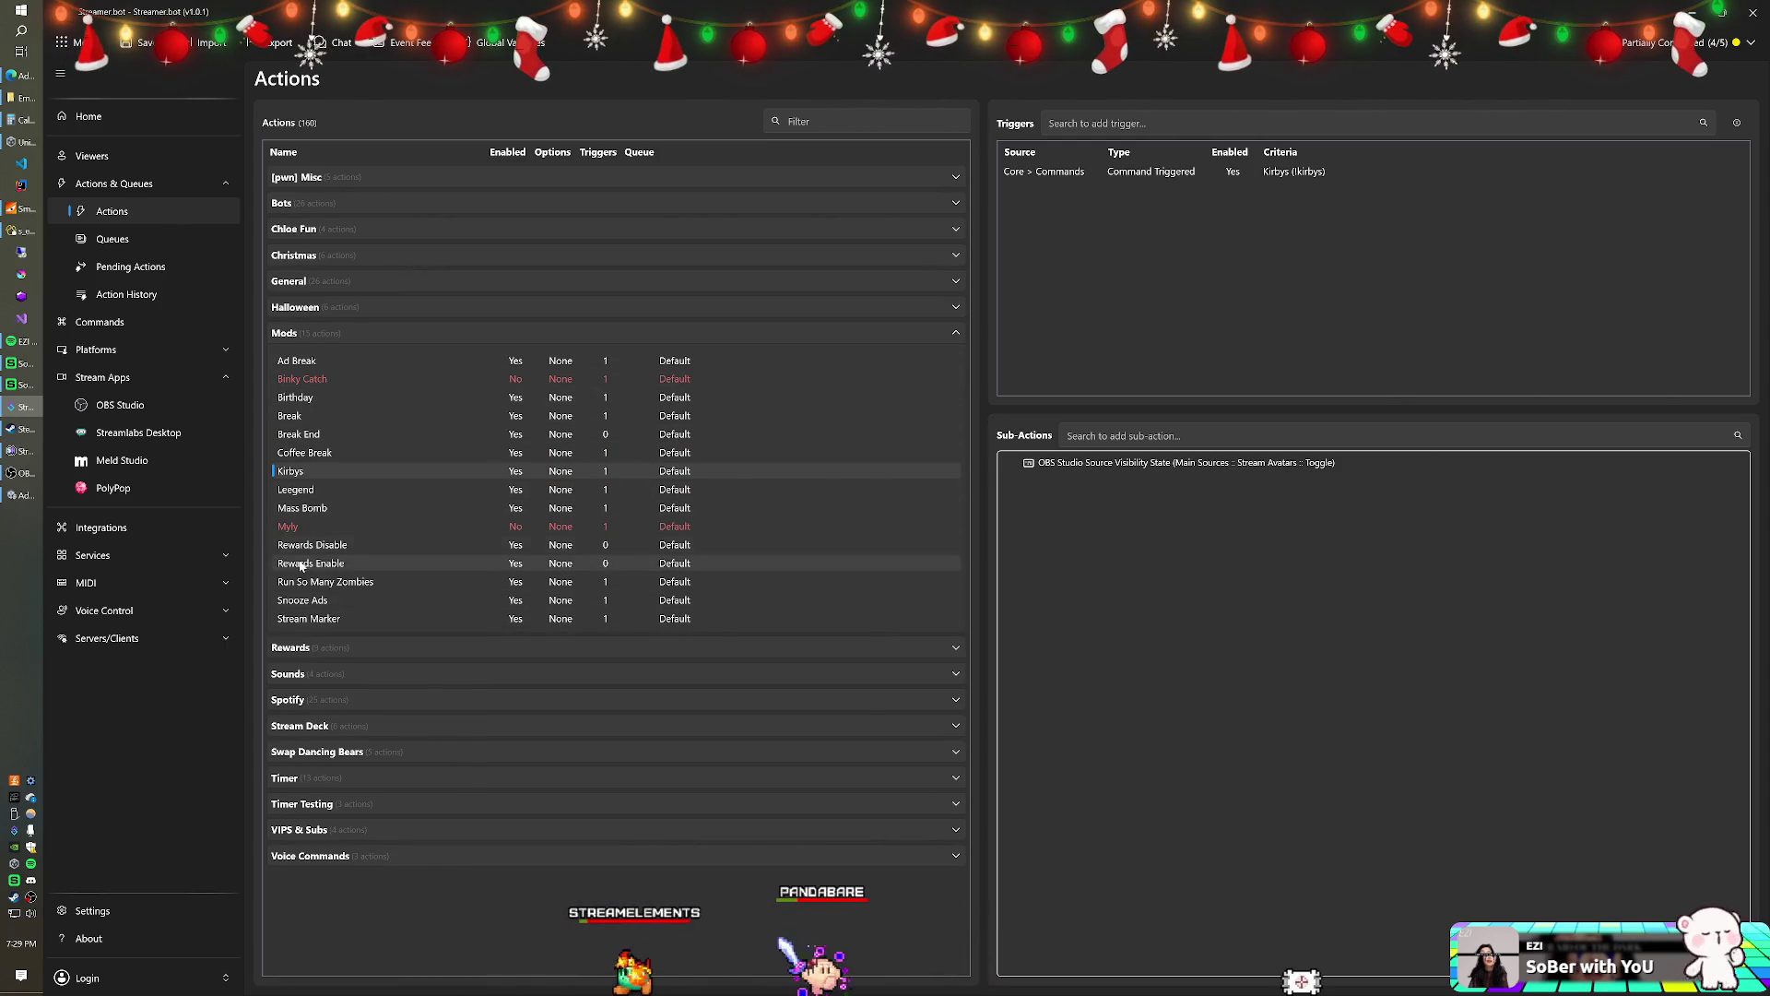
{"action": "double_click", "coordinate": [871, 601]}
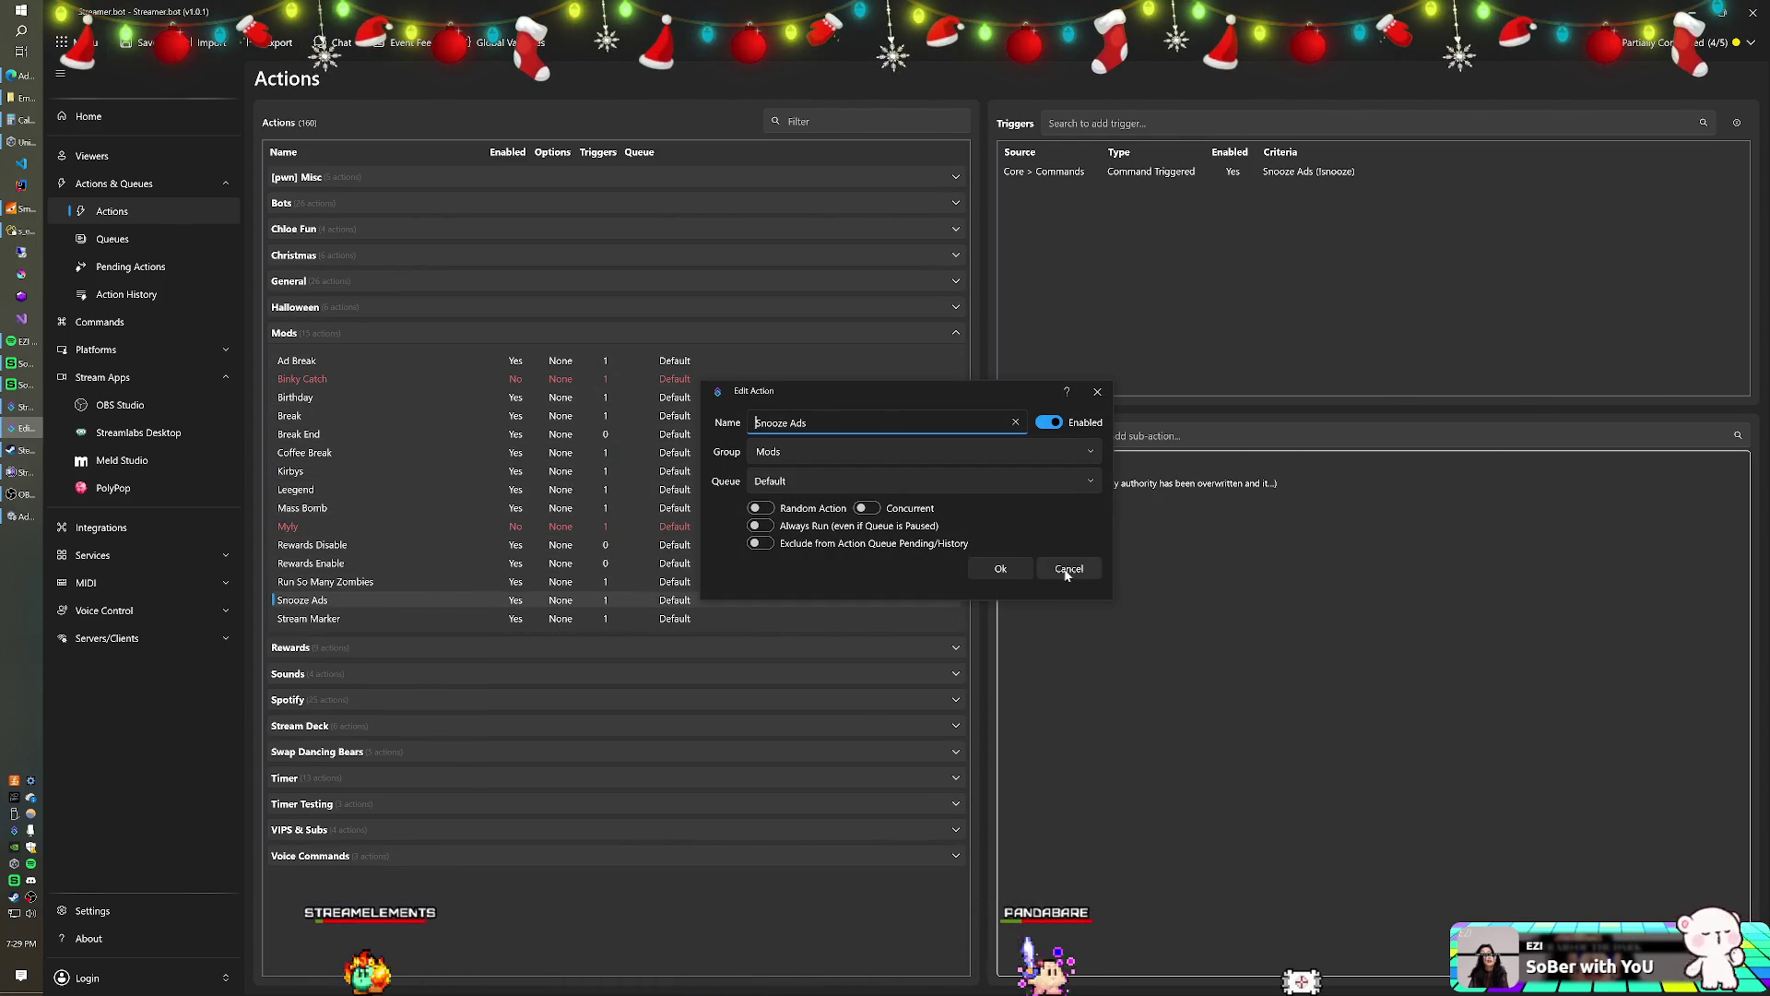
{"action": "left_click", "coordinate": [1067, 570]}
- Add a Core > Logic > If/Else sub-action to Snooze Ads
{"action": "right_click", "coordinate": [1042, 523]}
{"action": "mouse_move", "coordinate": [1108, 645]}
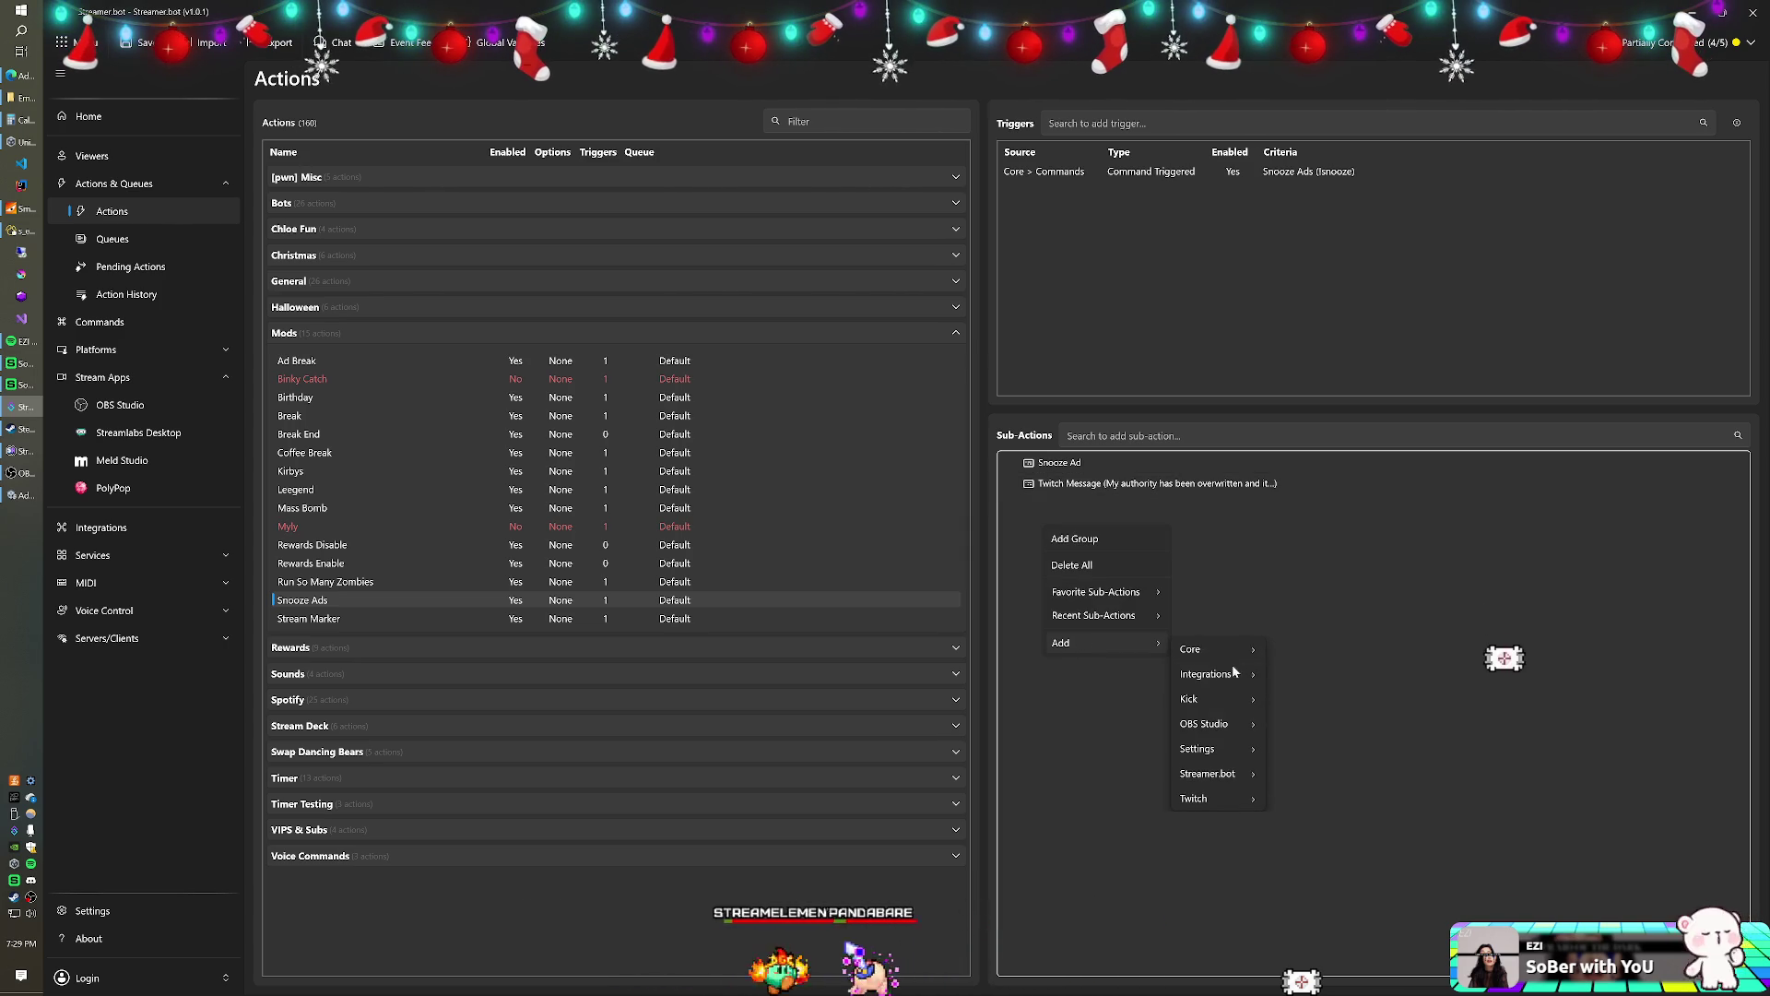
{"action": "mouse_move", "coordinate": [1239, 657]}
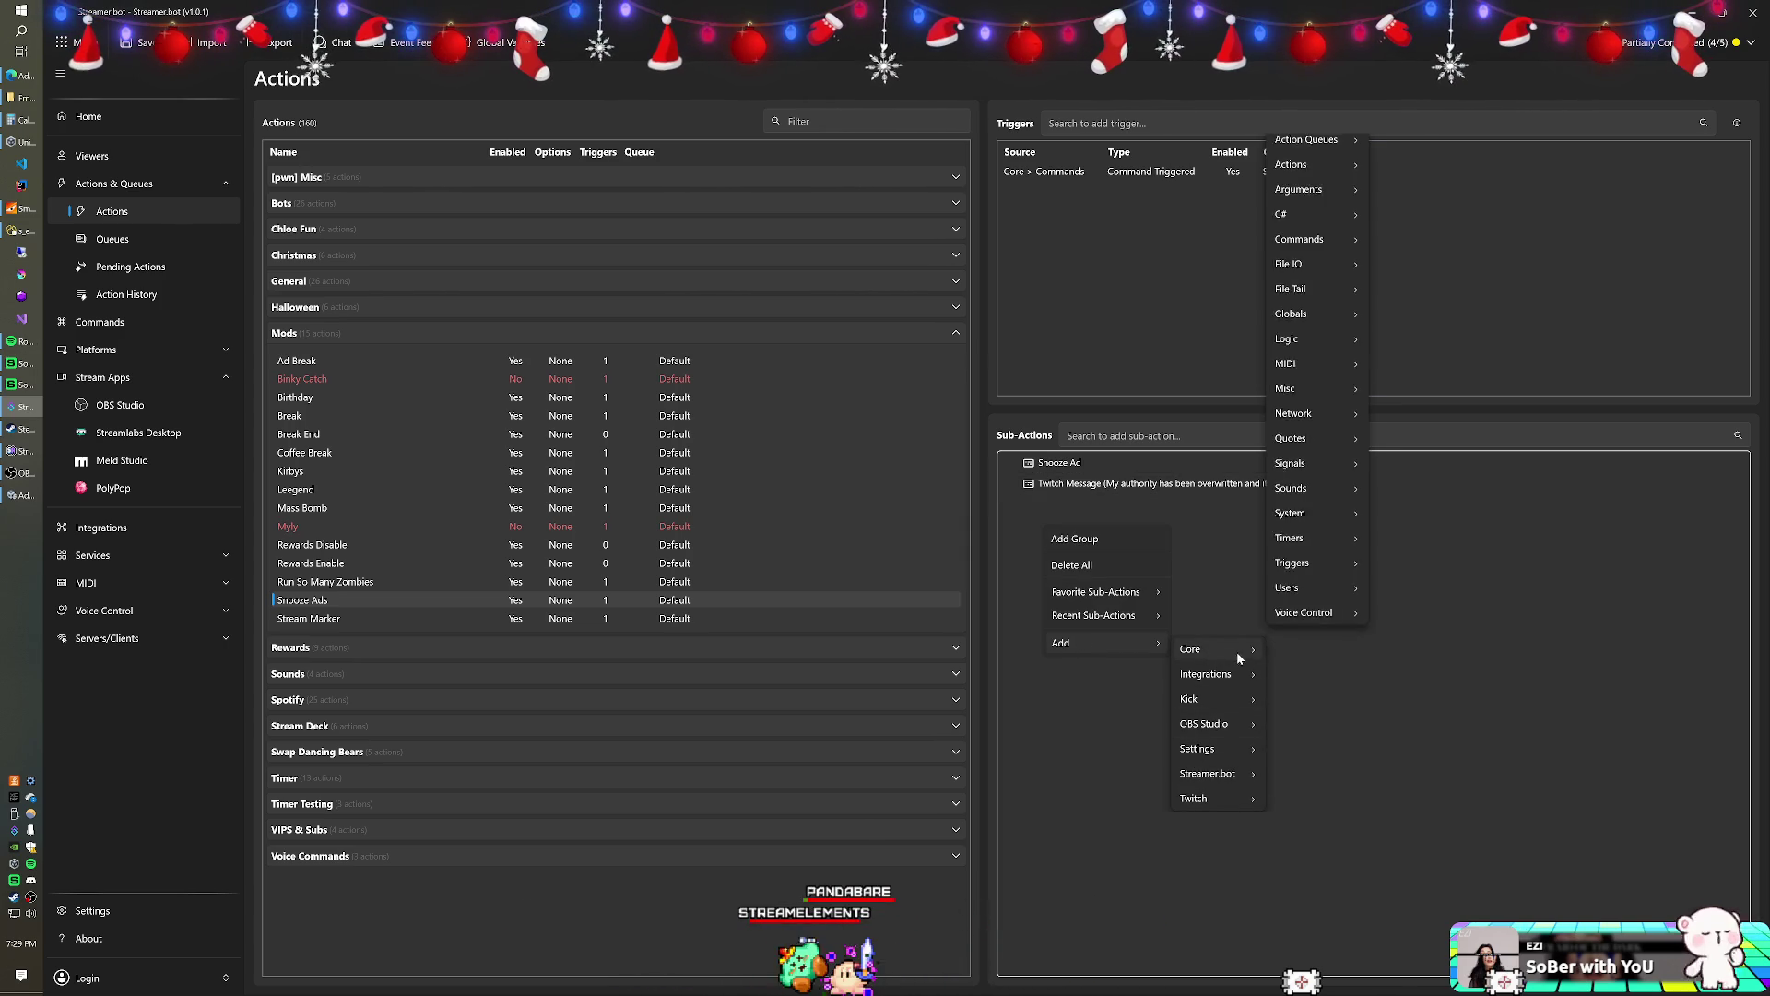
{"action": "mouse_move", "coordinate": [1316, 367]}
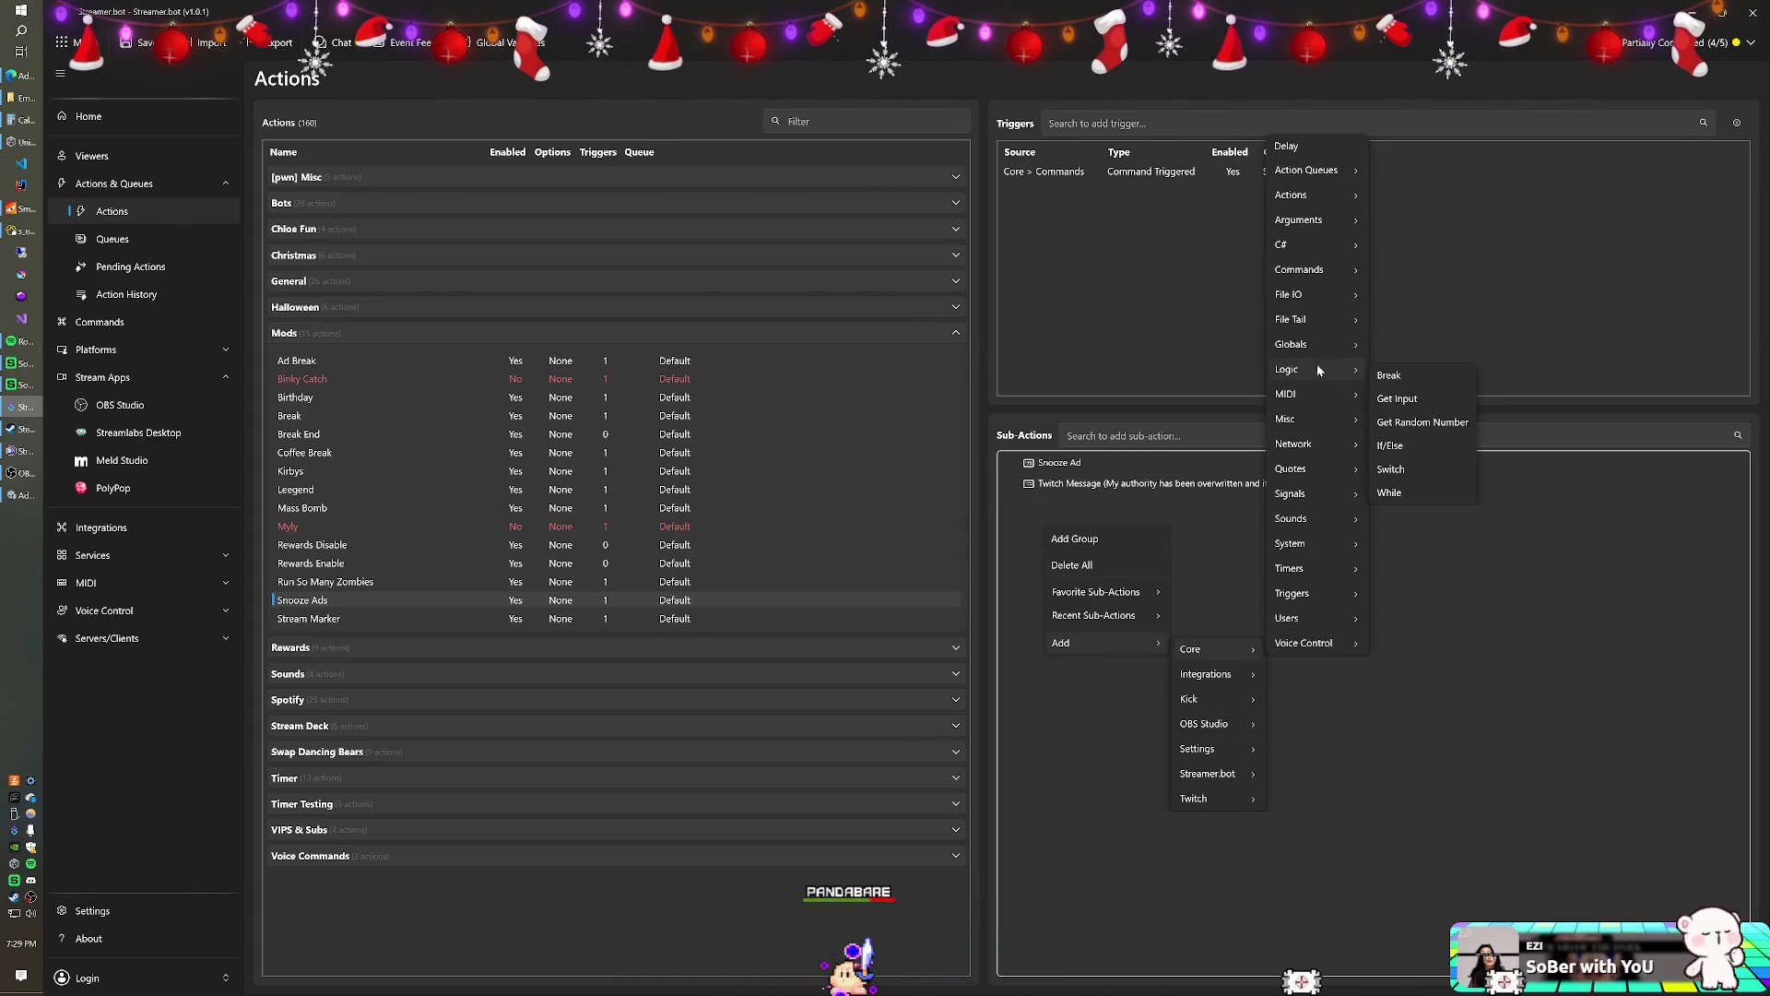
{"action": "left_click", "coordinate": [1390, 446]}
{"action": "type", "text": "%minutes%"}
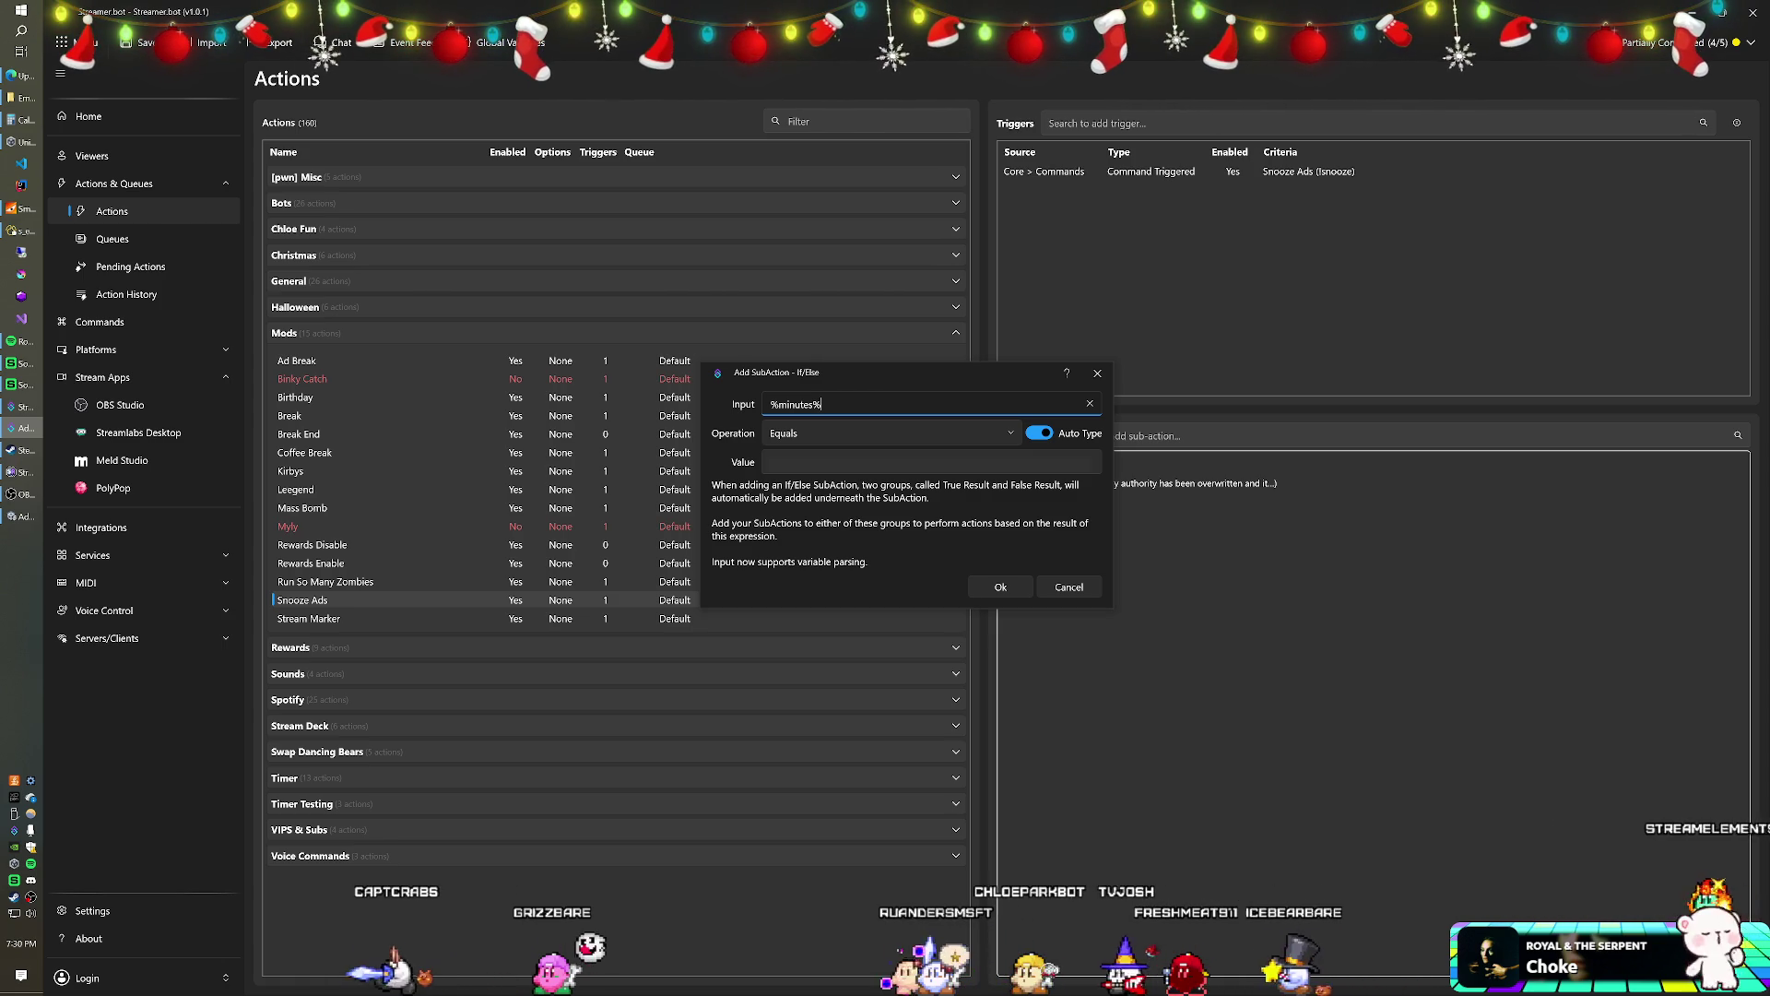
- Make the check %minutes% Less Than 3 and move the Twitch message under True Result
{"action": "left_click", "coordinate": [909, 448]}
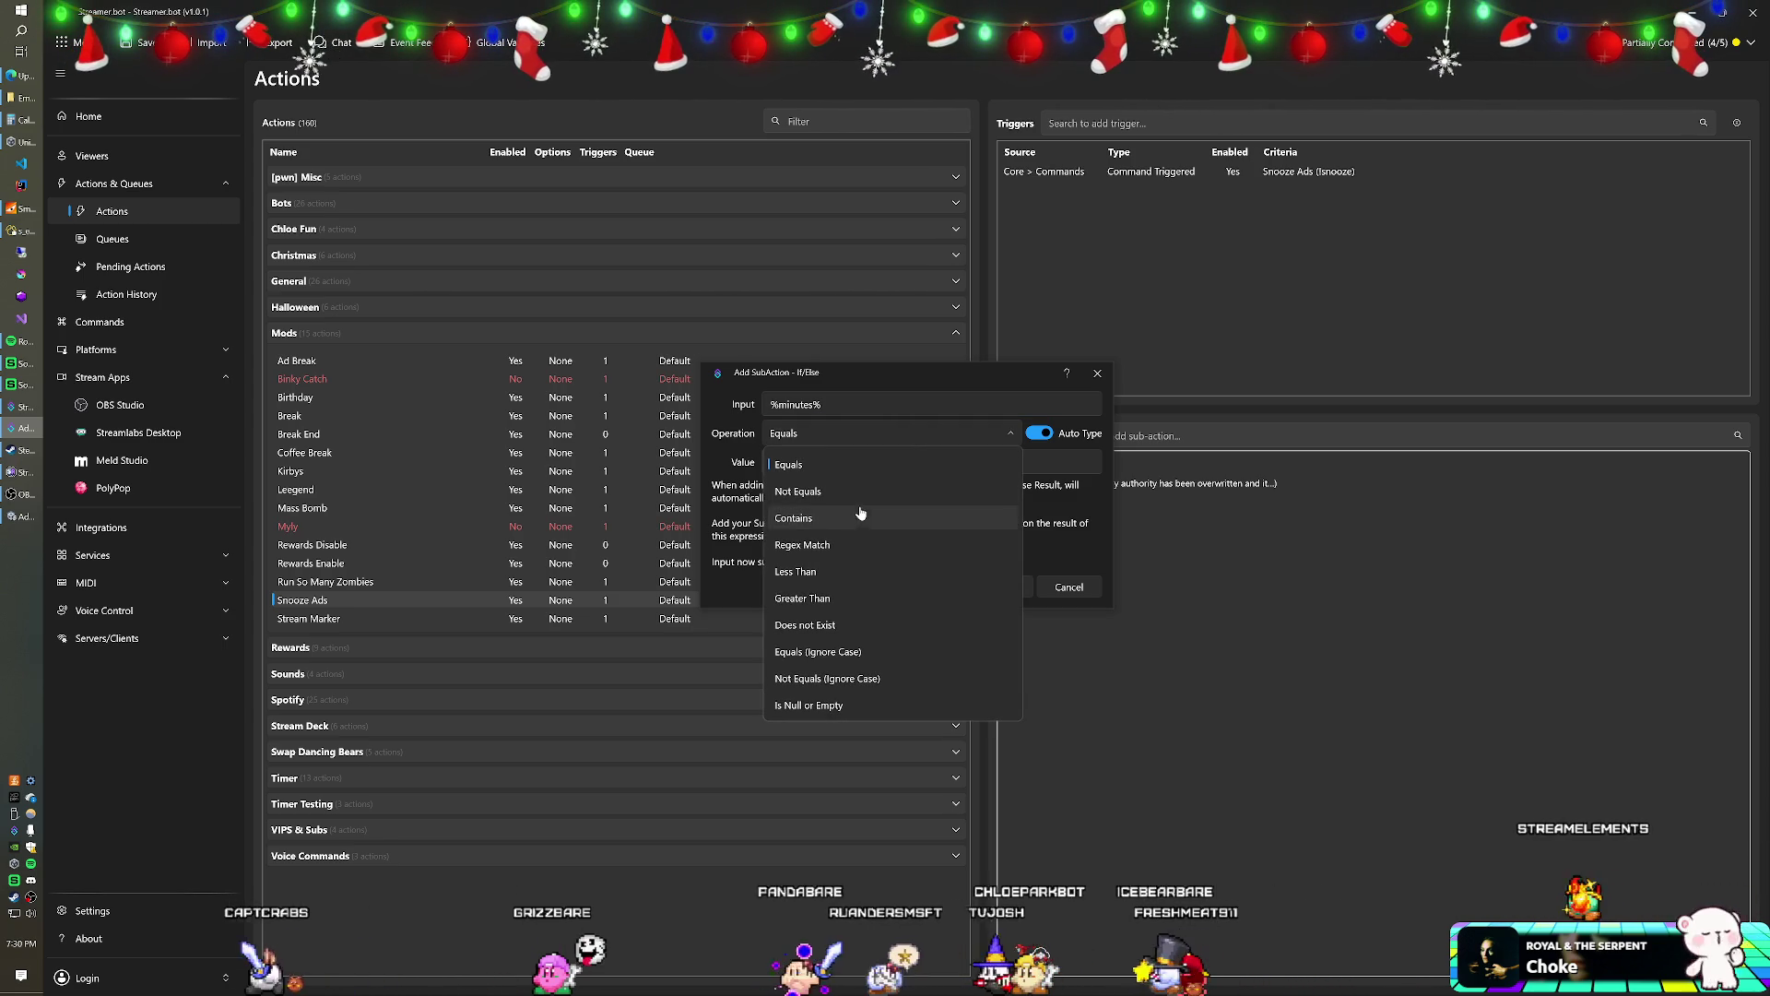
{"action": "left_click", "coordinate": [853, 571]}
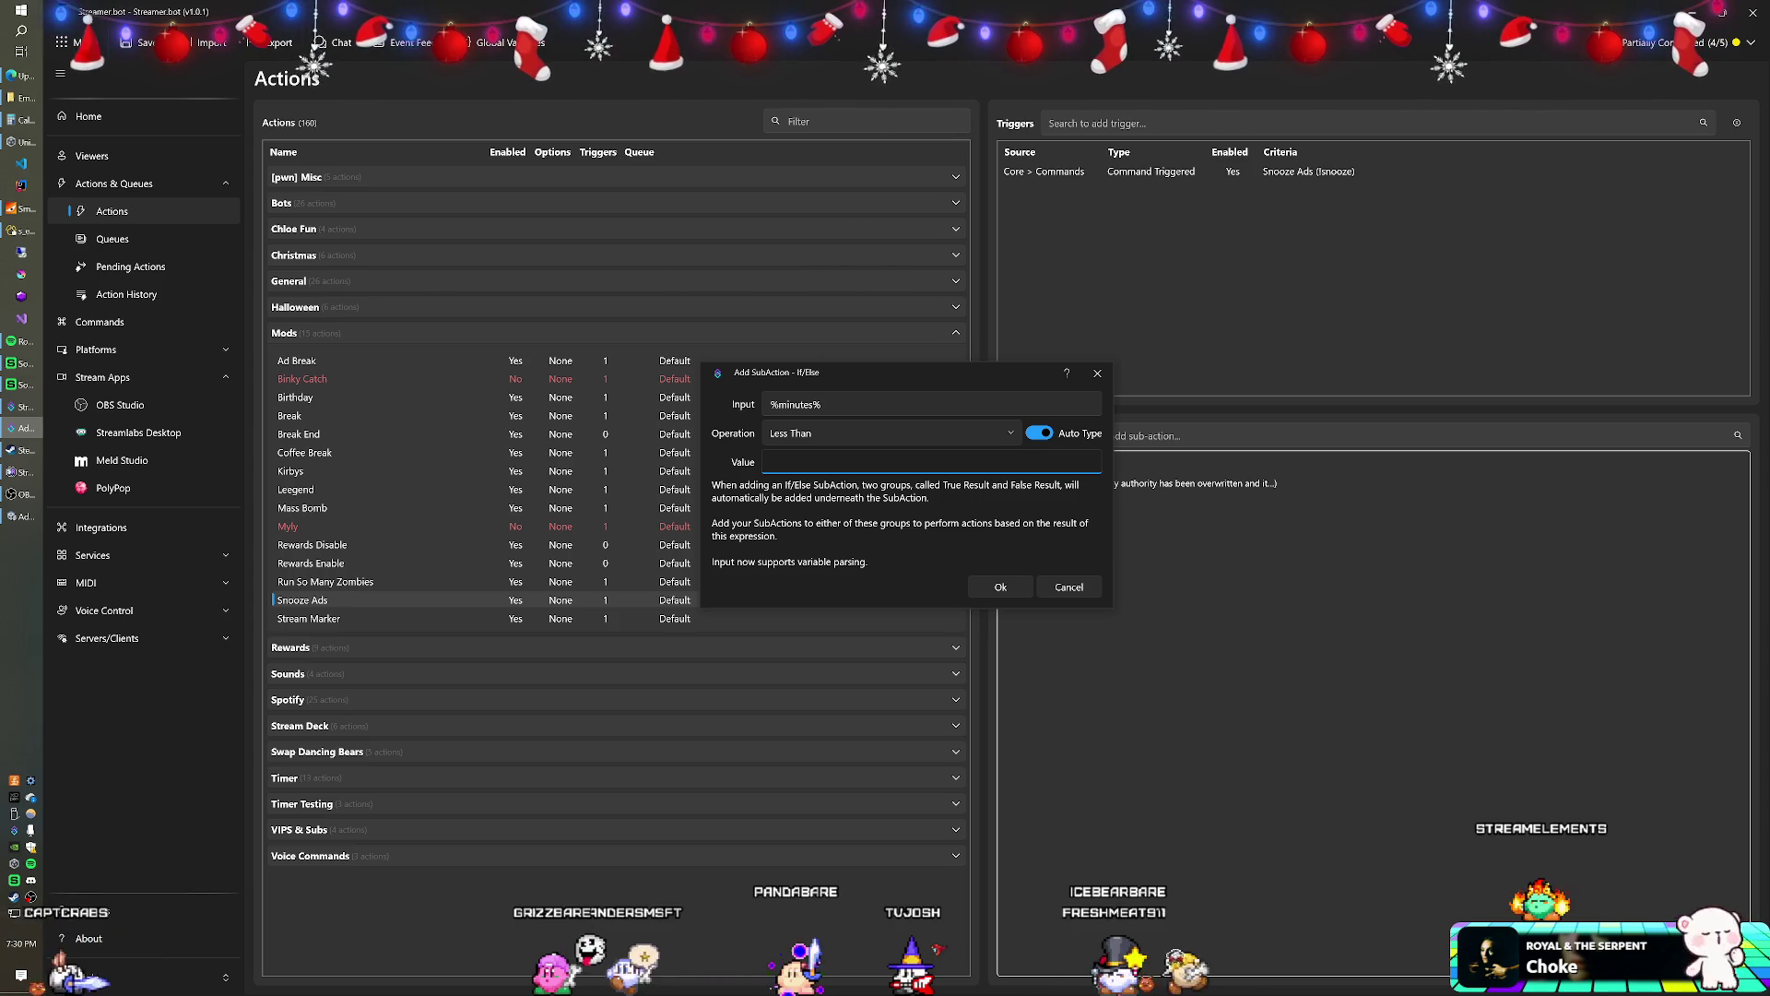
{"action": "type", "text": "3"}
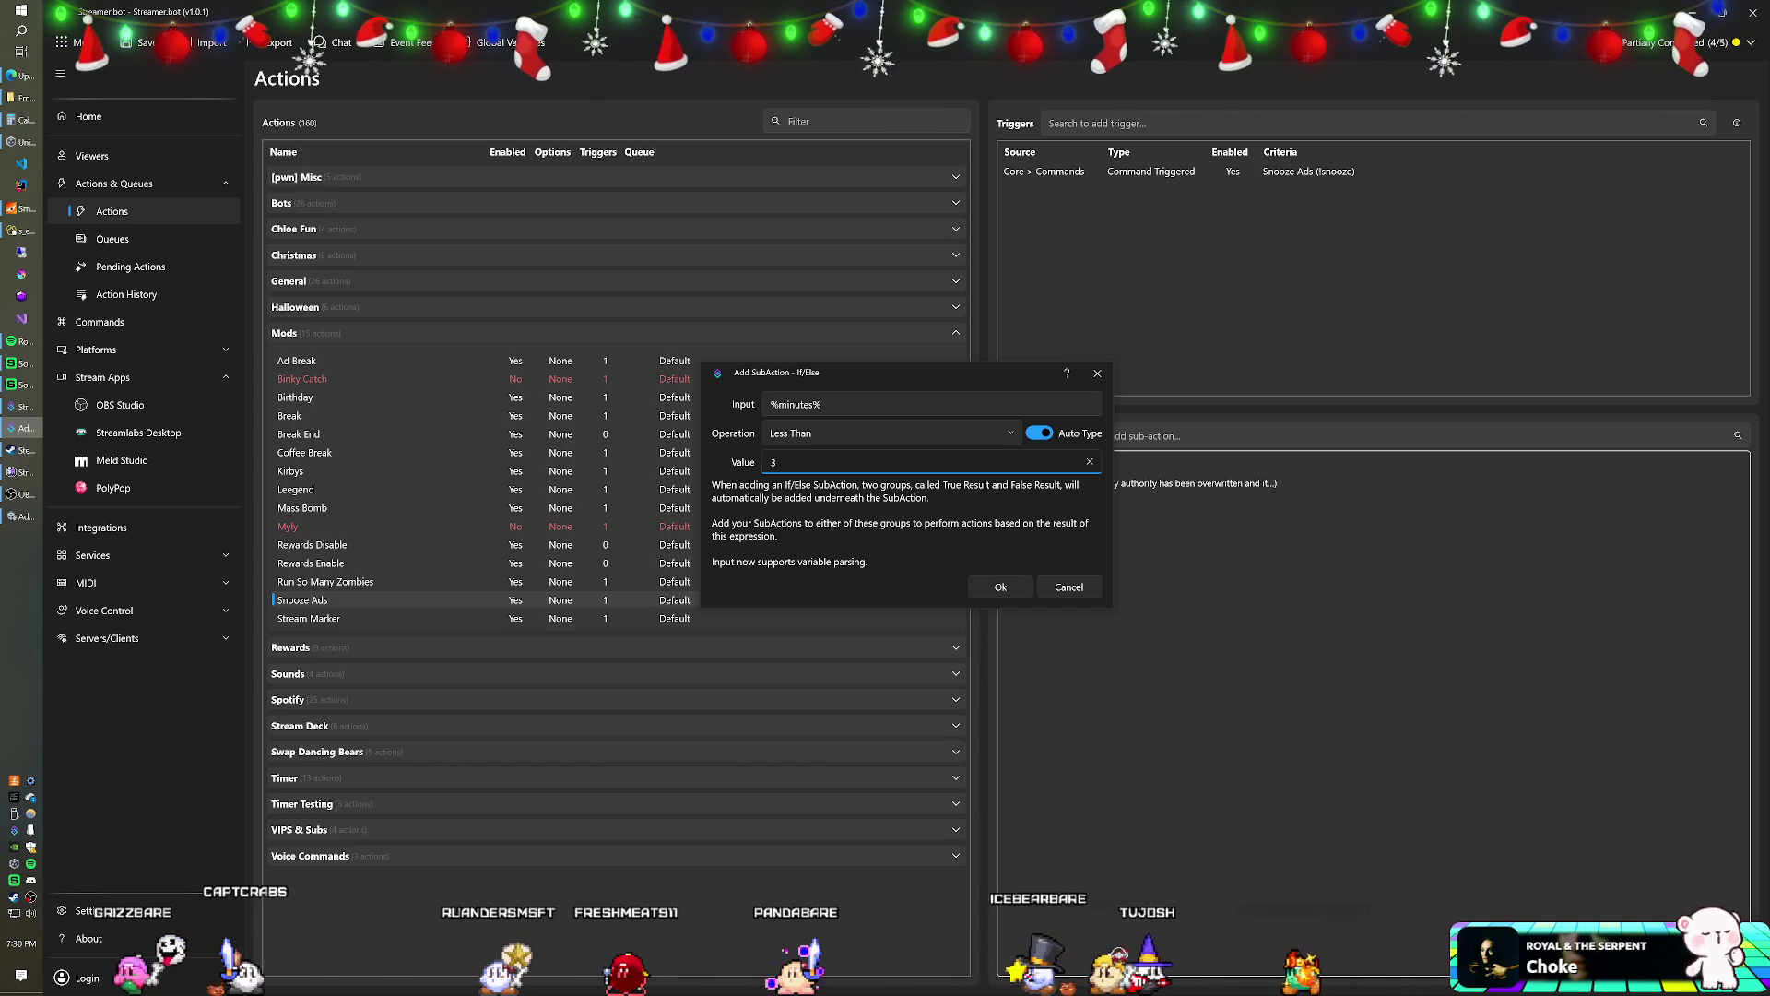
{"action": "left_click", "coordinate": [1001, 585]}
{"action": "left_click_drag", "start_coordinate": [1126, 483], "coordinate": [1136, 530]}
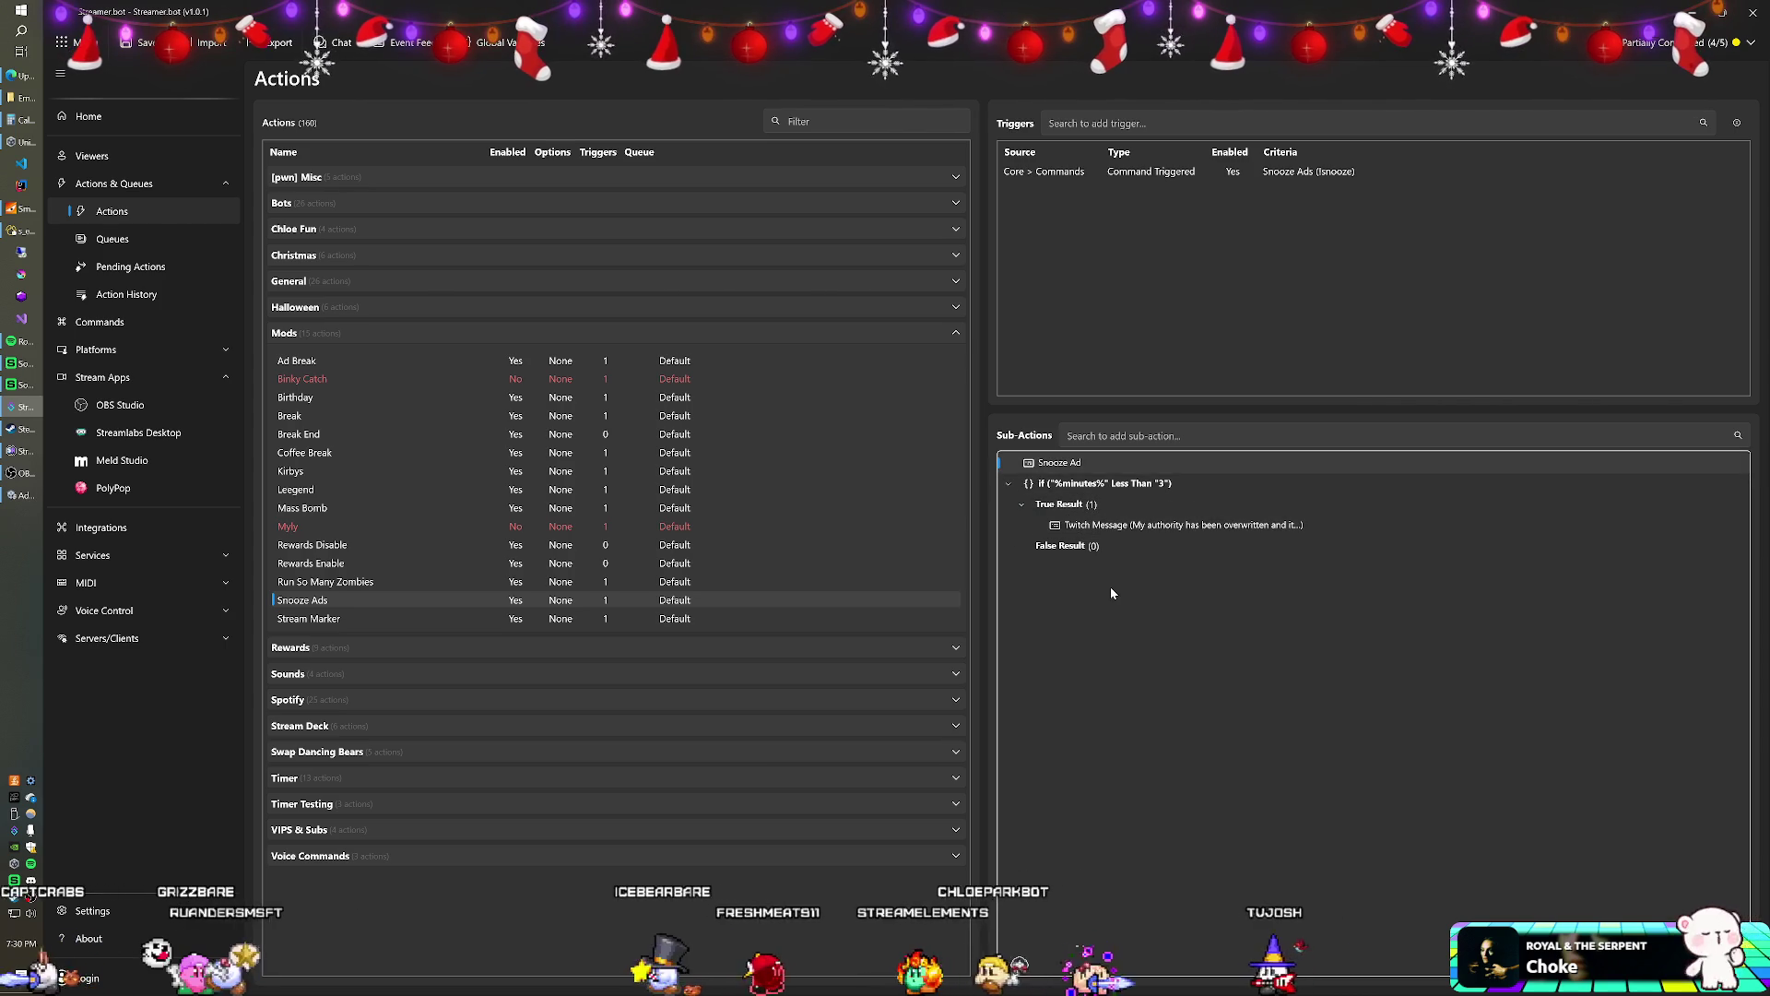
{"action": "mouse_move", "coordinate": [765, 25]}
{"action": "left_mouse_down"}
{"action": "mouse_move", "coordinate": [1202, 187]}
{"action": "mouse_move", "coordinate": [1769, 180]}
{"action": "left_mouse_up"}
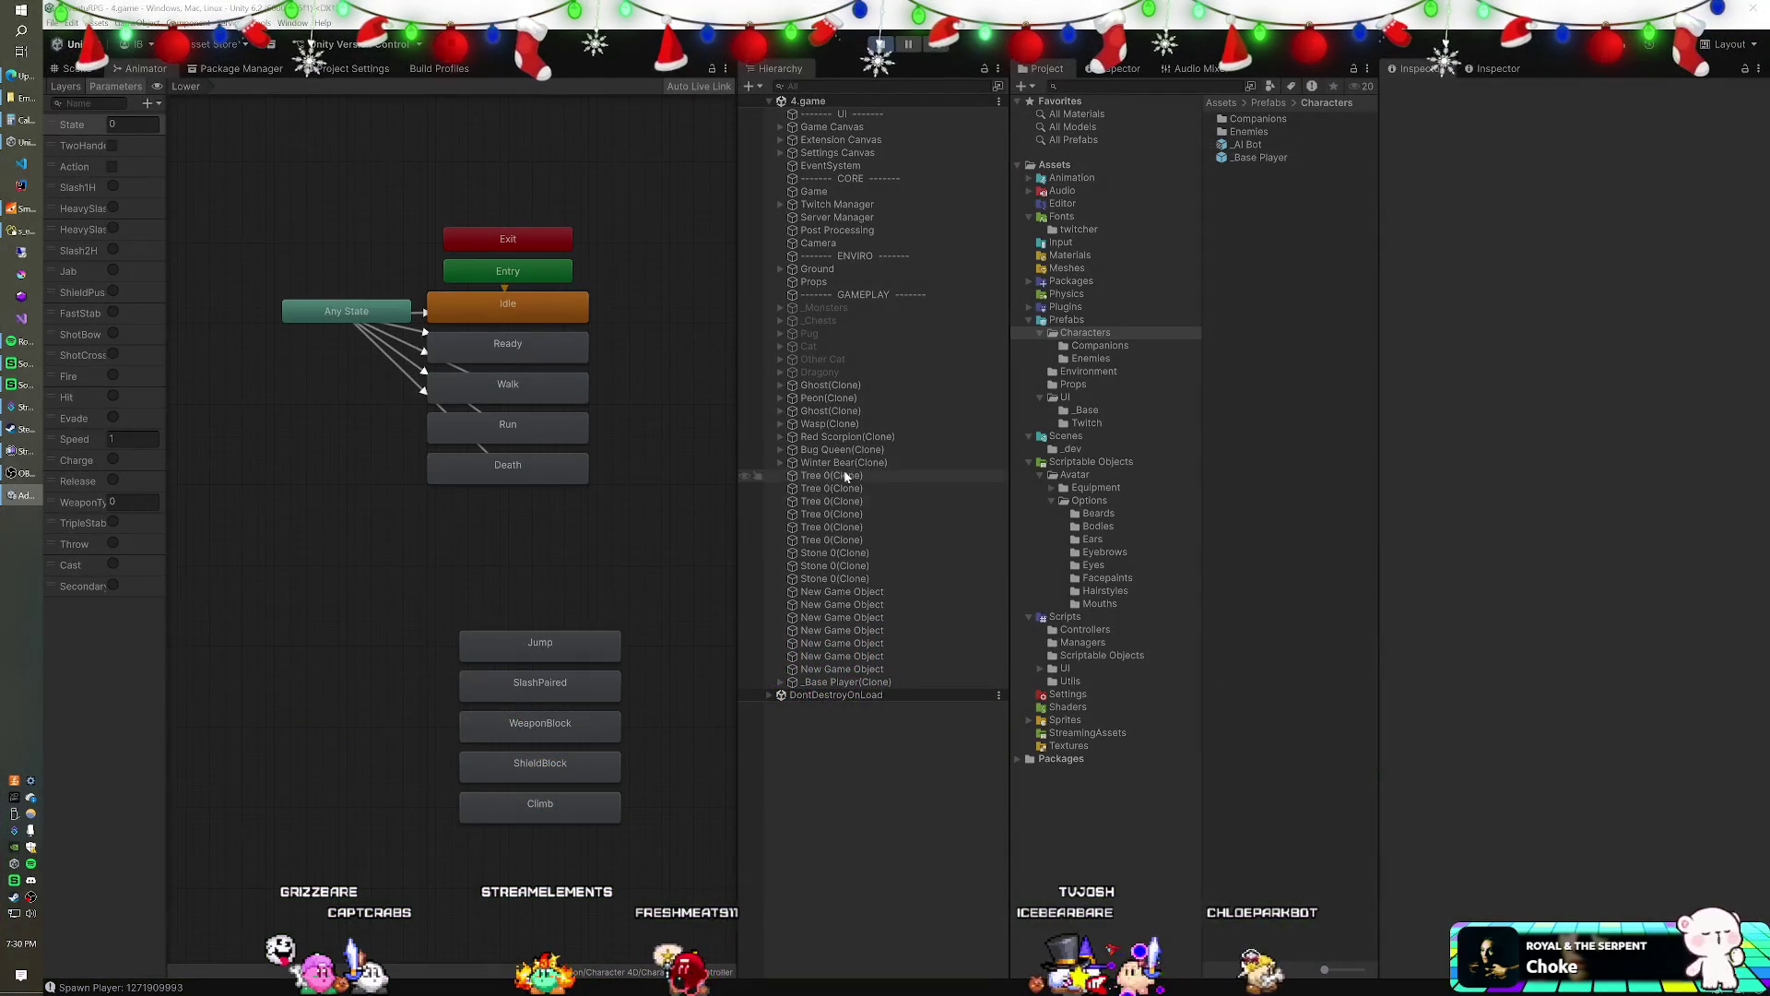
- Change the running Bug Queen clone's MMO Enemy Name Label Height from 120 to 130
{"action": "left_click", "coordinate": [771, 450]}
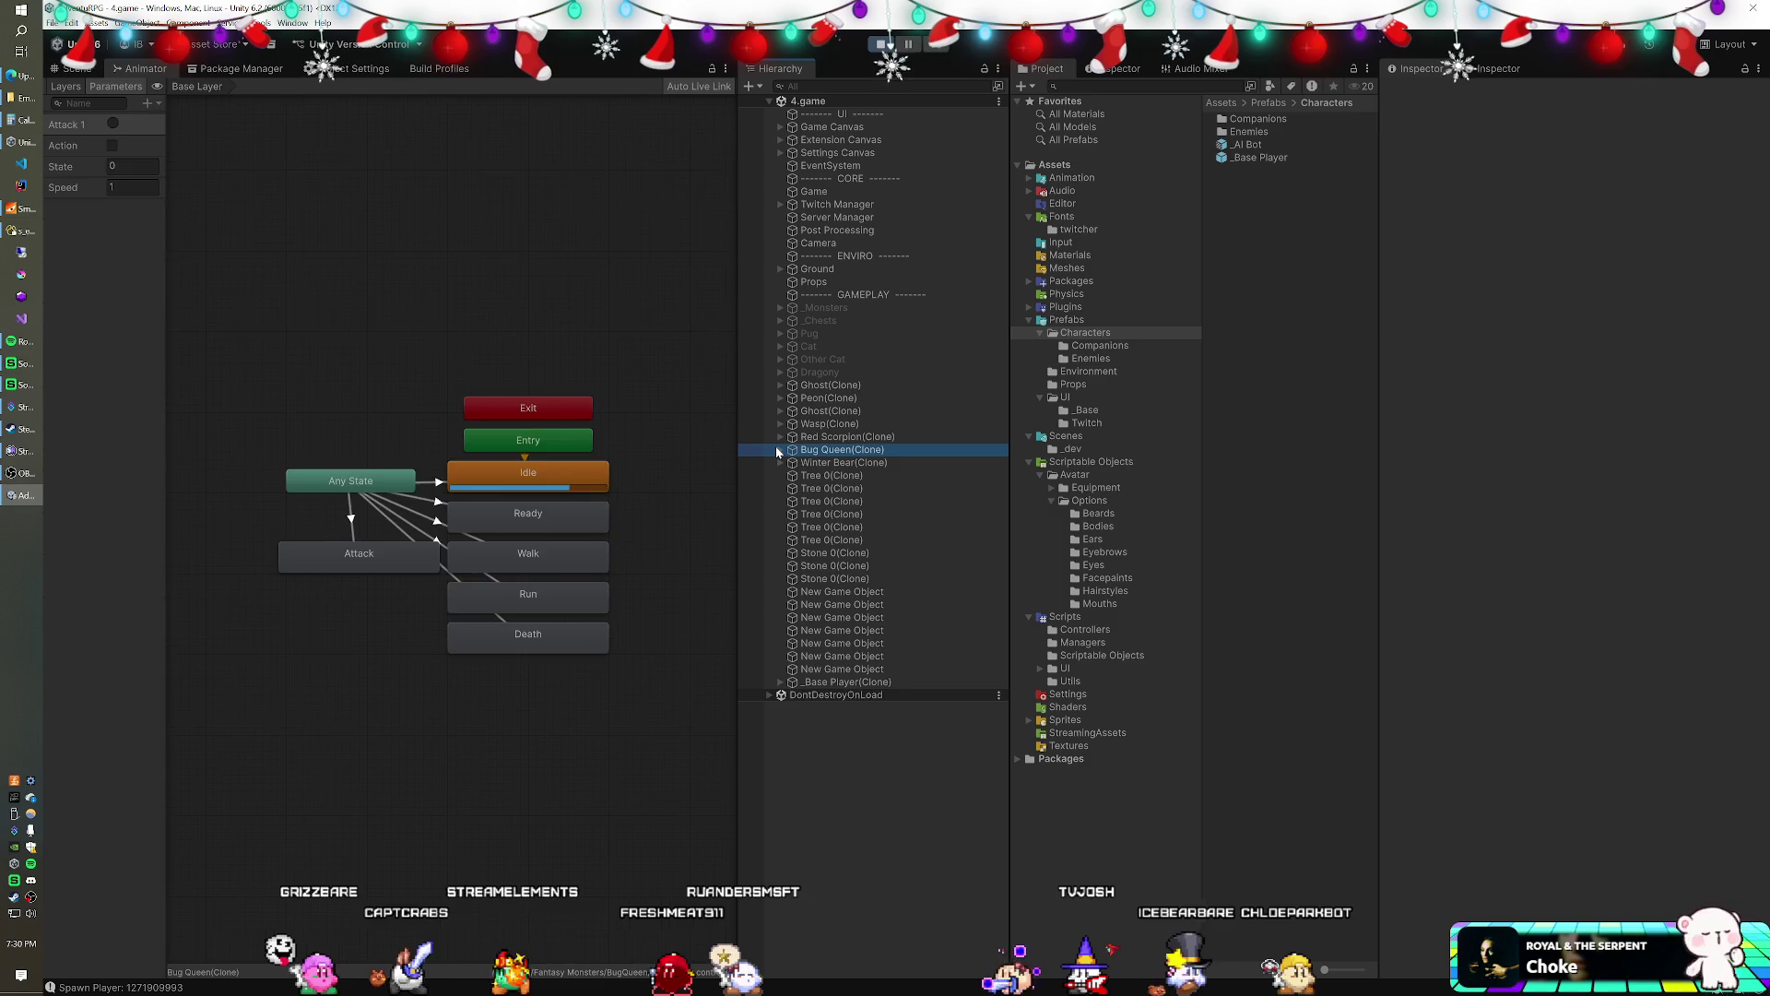
{"action": "left_click", "coordinate": [781, 450]}
{"action": "left_click", "coordinate": [1558, 782]}
{"action": "type", "text": "130"}
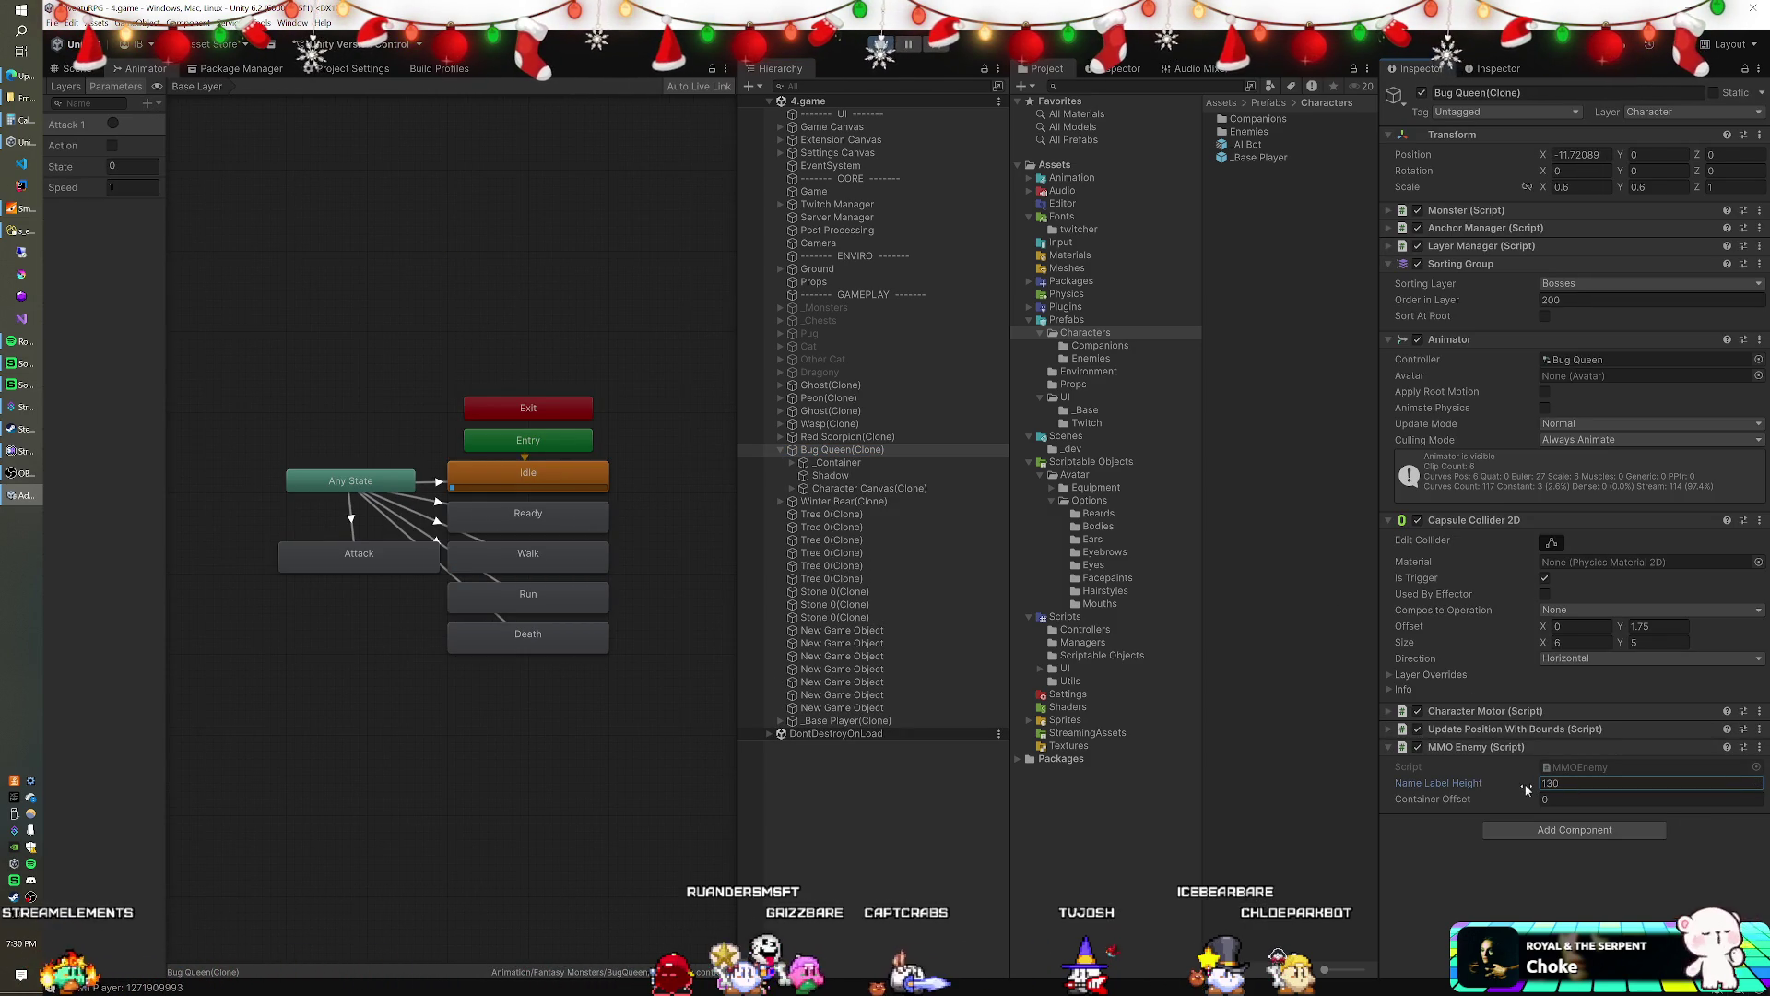
{"action": "left_click_drag", "start_coordinate": [1526, 788], "coordinate": [1542, 787]}
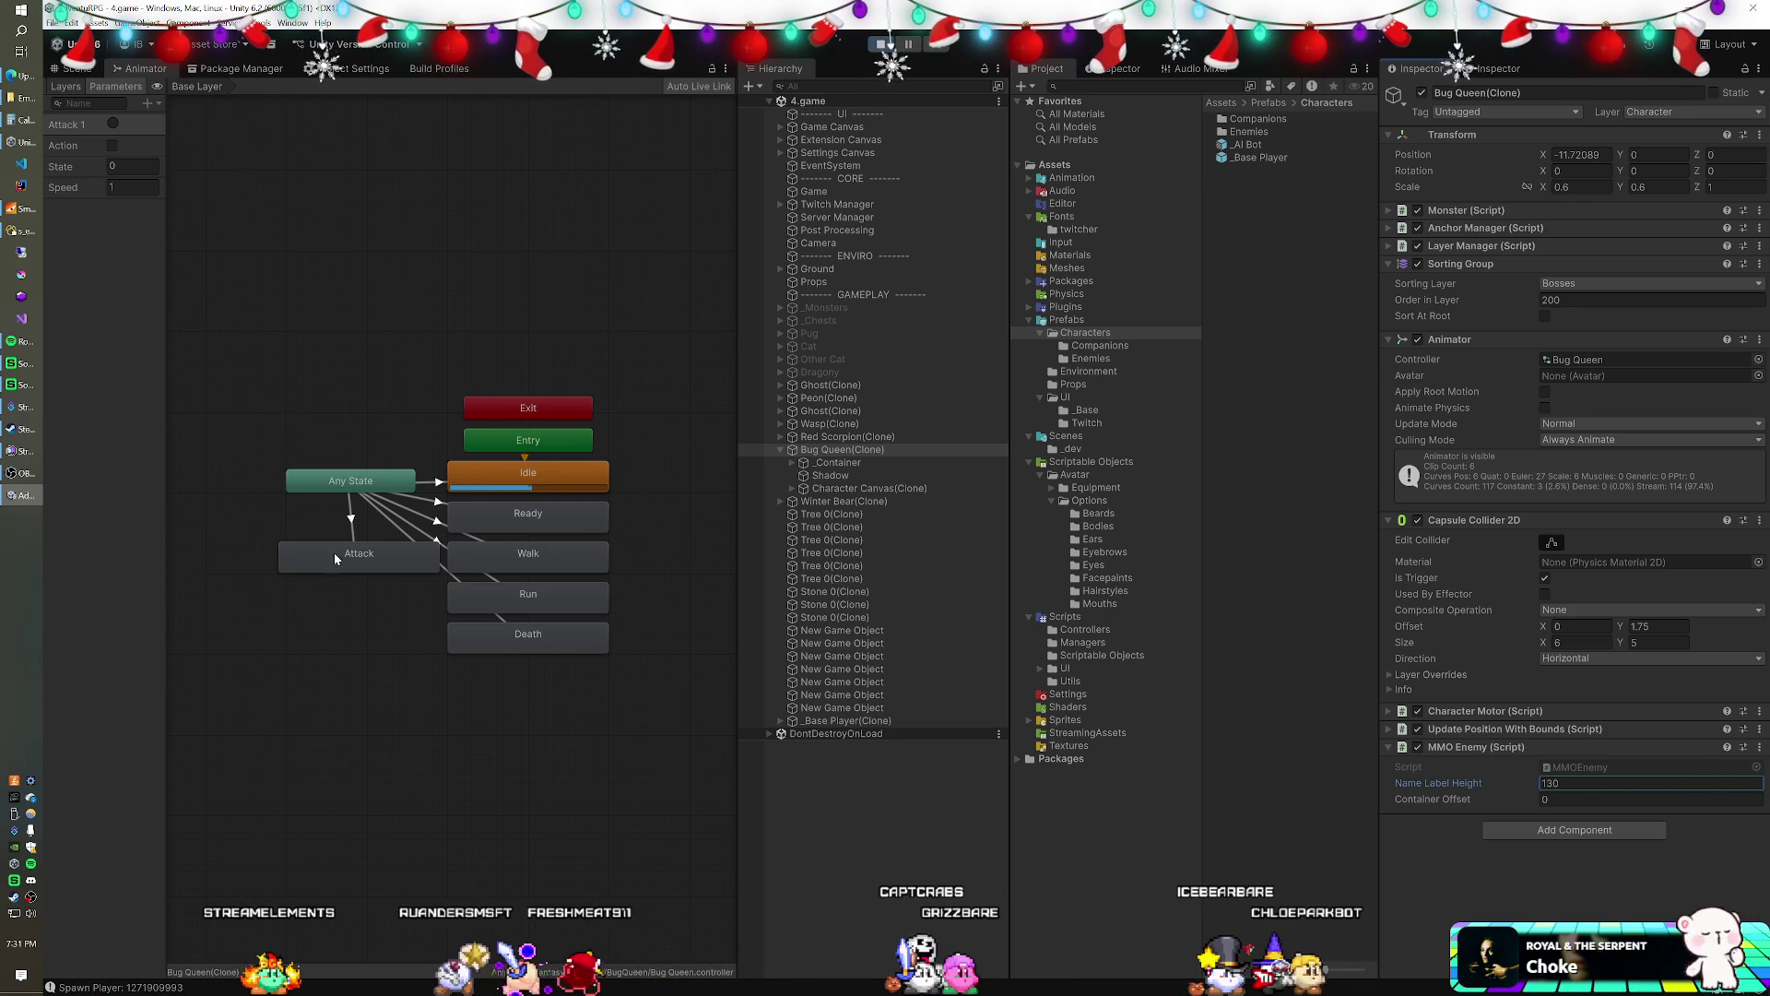
- Raise the Bug Queen clone's Character Canvas Name Panel to Pos Y 134
{"action": "left_click", "coordinate": [798, 466]}
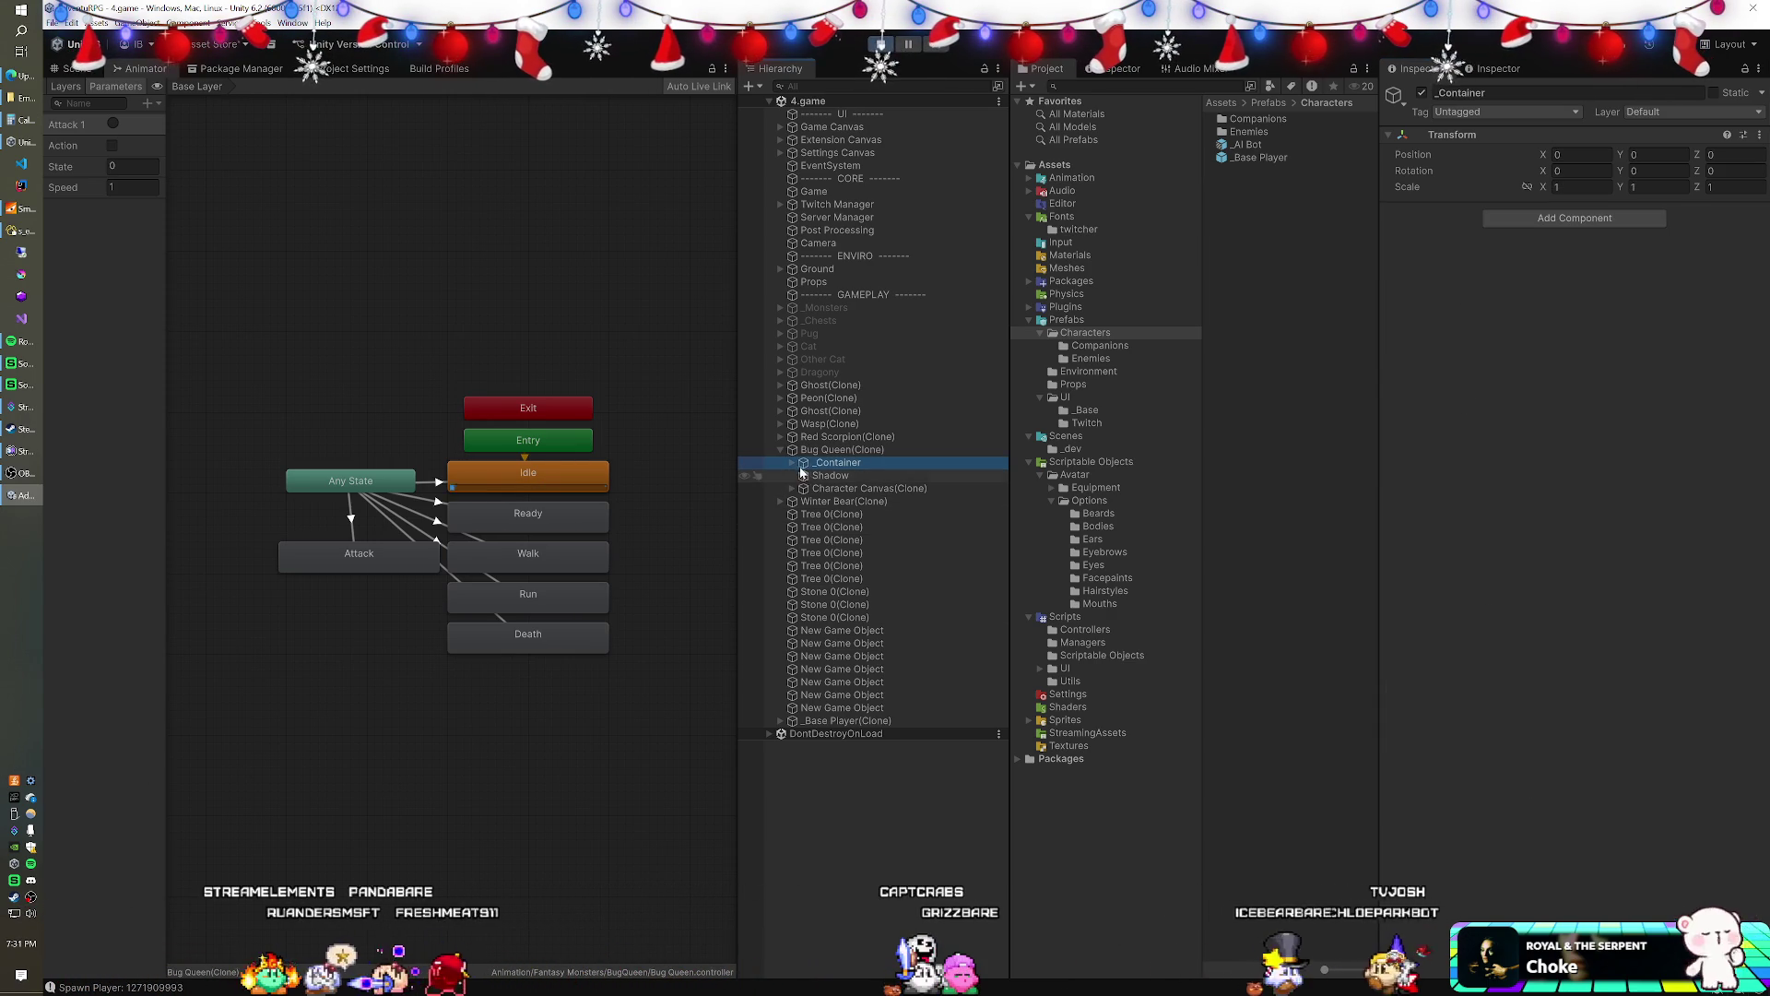
{"action": "left_click", "coordinate": [792, 488]}
{"action": "left_click", "coordinate": [801, 502]}
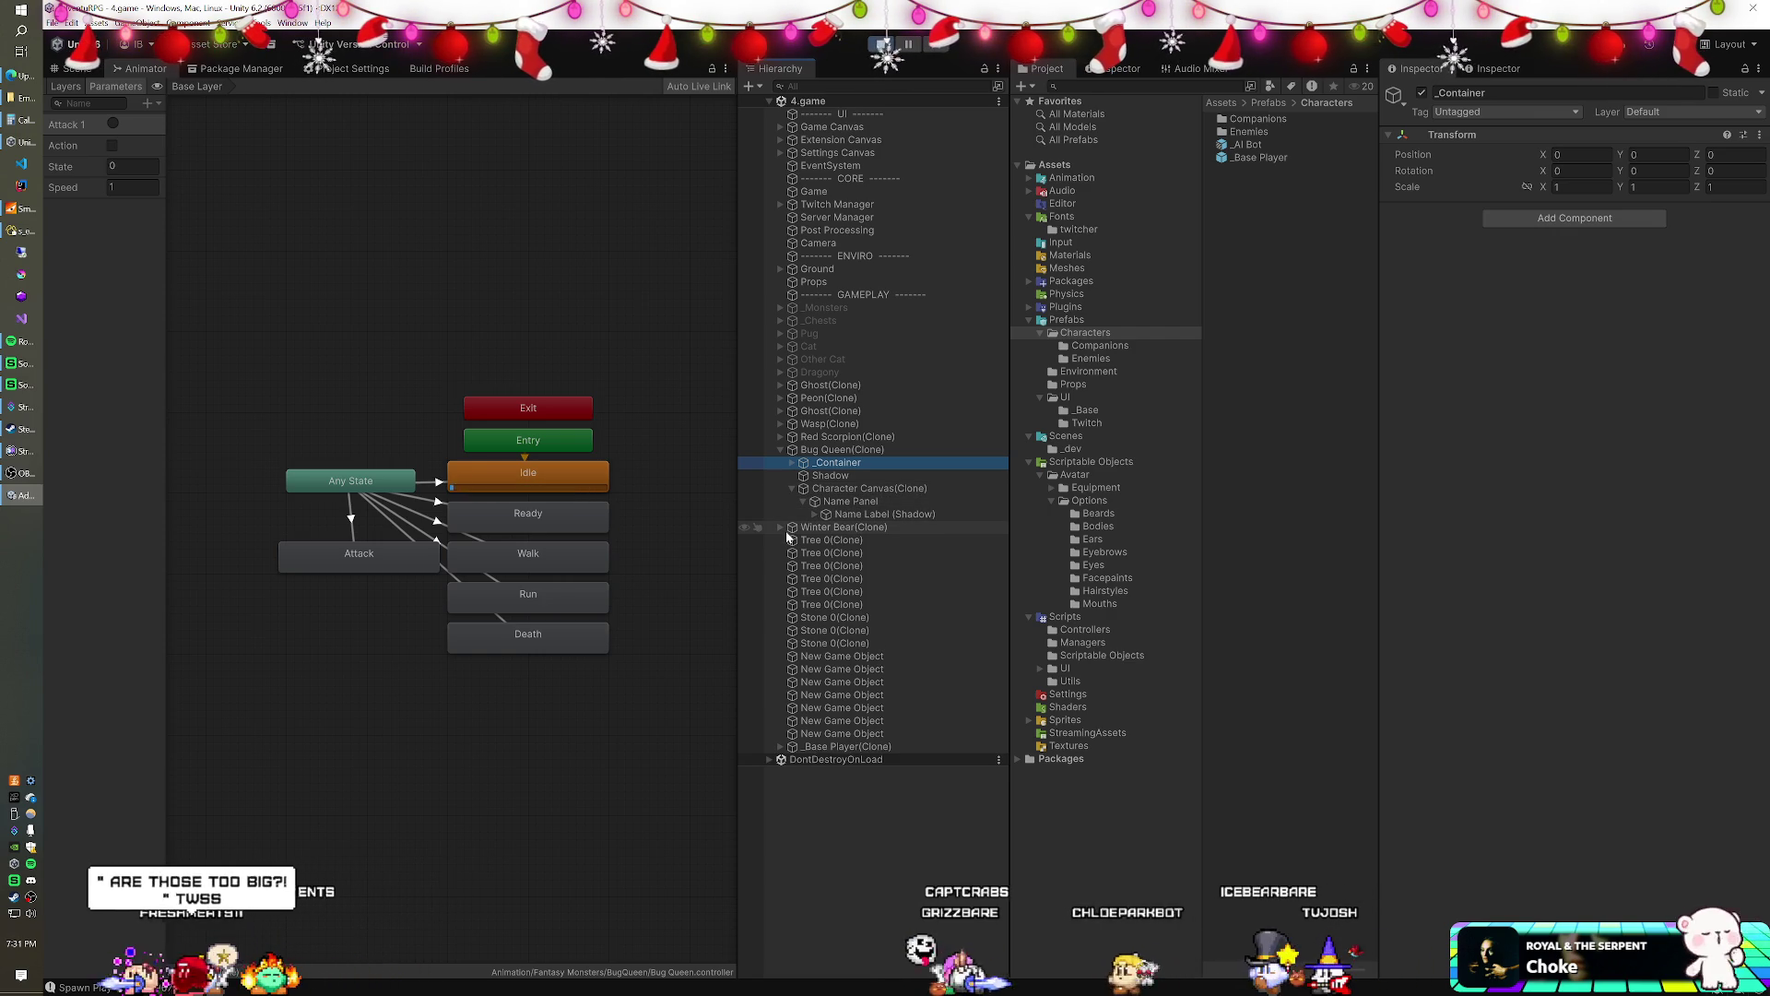
{"action": "left_click", "coordinate": [867, 515]}
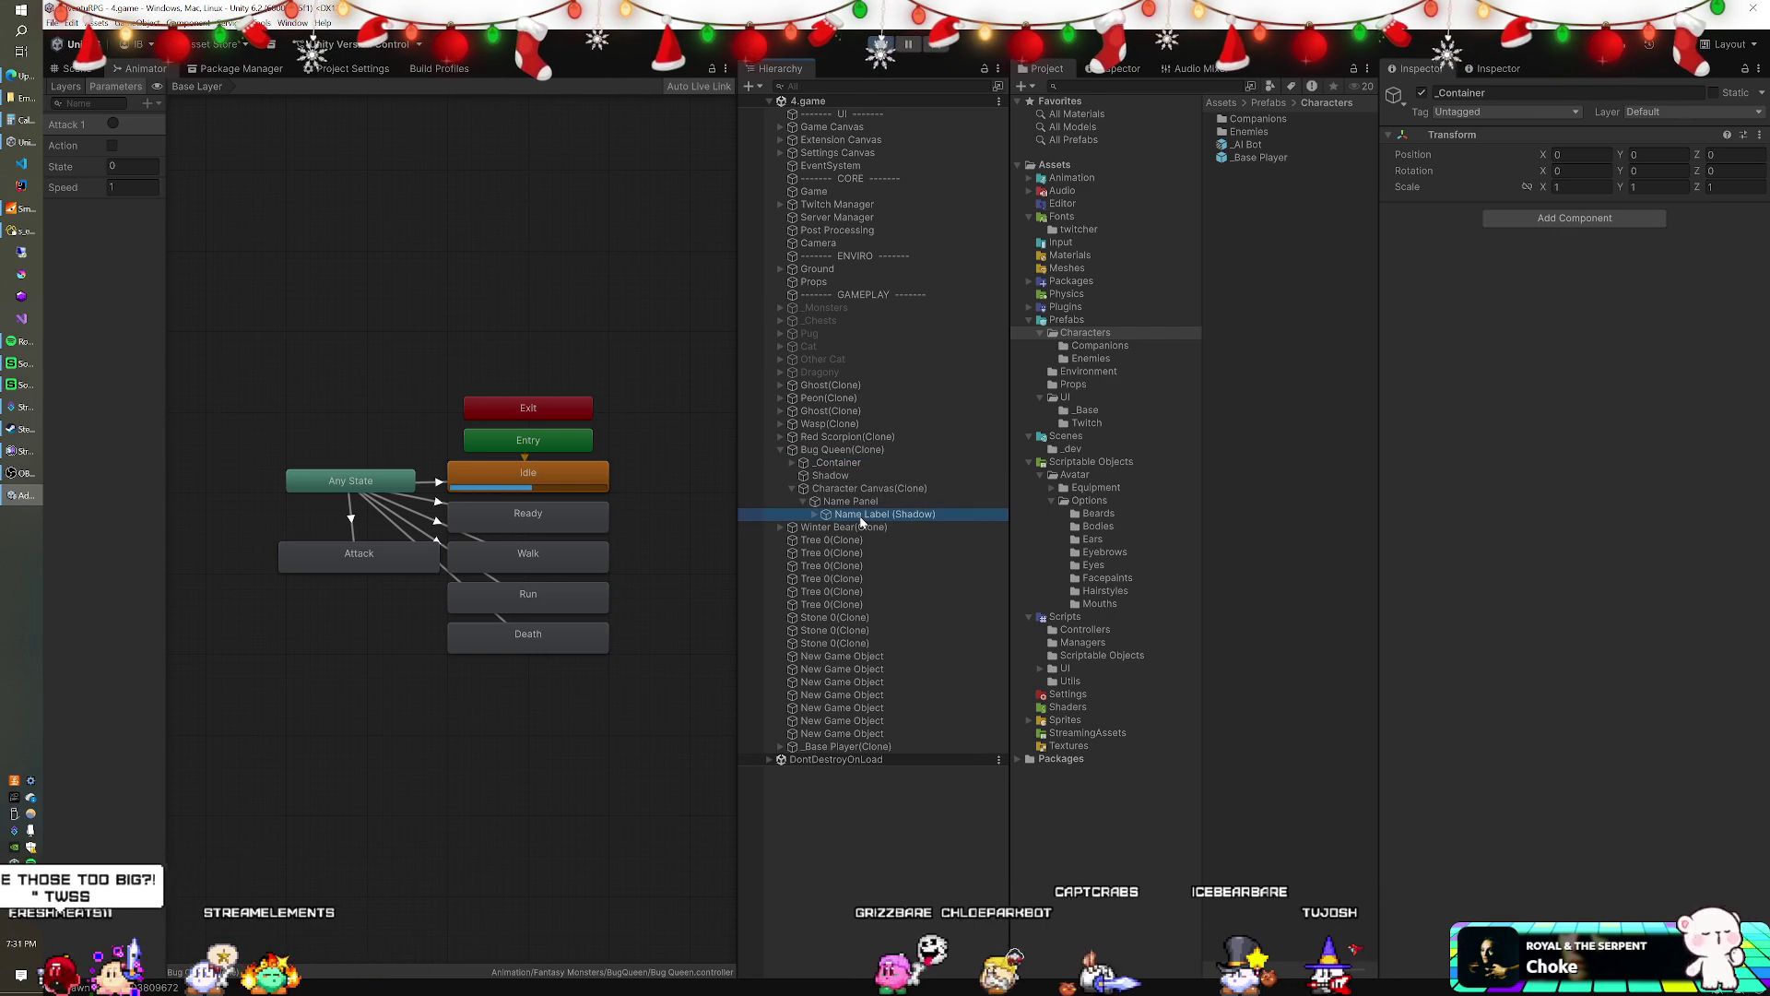
{"action": "left_click", "coordinate": [837, 502]}
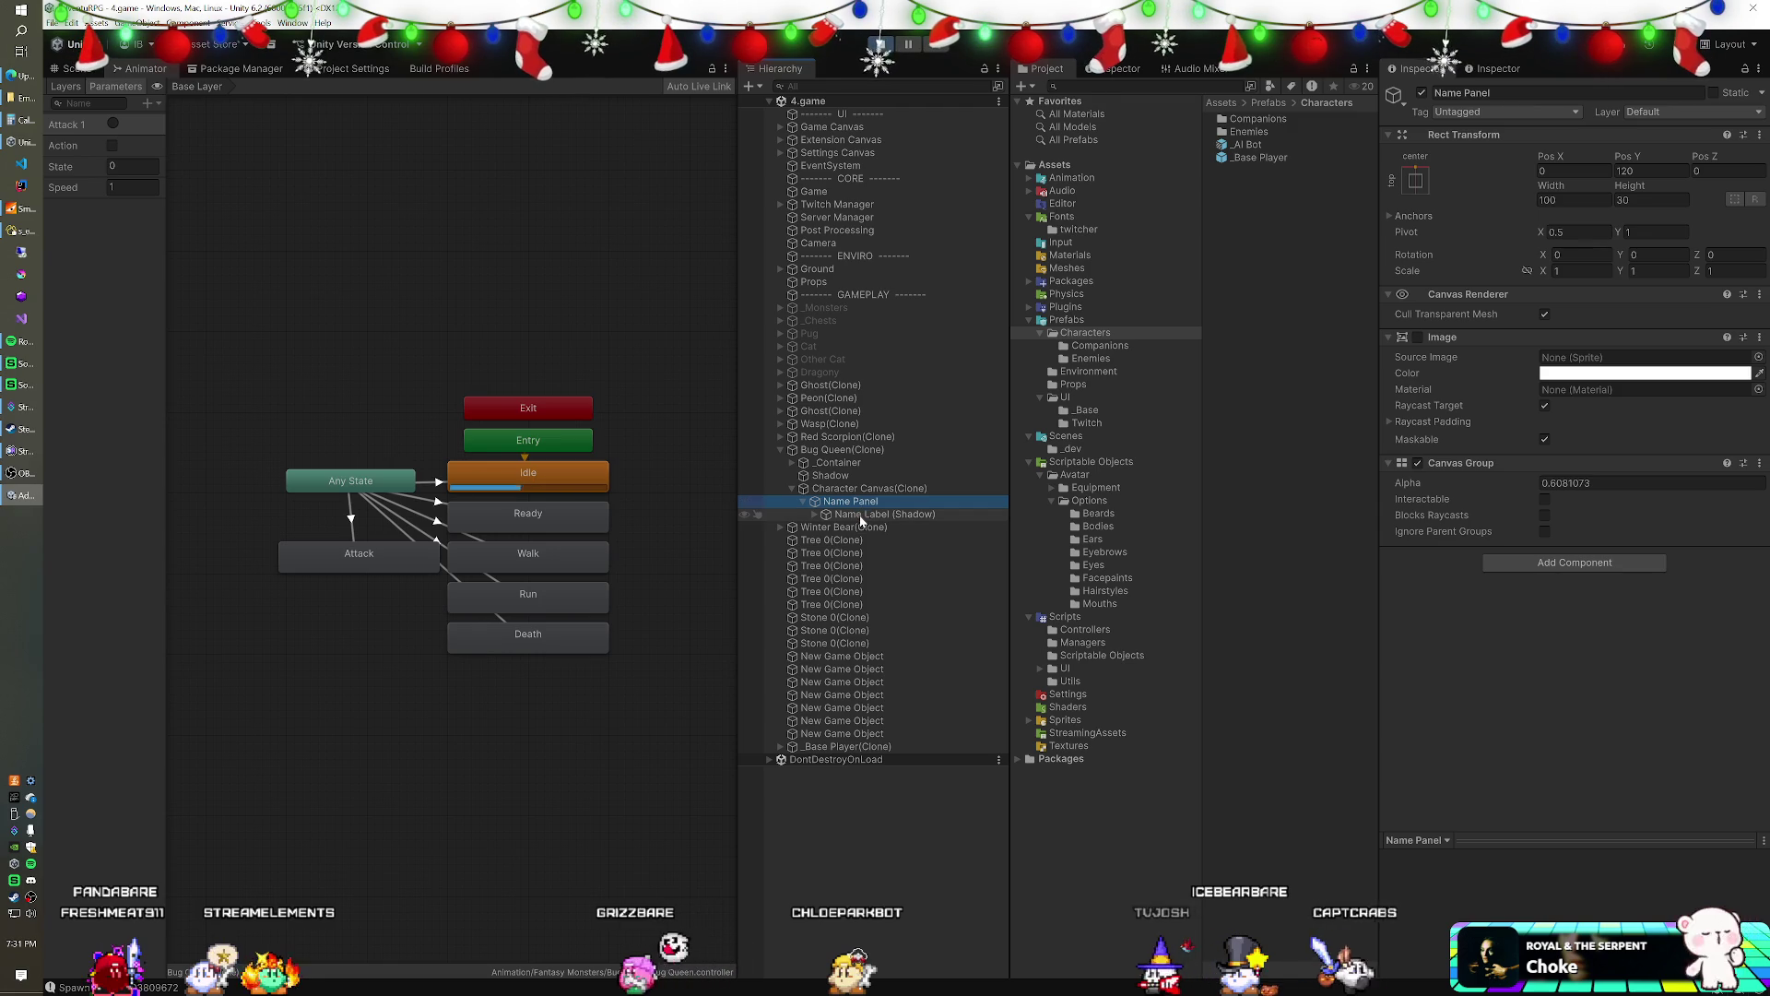
{"action": "left_click", "coordinate": [861, 515]}
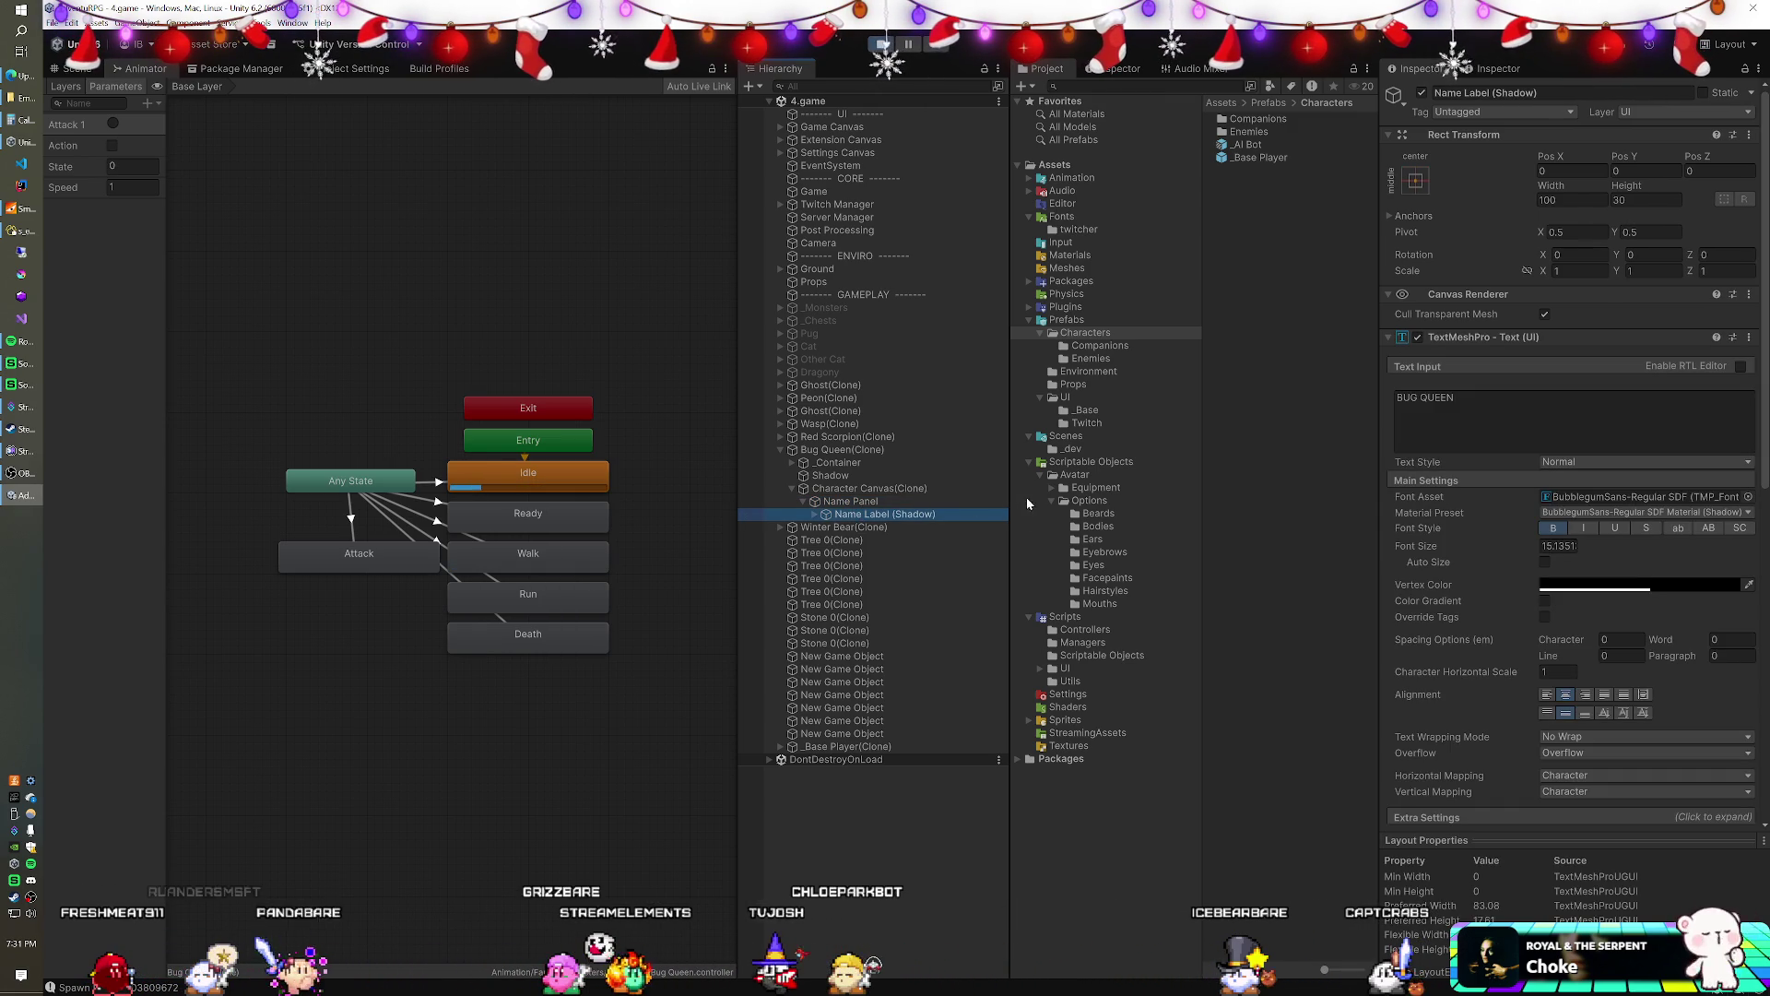
{"action": "left_click", "coordinate": [890, 501]}
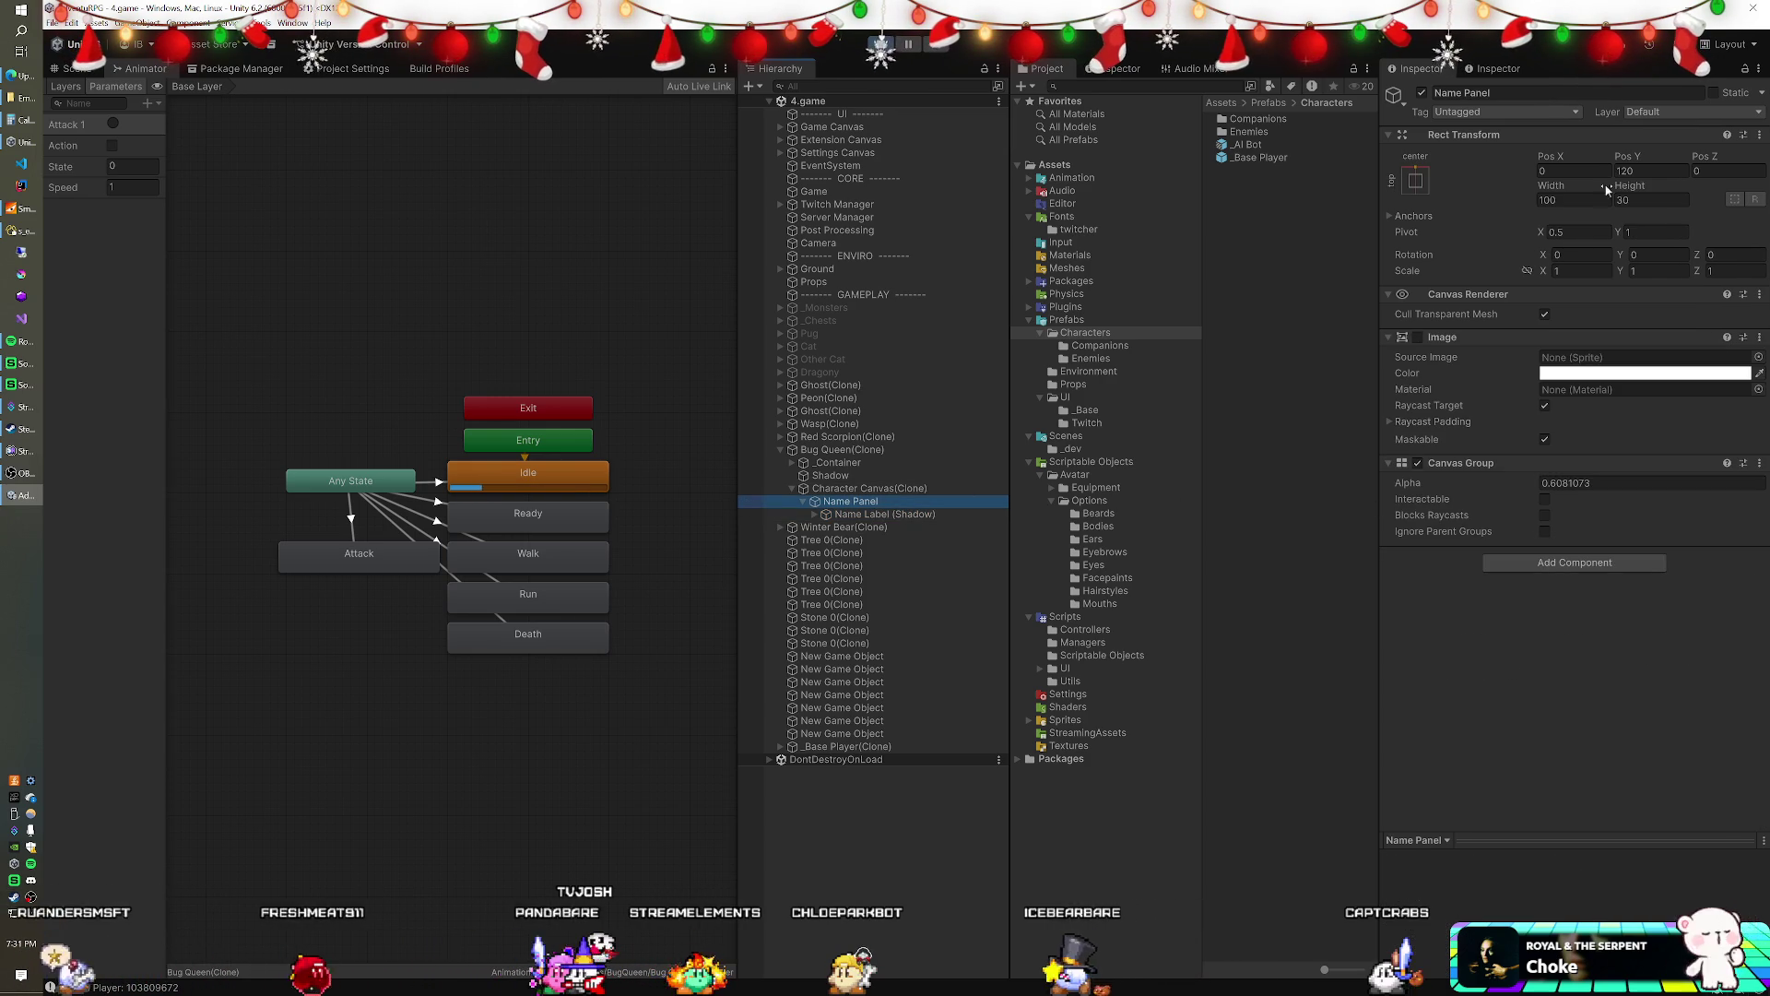
{"action": "mouse_move", "coordinate": [1628, 155]}
{"action": "left_mouse_down"}
{"action": "mouse_move", "coordinate": [1742, 164]}
{"action": "mouse_move", "coordinate": [11, 169]}
{"action": "mouse_move", "coordinate": [1734, 181]}
{"action": "mouse_move", "coordinate": [1676, 192]}
{"action": "left_mouse_up"}
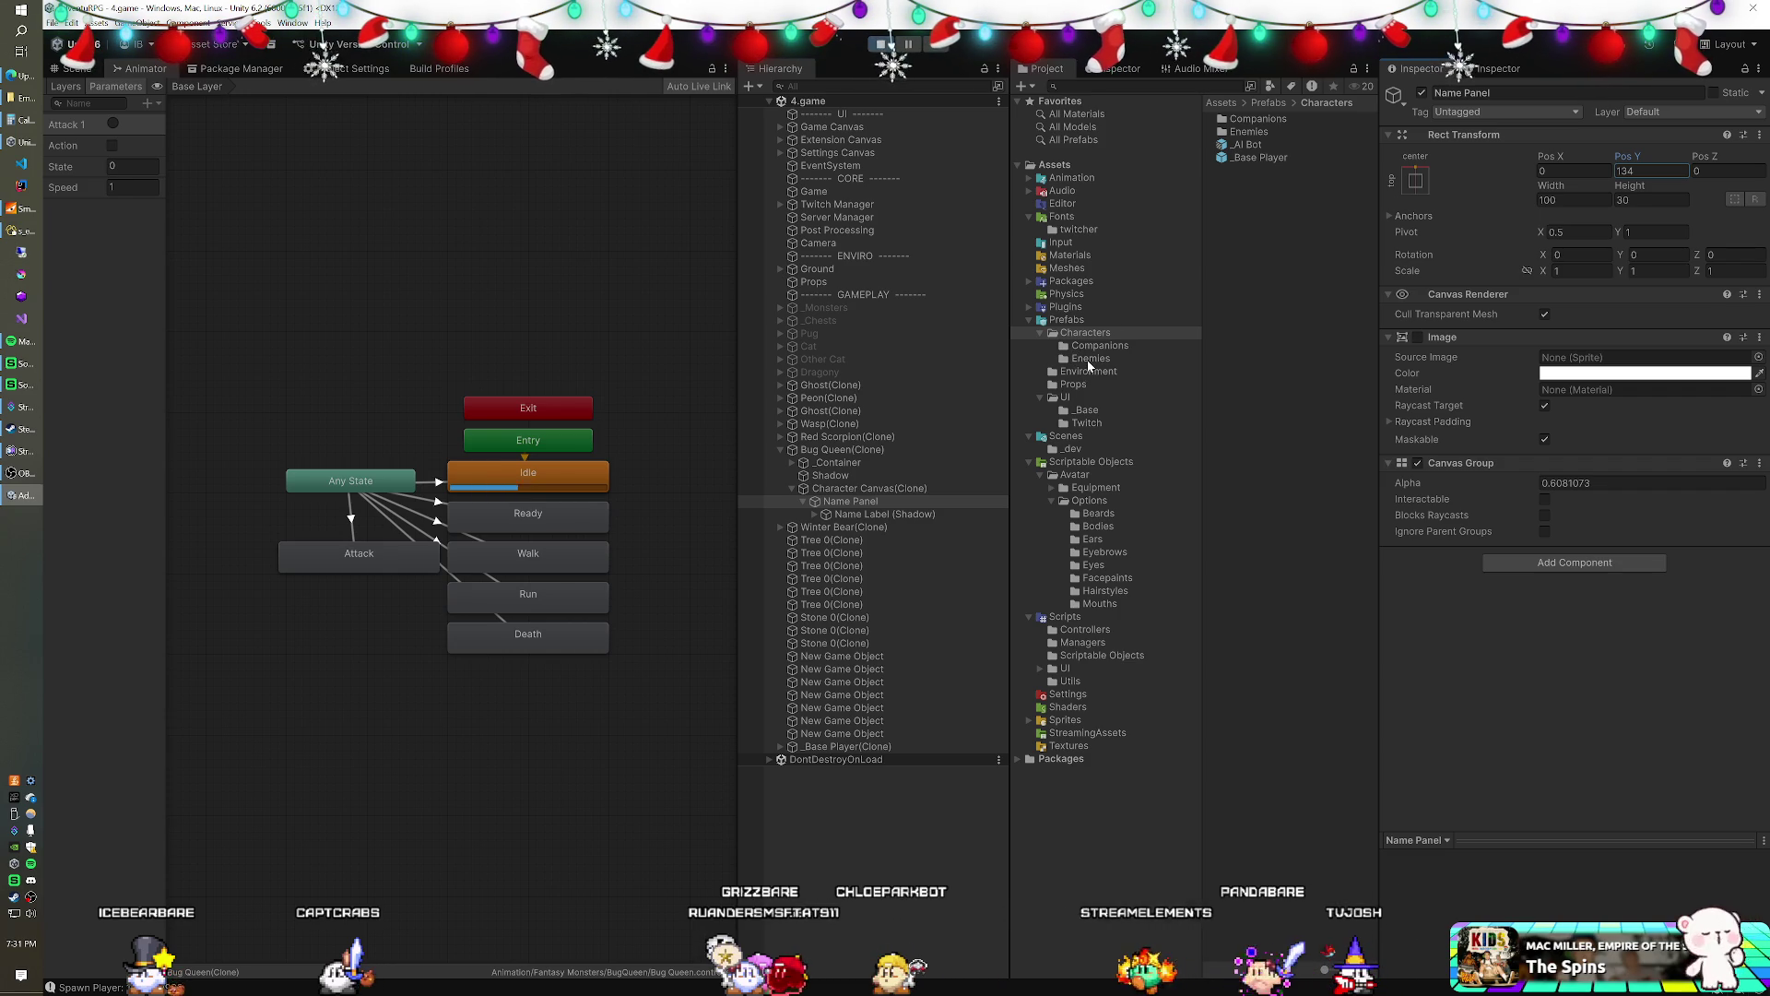
- Open the Bug Queen prefab from the Enemies folder, then return to the scene
{"action": "left_click", "coordinate": [1089, 359]}
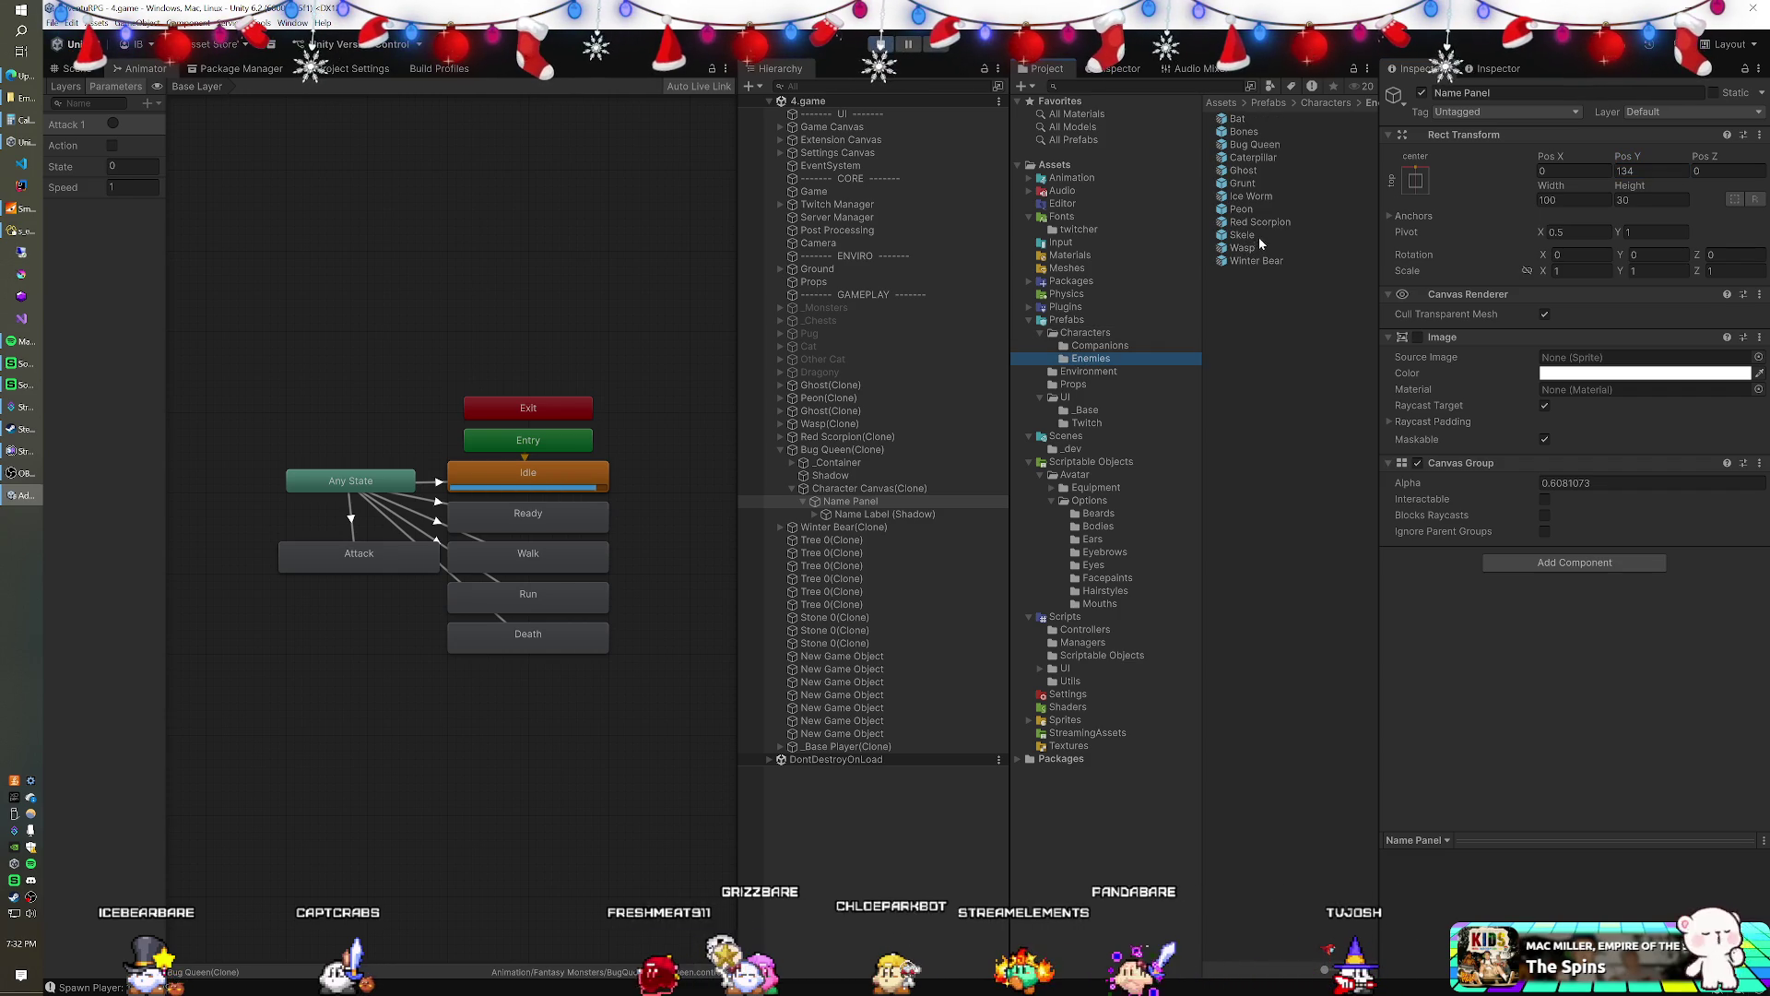
{"action": "double_click", "coordinate": [1261, 146]}
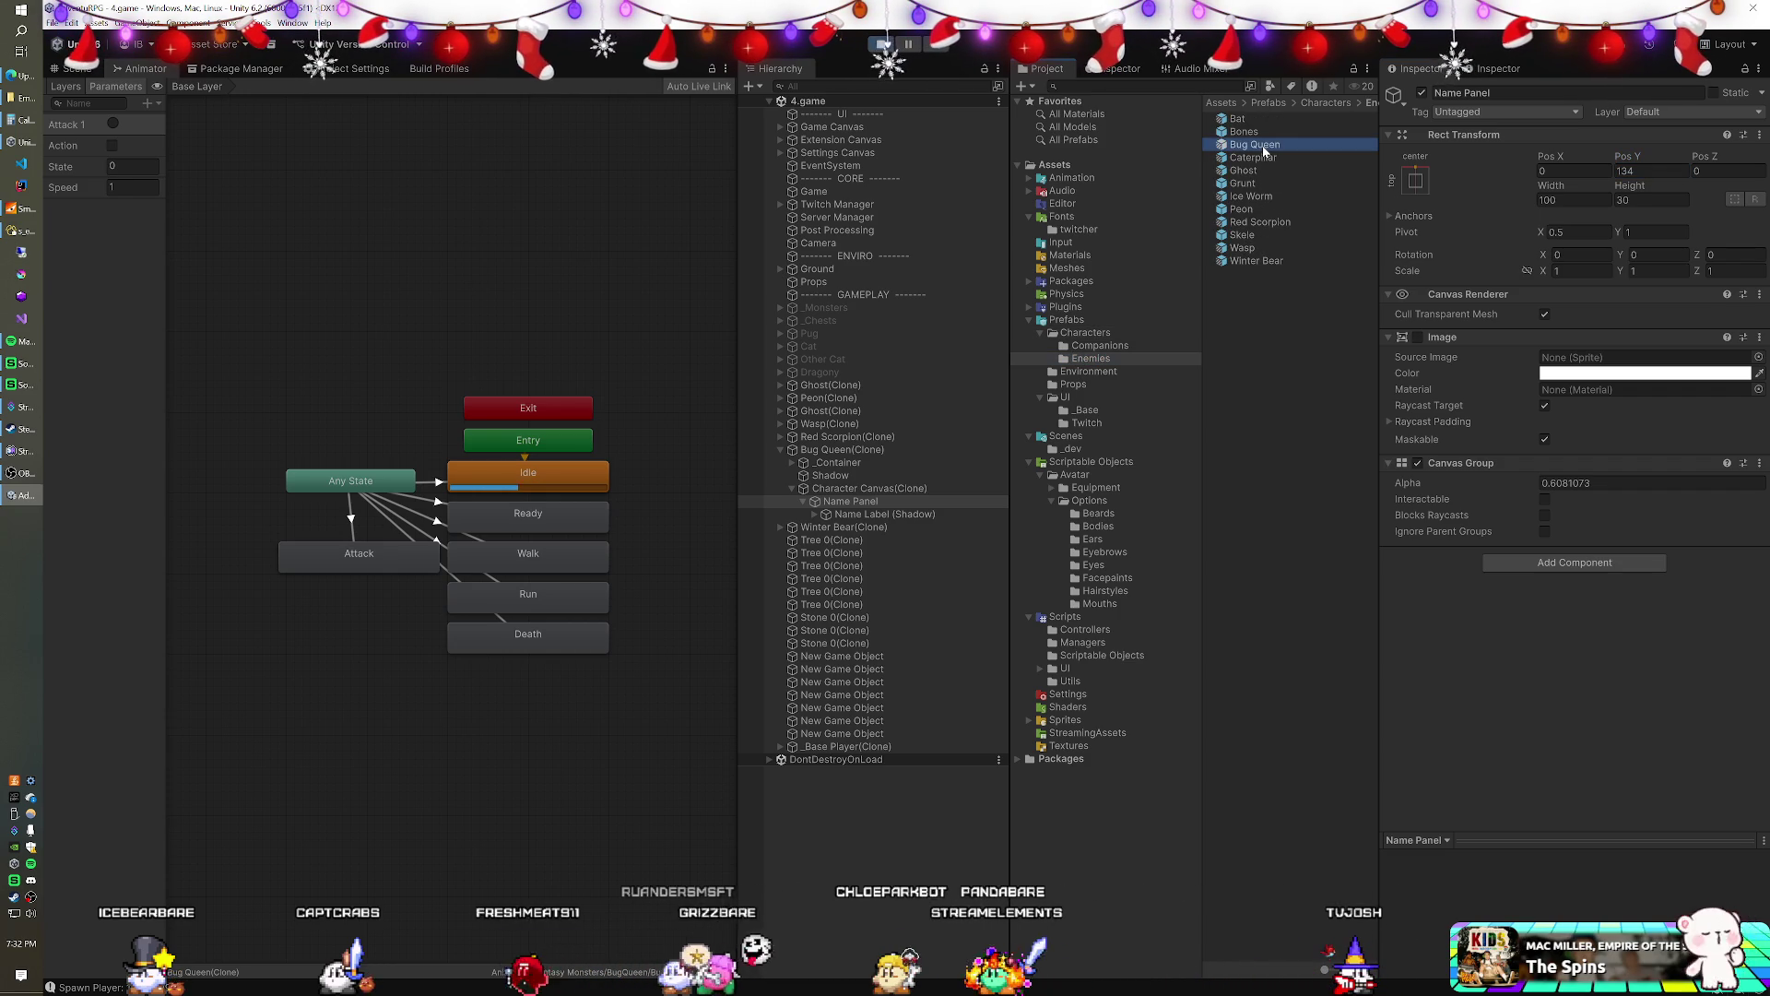
{"action": "left_click", "coordinate": [745, 104]}
{"action": "left_click", "coordinate": [940, 517]}
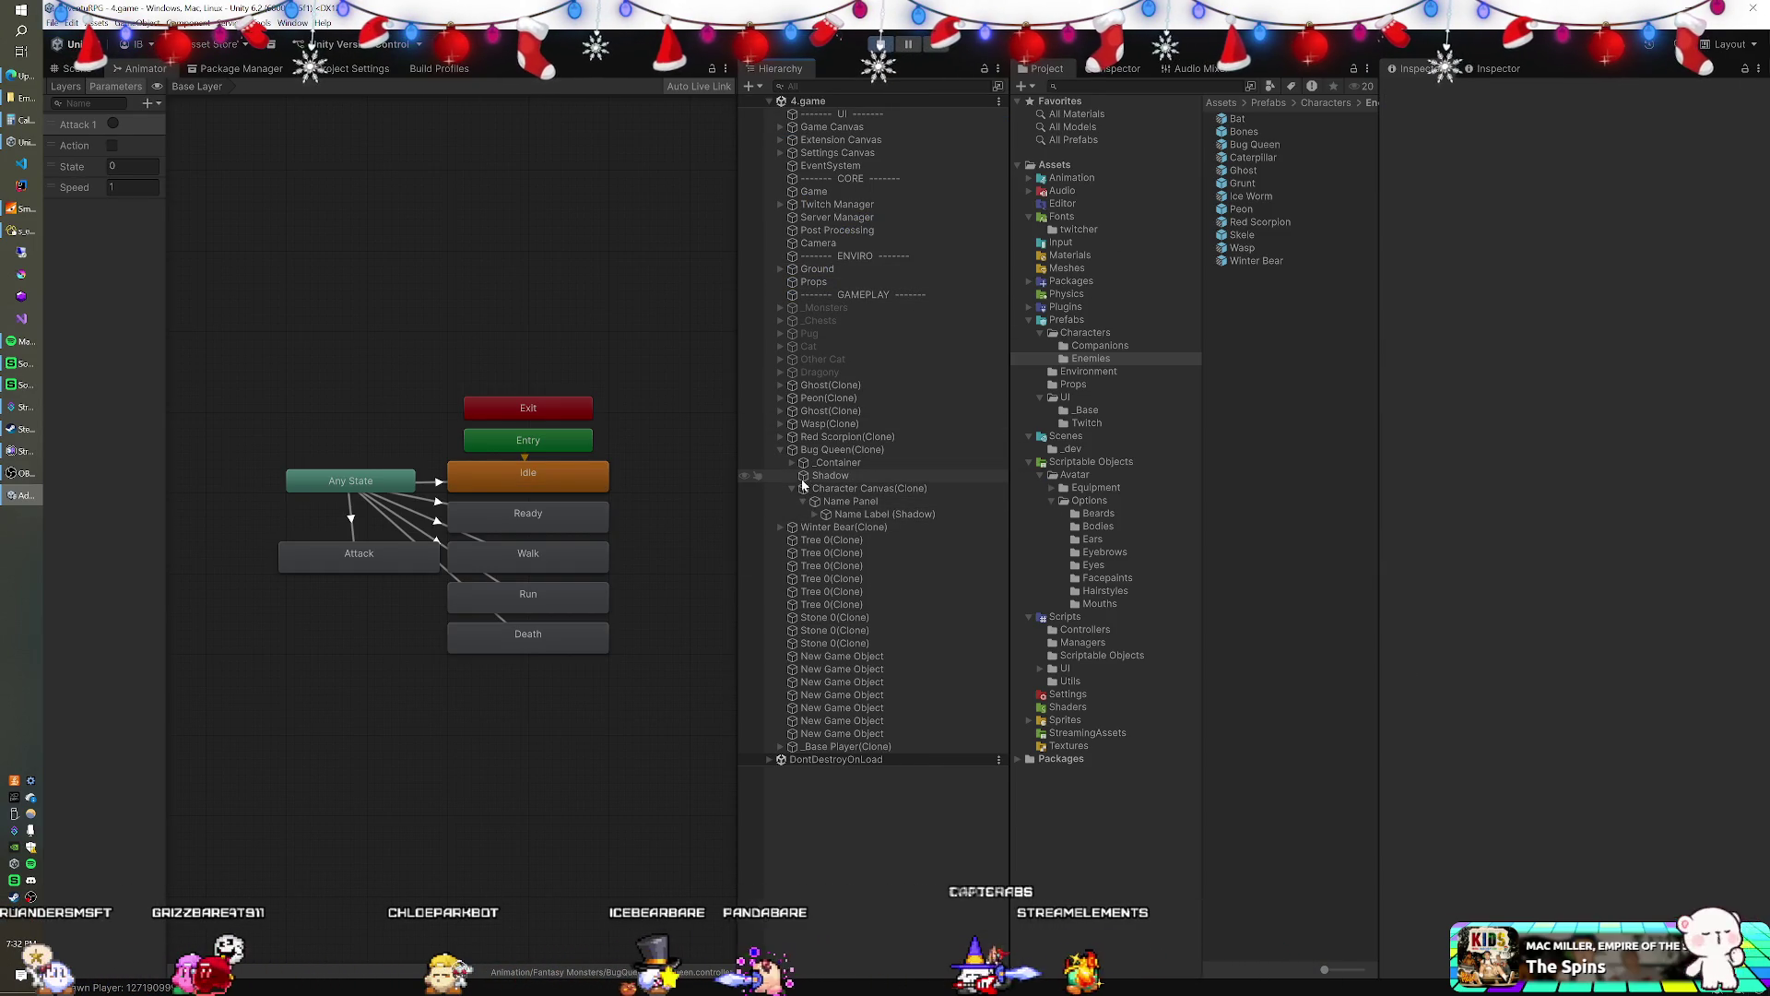
- Raise the Winter Bear clone's Name Panel to Pos Y 132 and select the Winter Bear prefab
{"action": "left_click", "coordinate": [780, 527]}
{"action": "left_click", "coordinate": [791, 565]}
{"action": "left_click", "coordinate": [806, 579]}
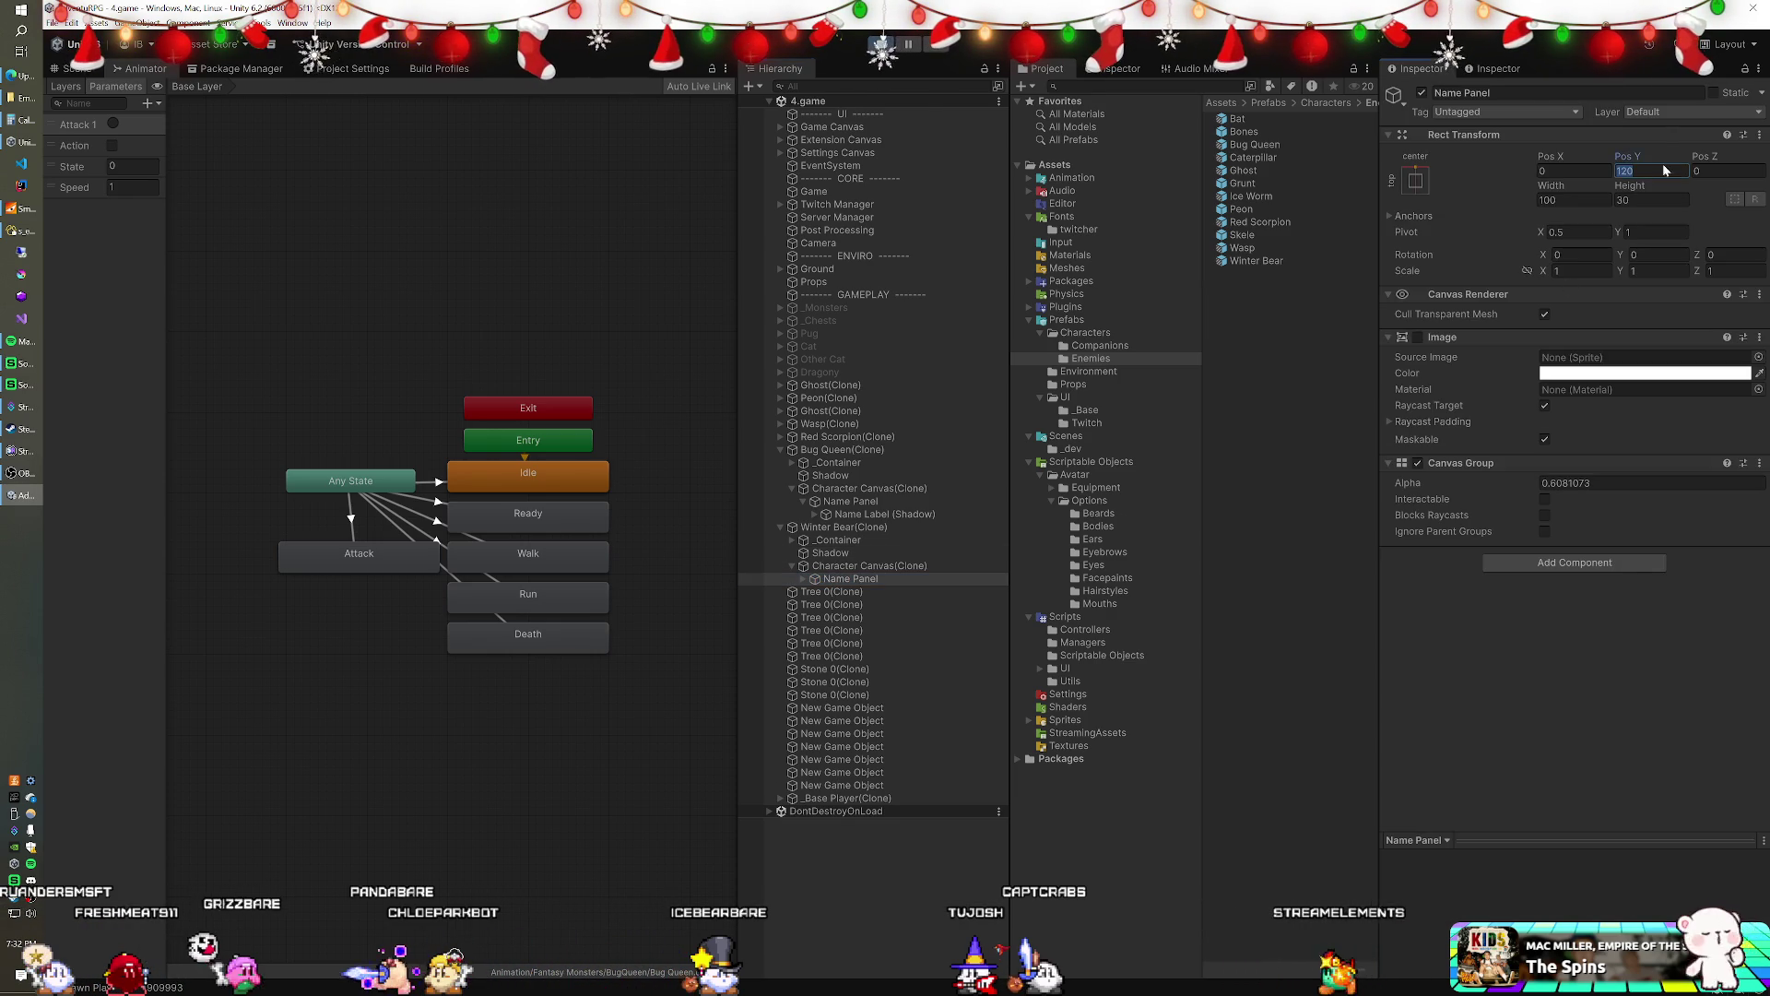
{"action": "type", "text": "134"}
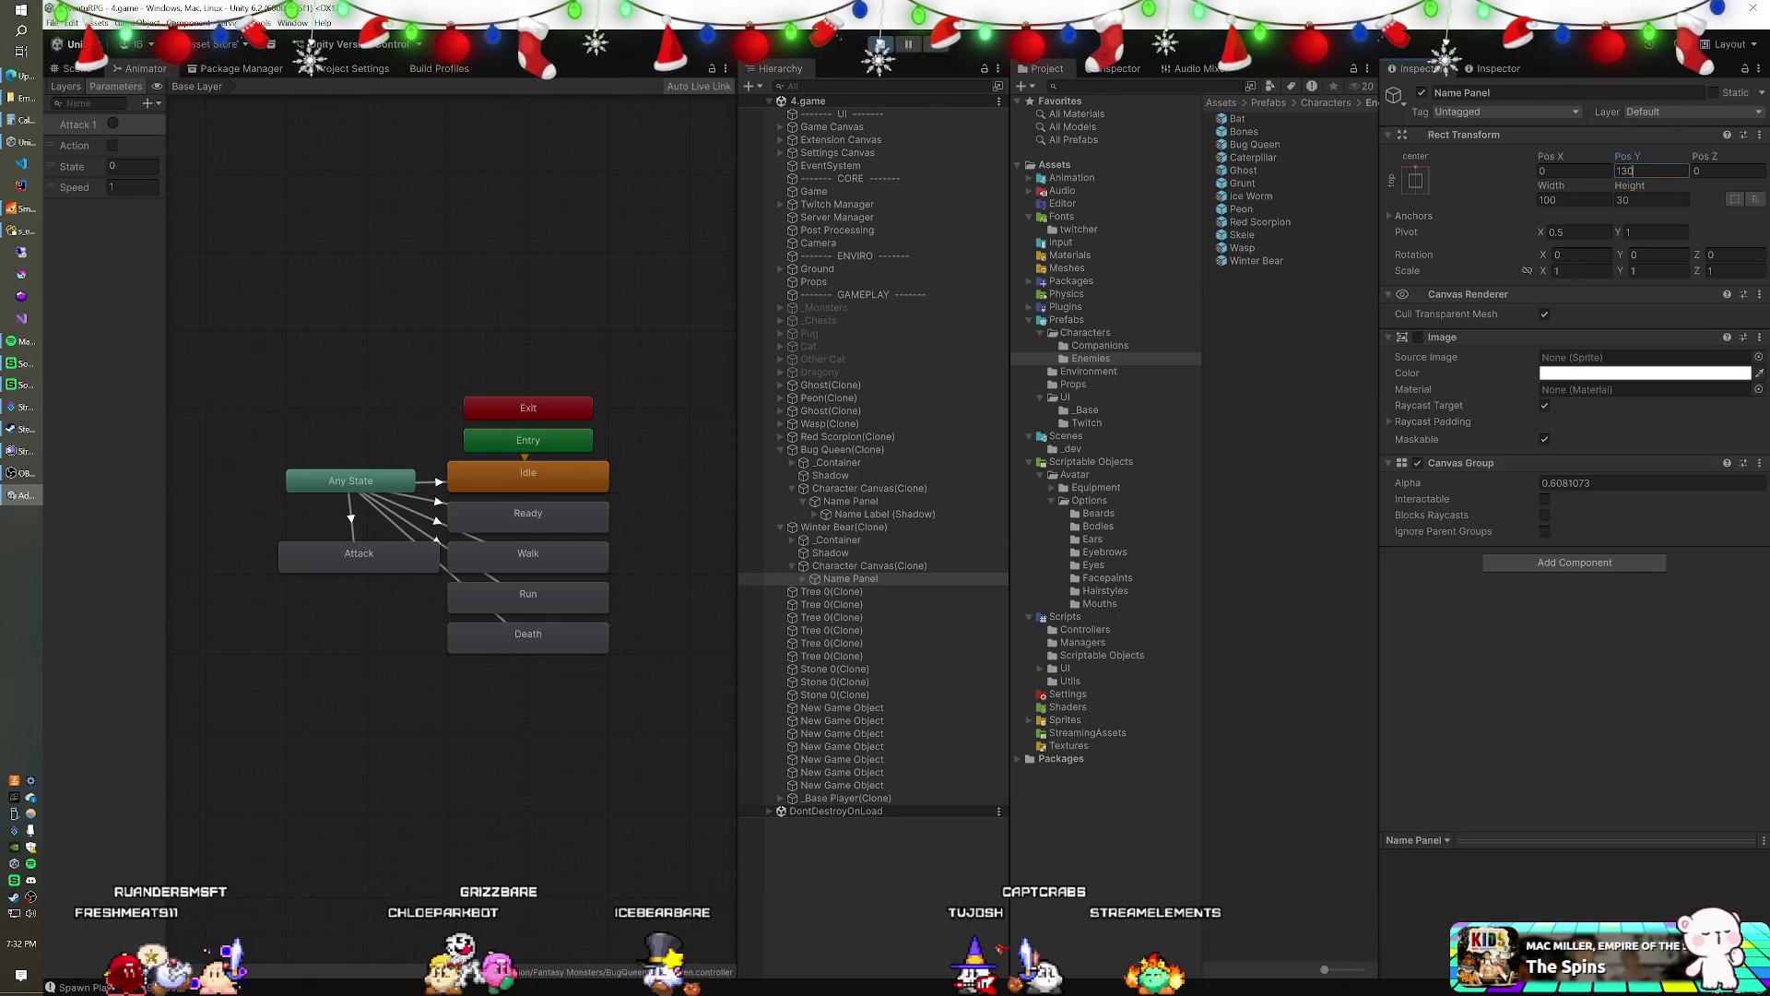
{"action": "type", "text": "2"}
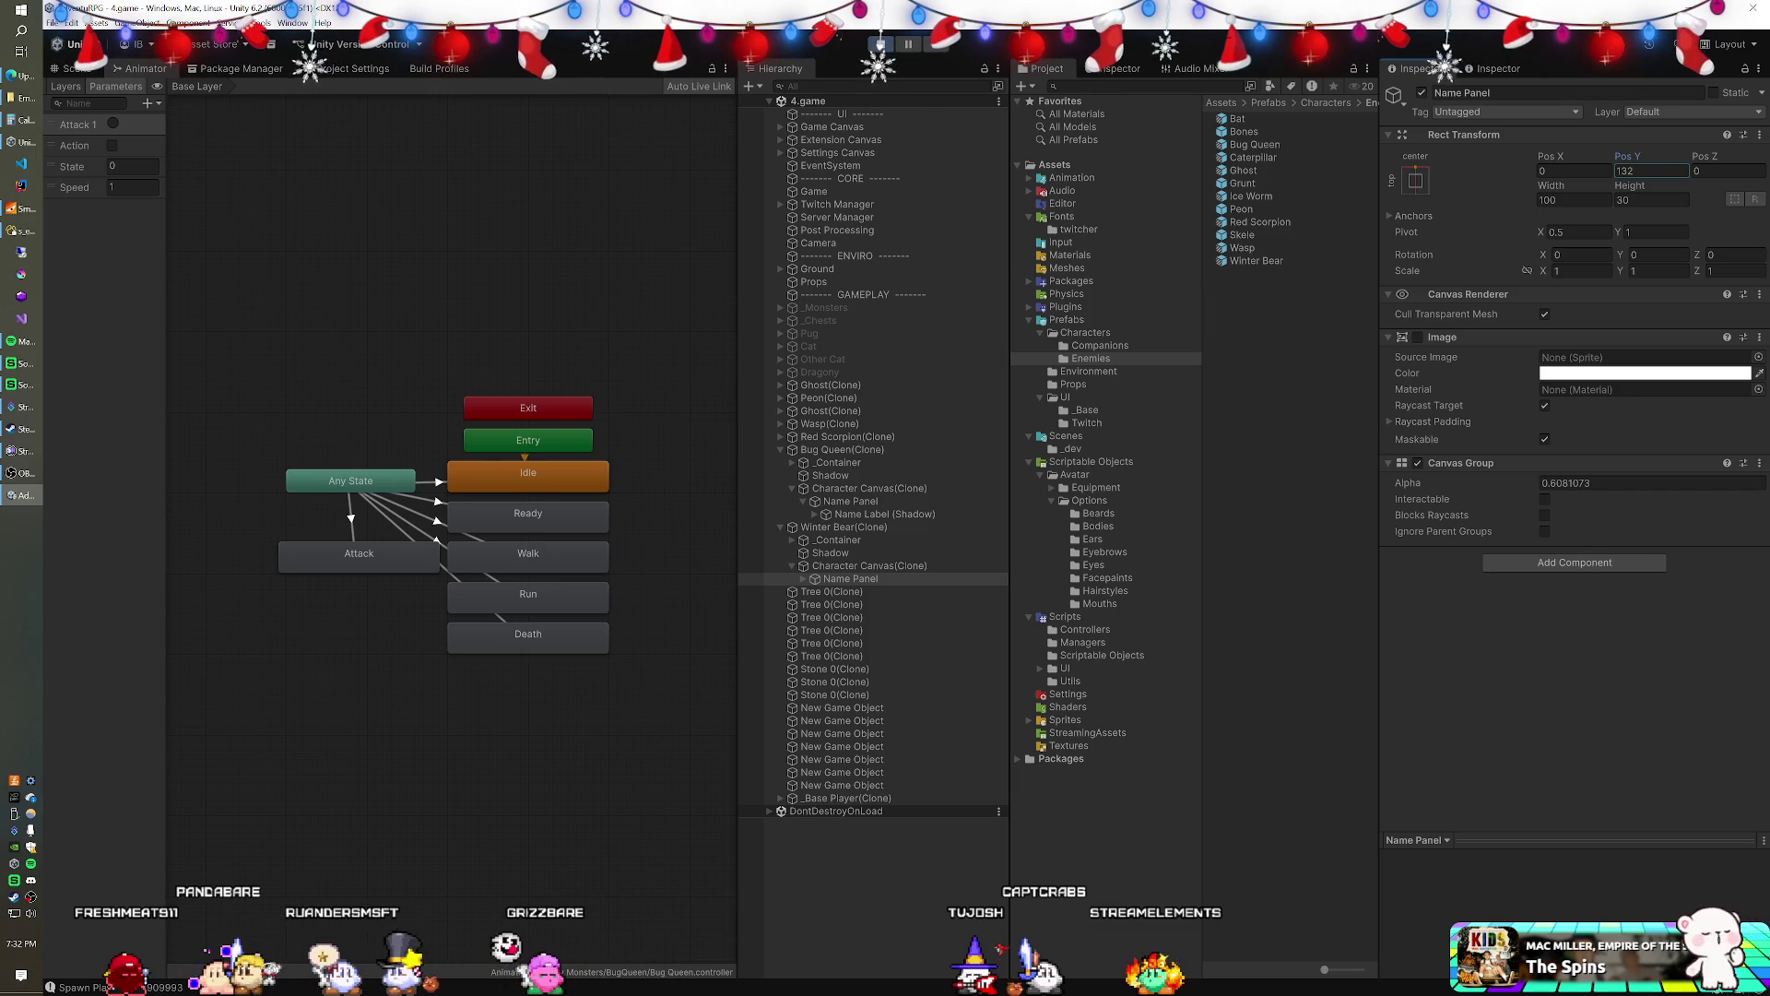
{"action": "left_click", "coordinate": [1263, 259]}
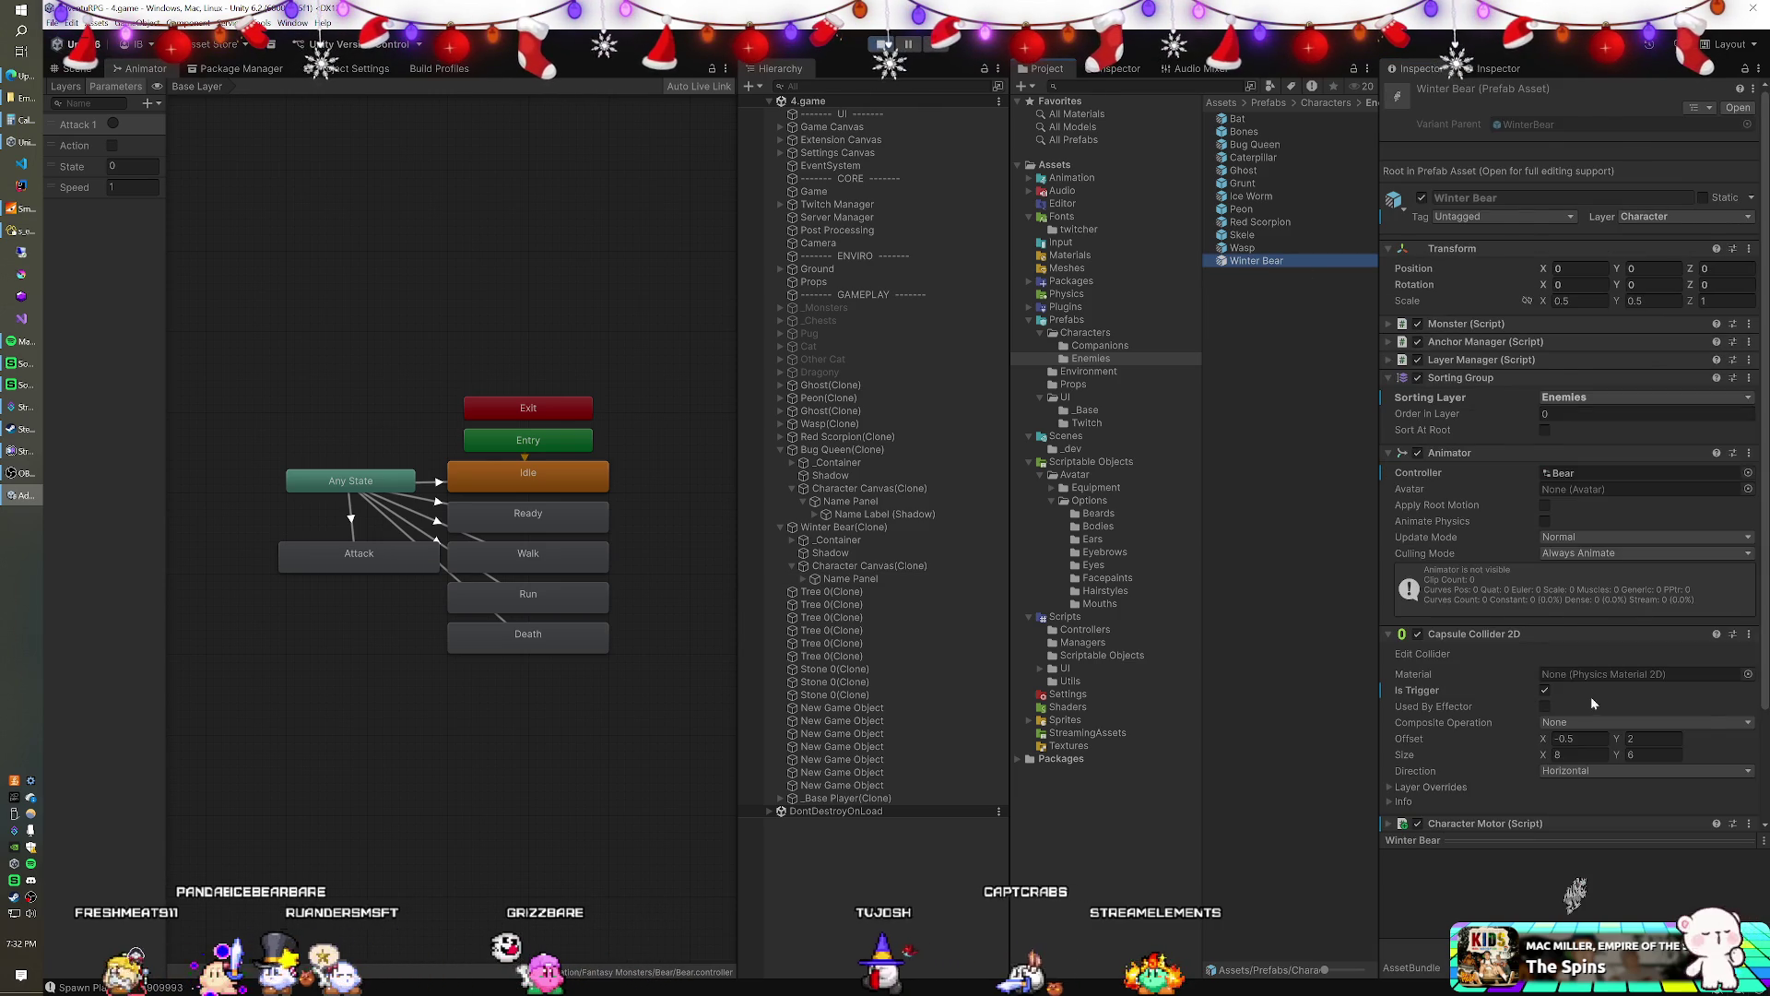
- Set the Winter Bear's MMO Enemy Name Label Height to 132
{"action": "scroll", "coordinate": [1581, 705], "scroll_direction": "down", "scroll_amount": 2}
{"action": "left_click", "coordinate": [1587, 760]}
{"action": "type", "text": "132"}
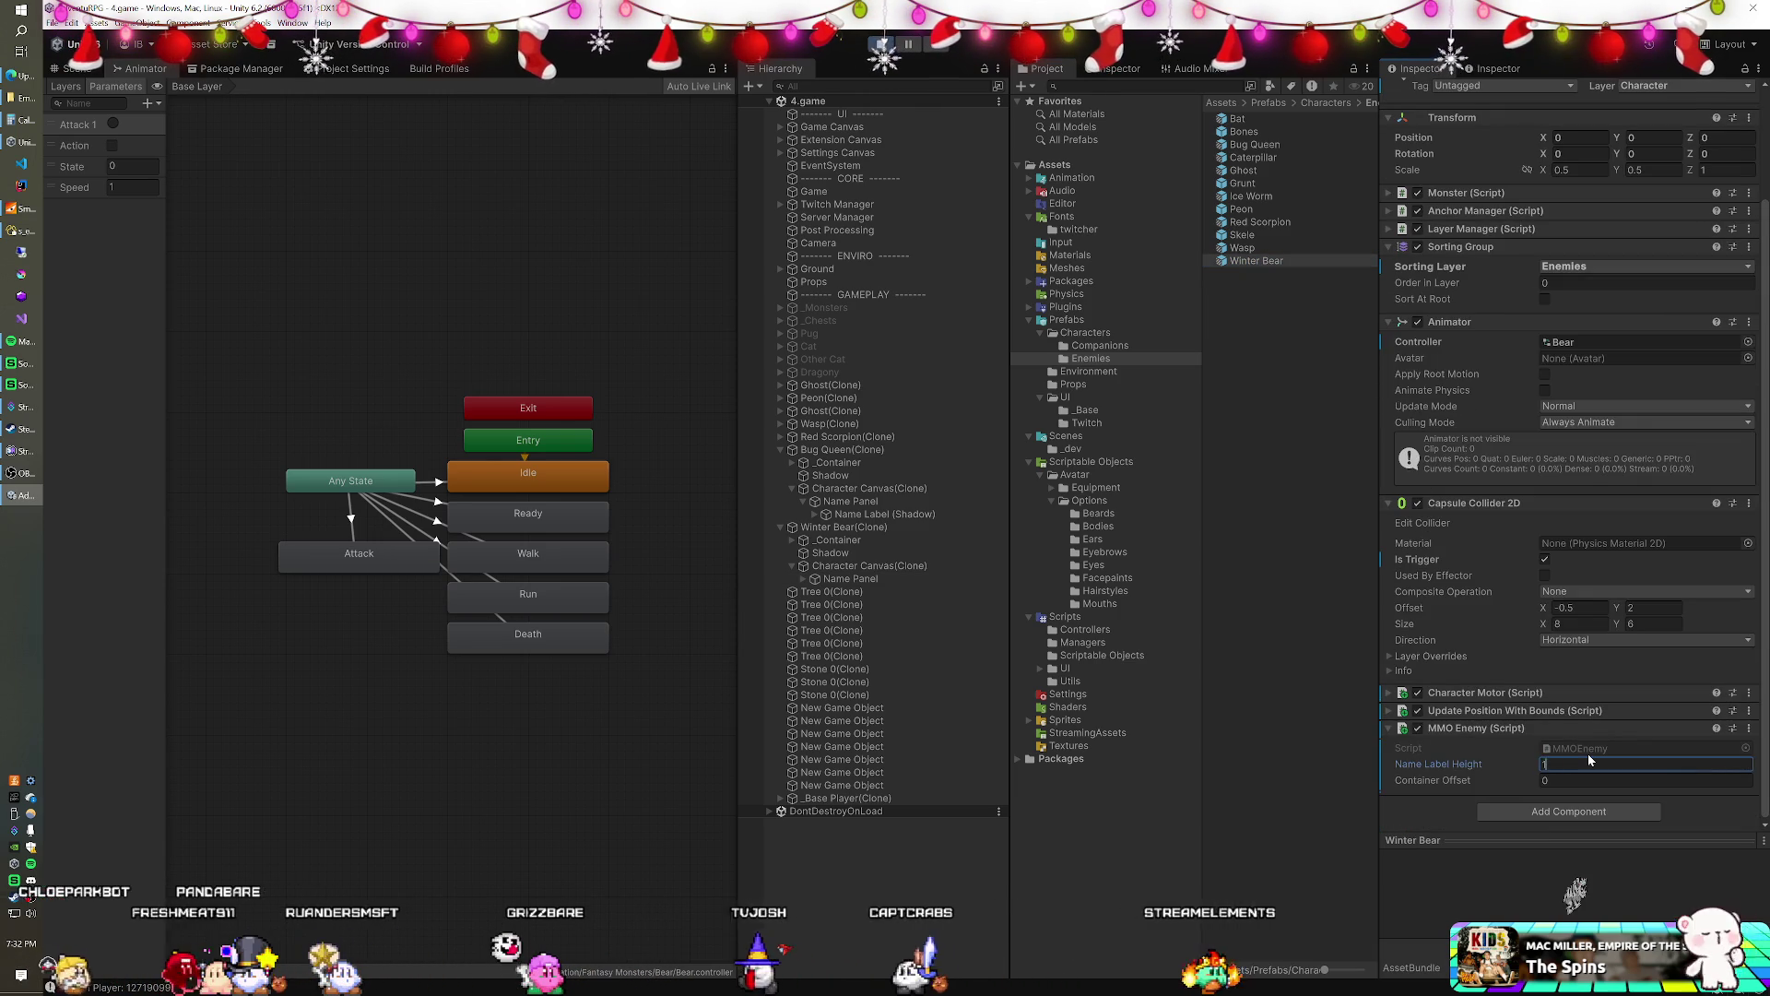
{"action": "key", "text": "Return"}
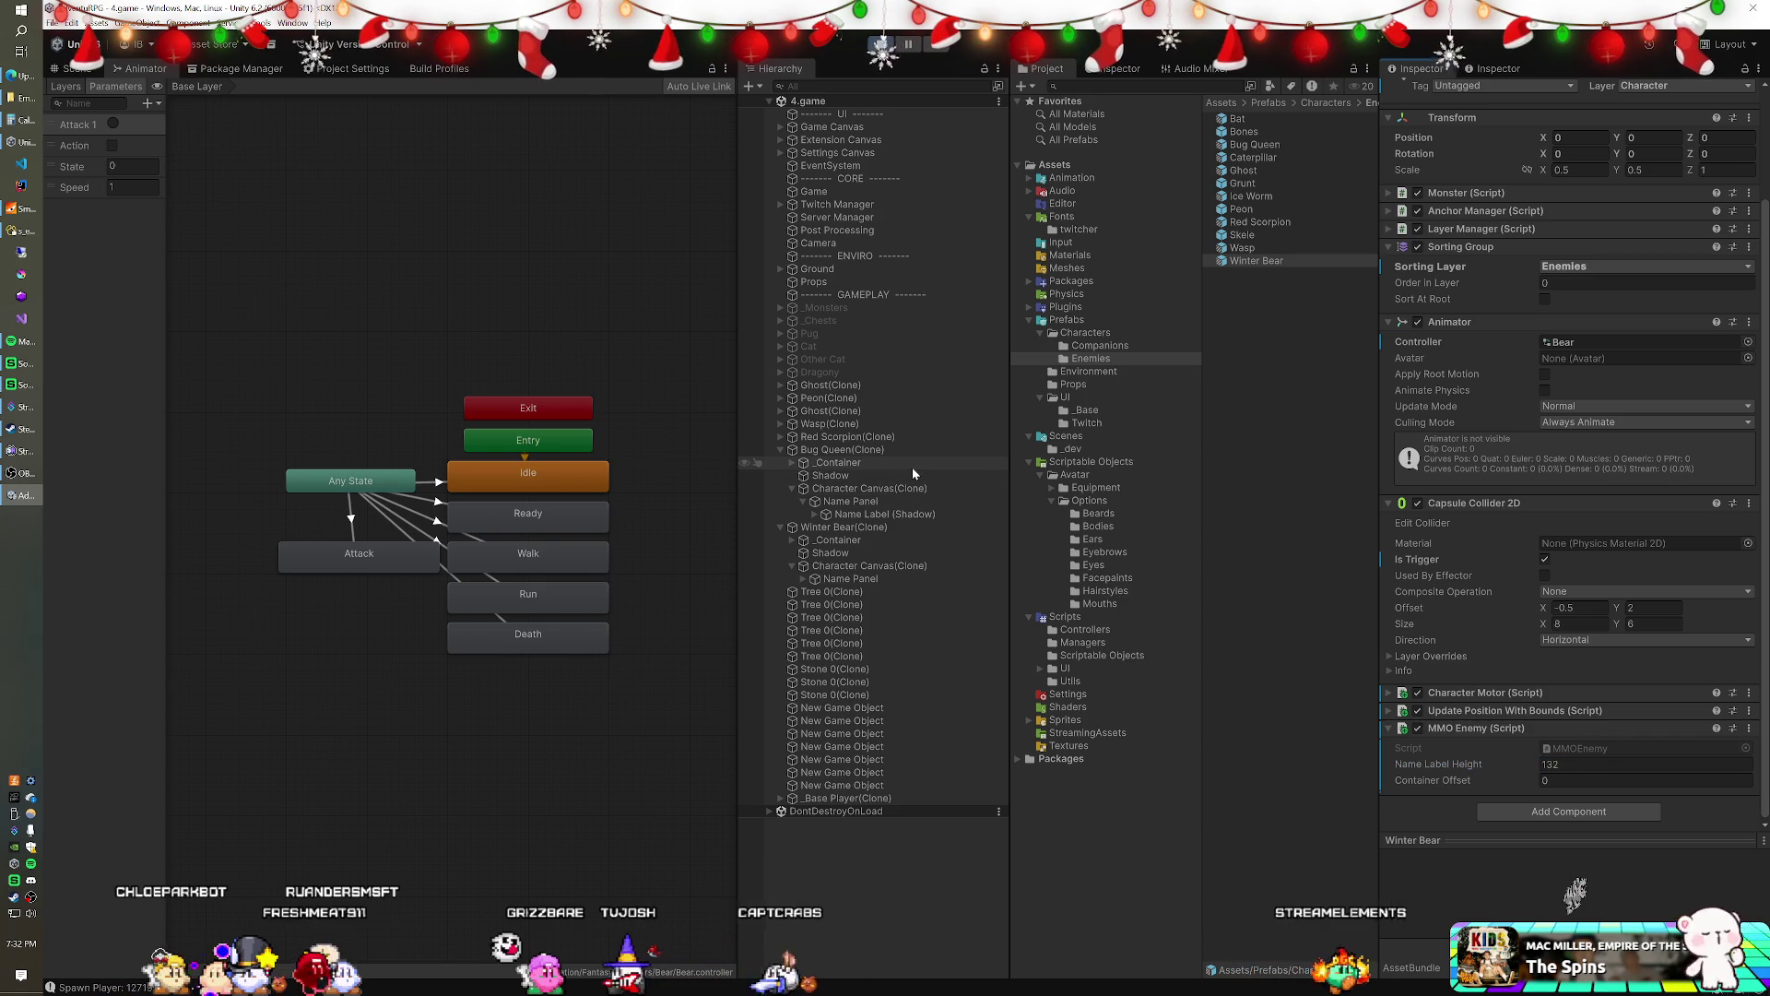
- Disable the Shadow object in the Winter Bear prefab and save the prefab
{"action": "double_click", "coordinate": [1263, 262]}
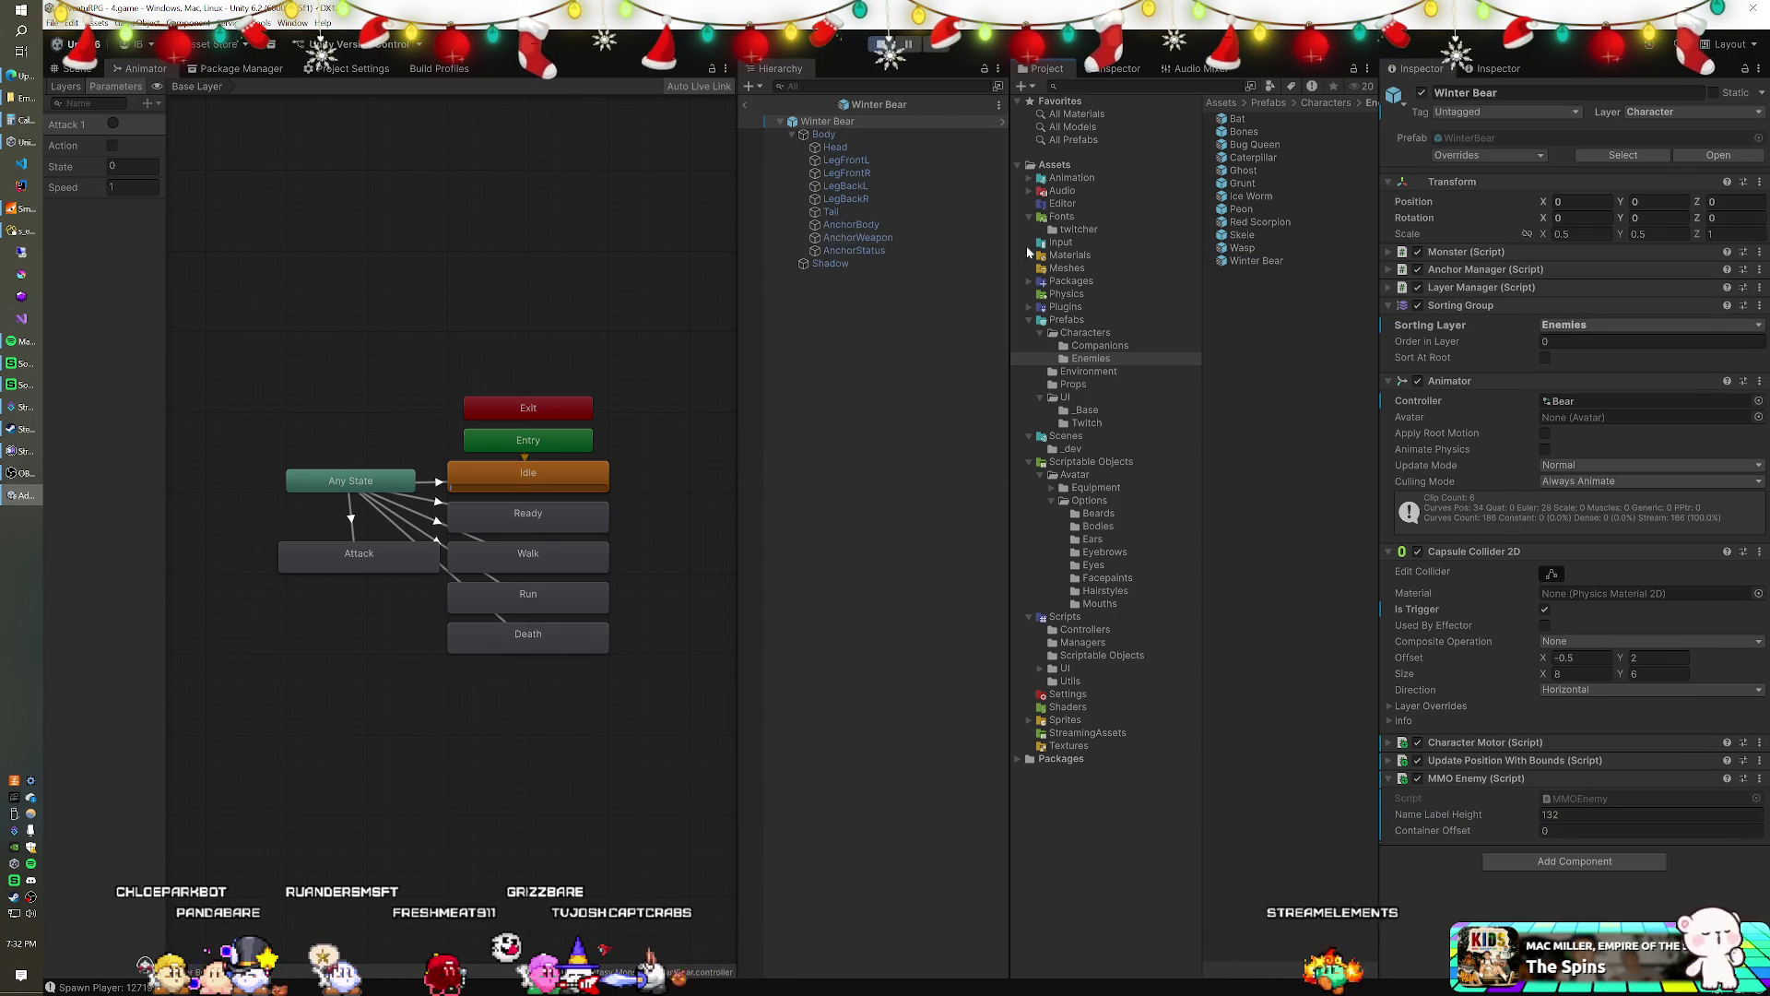
{"action": "left_click", "coordinate": [842, 264]}
{"action": "key", "text": "alt+shift+a"}
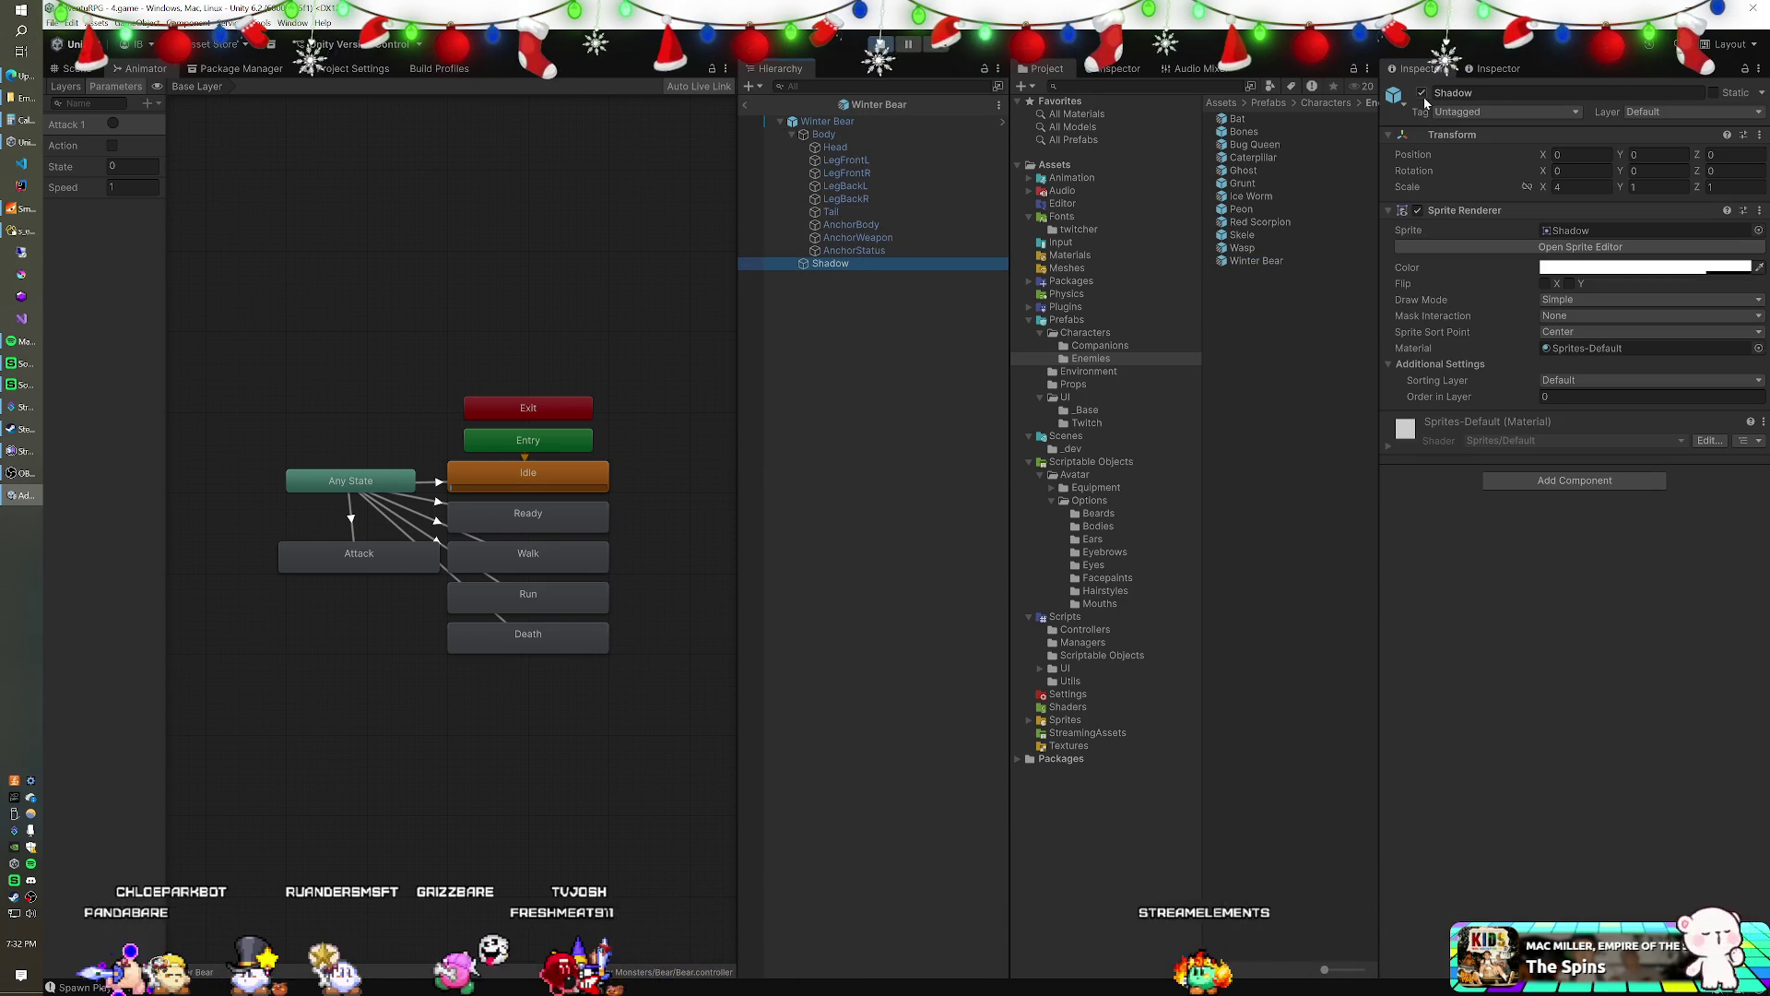
{"action": "key", "text": "ctrl+p"}
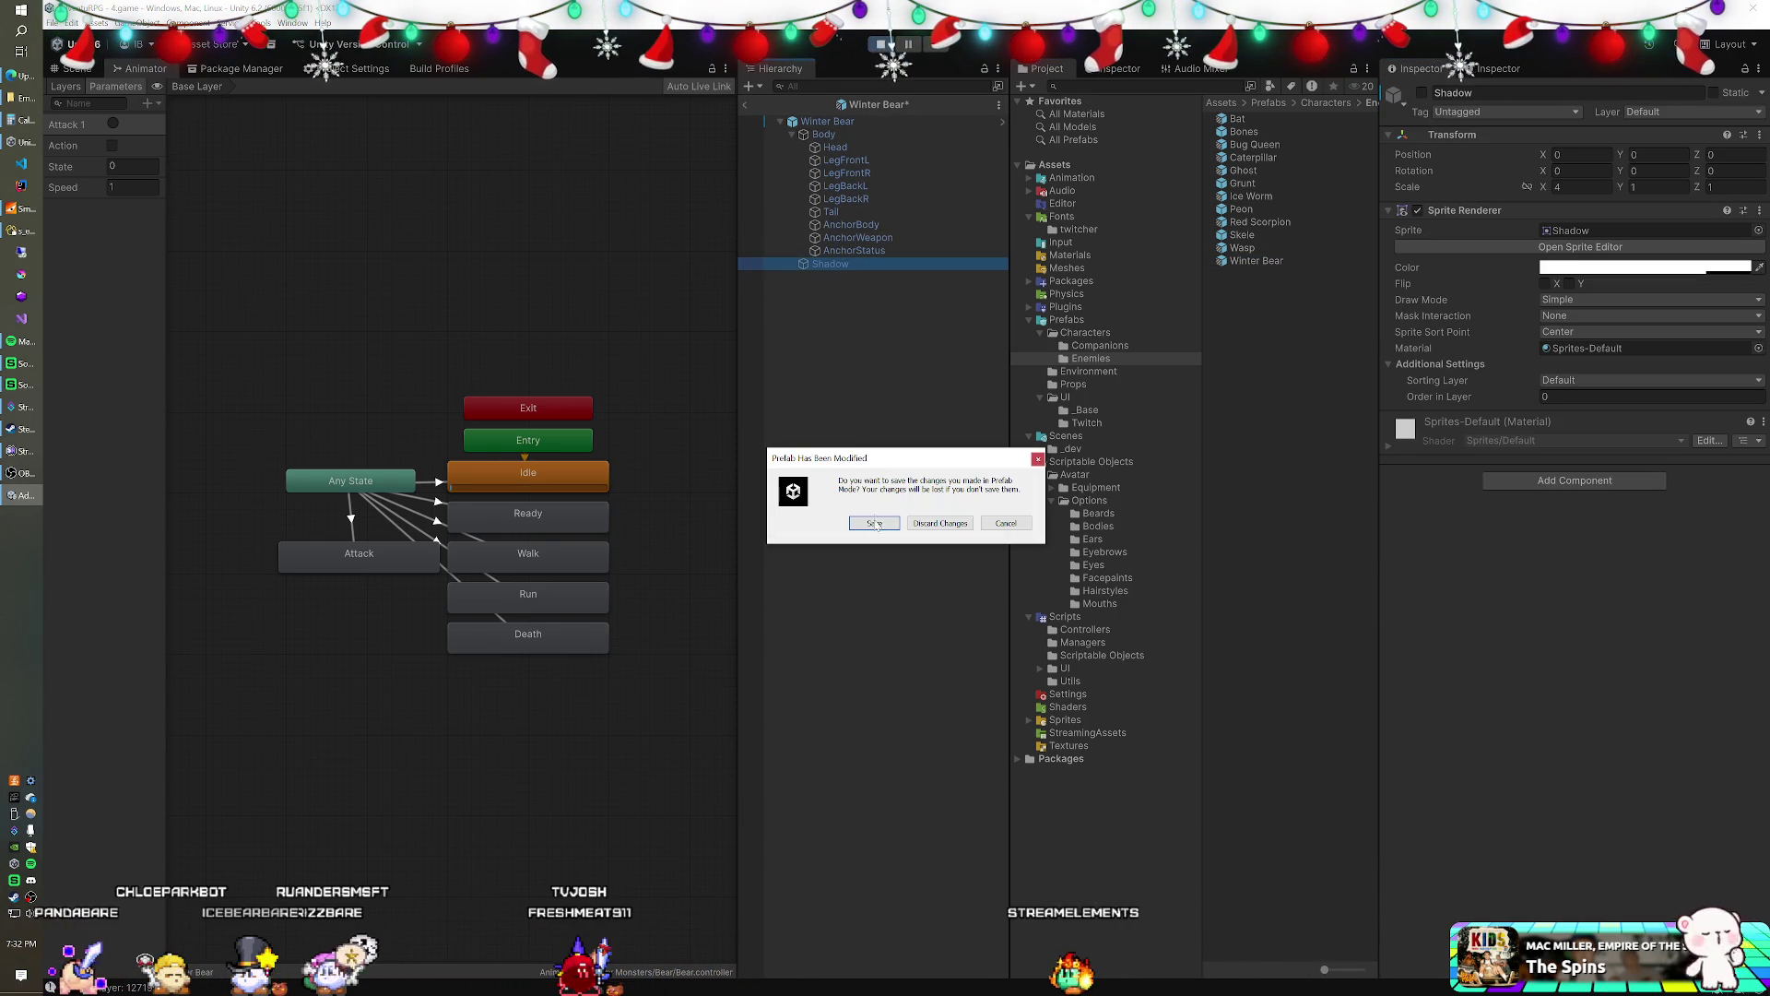
{"action": "left_click", "coordinate": [874, 523]}
- Save the pending edits to the Bug Queen prefab
{"action": "double_click", "coordinate": [1255, 144]}
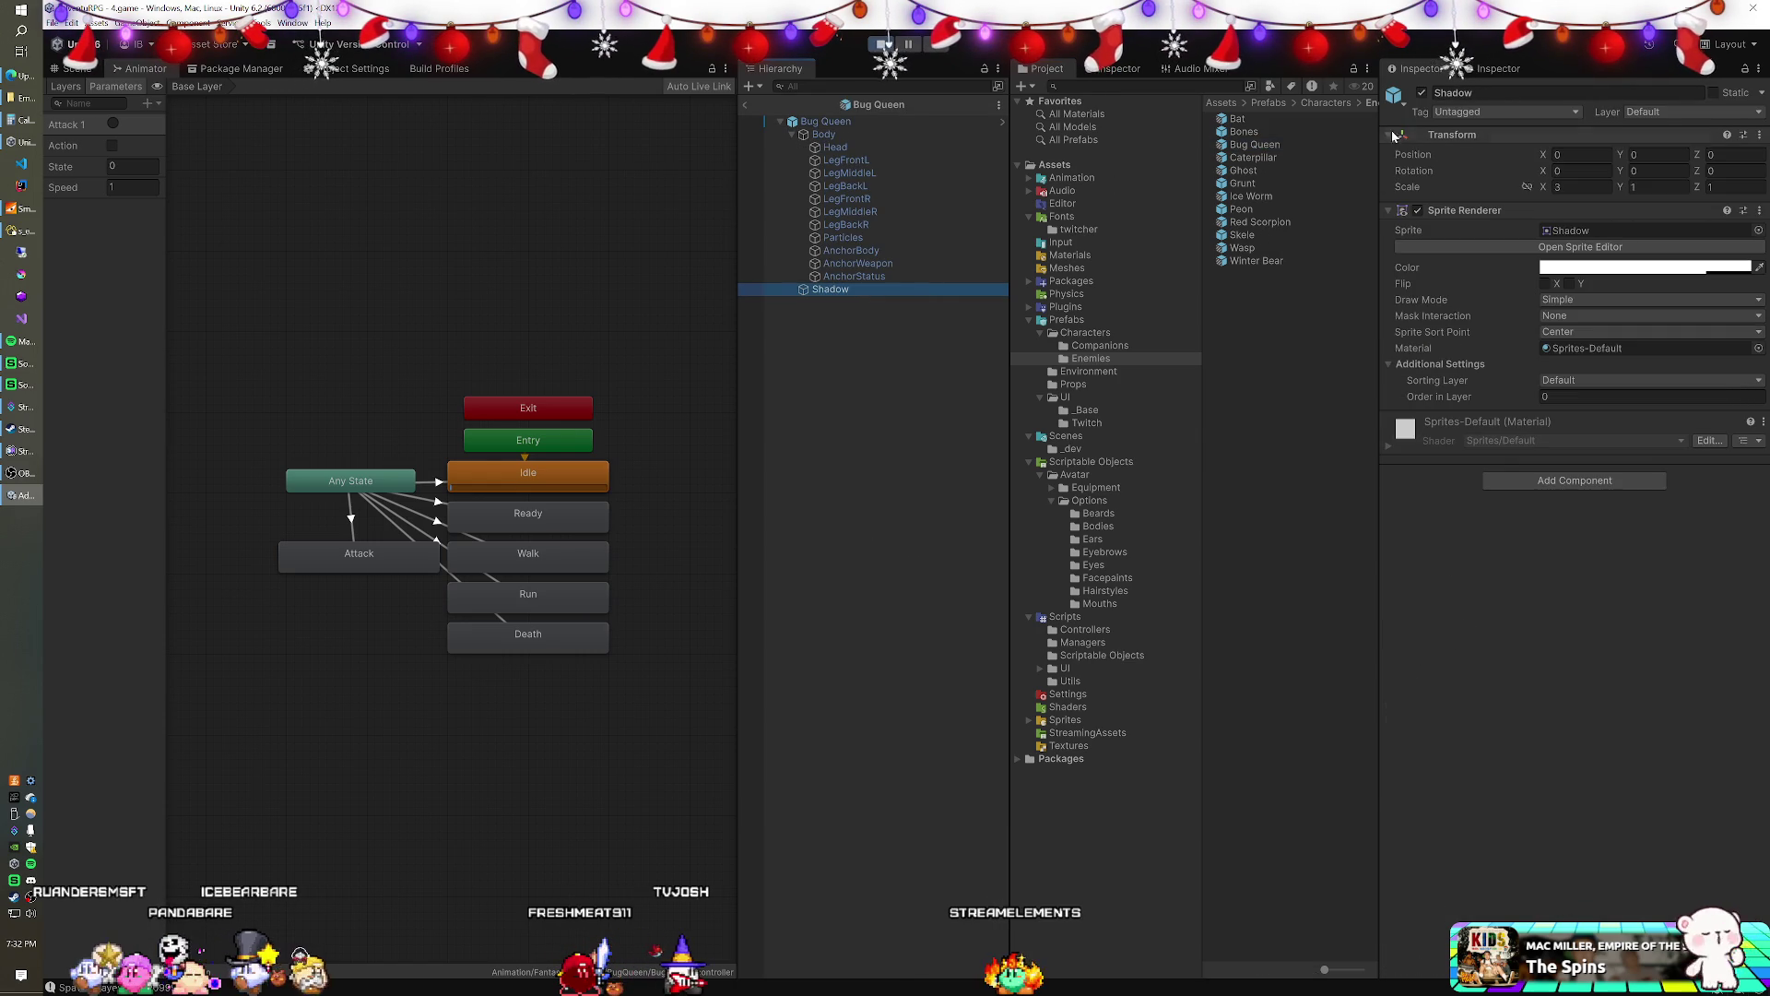
{"action": "left_click", "coordinate": [745, 105]}
{"action": "left_click", "coordinate": [939, 517]}
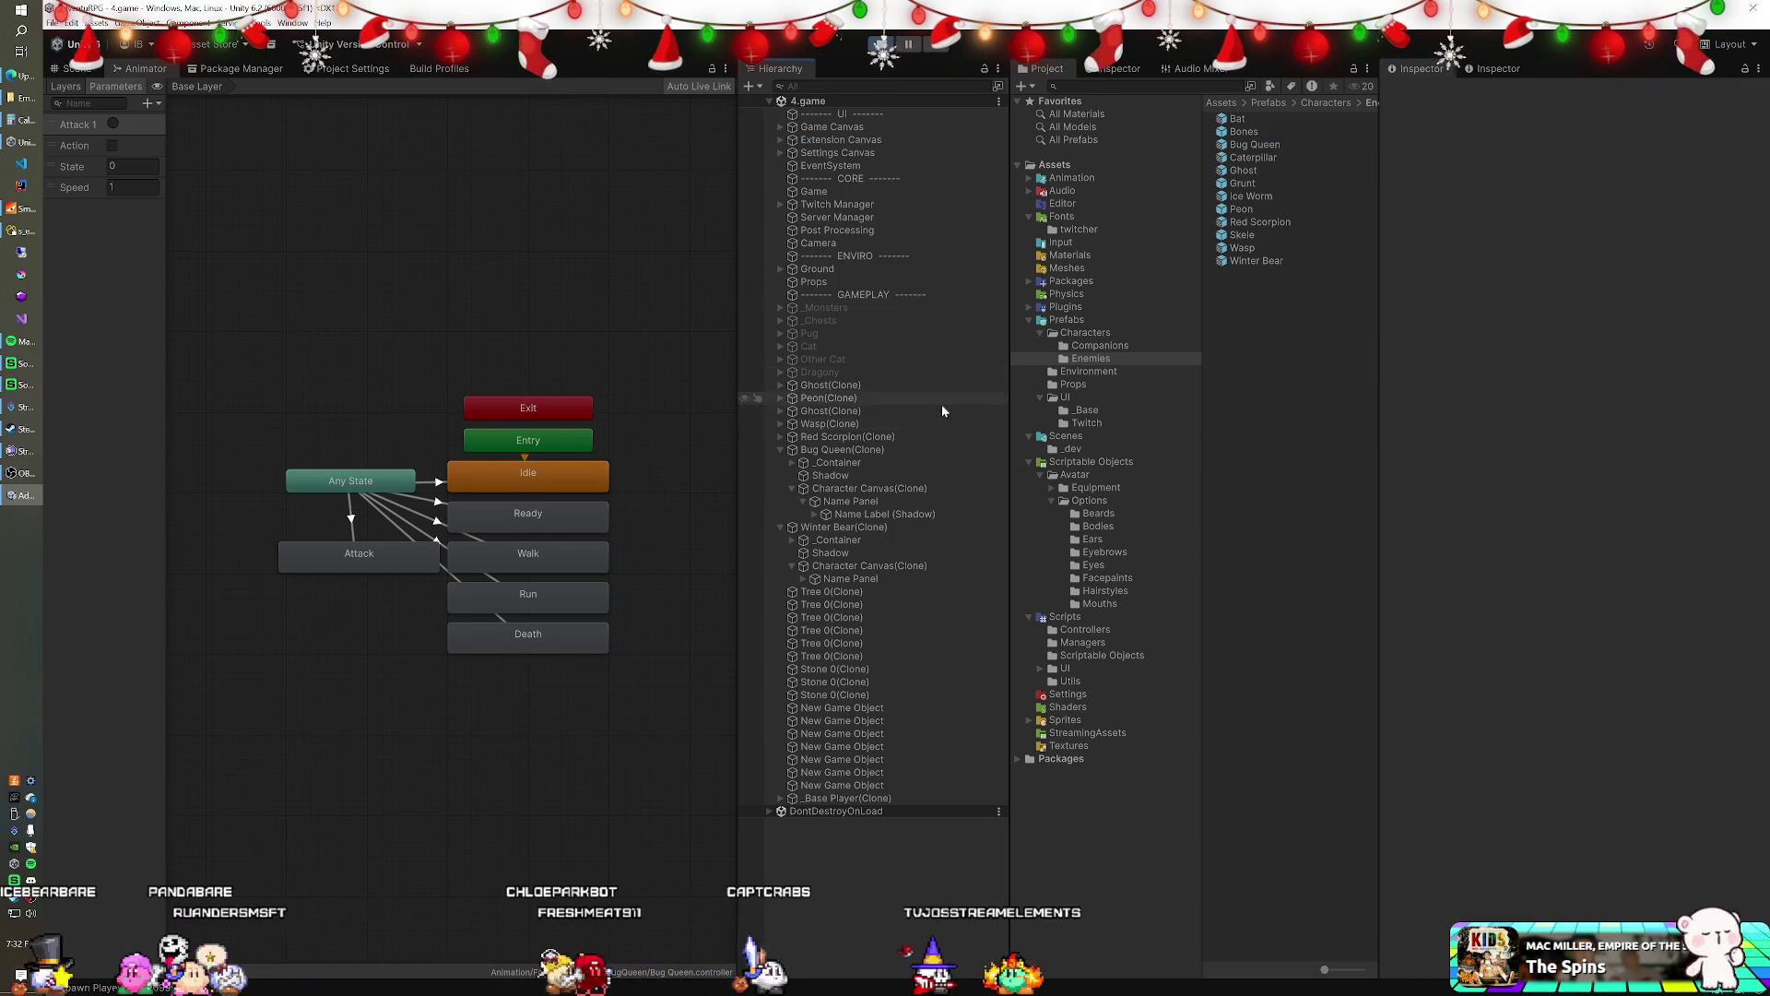
- Set the Bug Queen _Container scale to X -1, Y 1.25, Z 1, then stop play mode
{"action": "left_click", "coordinate": [839, 463]}
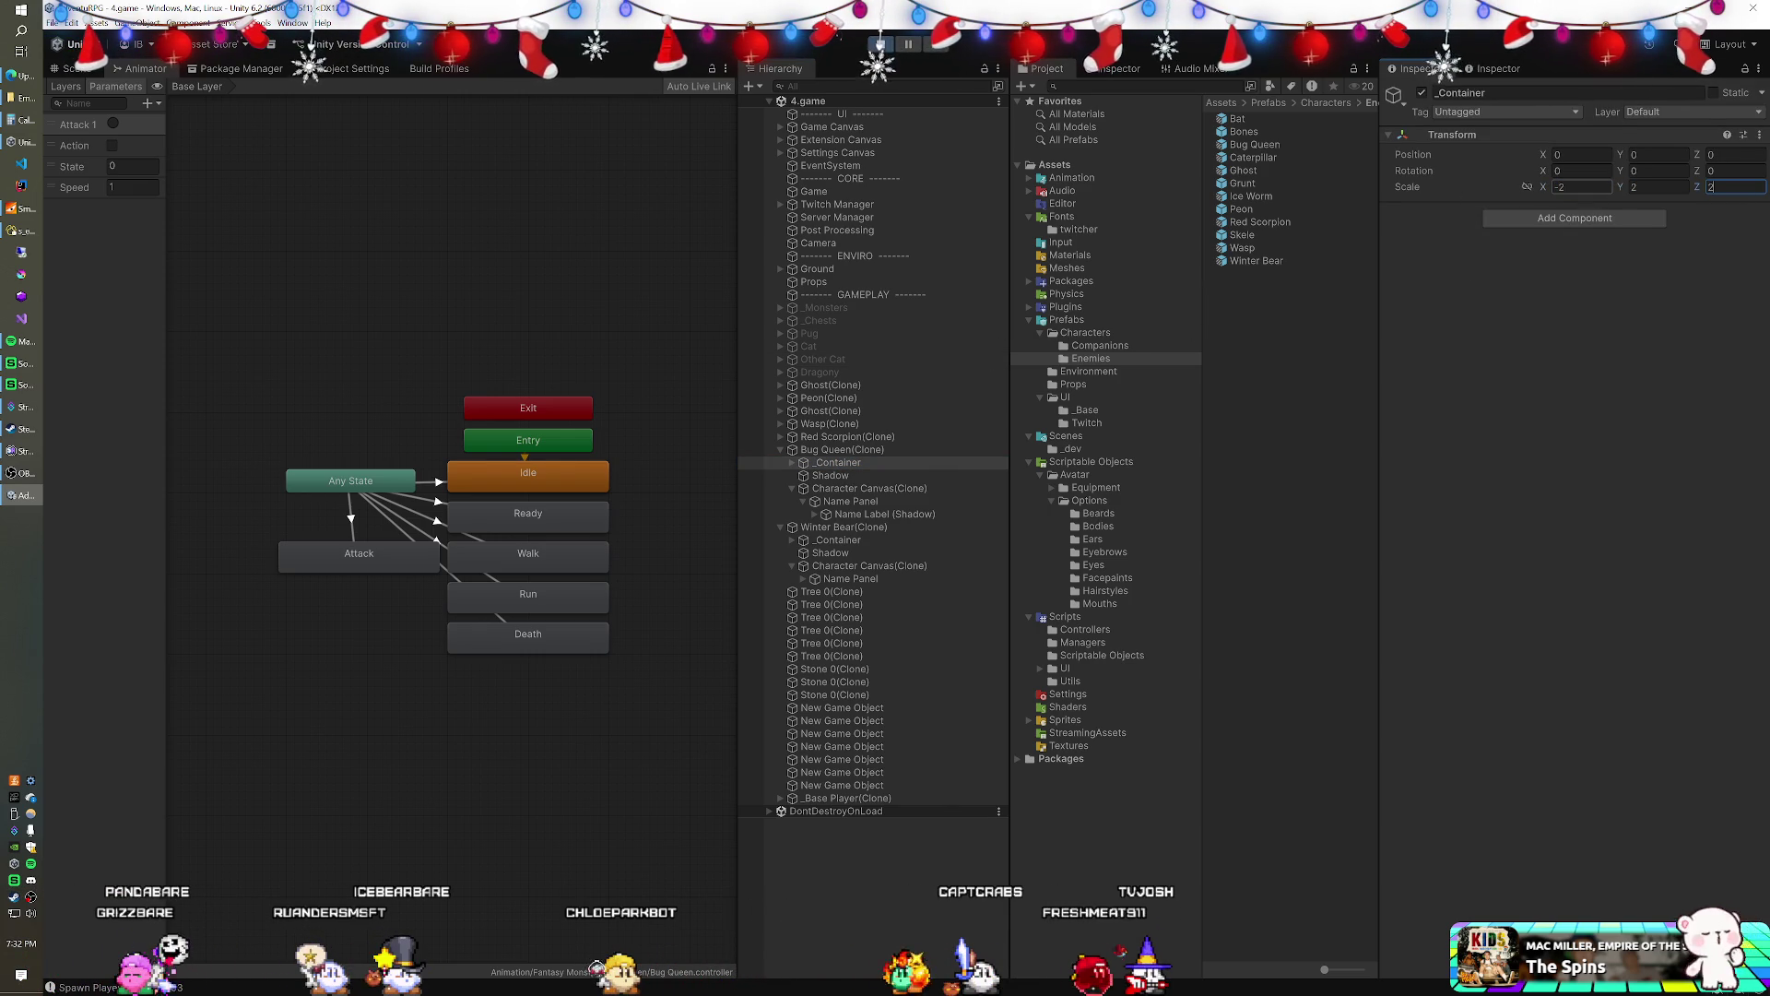
{"action": "type", "text": "1"}
{"action": "key", "text": "shift+Tab"}
{"action": "type", "text": "1"}
{"action": "key", "text": "shift+Tab"}
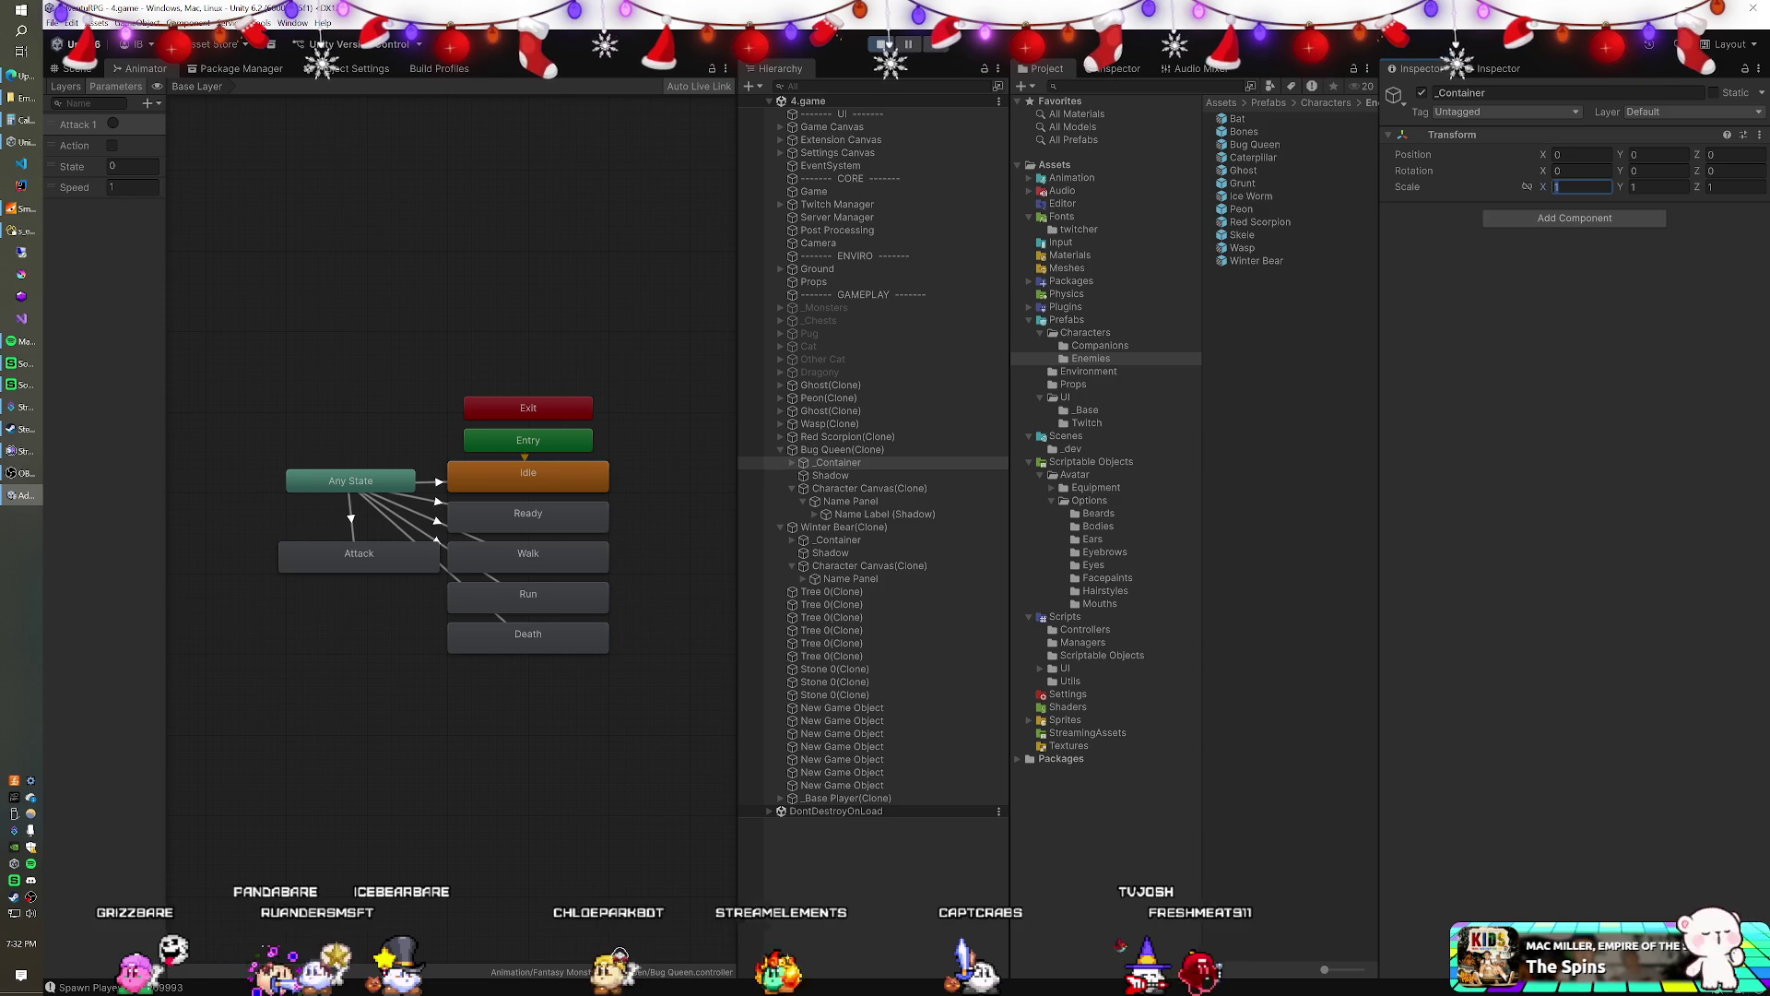
{"action": "type", "text": "-1.5"}
{"action": "key", "text": "Tab"}
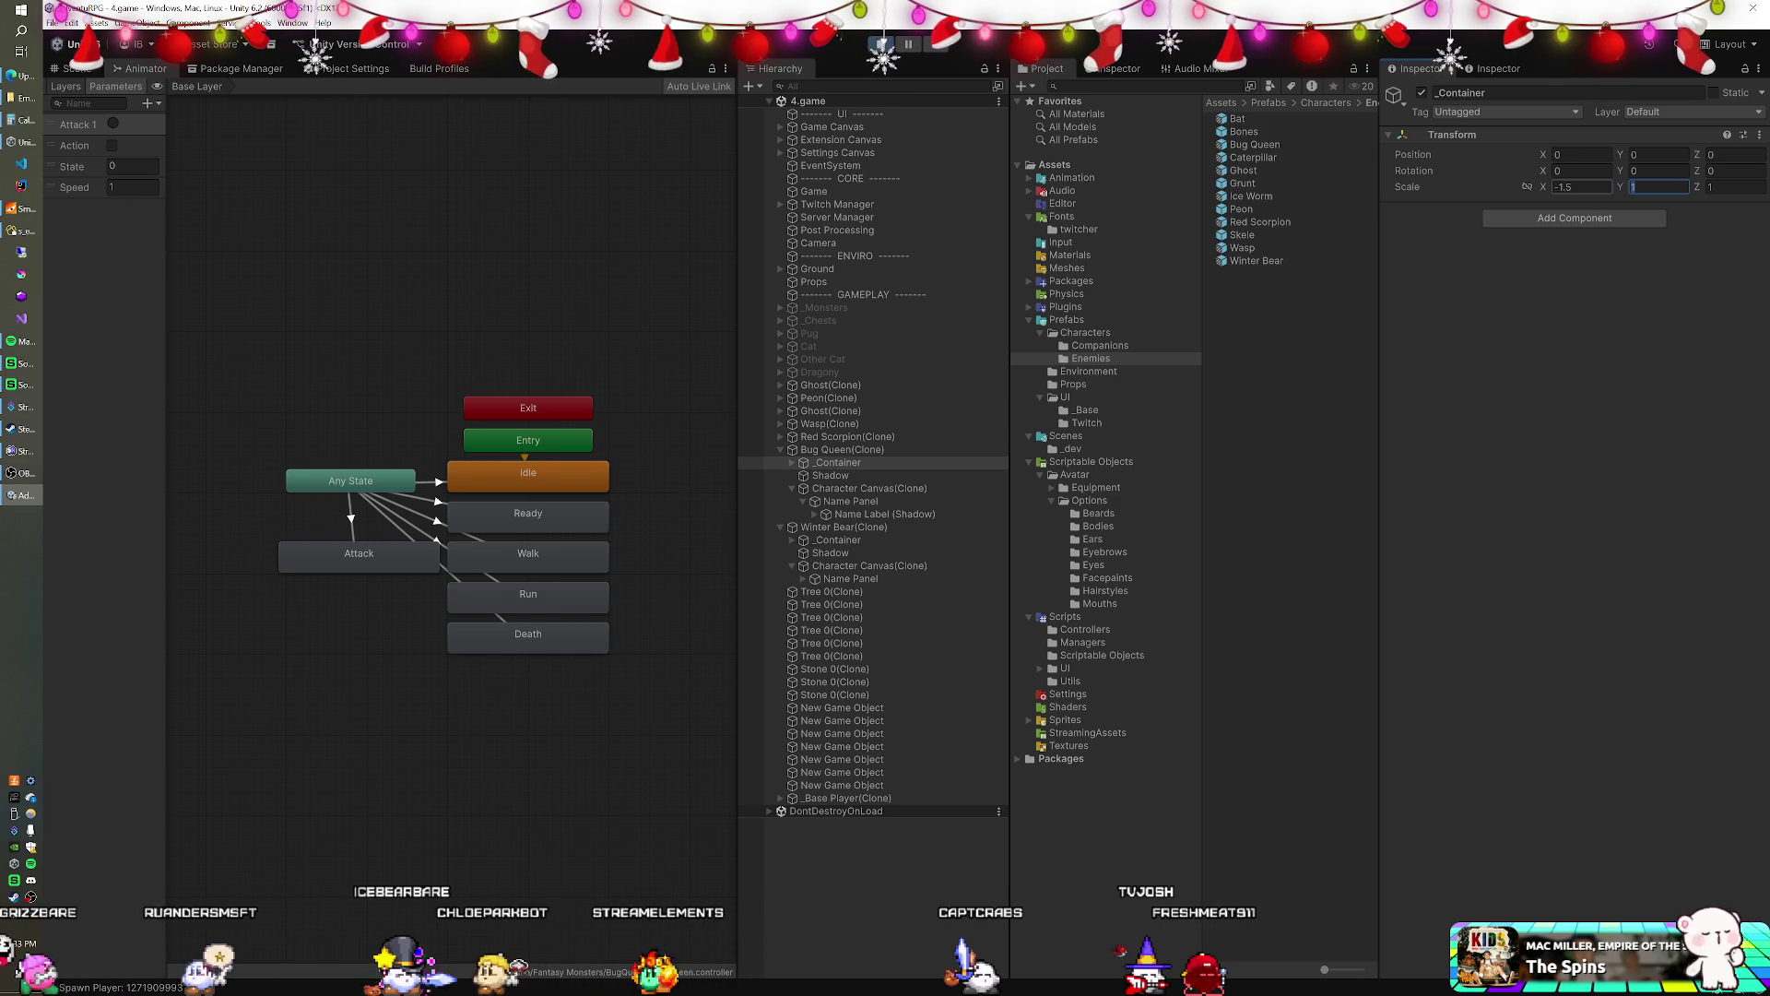
{"action": "type", "text": "1.5"}
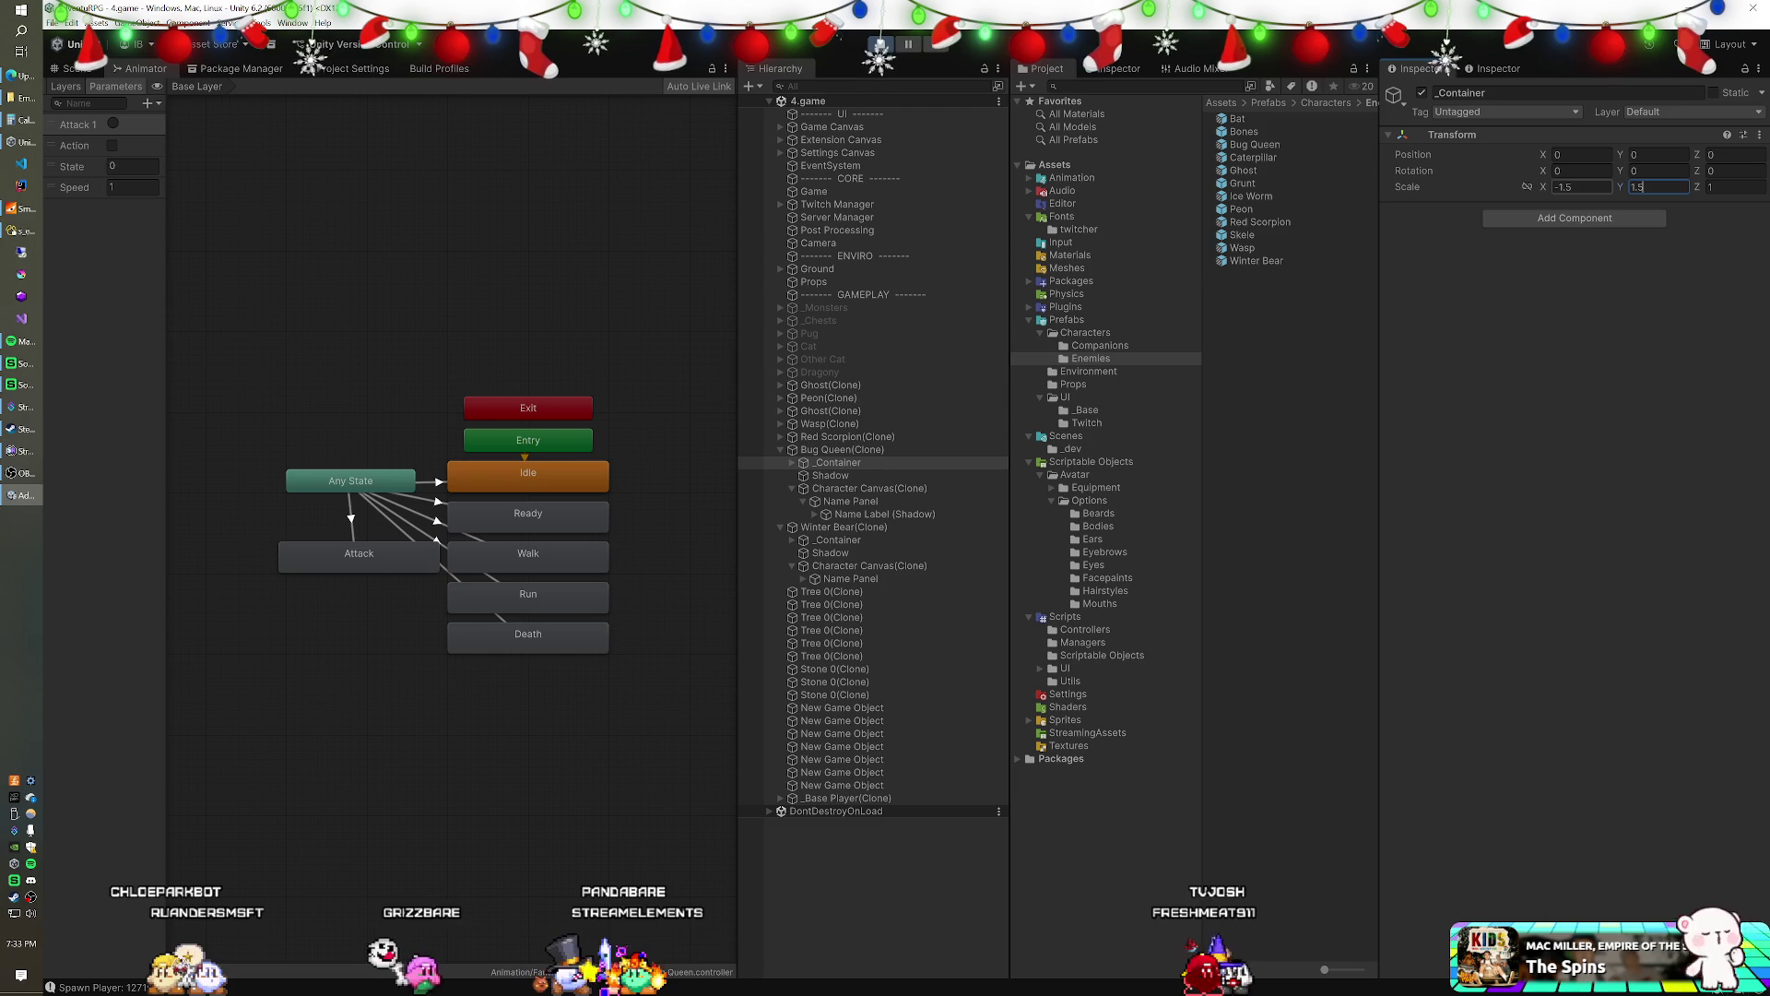
{"action": "type", "text": "-1"}
{"action": "key", "text": "Return"}
{"action": "type", "text": "1.25"}
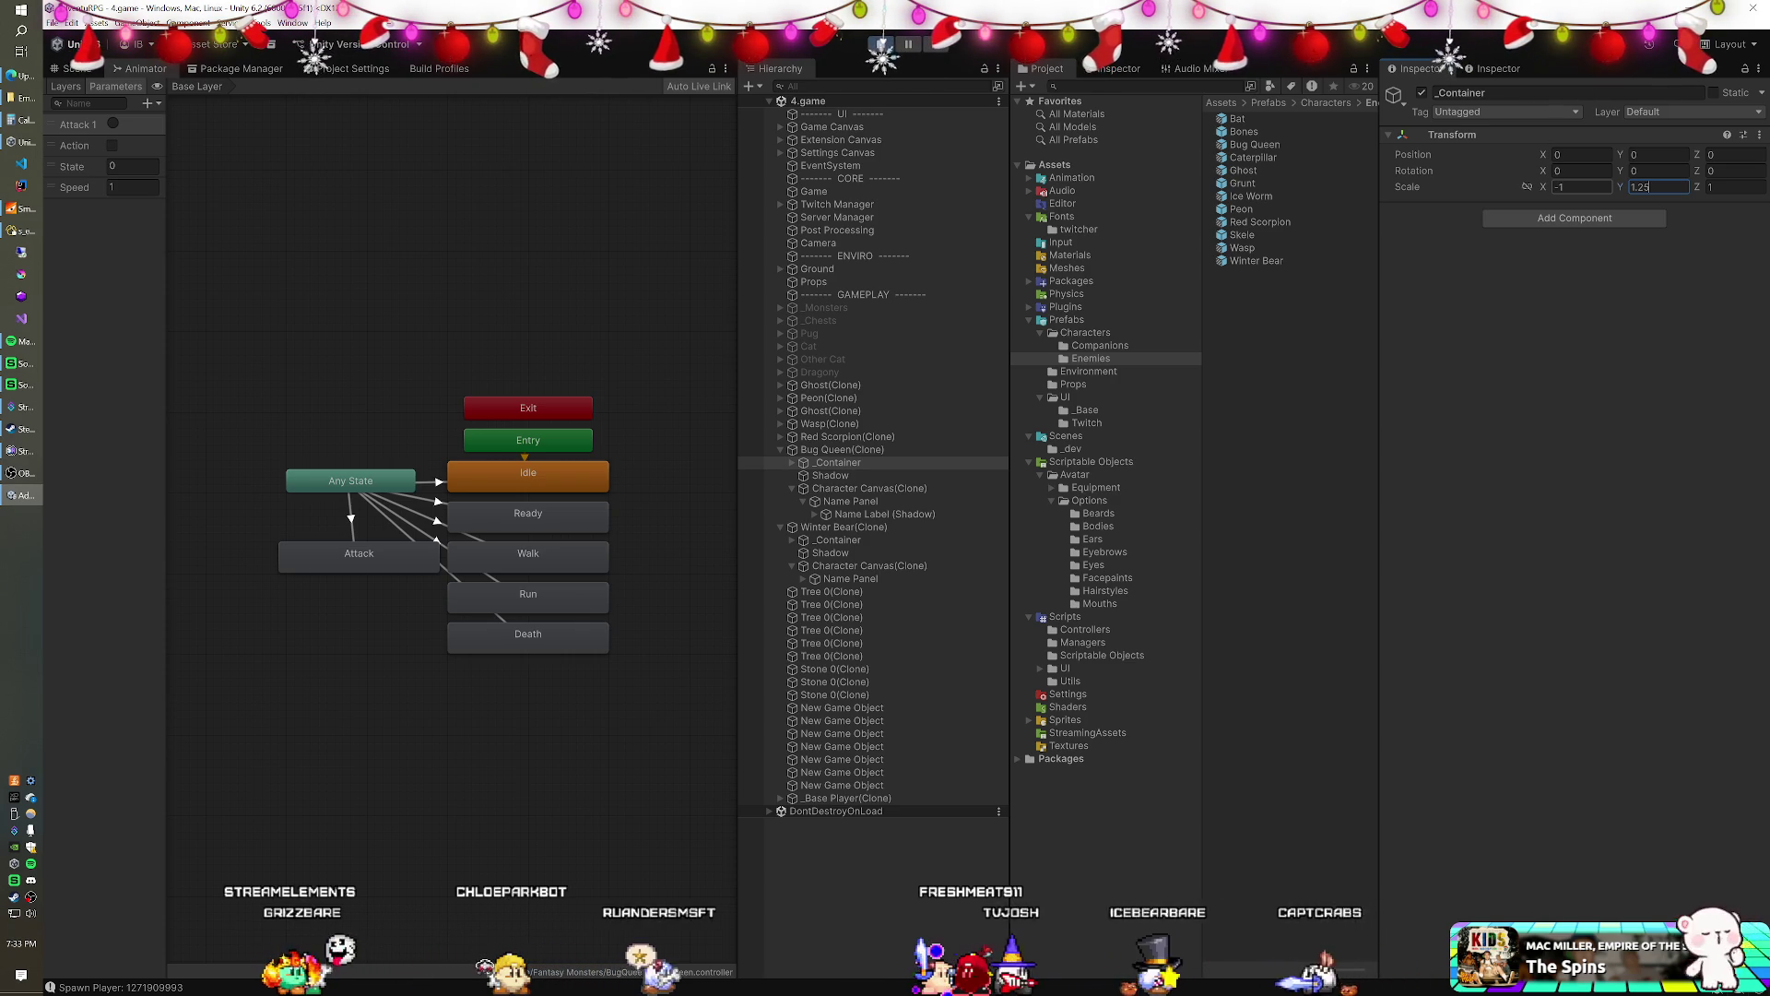
{"action": "left_click", "coordinate": [881, 43]}
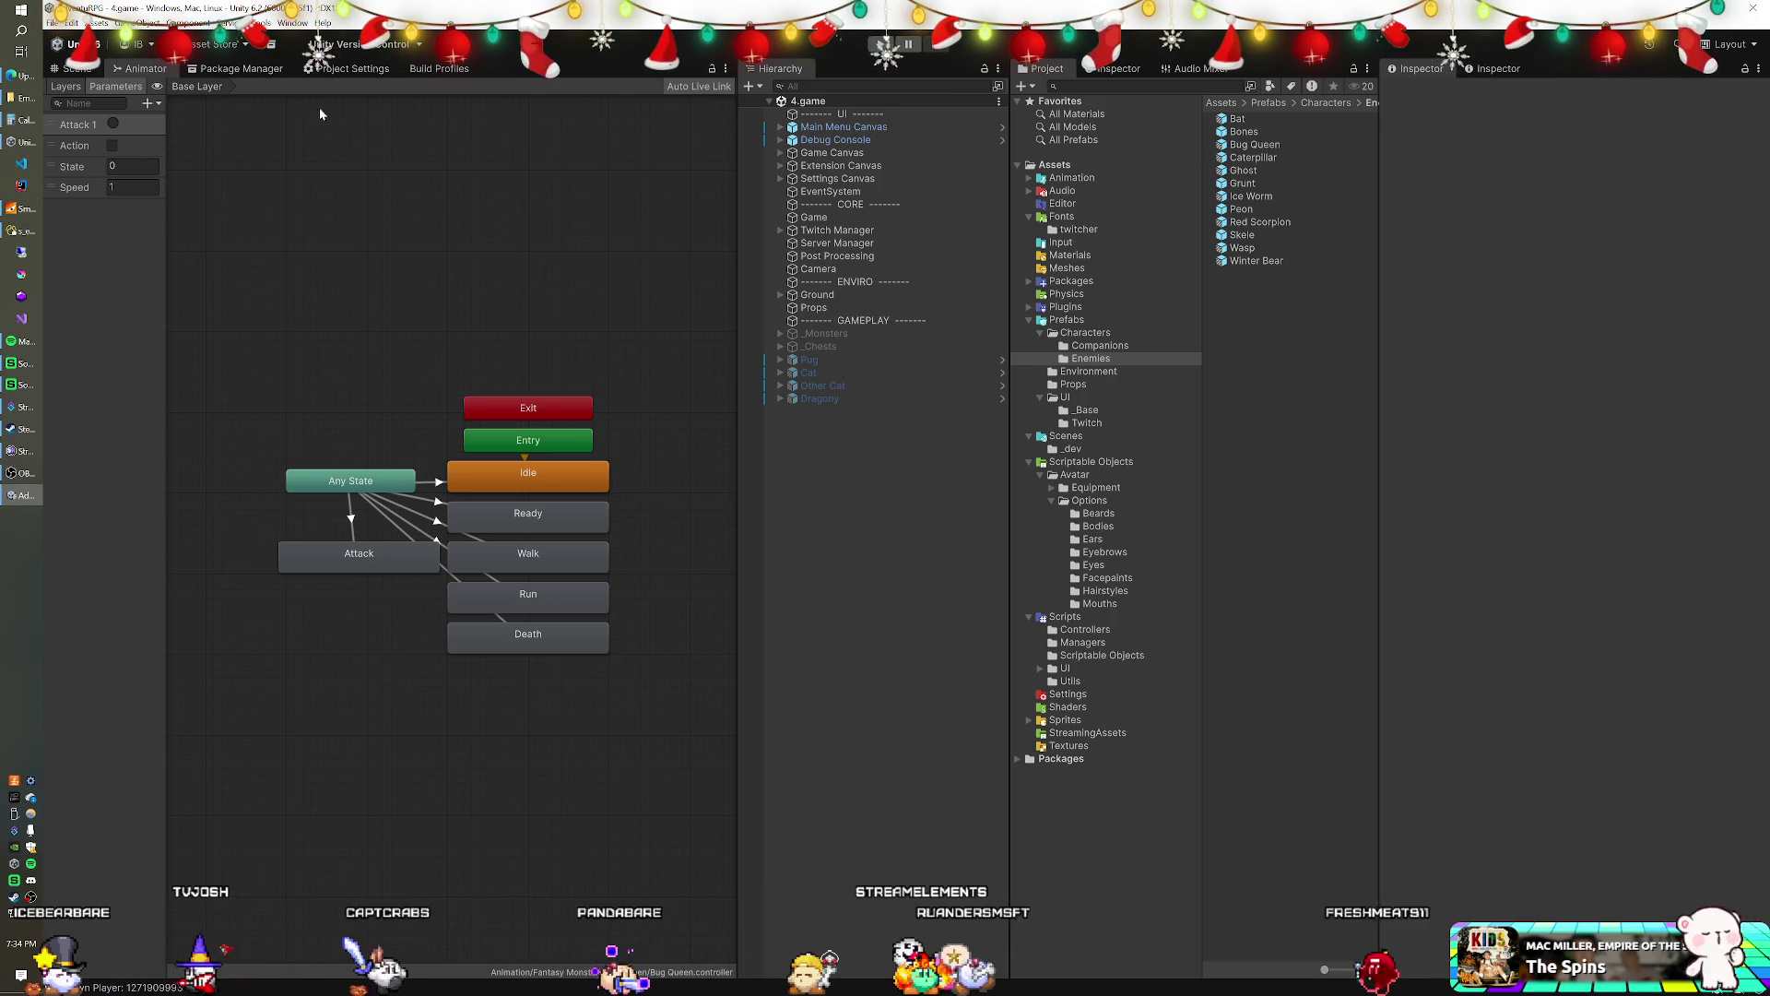
- Frame the green ground strip in the Scene view with Gizmos turned off
{"action": "key", "text": "ctrl+1"}
{"action": "scroll", "coordinate": [361, 338], "scroll_direction": "up", "scroll_amount": 3}
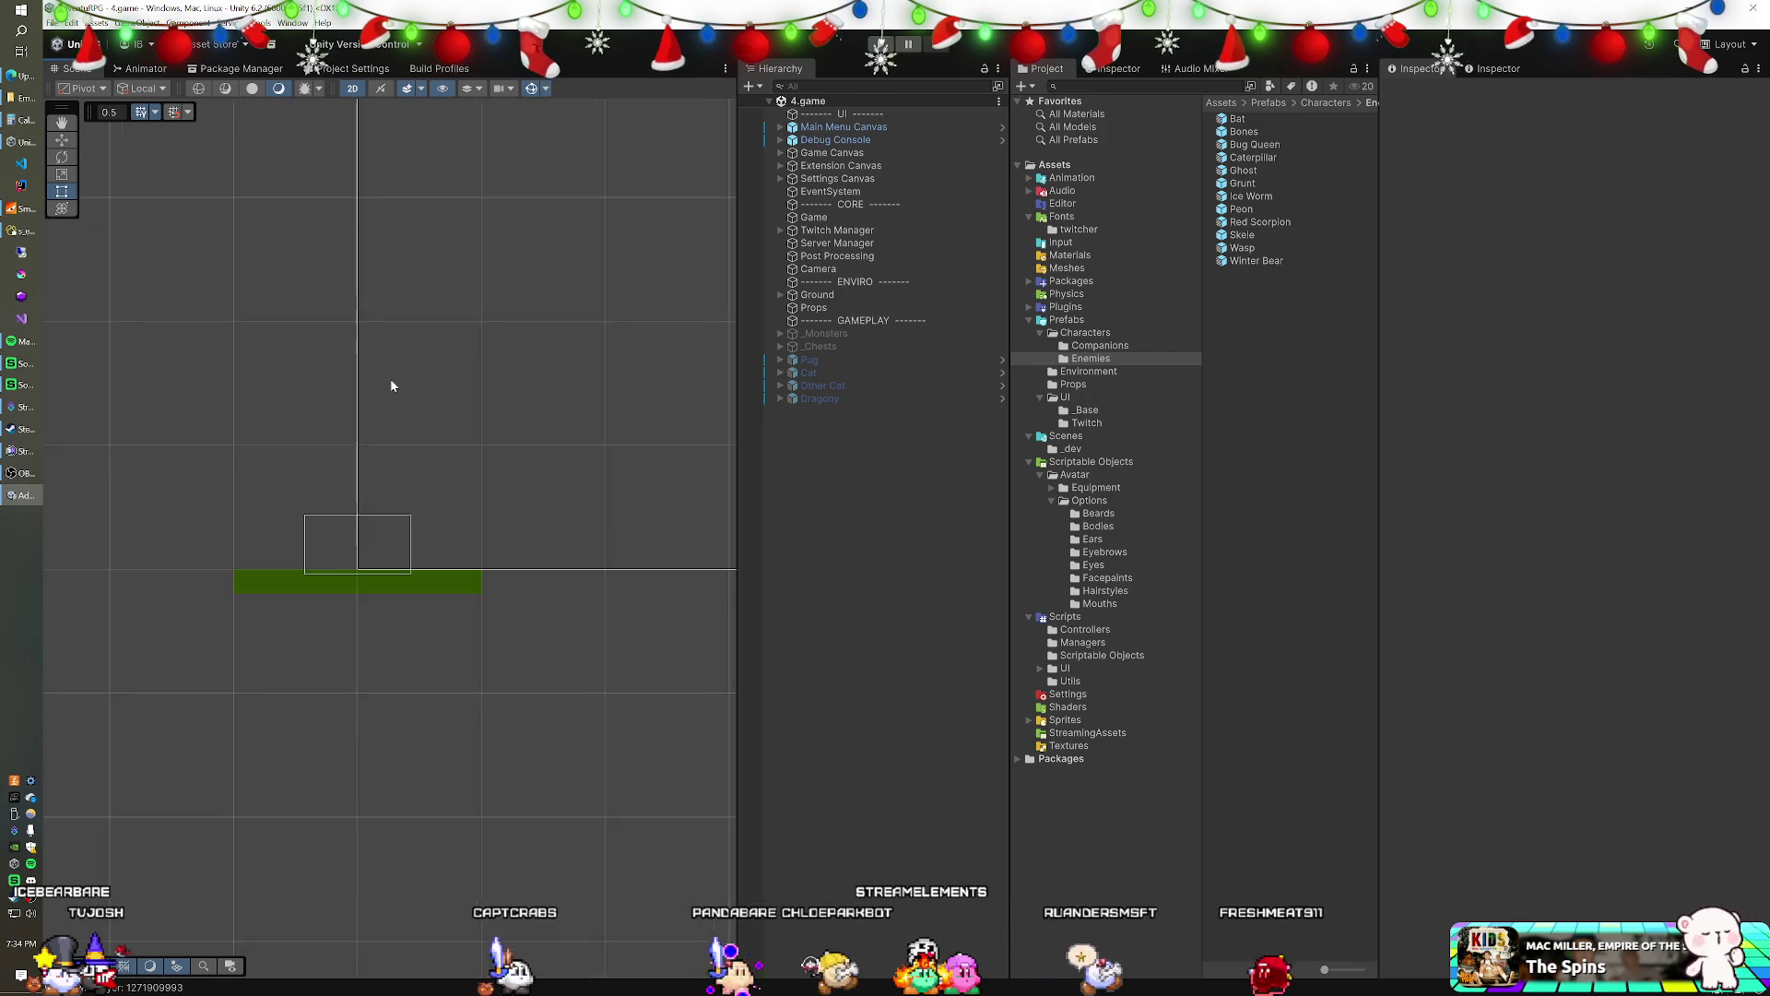
{"action": "left_click_drag", "start_coordinate": [403, 399], "coordinate": [470, 269]}
{"action": "scroll", "coordinate": [470, 268], "scroll_direction": "up", "scroll_amount": 2}
{"action": "scroll", "coordinate": [461, 349], "scroll_direction": "up", "scroll_amount": 3}
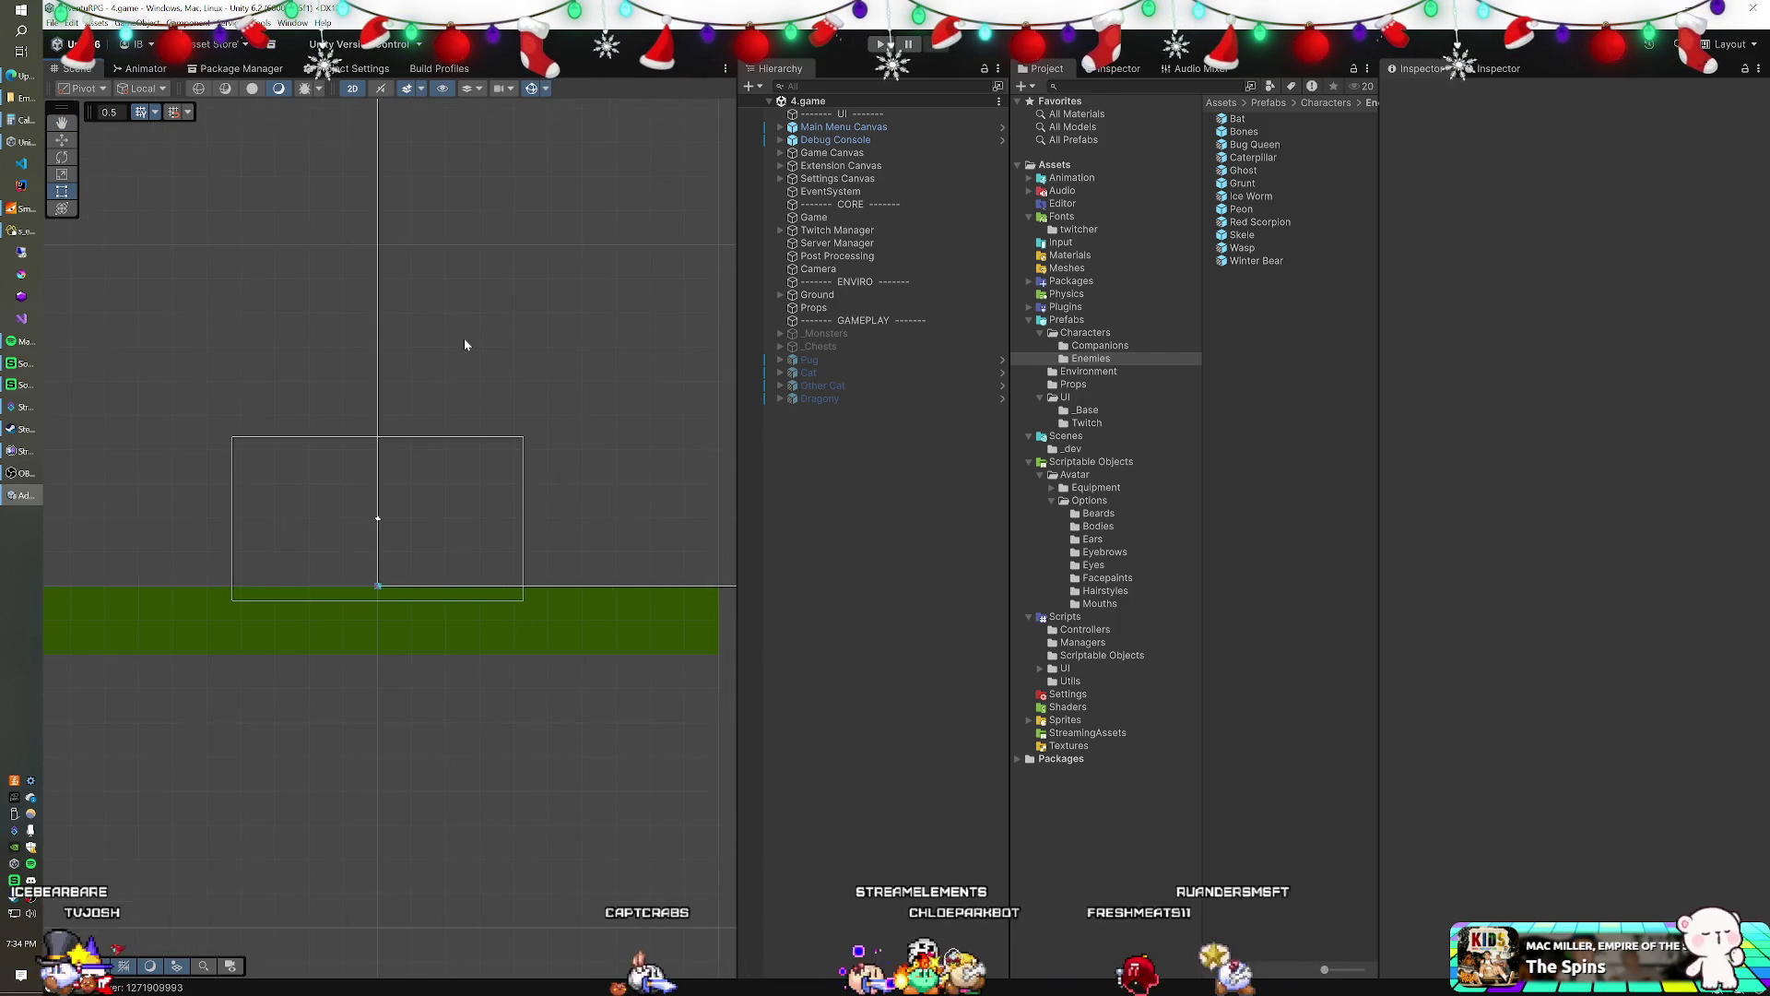
{"action": "left_click_drag", "start_coordinate": [465, 341], "coordinate": [462, 365]}
{"action": "left_click", "coordinate": [532, 93]}
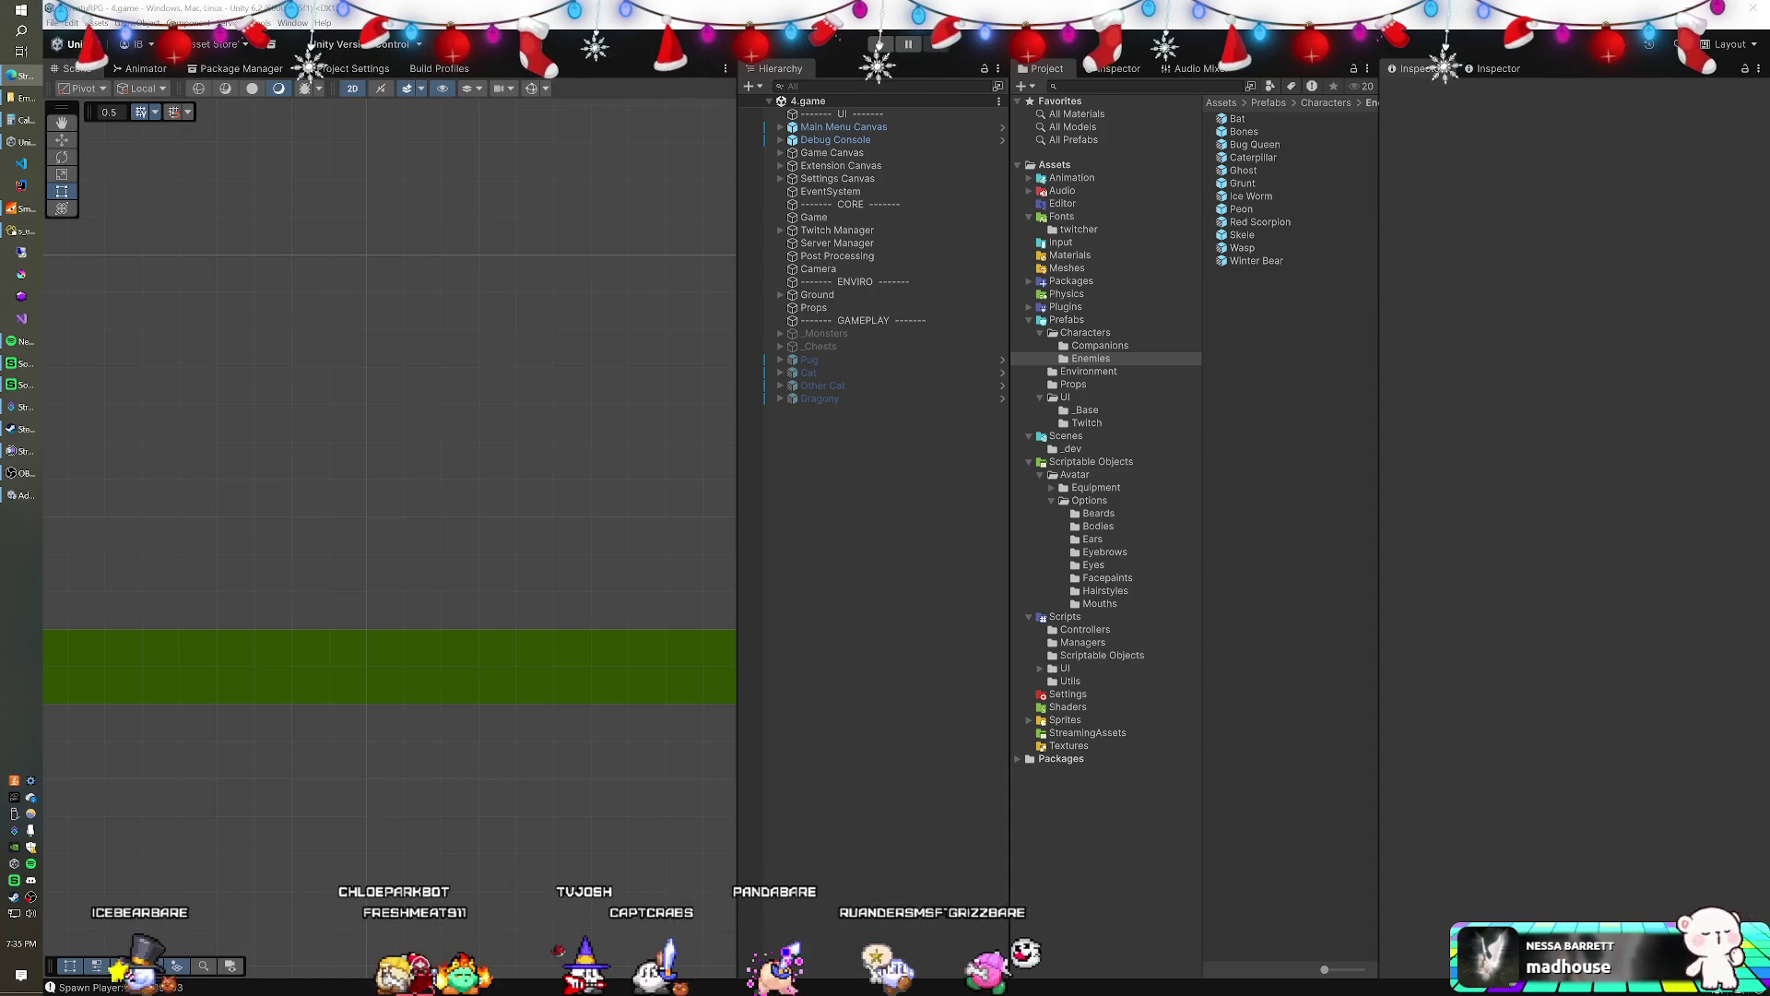
{"action": "mouse_move", "coordinate": [1769, 88]}
{"action": "left_mouse_down"}
{"action": "mouse_move", "coordinate": [1075, 178]}
{"action": "mouse_move", "coordinate": [648, 71]}
{"action": "mouse_move", "coordinate": [753, 3]}
{"action": "left_mouse_up"}
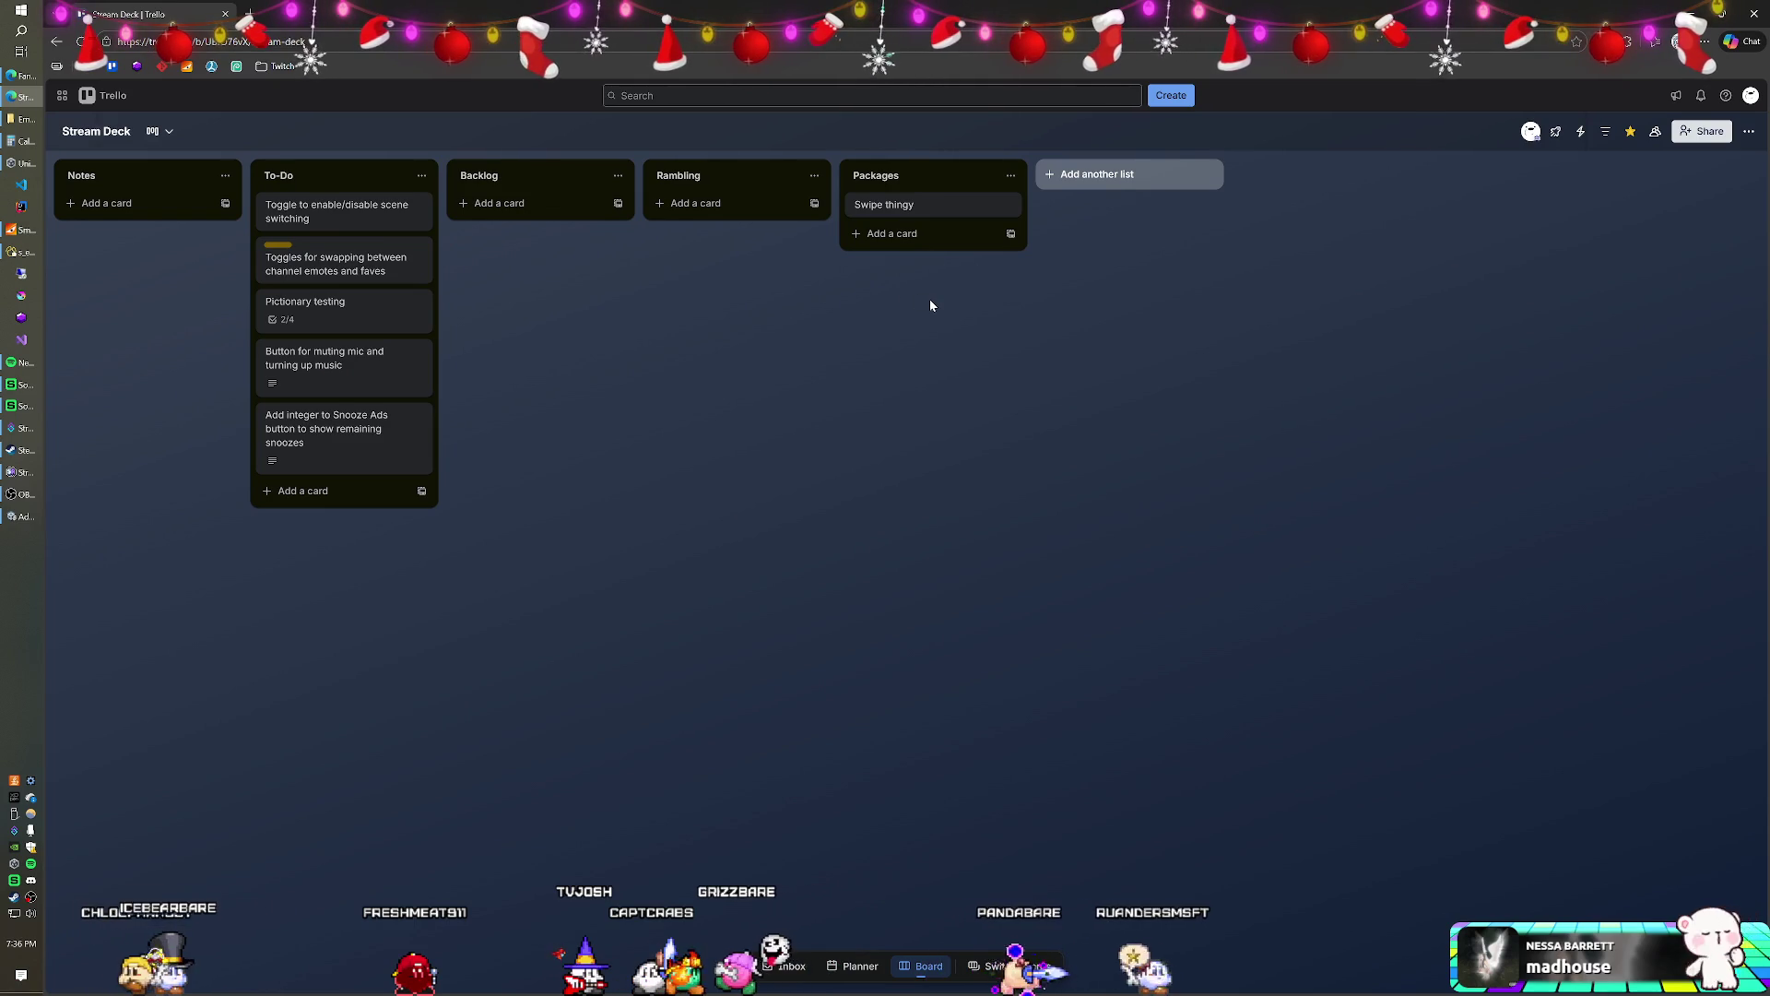
- Zoom into the Trello Stream Deck board, scroll across its lists, then reset zoom
{"action": "scroll", "coordinate": [929, 298], "scroll_direction": "up", "scroll_amount": 4}
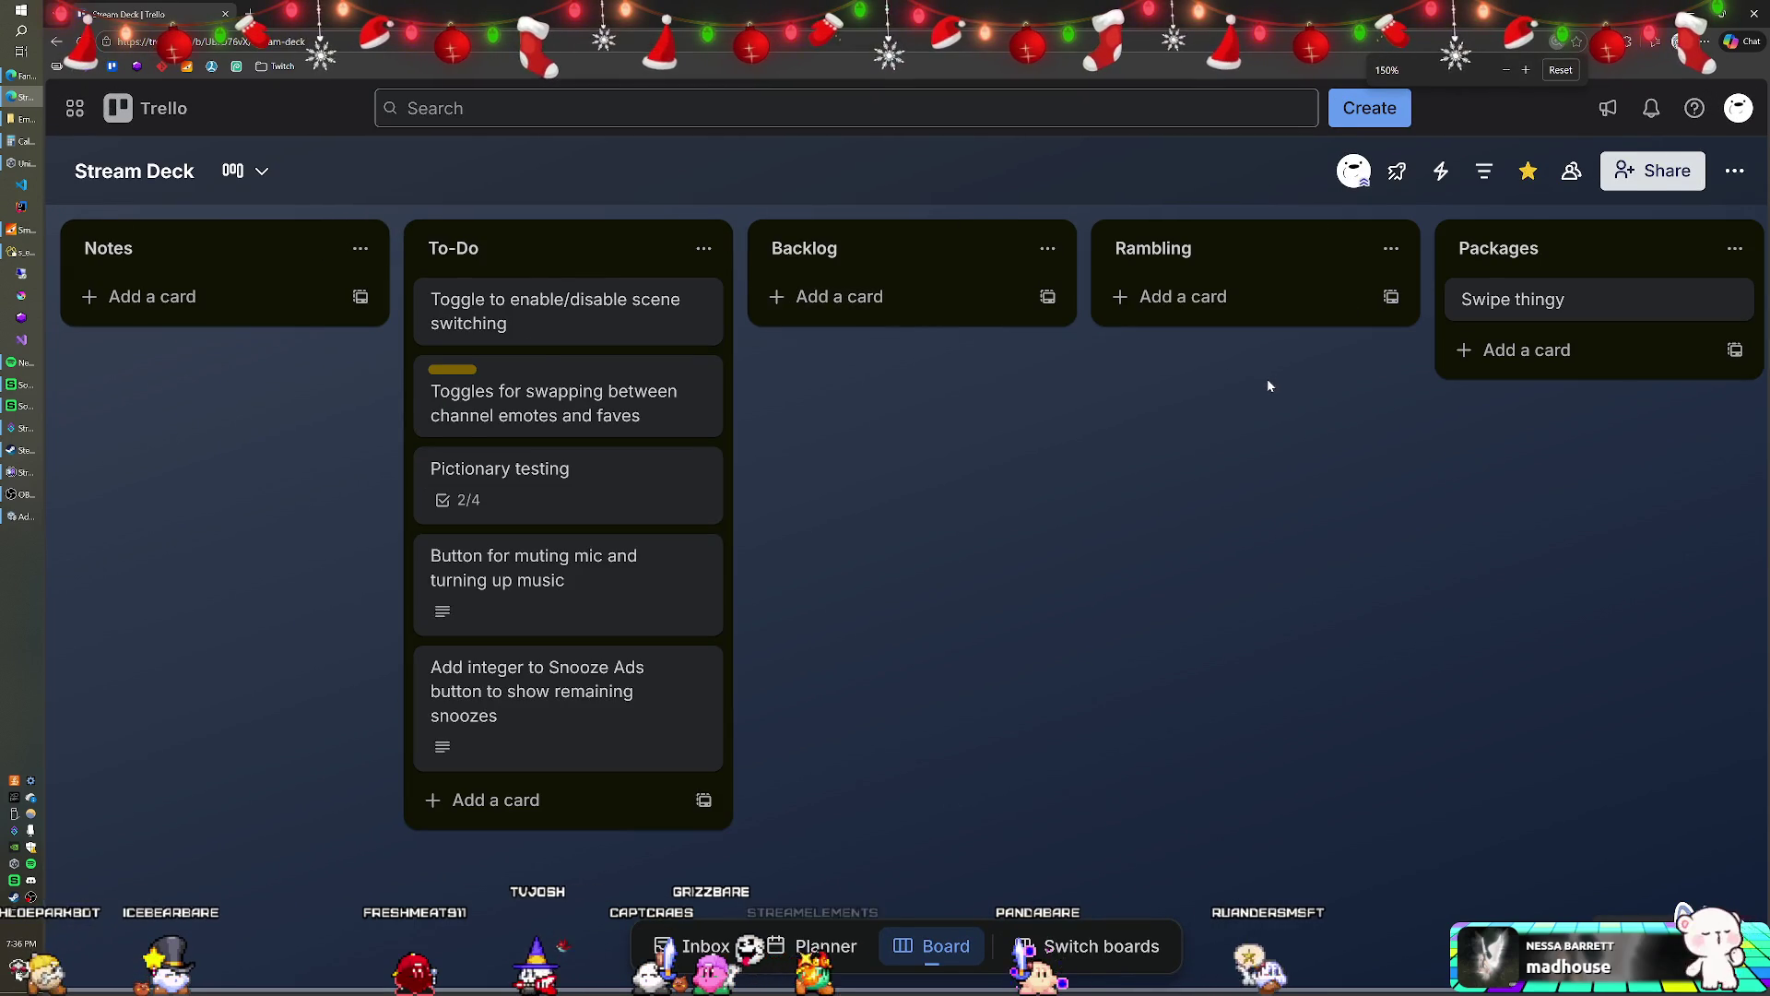
{"action": "left_click_drag", "start_coordinate": [1306, 394], "coordinate": [703, 363]}
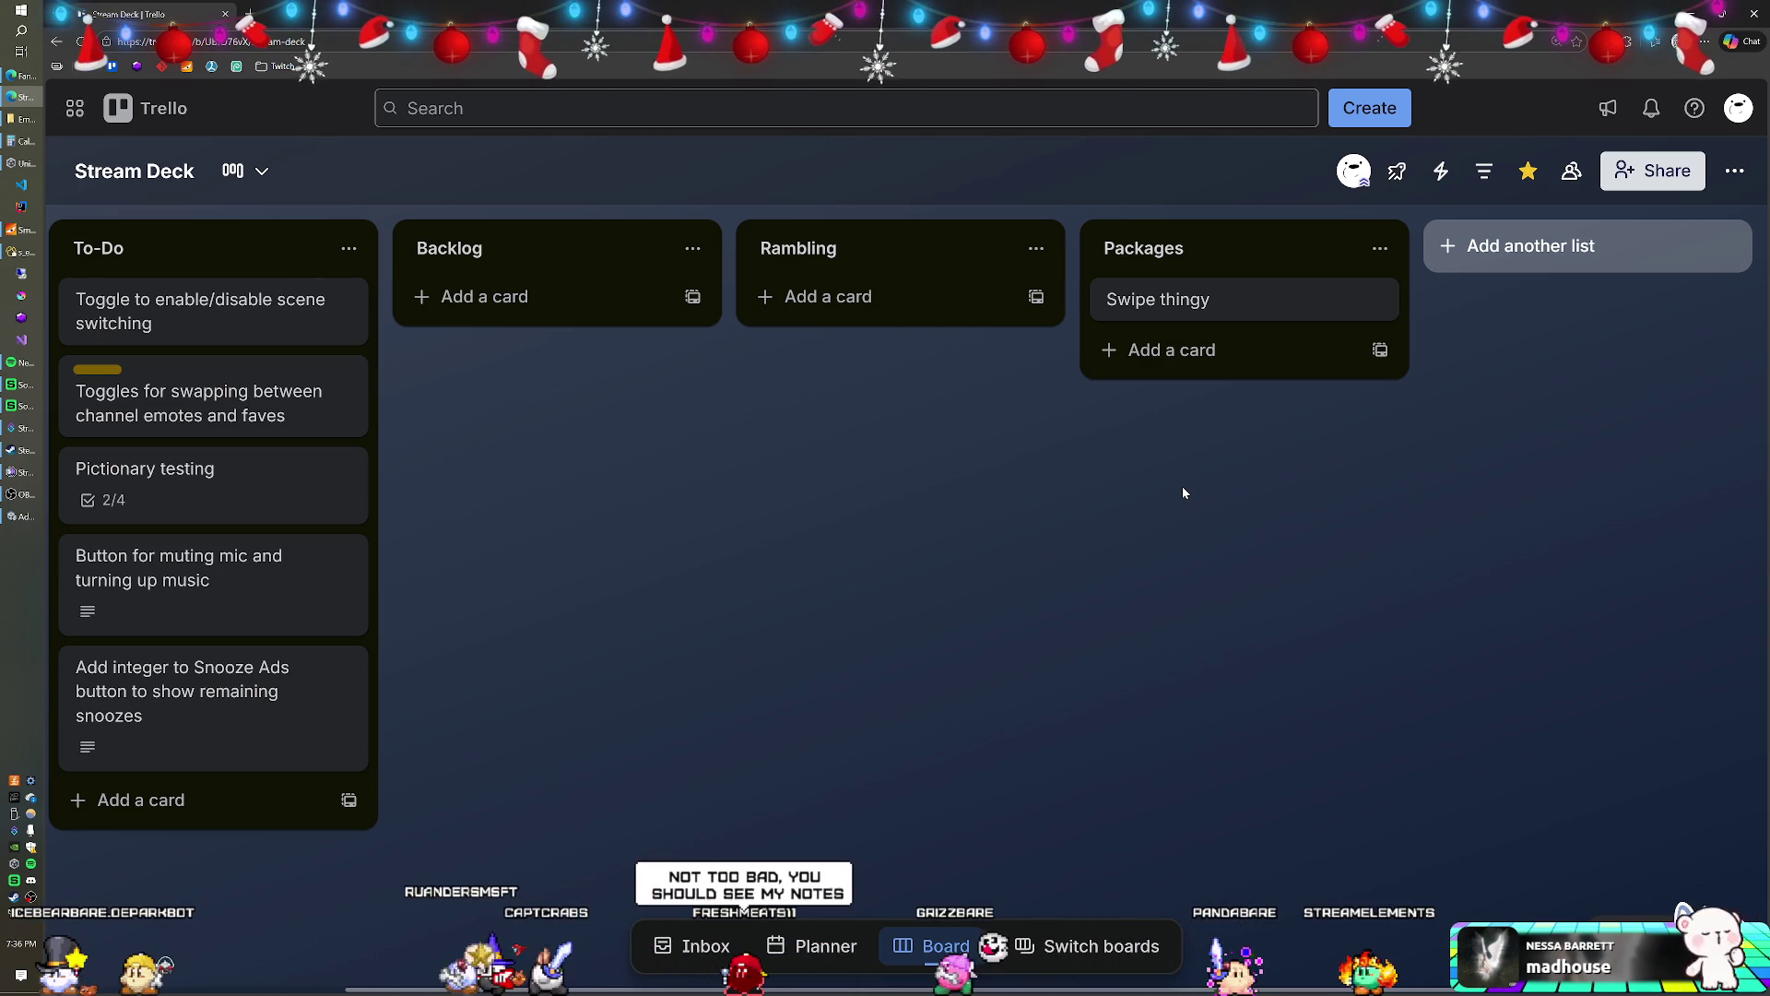
{"action": "key", "text": "ctrl+0"}
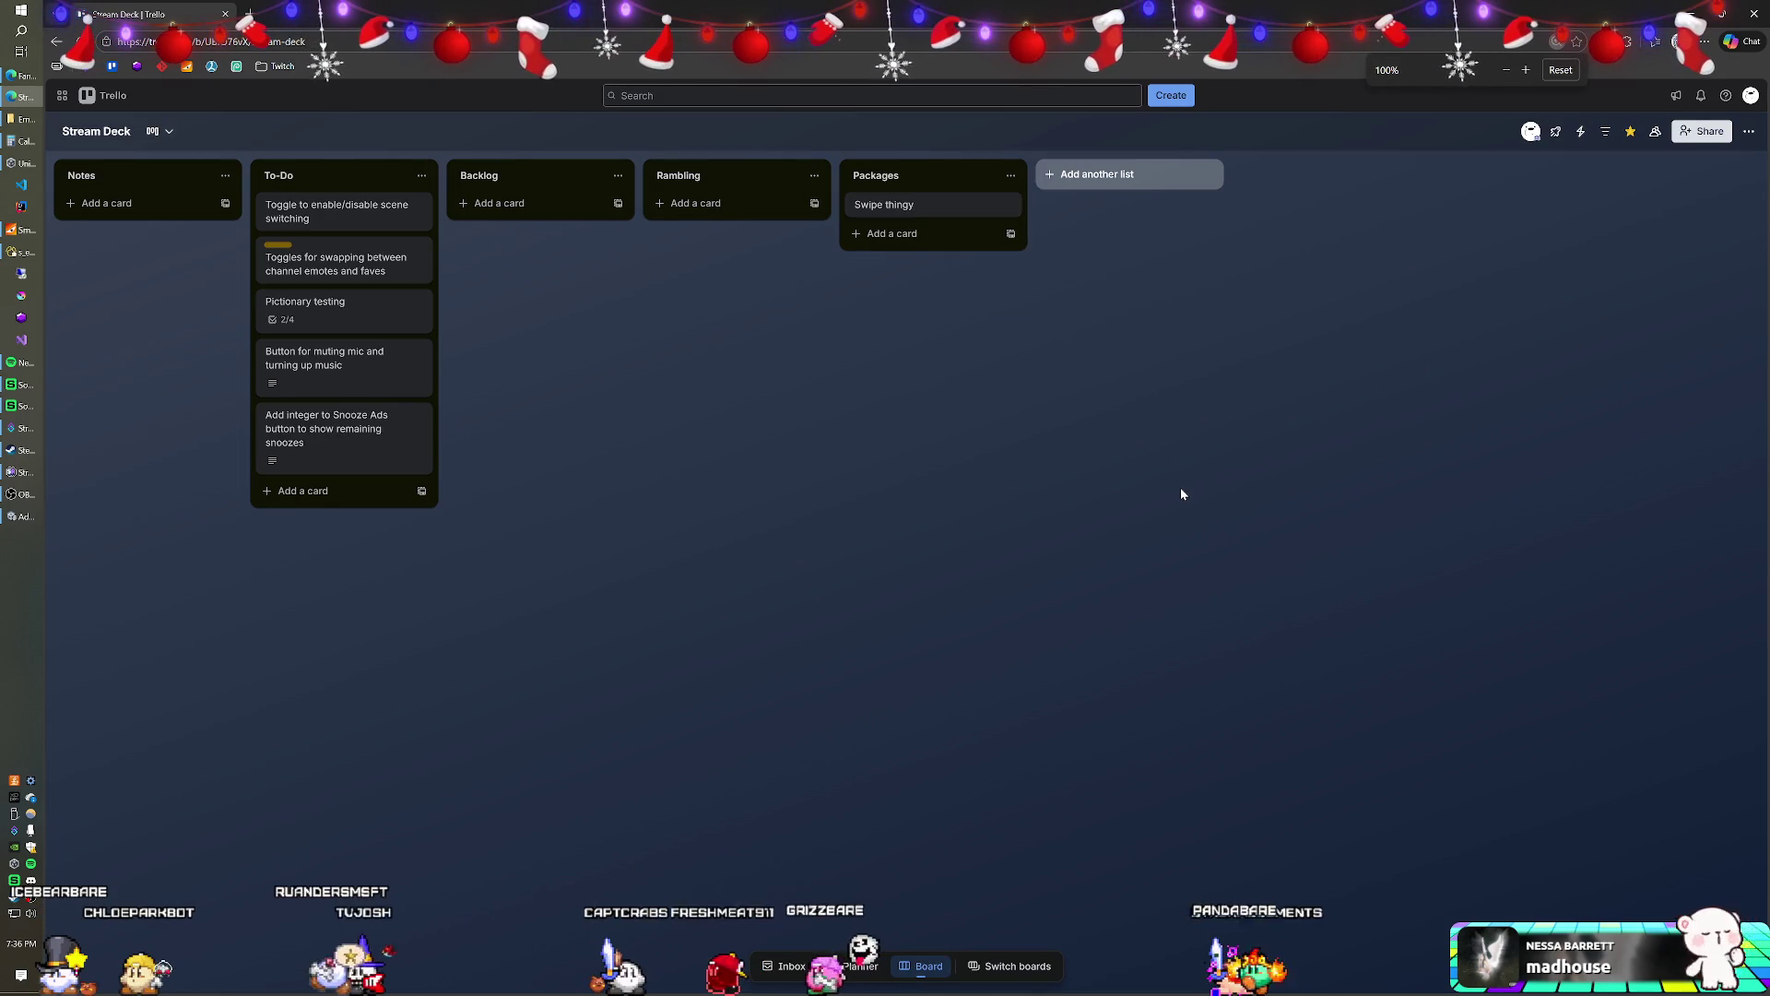
- Minimise the Chrome window to reveal Unity Editor behind it
{"action": "key", "text": "super+Down"}
{"action": "key", "text": "super+Down"}
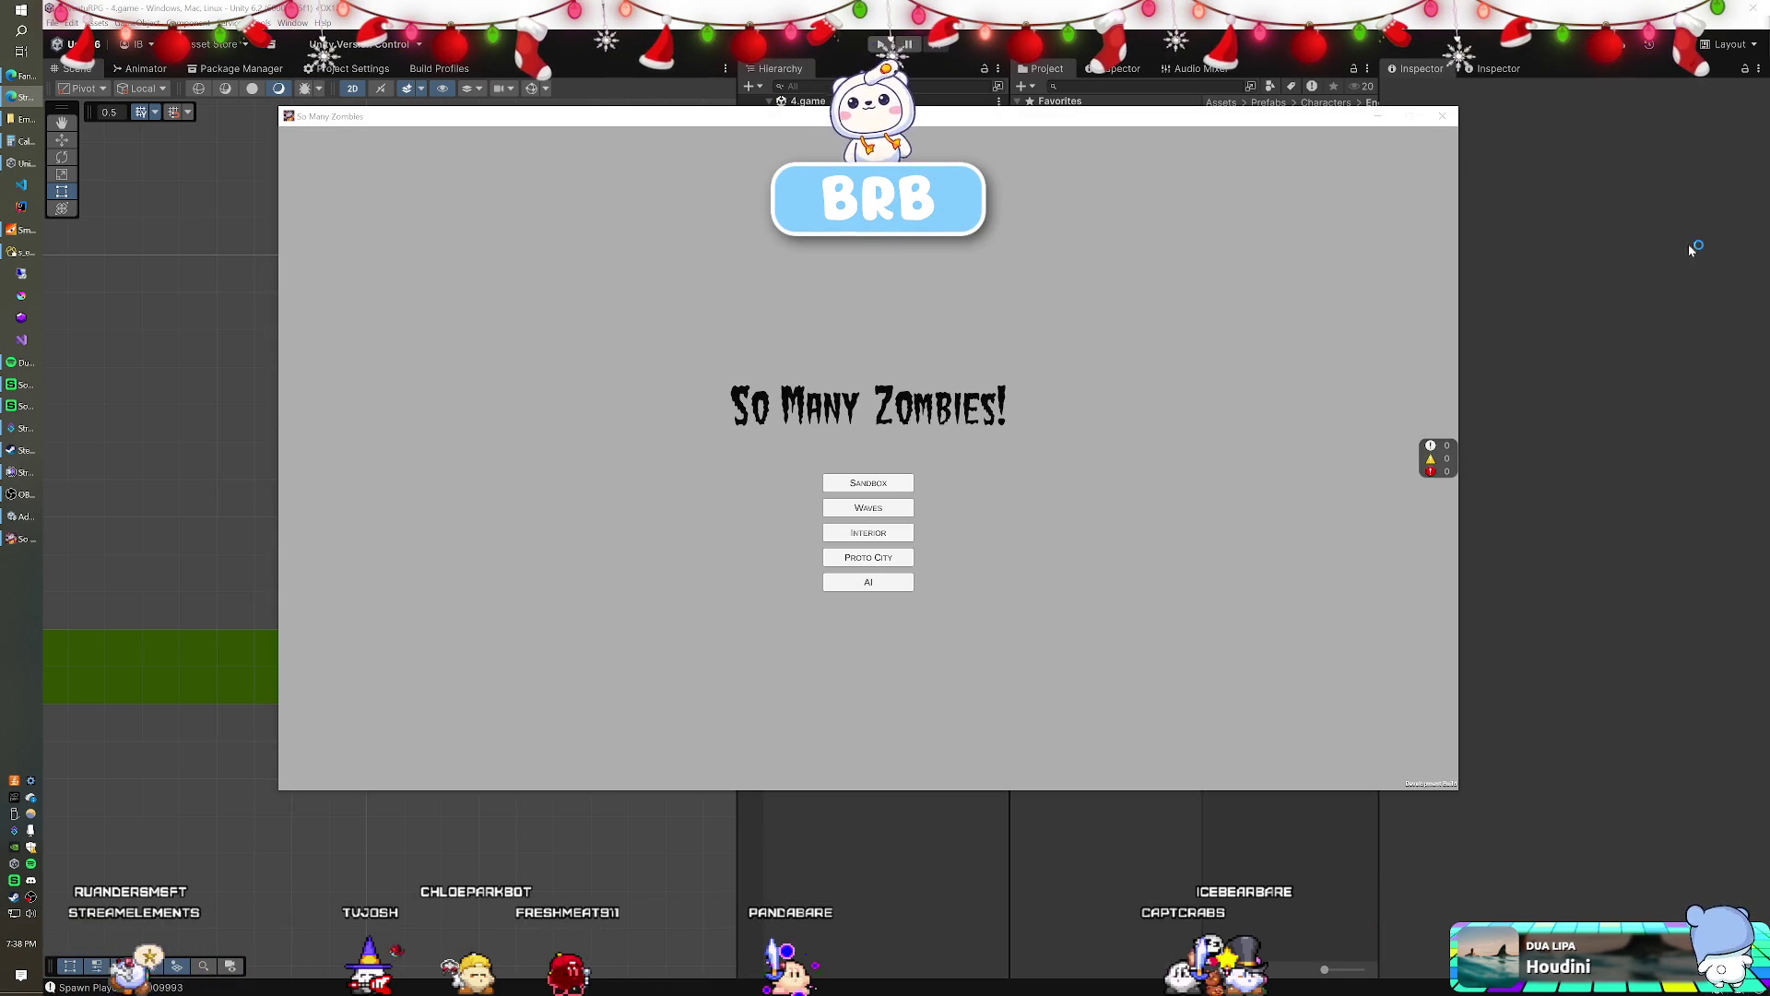
- Focus the running So Many Zombies window and start a game in All mode
{"action": "left_click", "coordinate": [874, 582]}
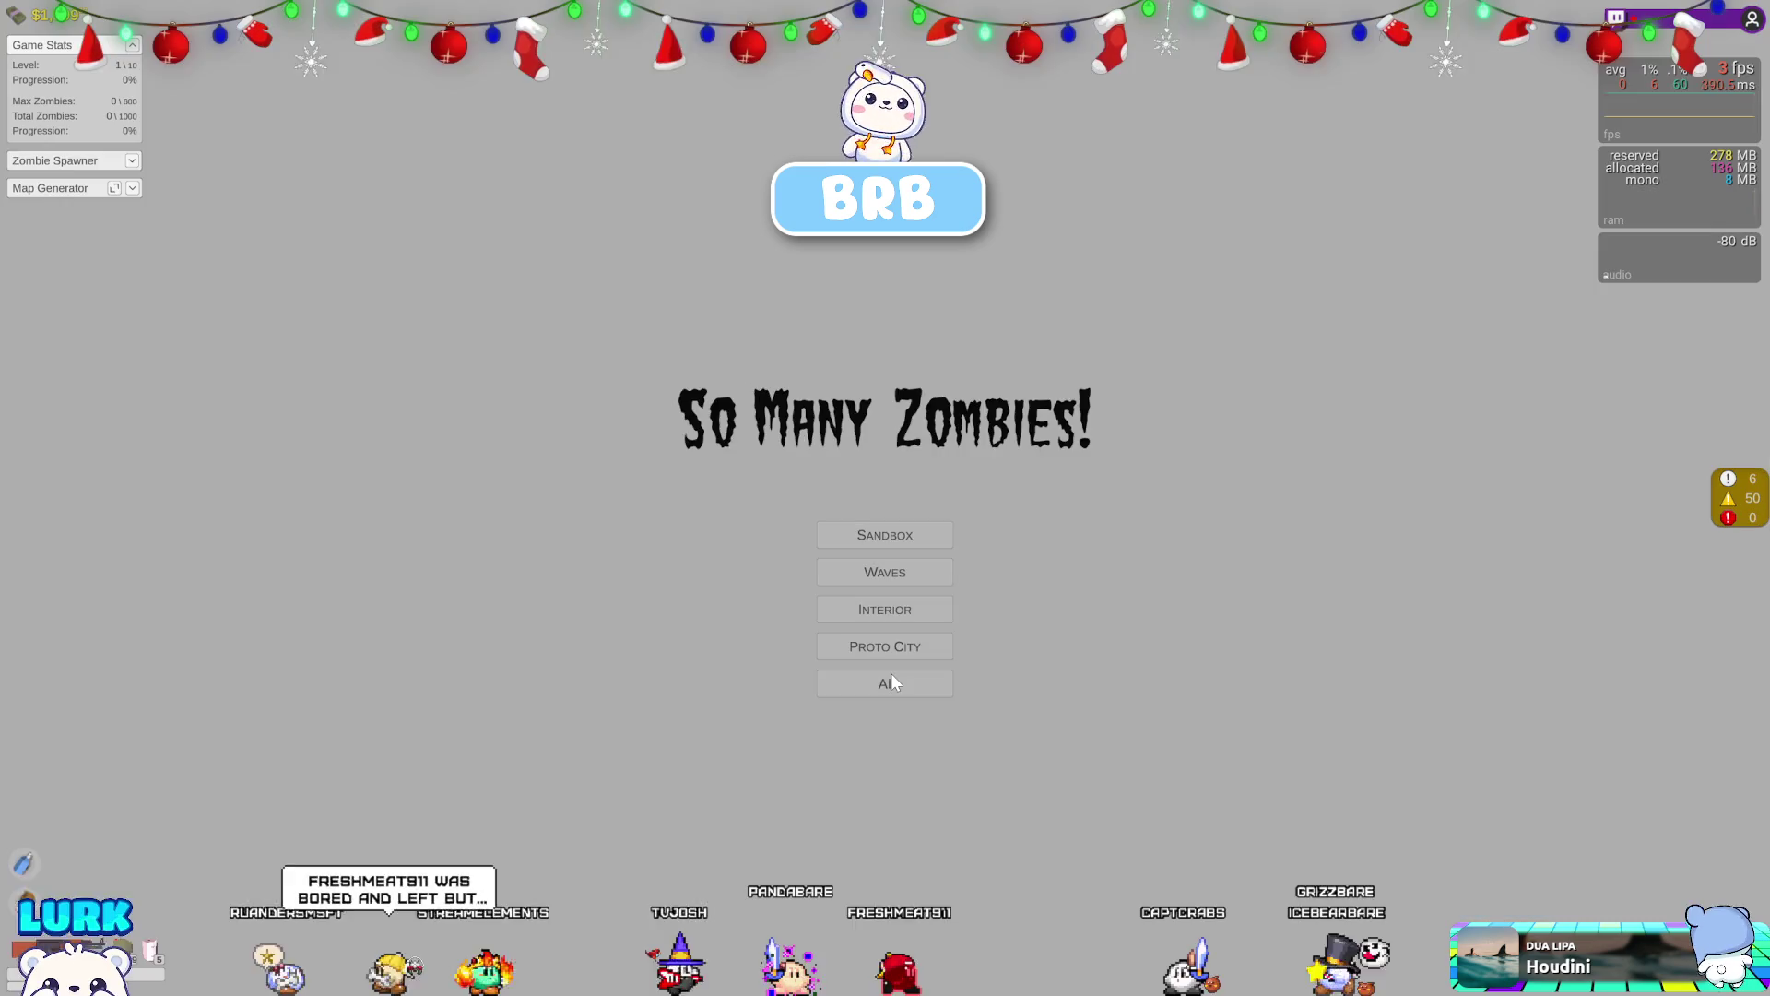
{"action": "left_click", "coordinate": [890, 673]}
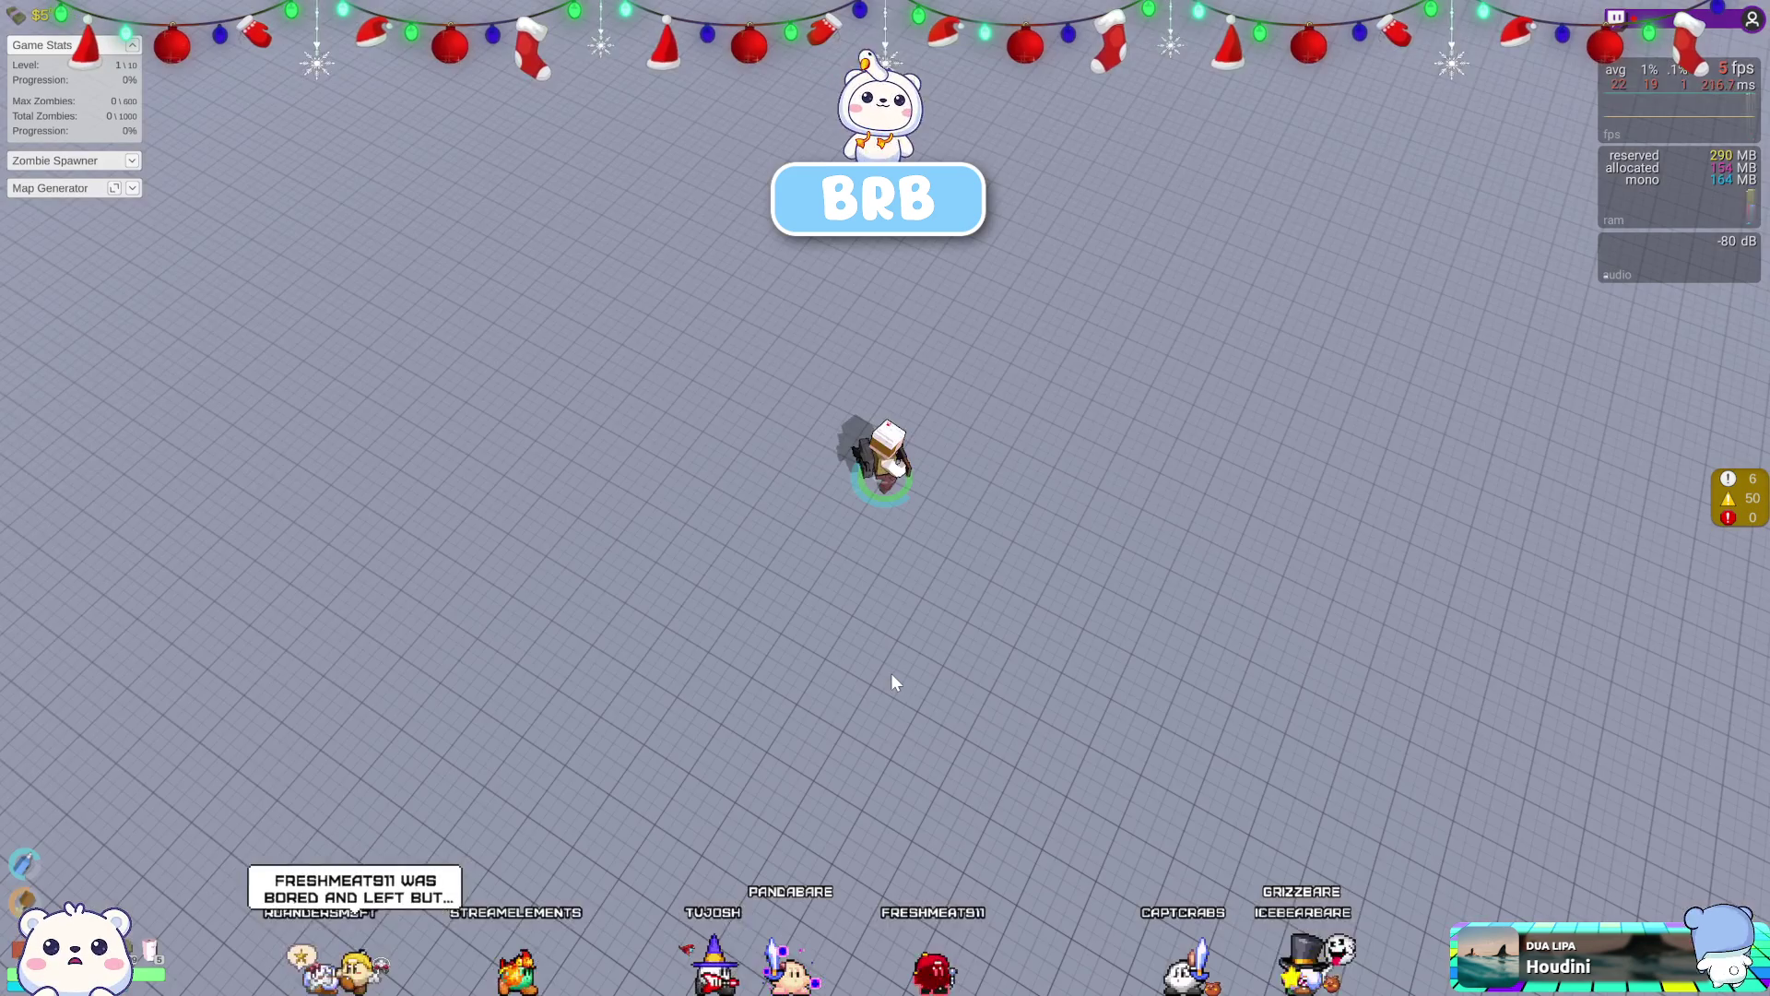
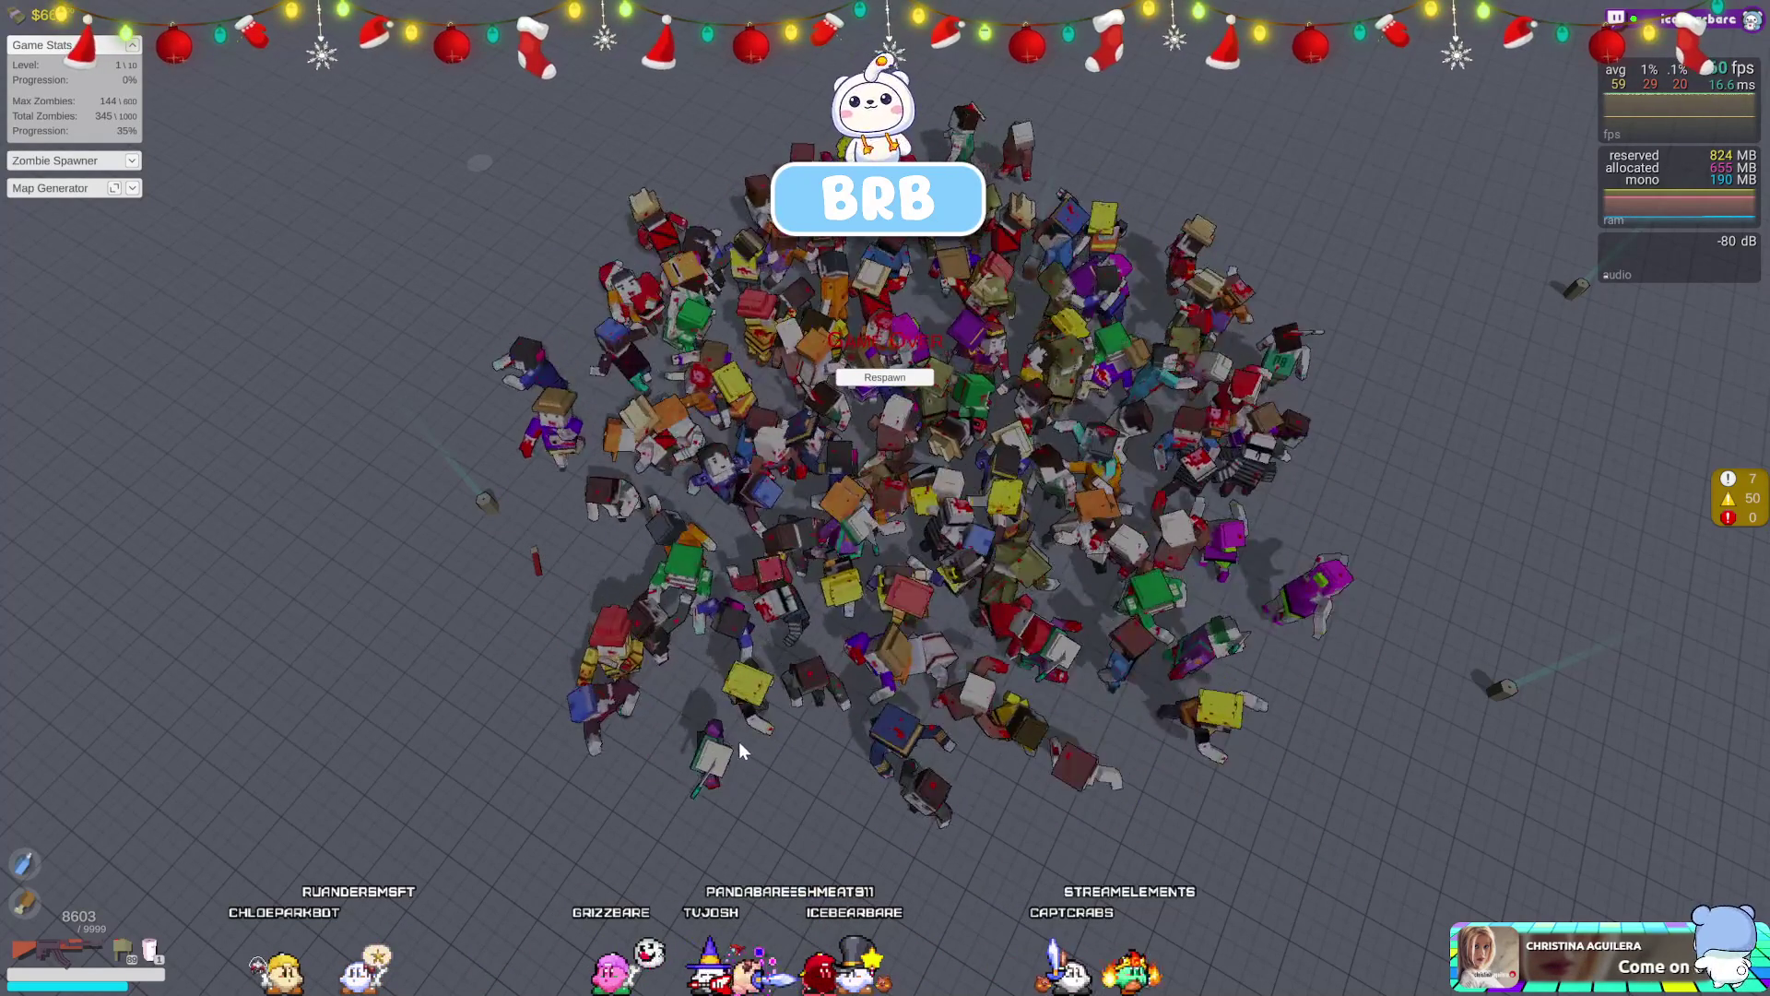
- Stop Play mode to get back to the editor, with the Enemies prefab folder in view
{"action": "key", "text": "ctrl+p"}
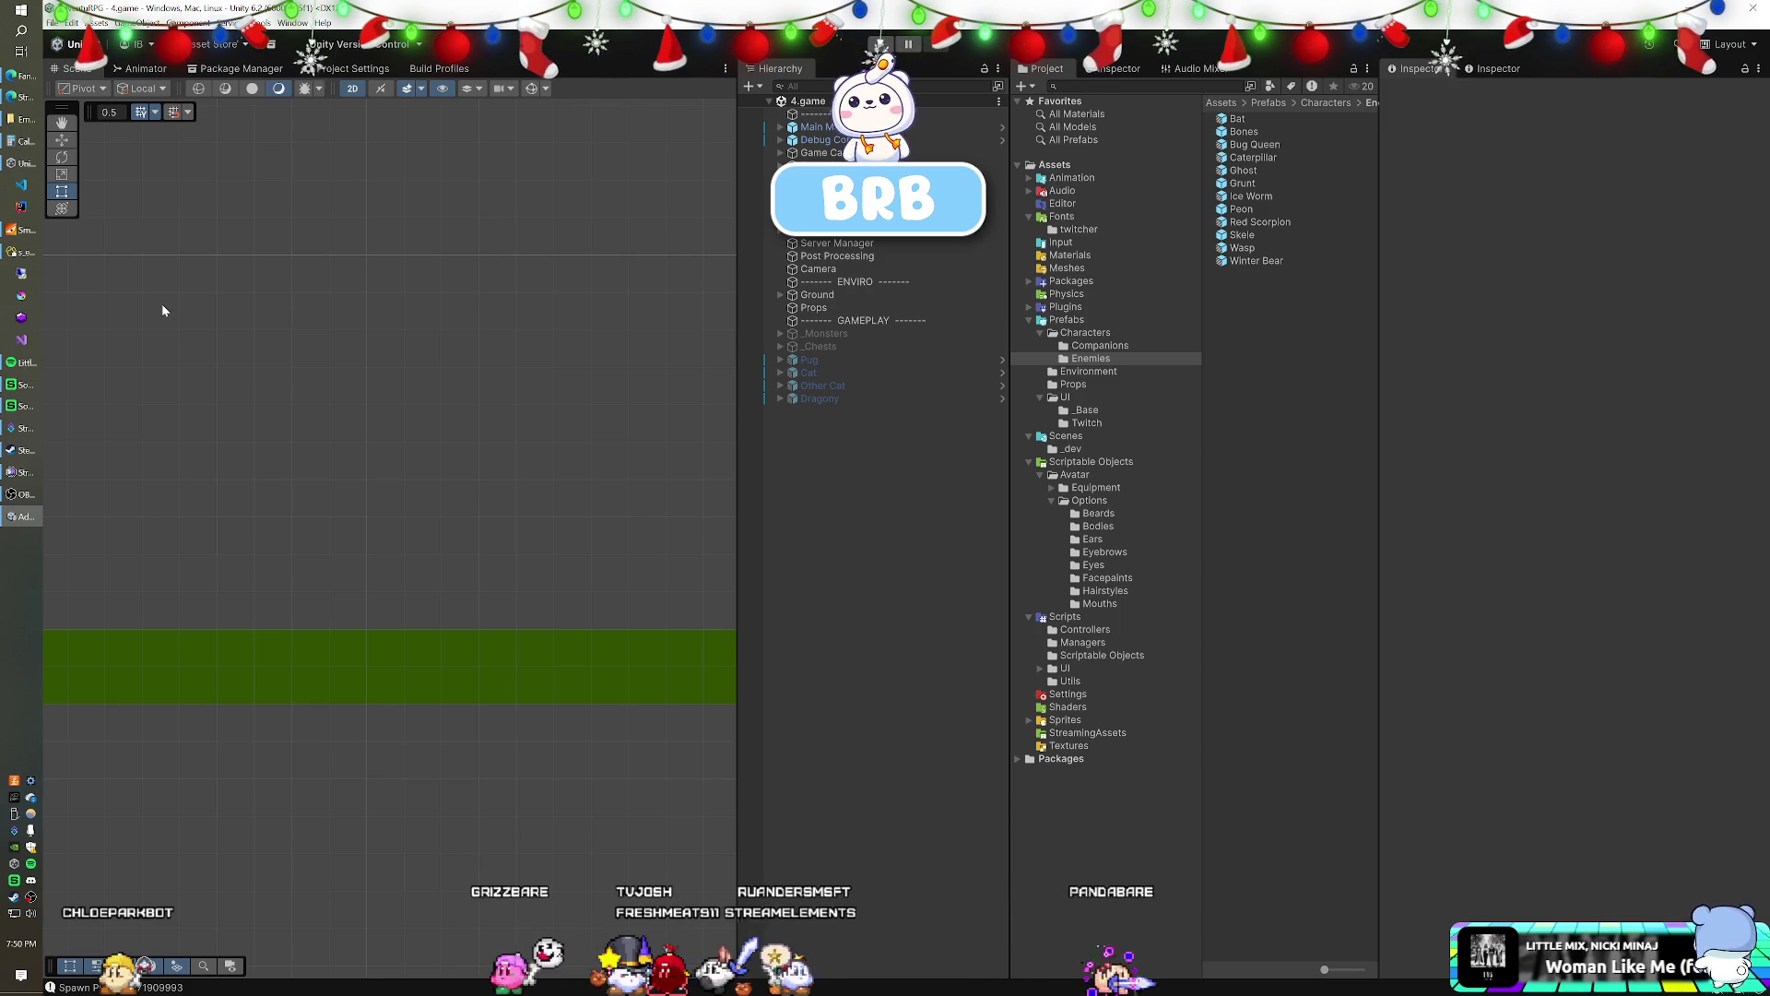
{"action": "left_click", "coordinate": [32, 881]}
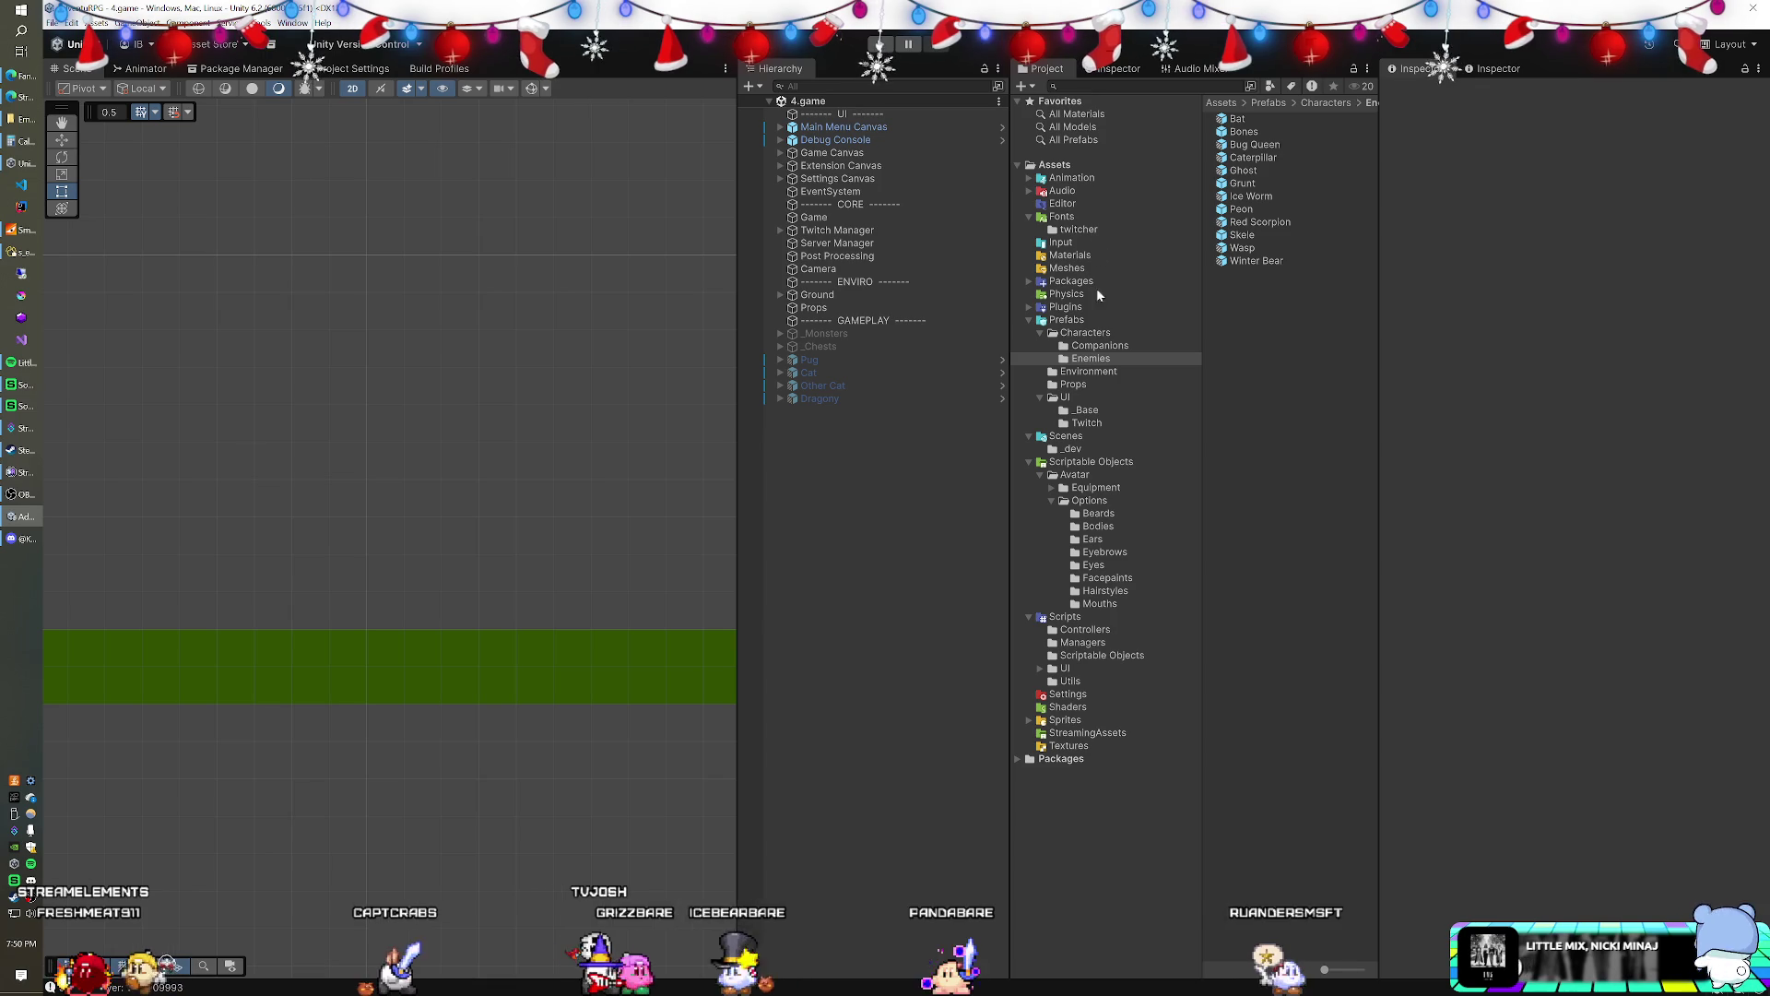
{"action": "left_click", "coordinate": [1031, 282]}
- Place the Monkey prefab from FantasyMonsters > Monsters > Apes into the scene
{"action": "scroll", "coordinate": [1117, 345], "scroll_direction": "down", "scroll_amount": 4}
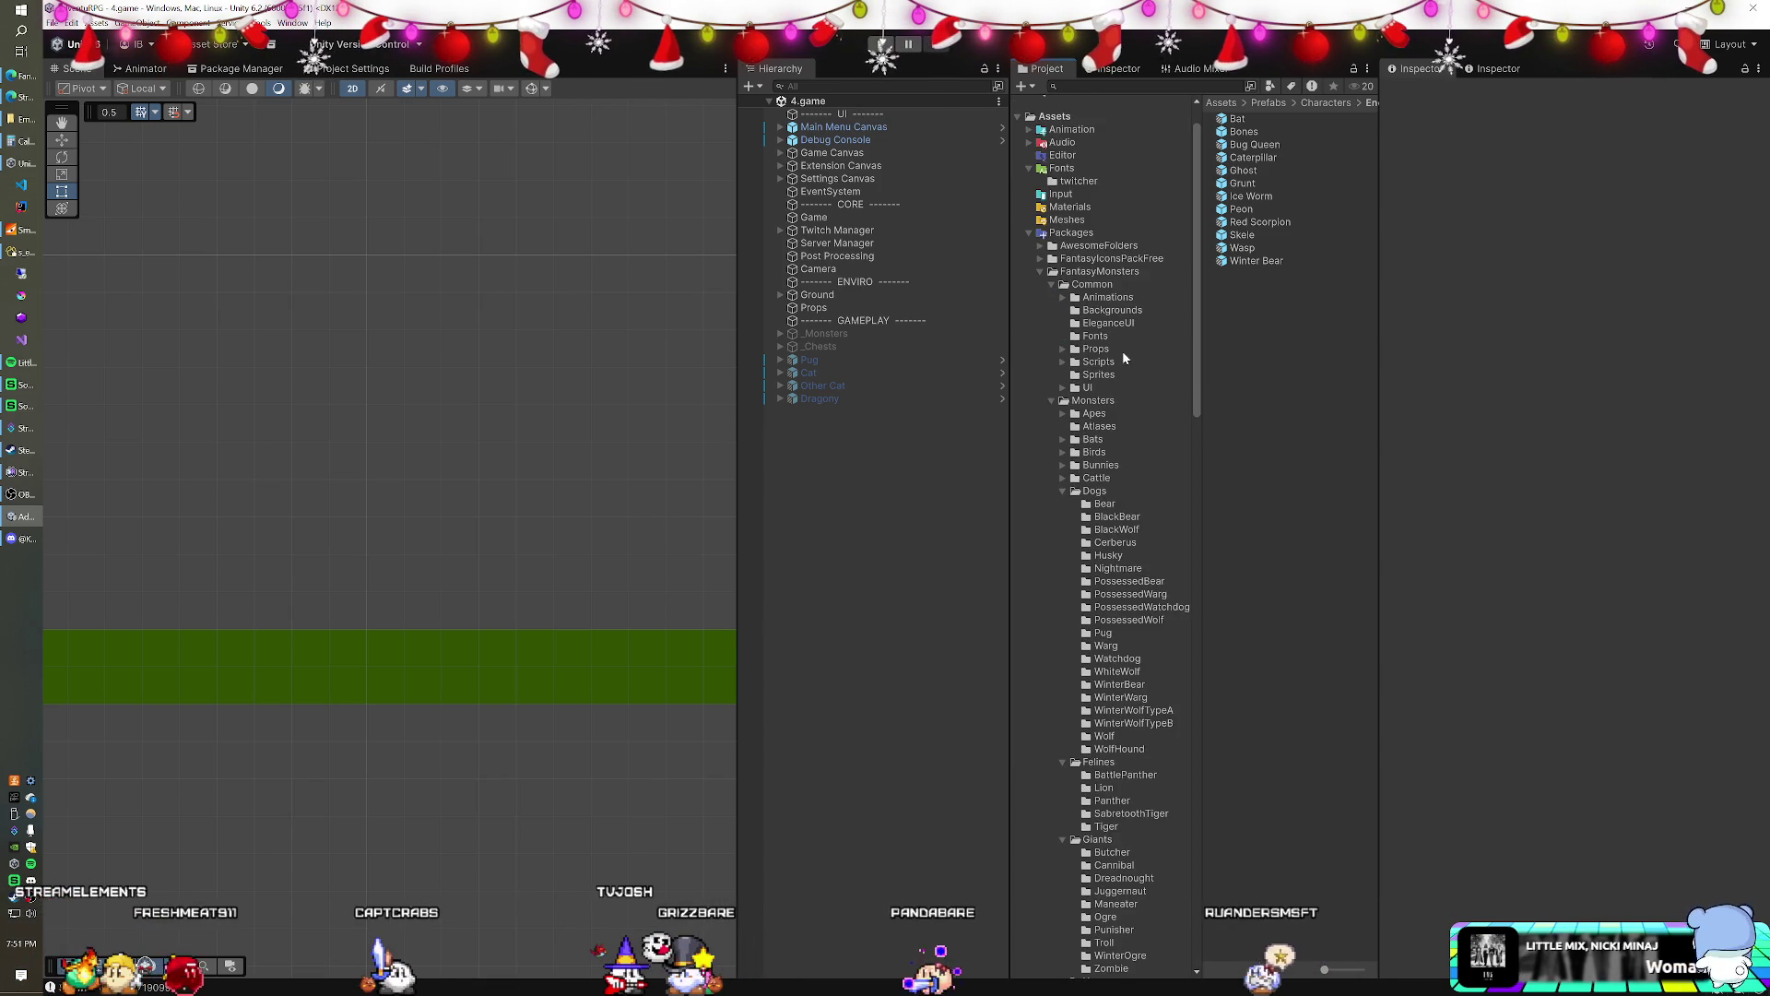
{"action": "scroll", "coordinate": [1123, 360], "scroll_direction": "down", "scroll_amount": 2}
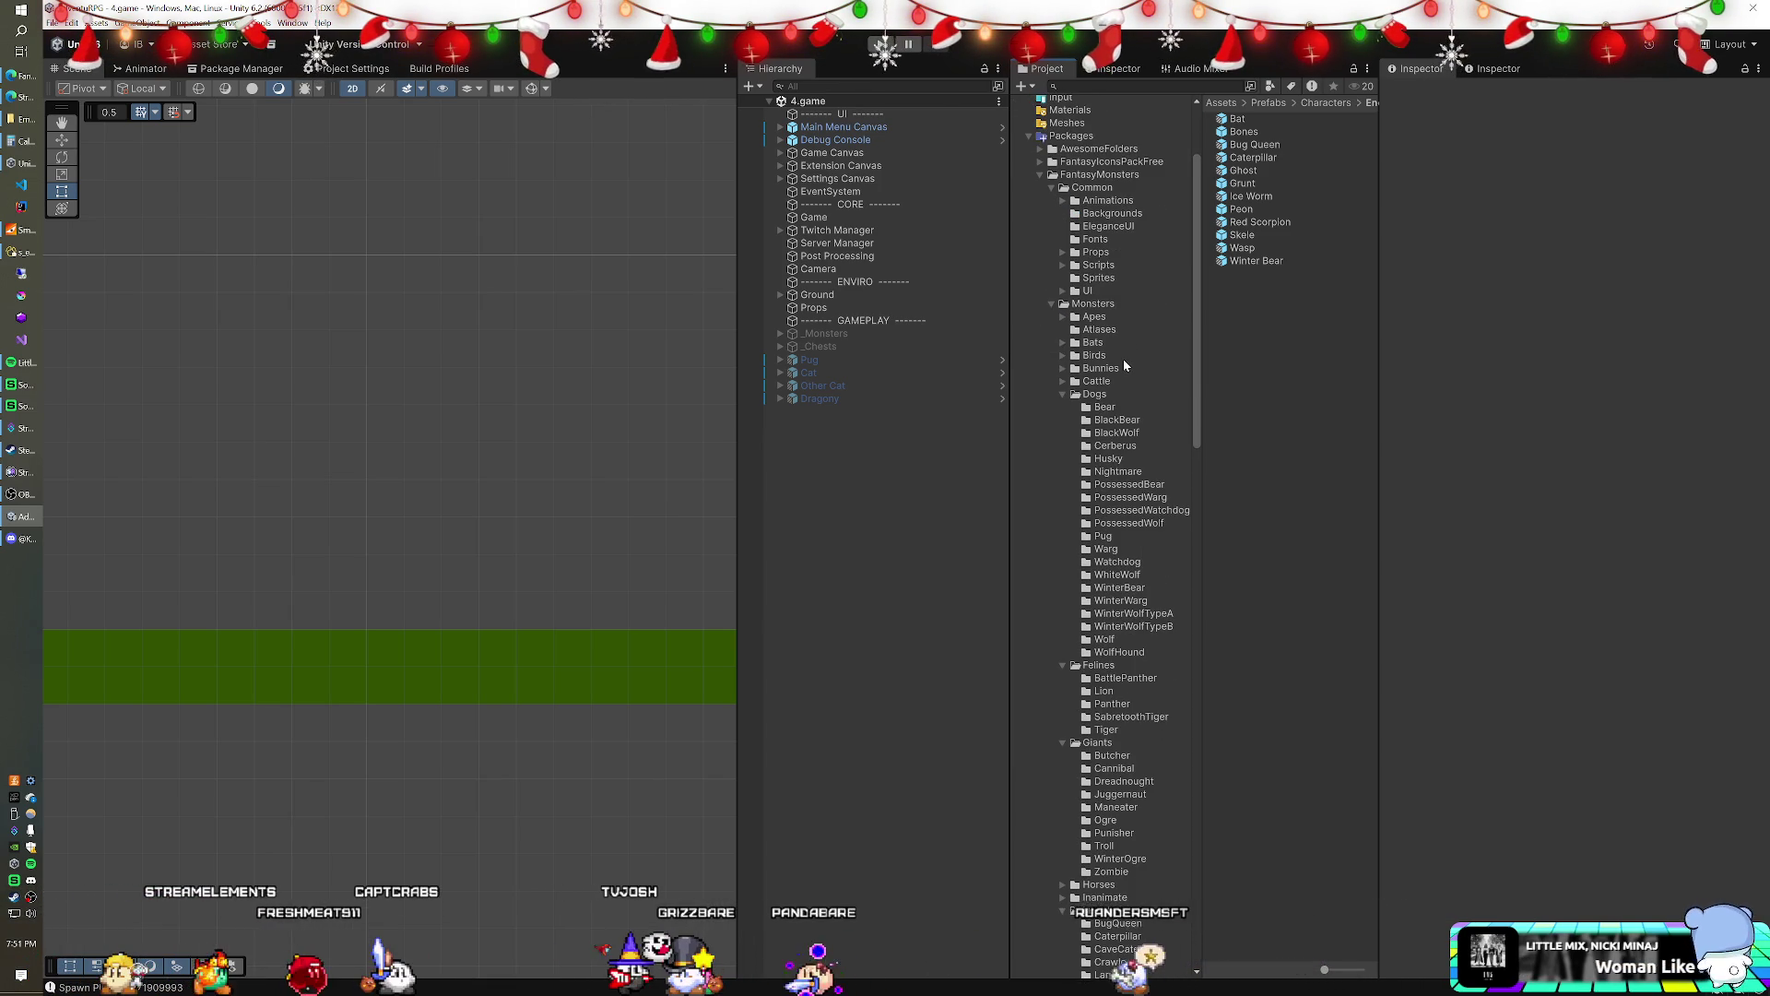
{"action": "scroll", "coordinate": [1124, 361], "scroll_direction": "down", "scroll_amount": 2}
{"action": "scroll", "coordinate": [1124, 362], "scroll_direction": "up", "scroll_amount": 2}
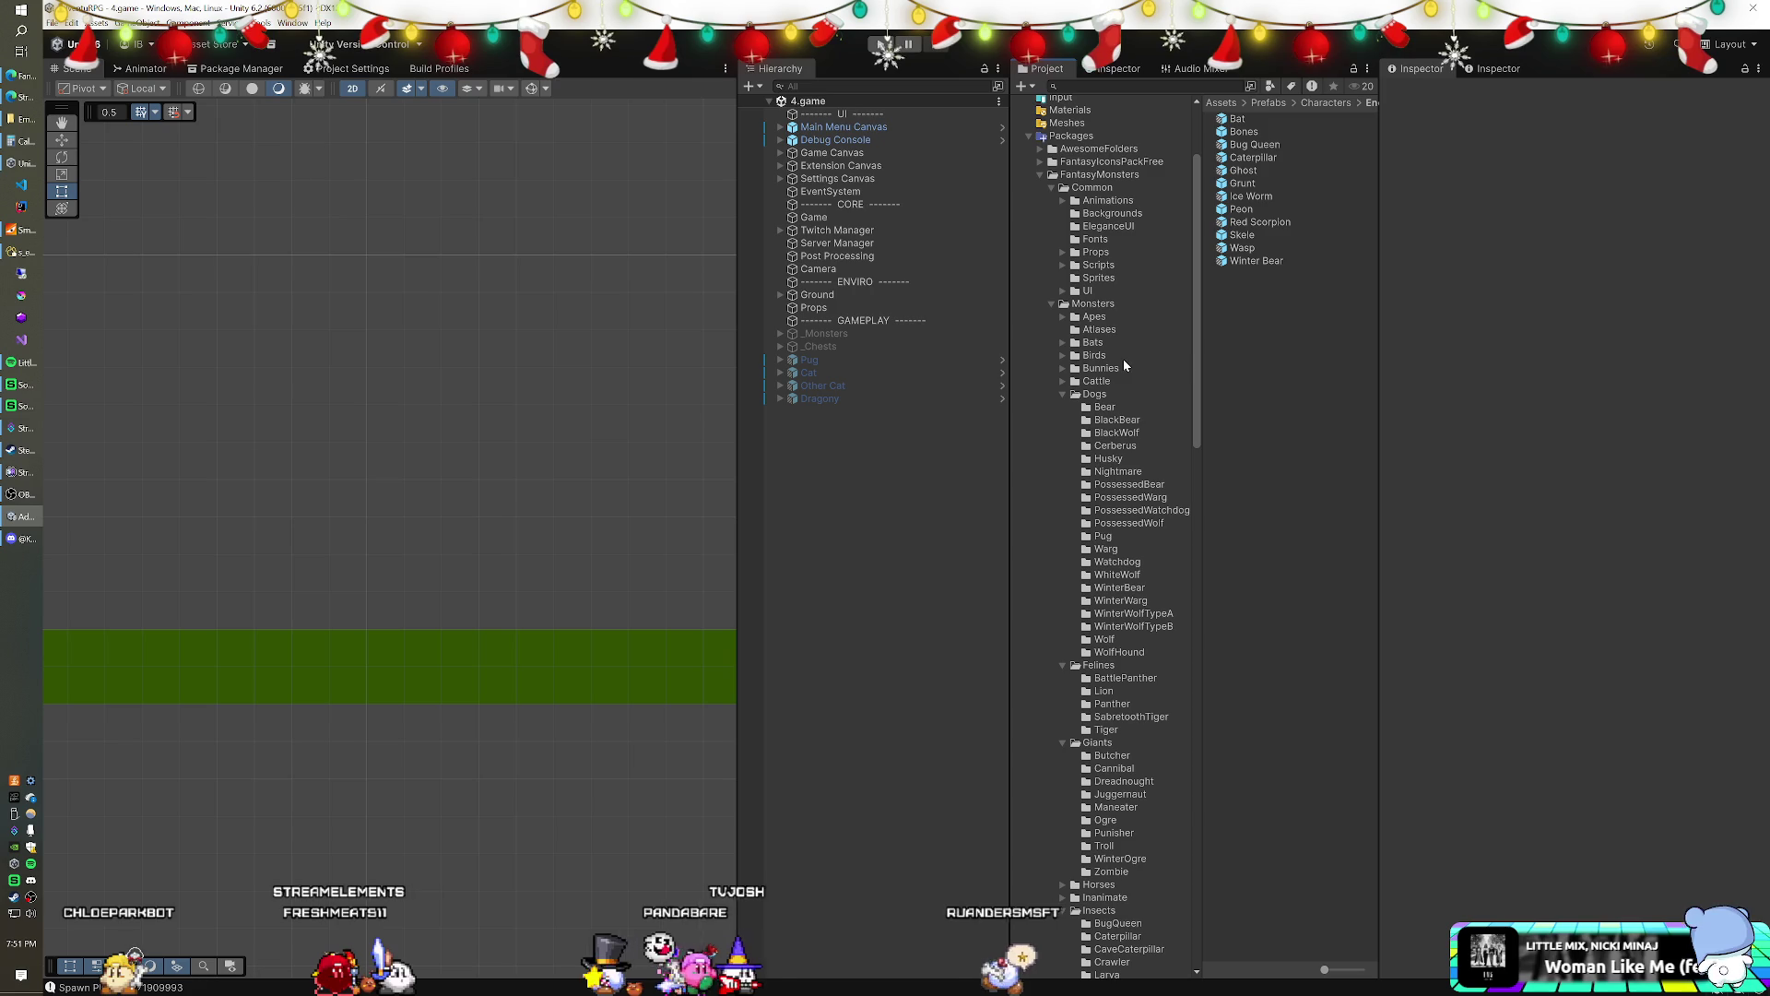
{"action": "left_click", "coordinate": [1063, 316]}
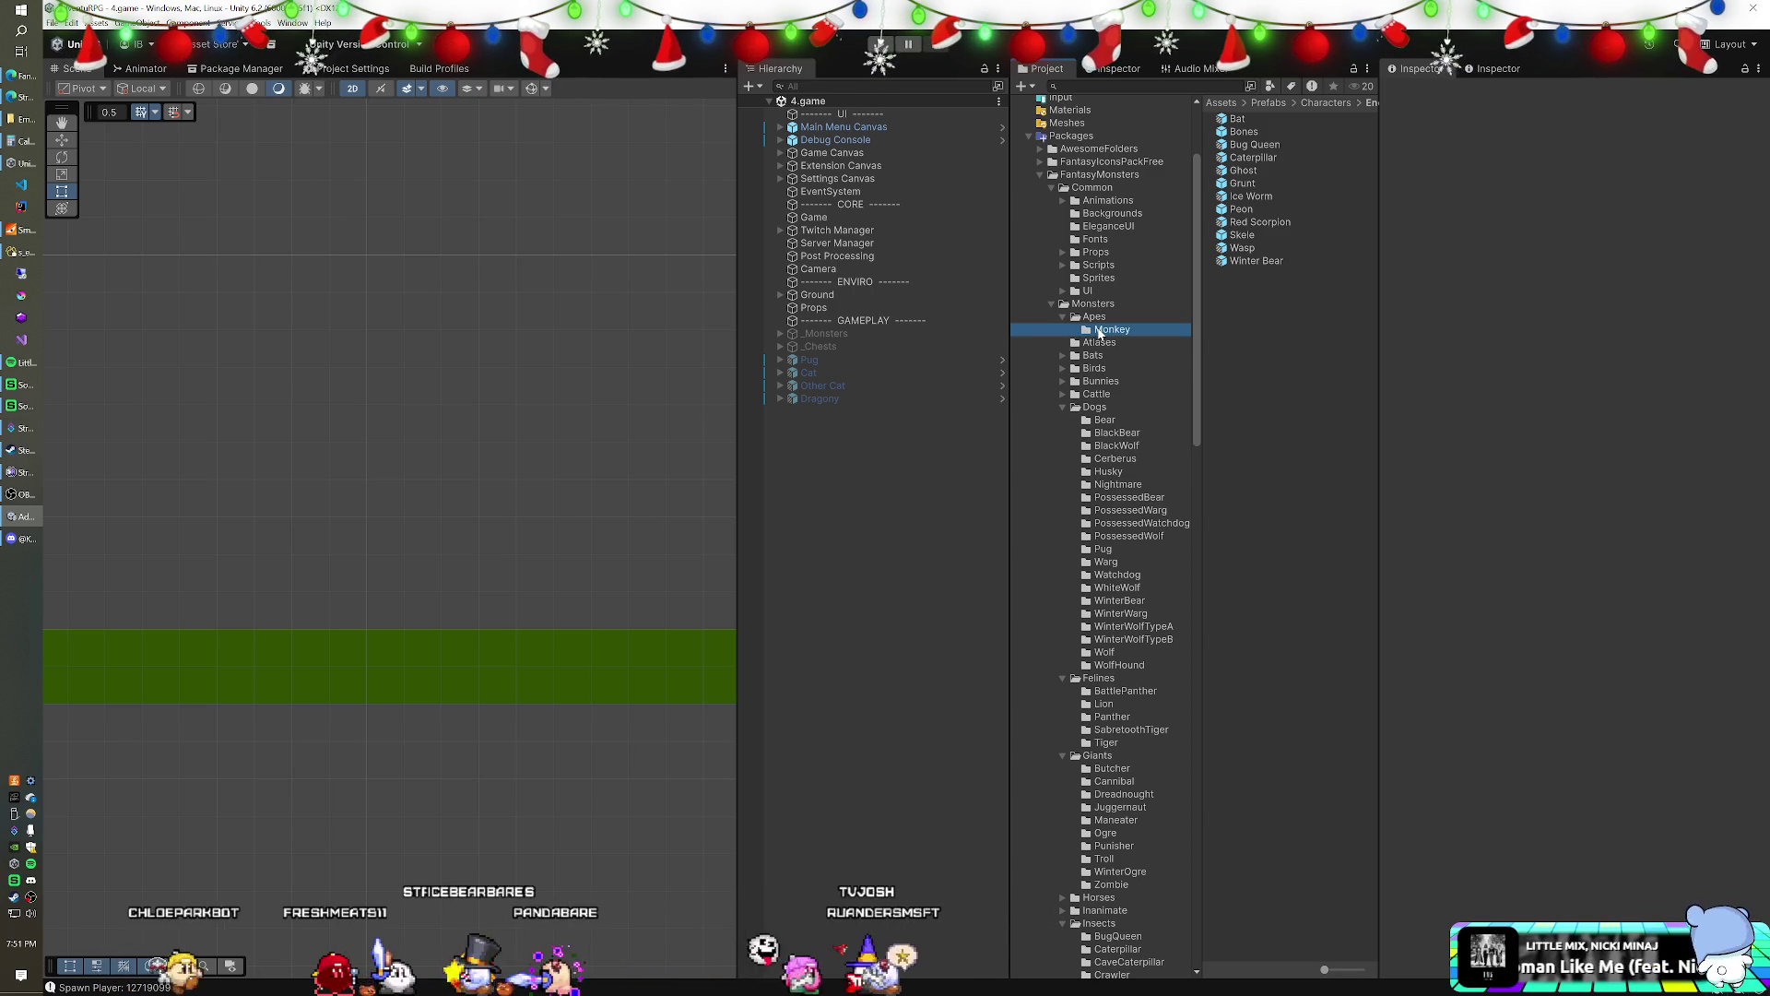
{"action": "left_click", "coordinate": [1111, 329]}
{"action": "left_click", "coordinate": [1246, 131]}
{"action": "left_click_drag", "start_coordinate": [1067, 326], "coordinate": [880, 447]}
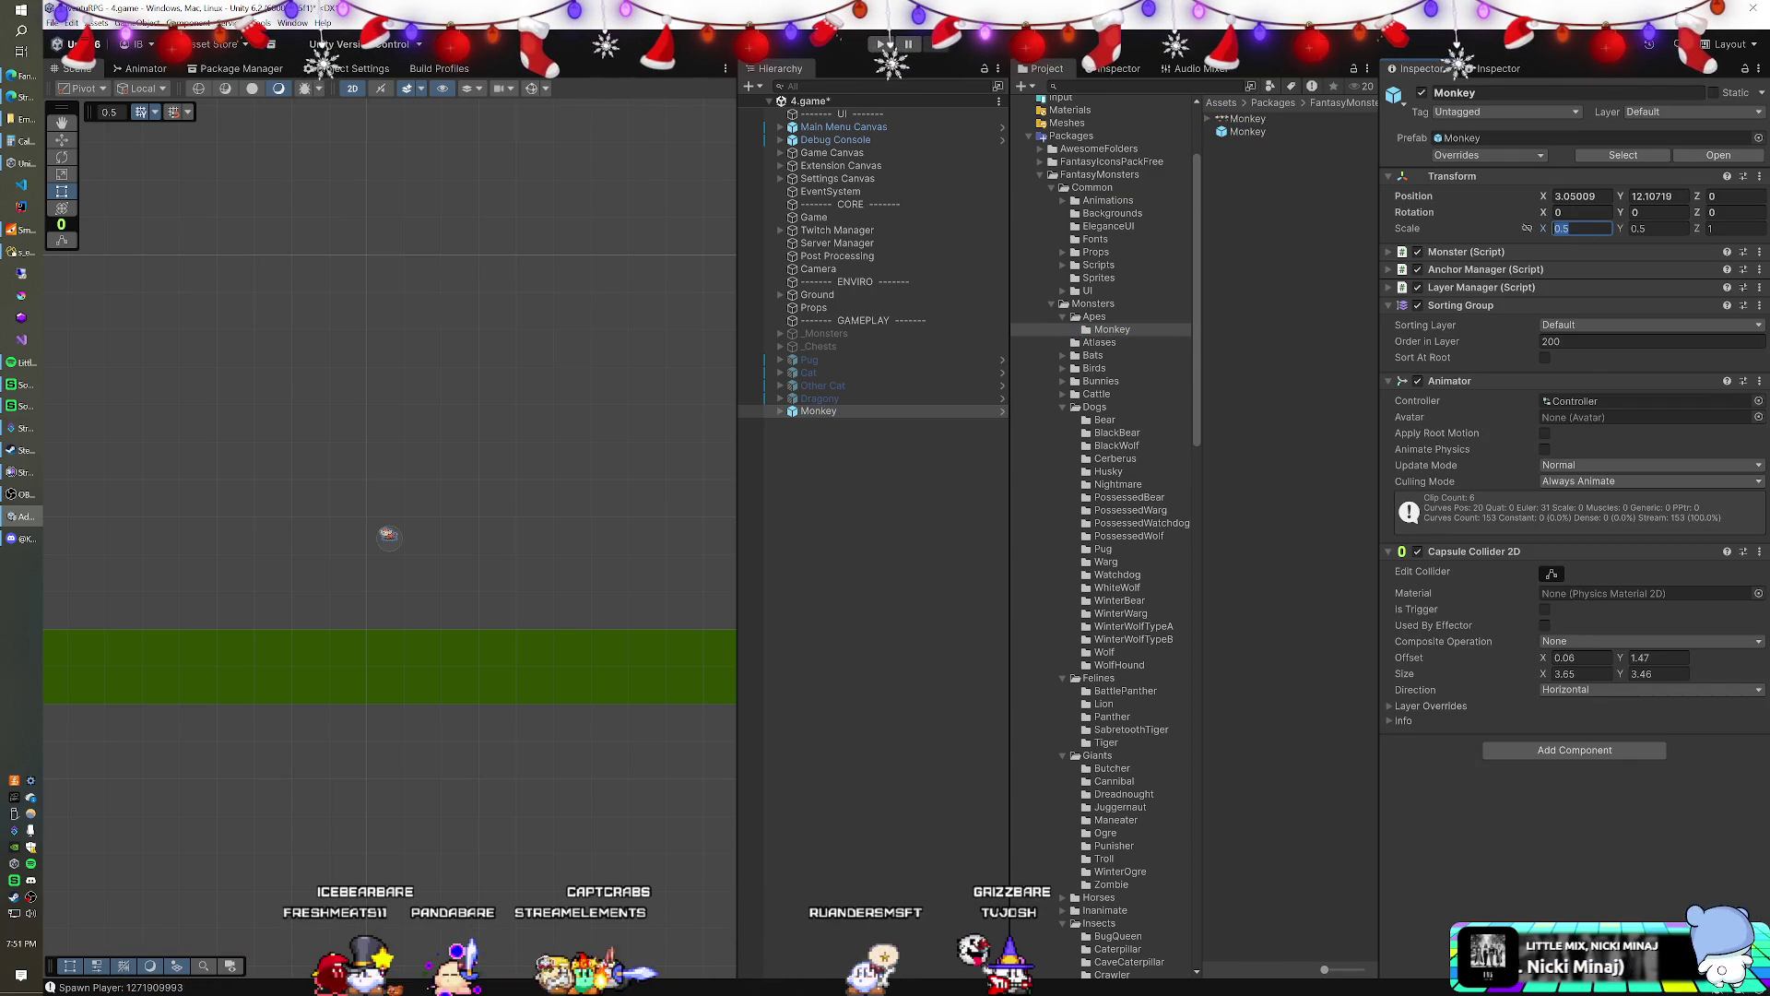
- Set the Monkey's X and Y scale to 0.25
{"action": "key", "text": "Tab"}
{"action": "type", "text": "0.2"}
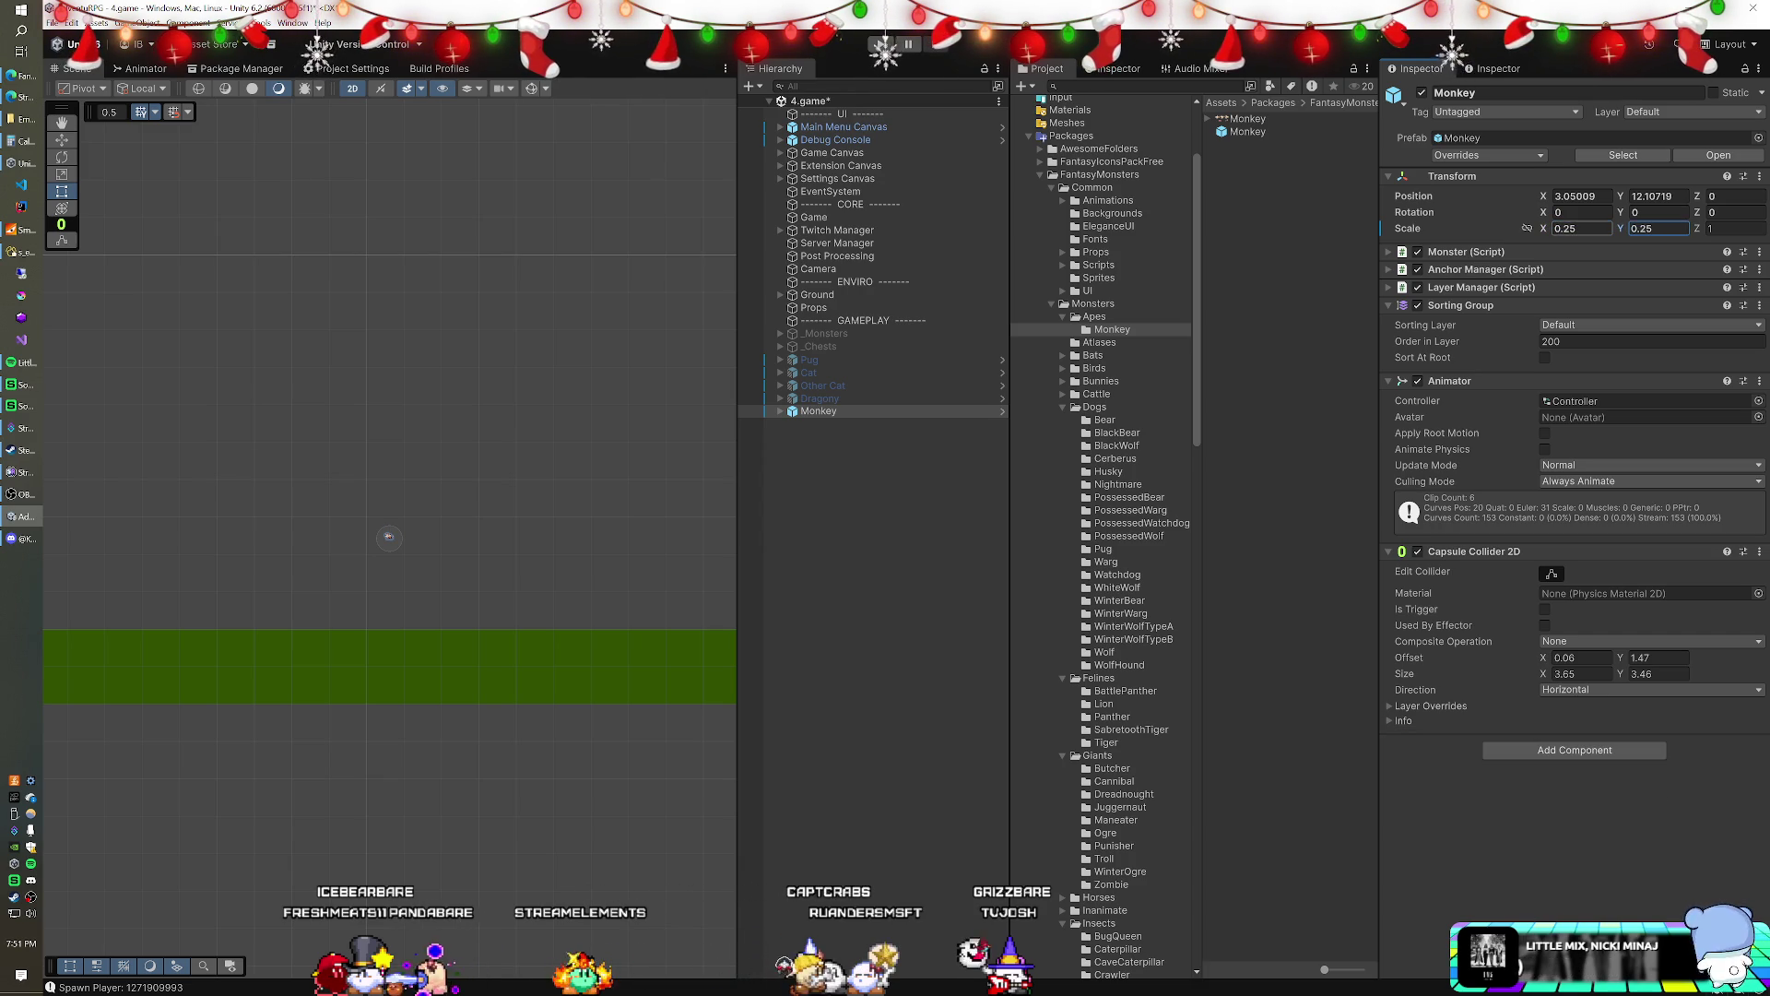
{"action": "scroll", "coordinate": [435, 585], "scroll_direction": "up", "scroll_amount": 2}
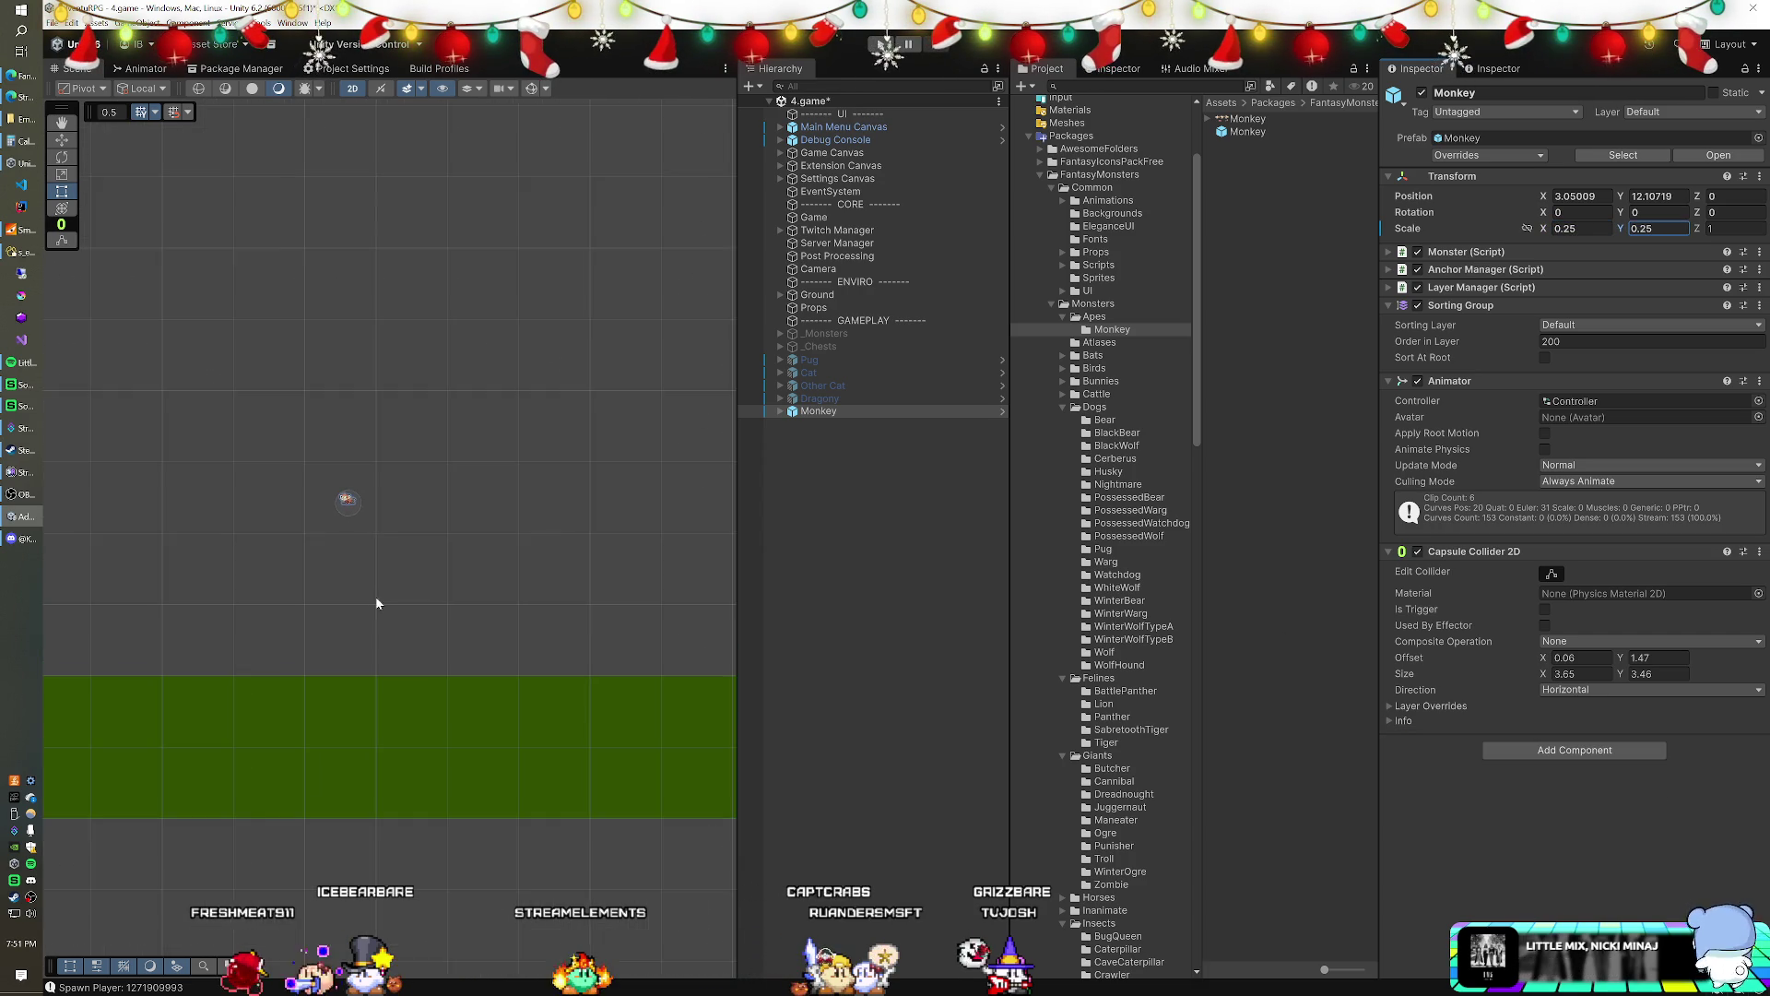
{"action": "scroll", "coordinate": [421, 611], "scroll_direction": "up", "scroll_amount": 2}
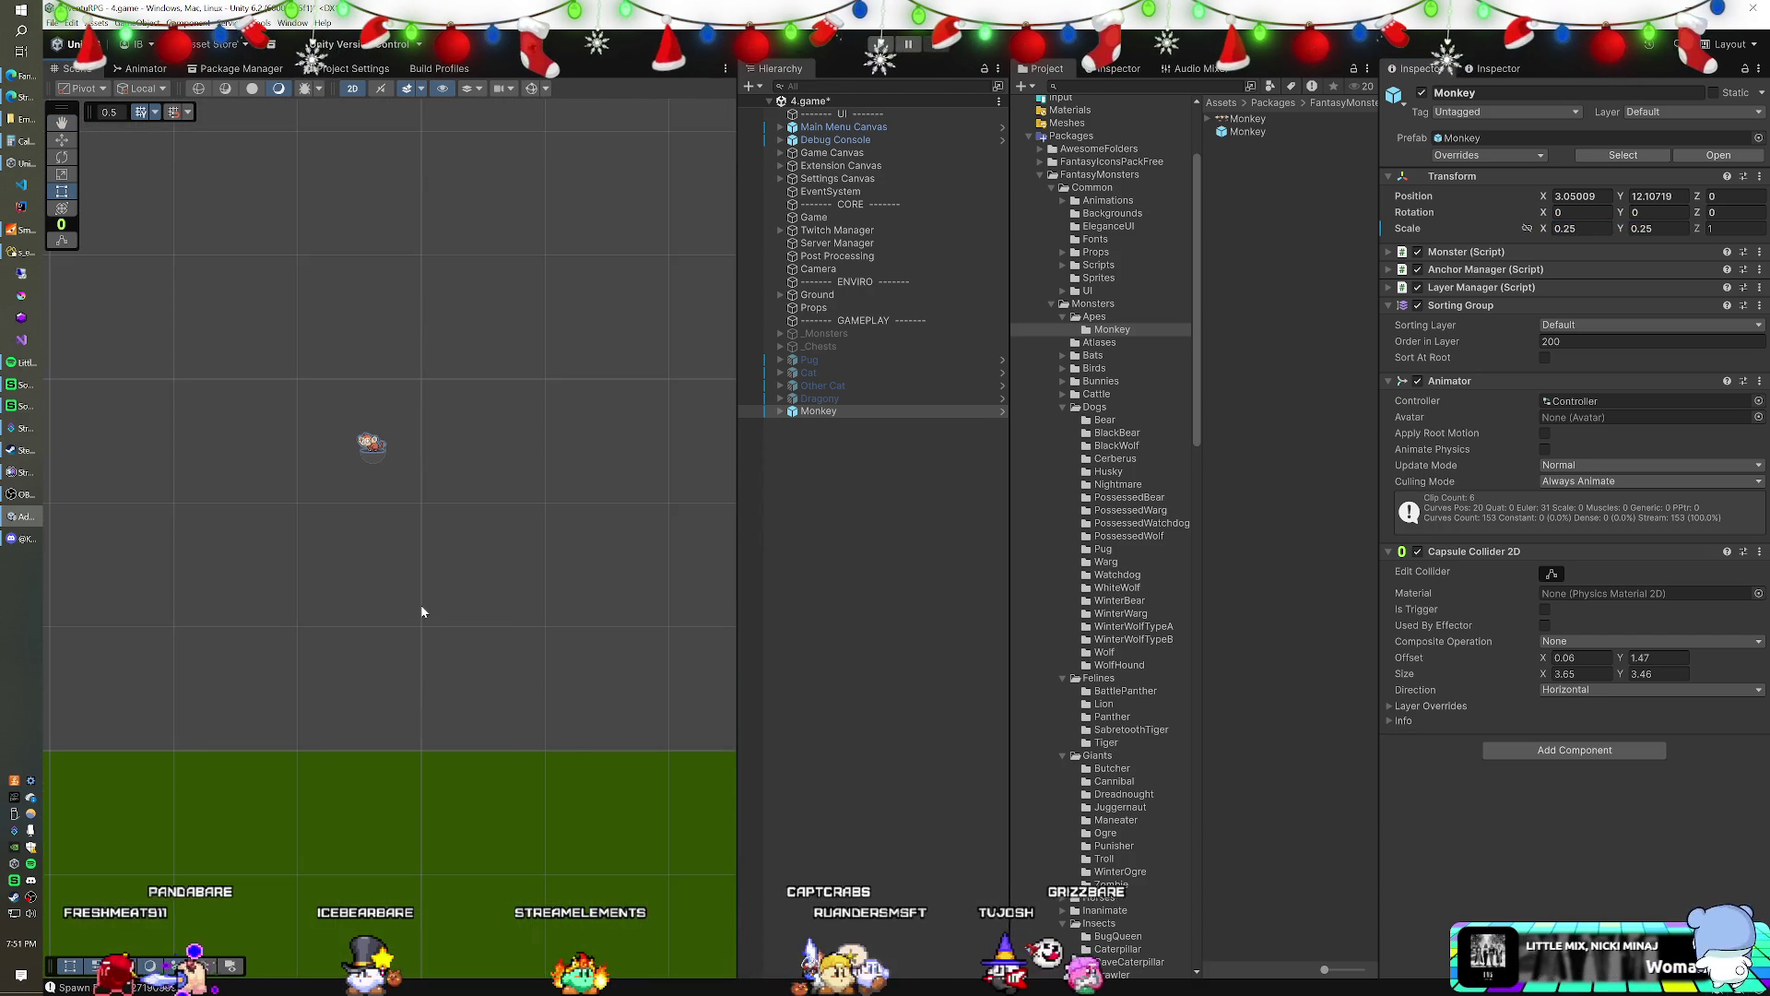
{"action": "left_click_drag", "start_coordinate": [422, 611], "coordinate": [495, 609]}
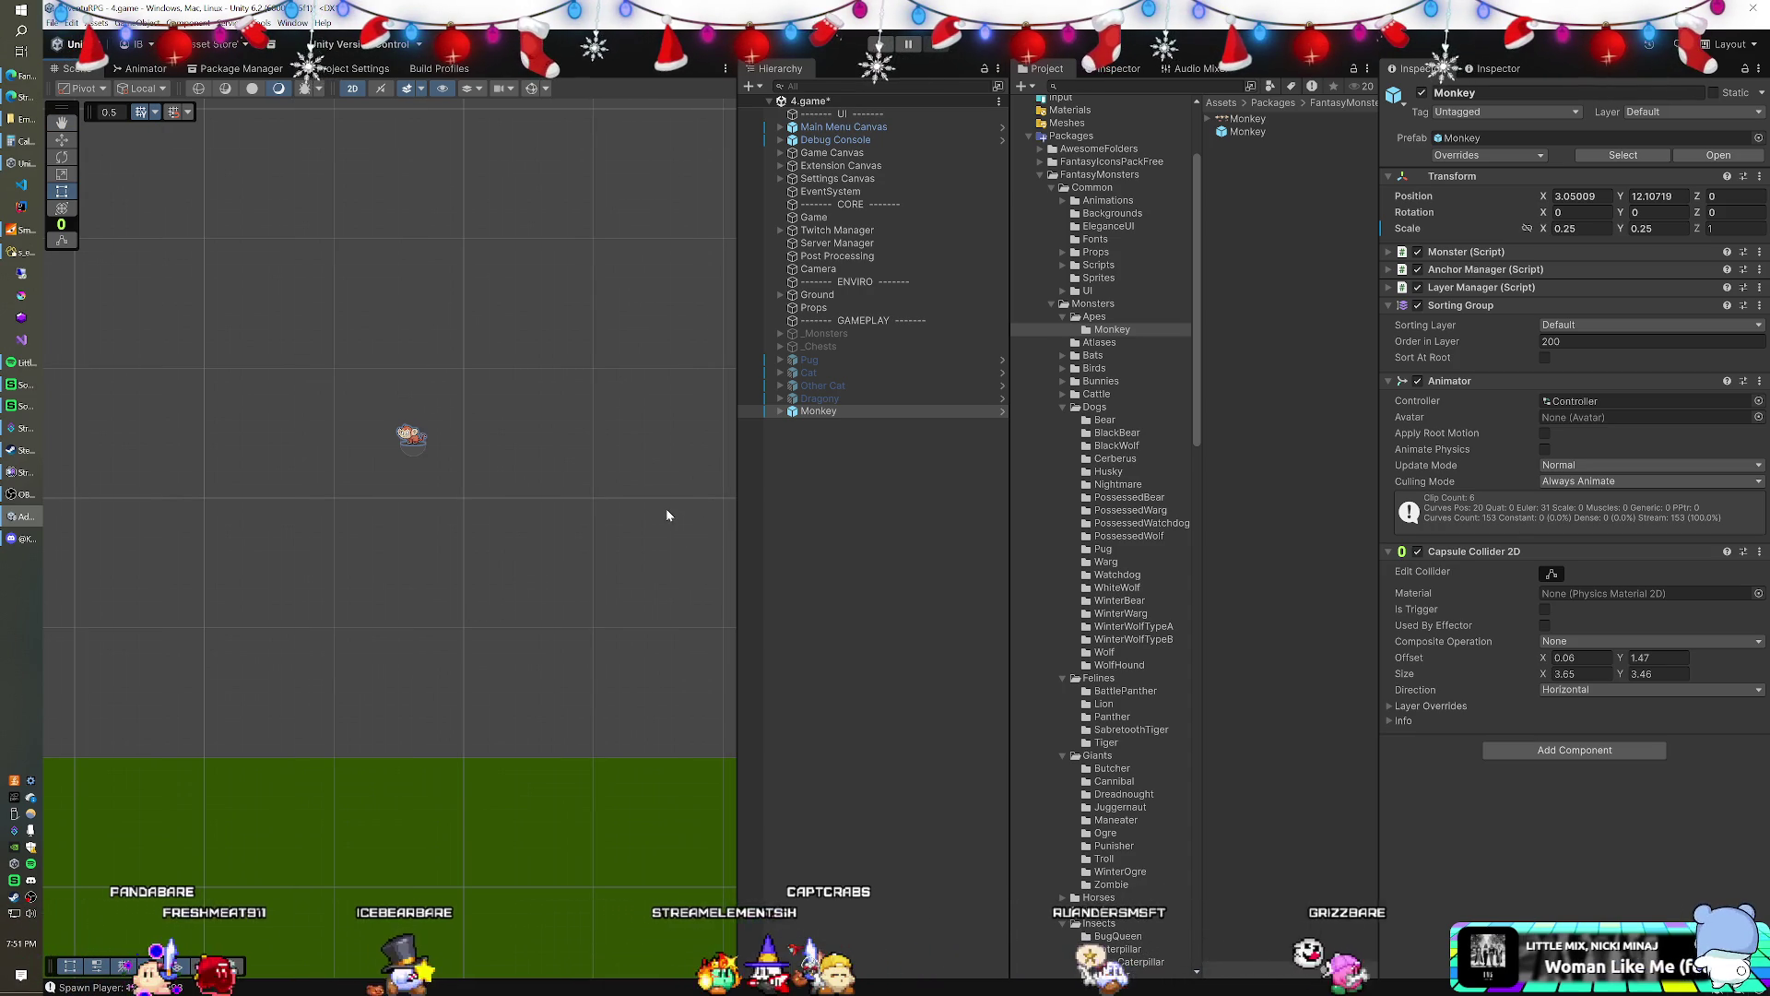
{"action": "scroll", "coordinate": [608, 553], "scroll_direction": "up", "scroll_amount": 1}
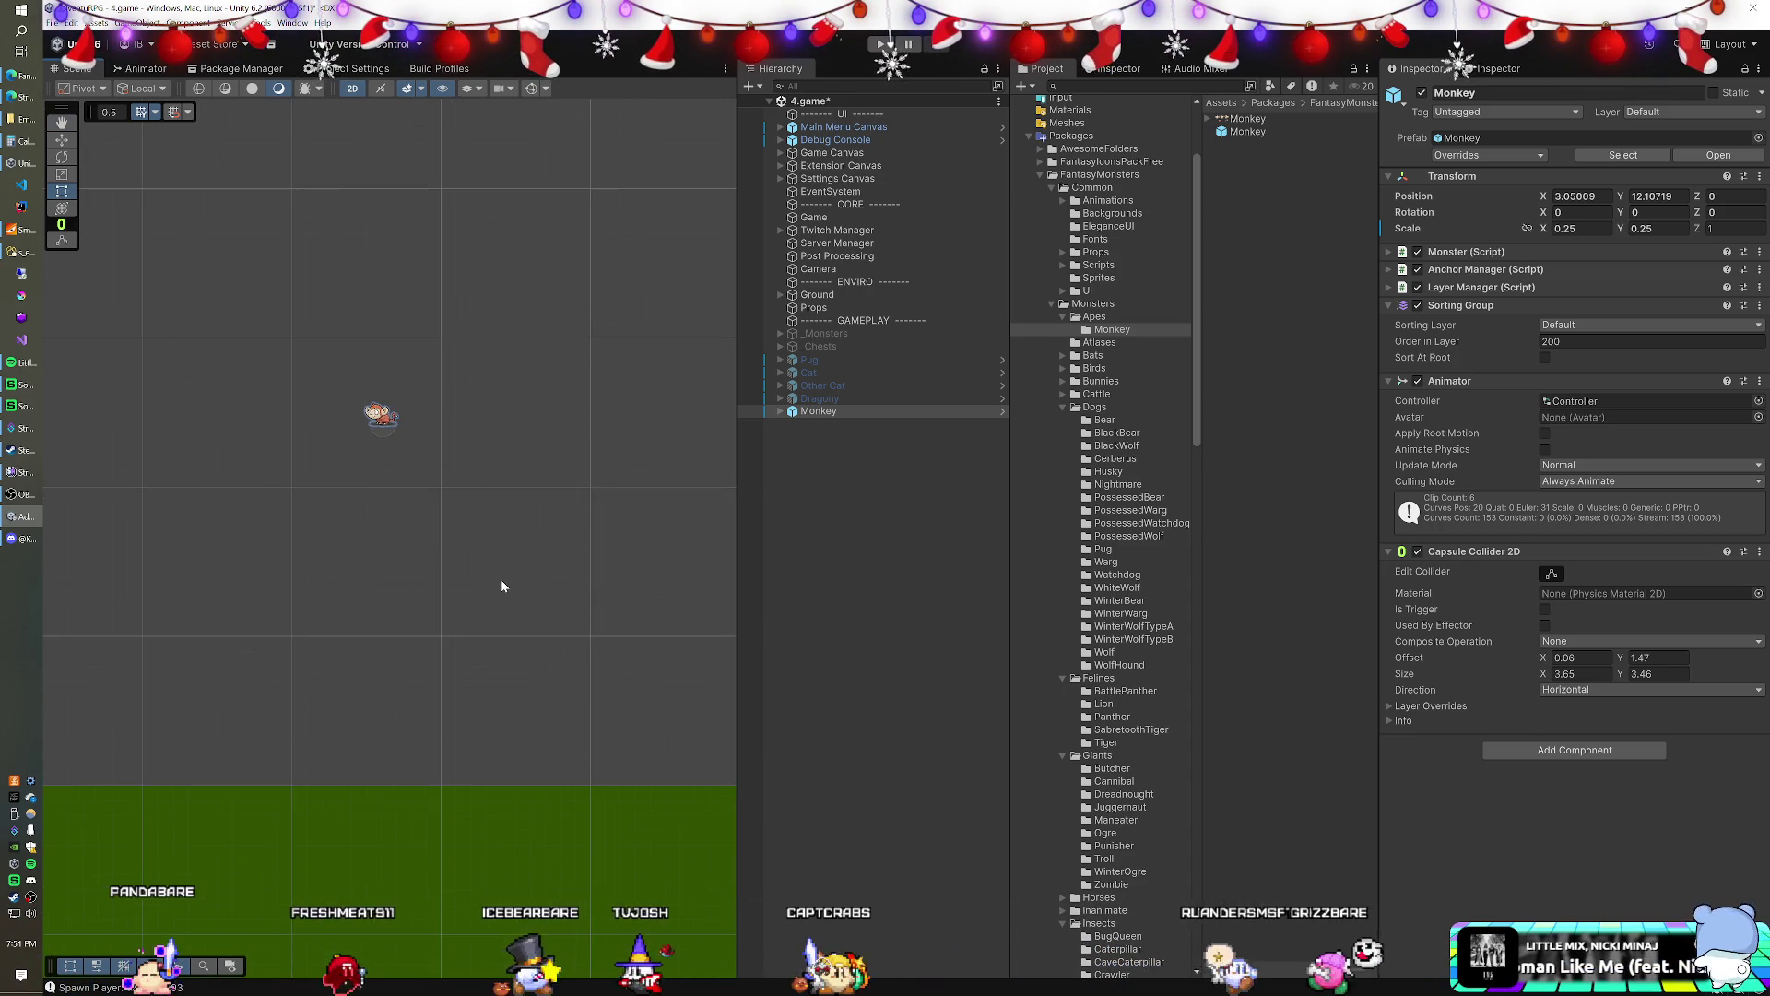
{"action": "left_click_drag", "start_coordinate": [506, 584], "coordinate": [533, 562]}
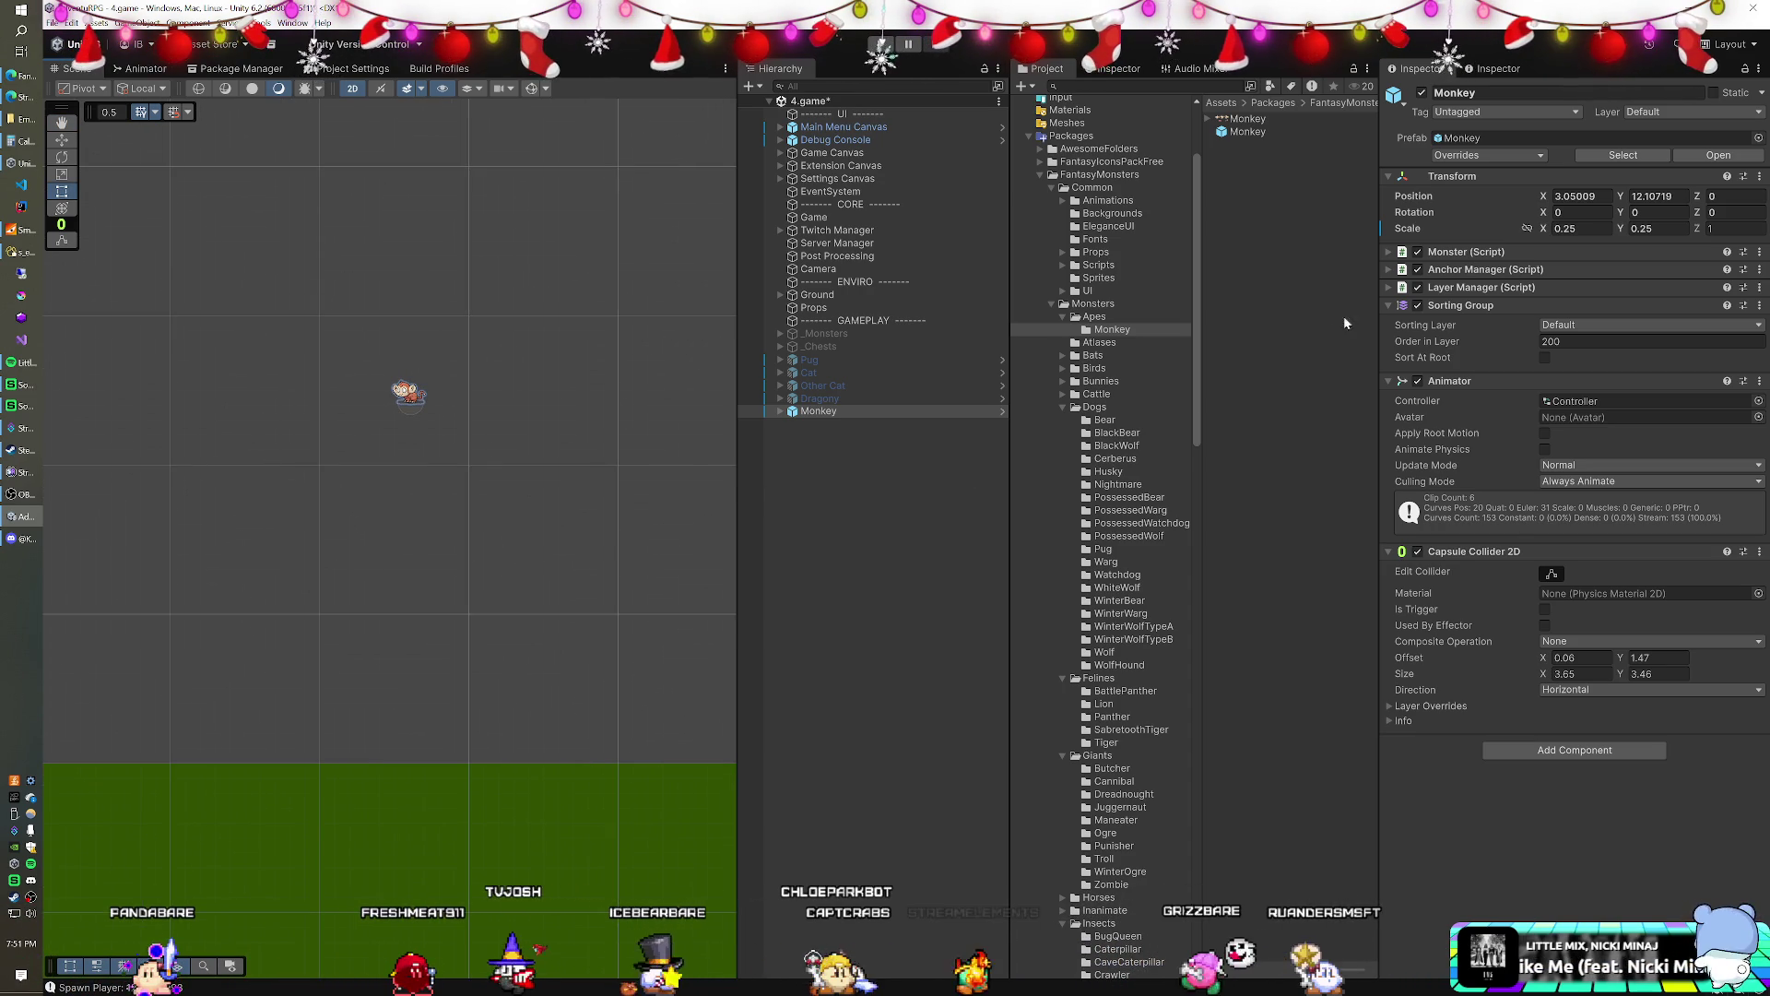
- Set the Monkey's position to 0, 0 and frame it in the Scene view
{"action": "left_click", "coordinate": [1575, 196]}
{"action": "type", "text": "0"}
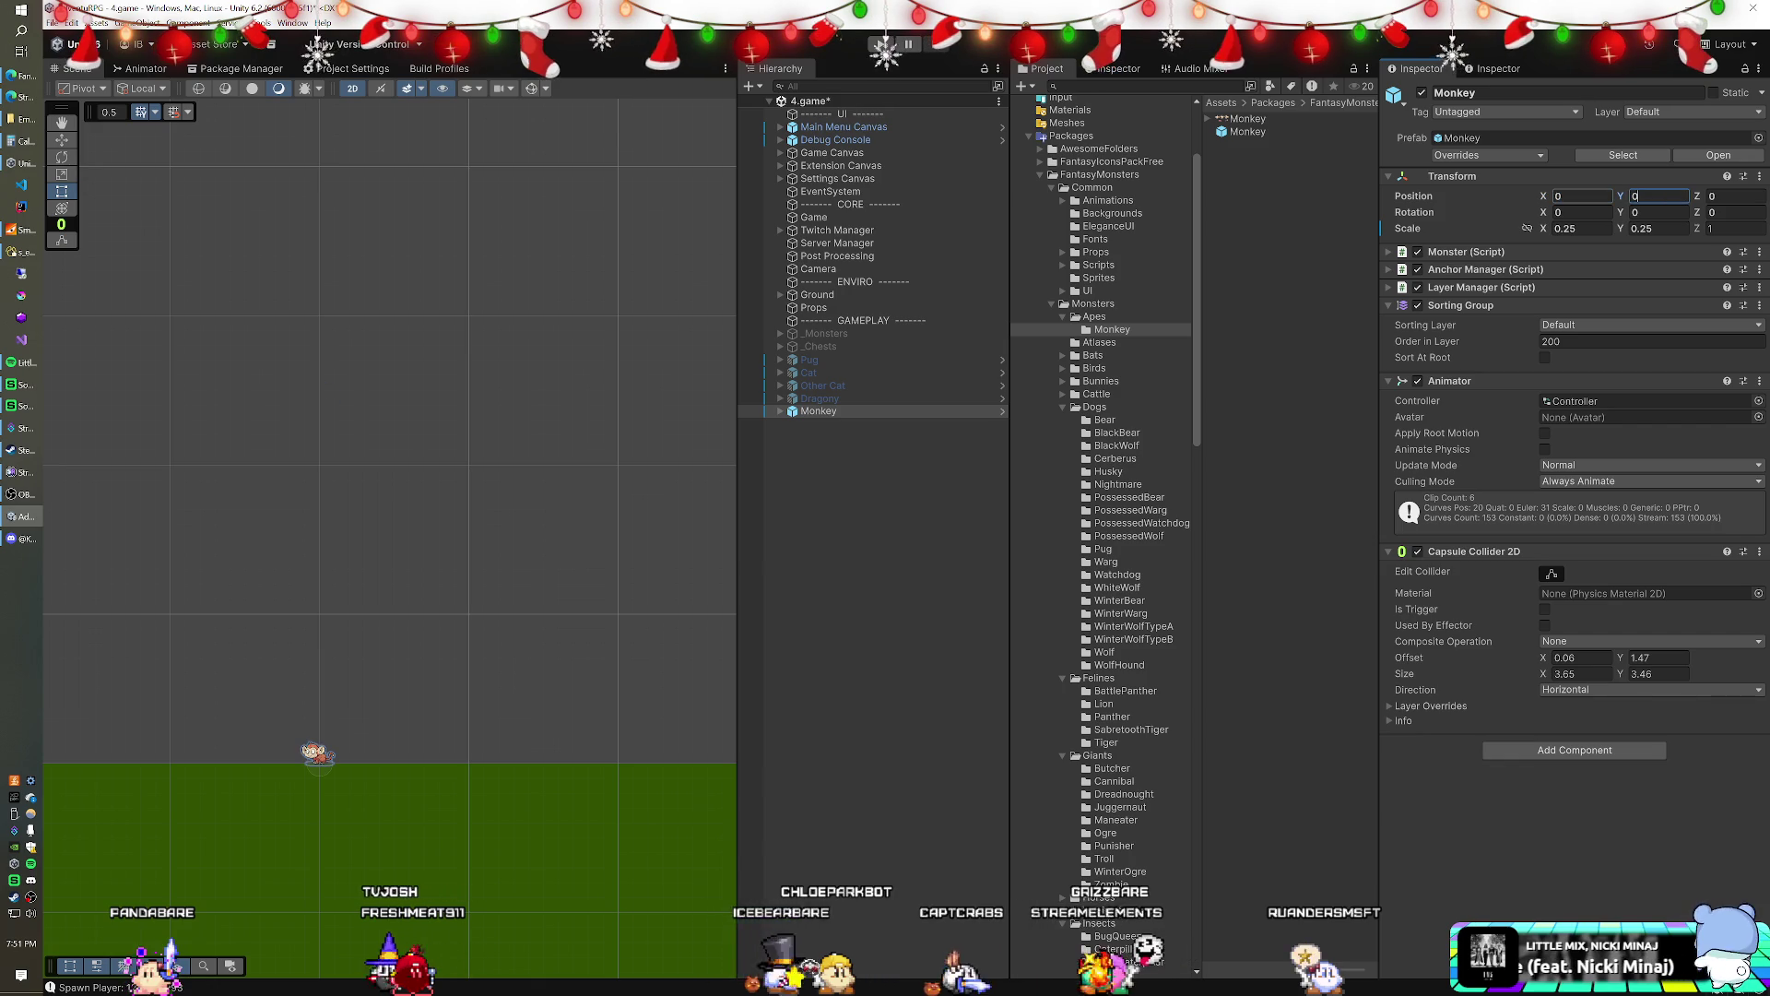
{"action": "left_click", "coordinate": [848, 411]}
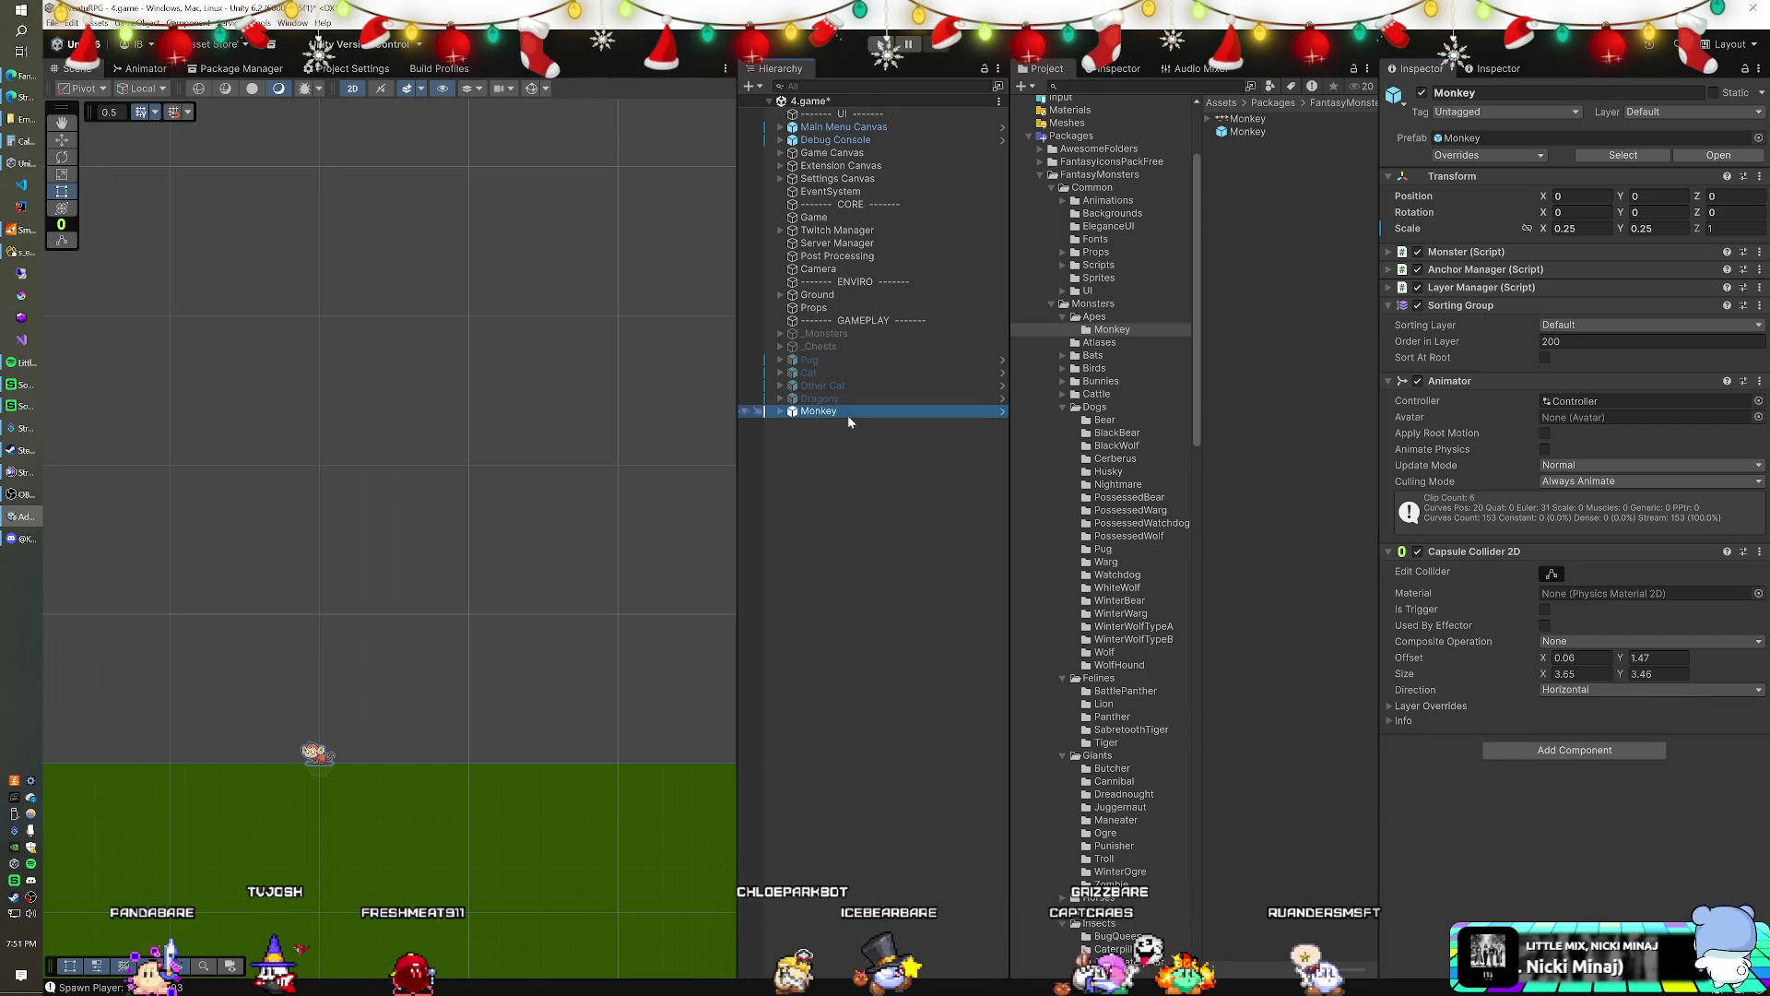
{"action": "key", "text": "f"}
{"action": "scroll", "coordinate": [439, 632], "scroll_direction": "down", "scroll_amount": 10}
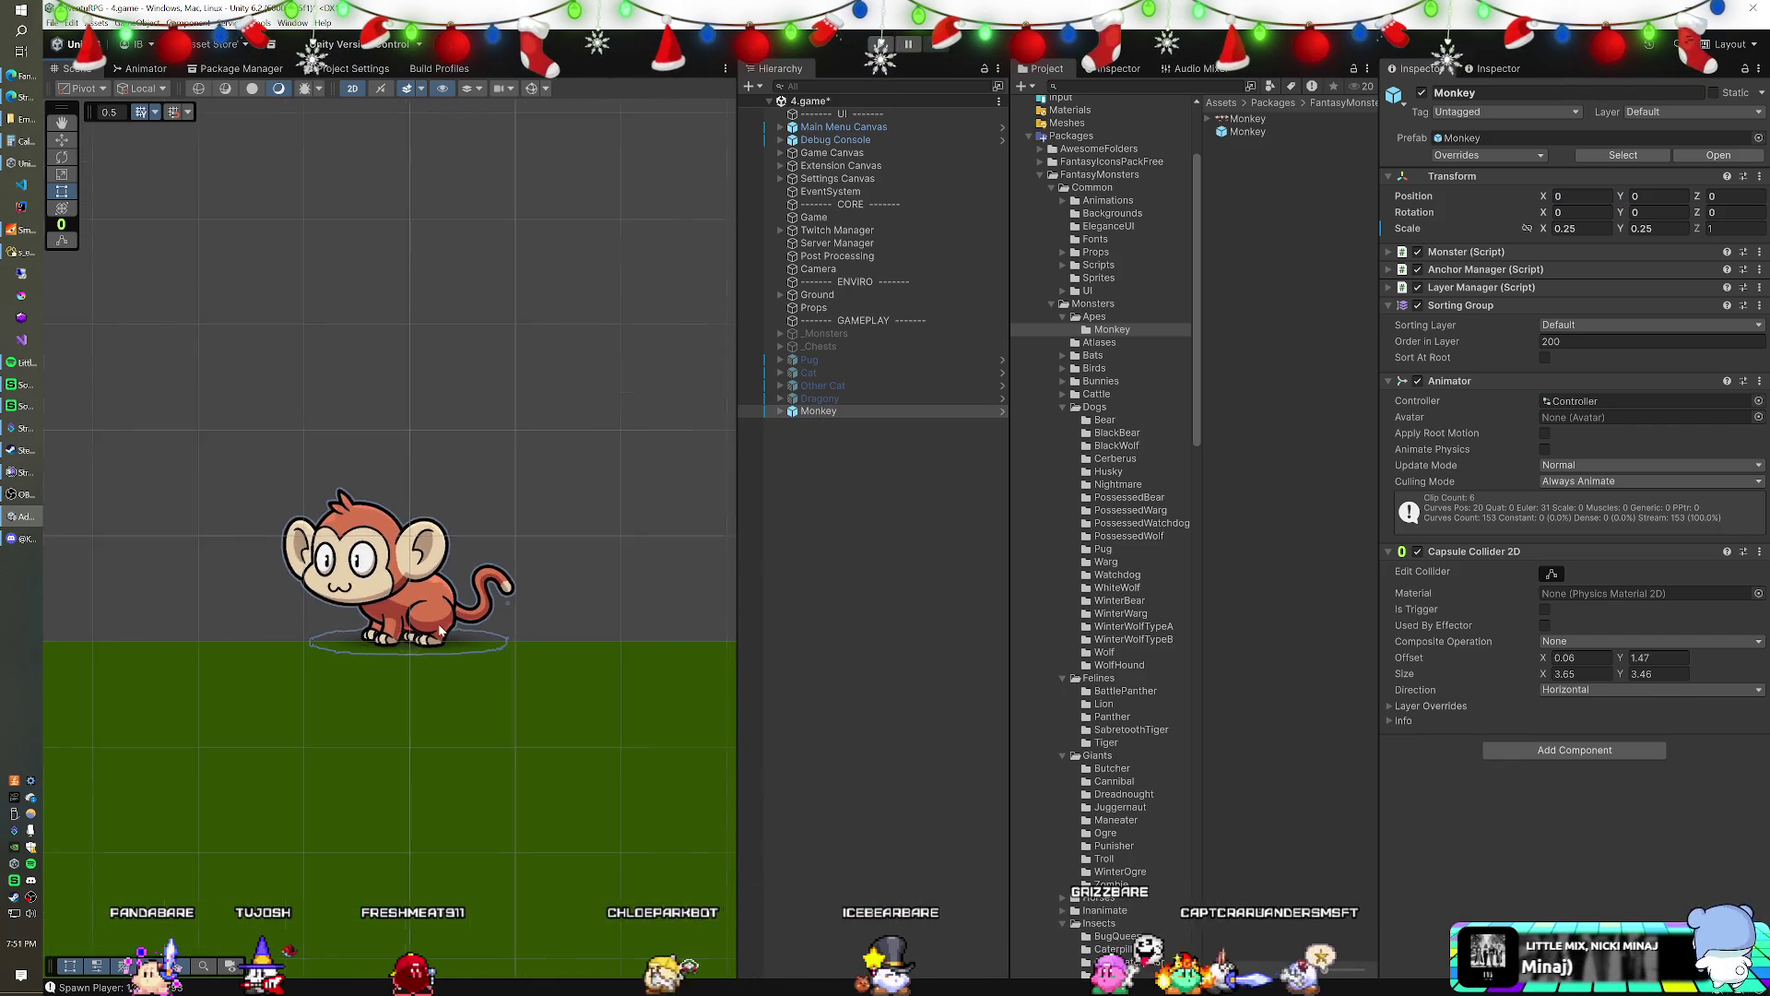
{"action": "scroll", "coordinate": [439, 631], "scroll_direction": "down", "scroll_amount": 5}
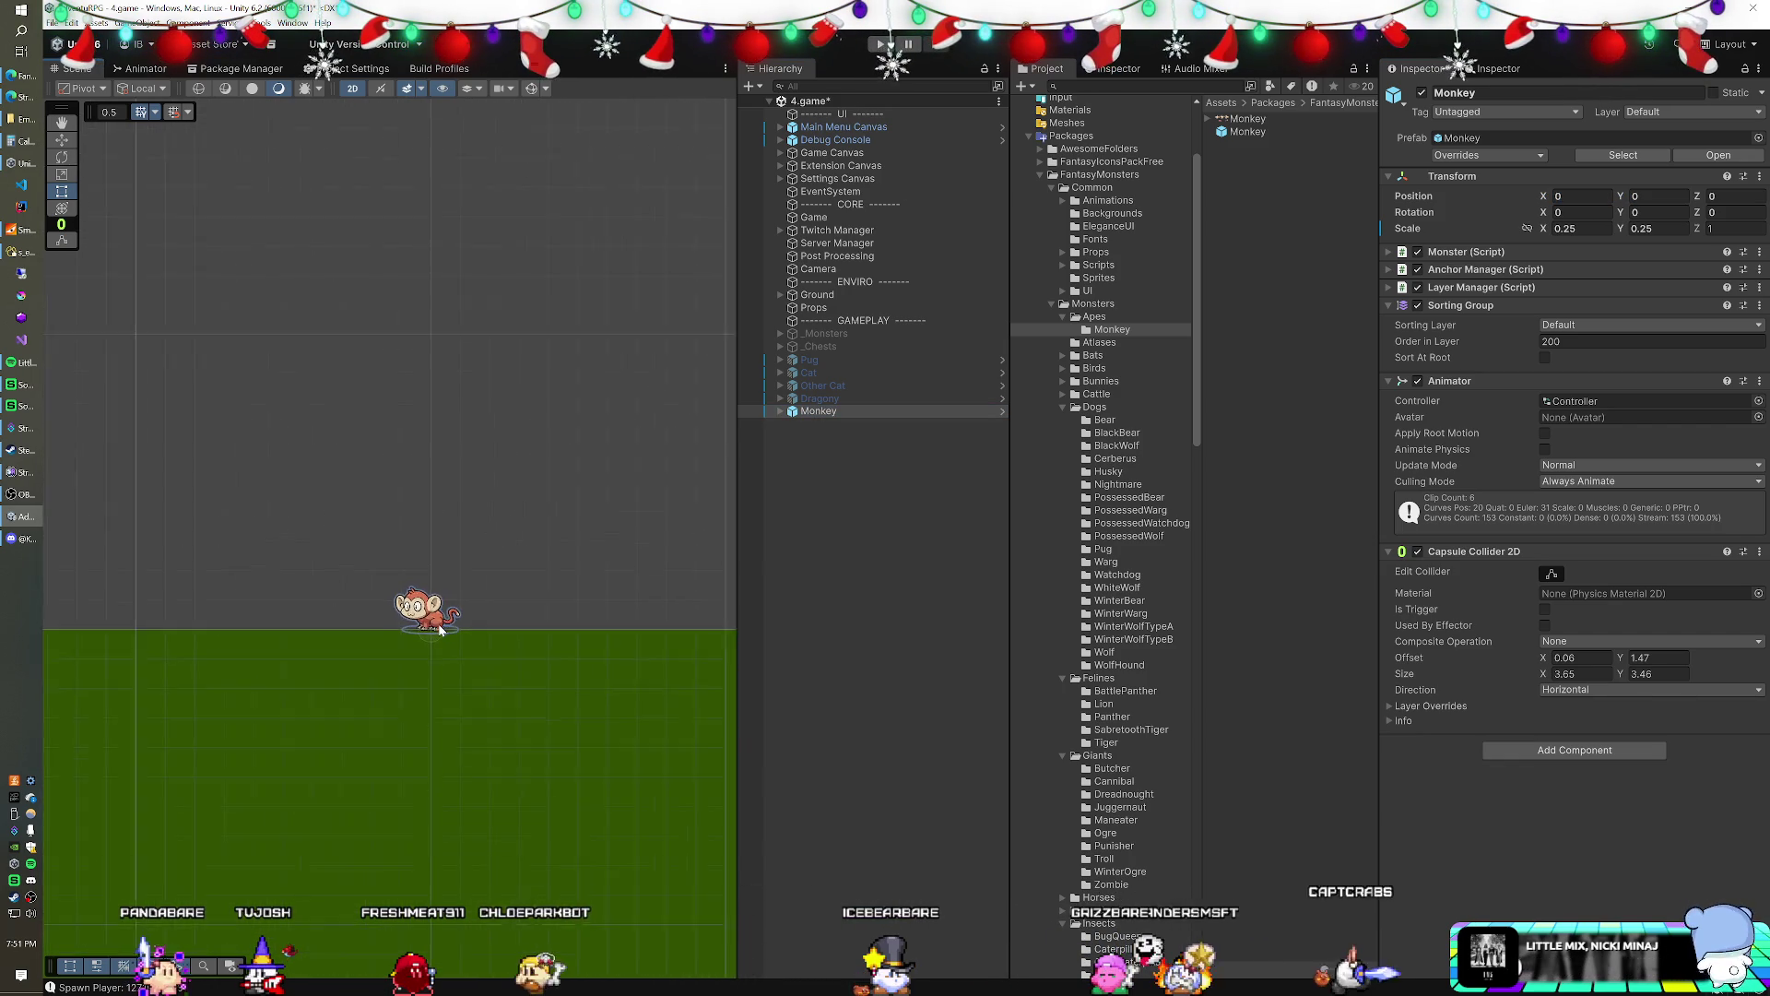
{"action": "left_click_drag", "start_coordinate": [494, 579], "coordinate": [431, 630]}
{"action": "scroll", "coordinate": [431, 631], "scroll_direction": "down", "scroll_amount": 2}
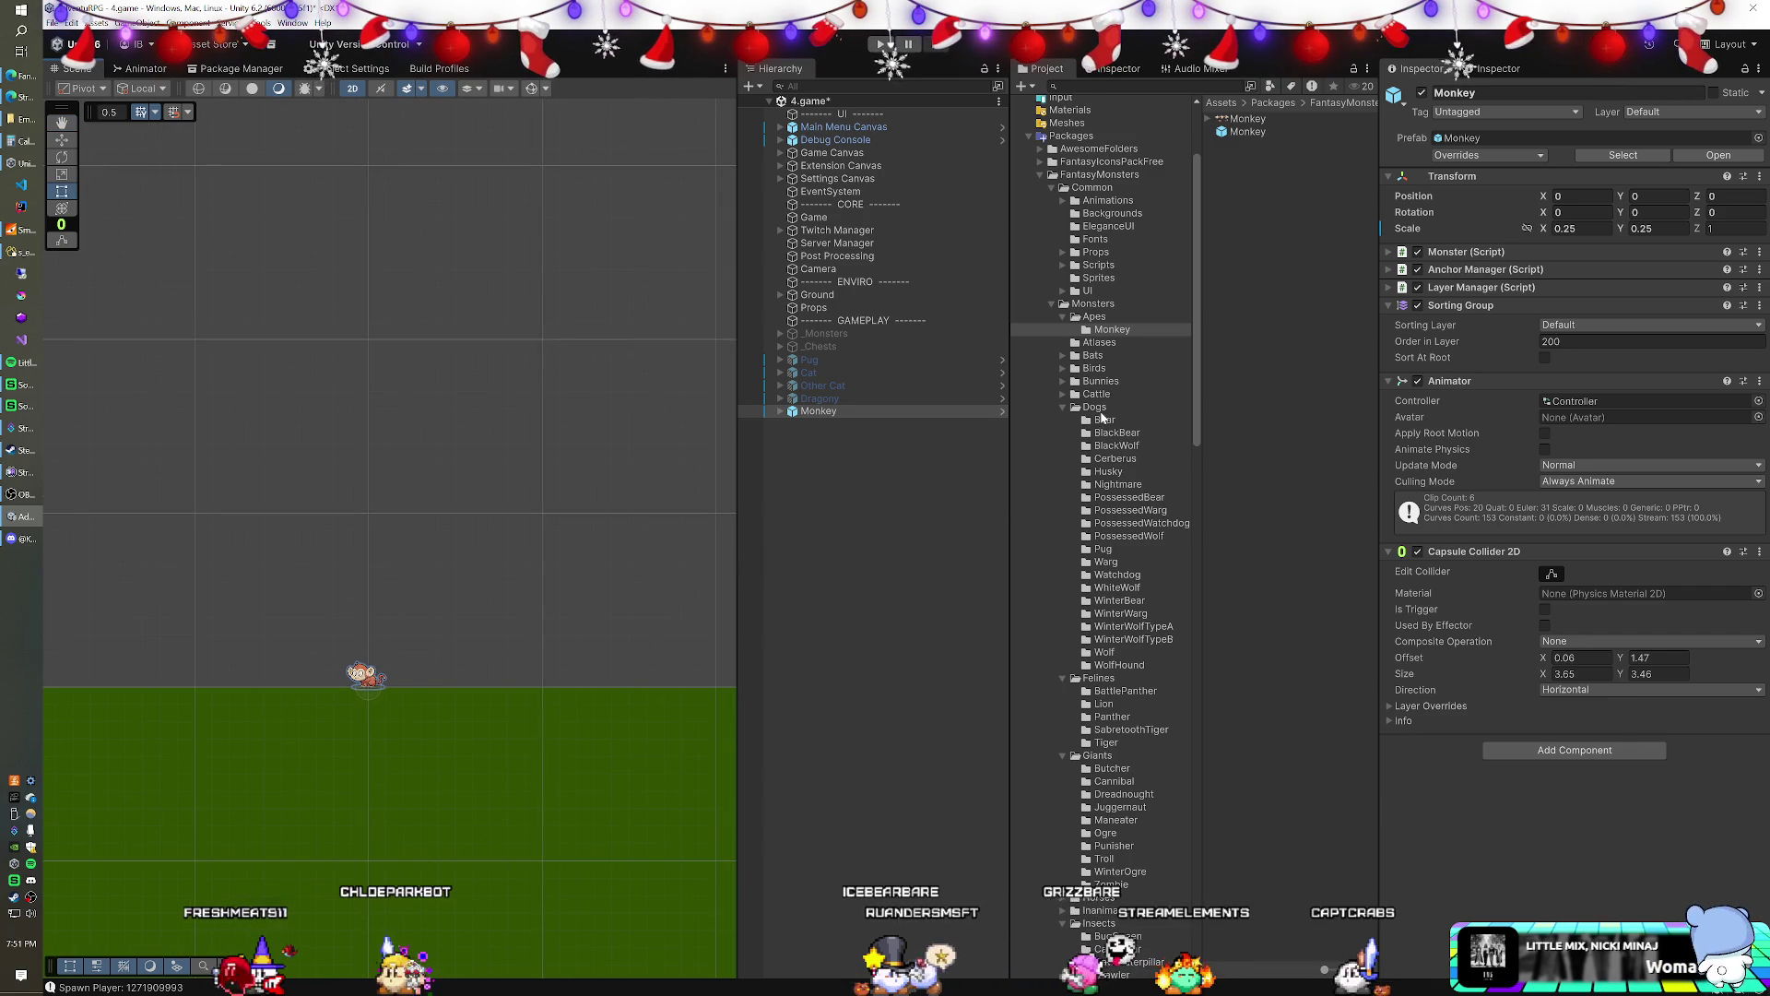
- Preview the Cerberus prefab from the Dogs folder and place it in the scene at scale 0.6
{"action": "left_click", "coordinate": [1121, 458]}
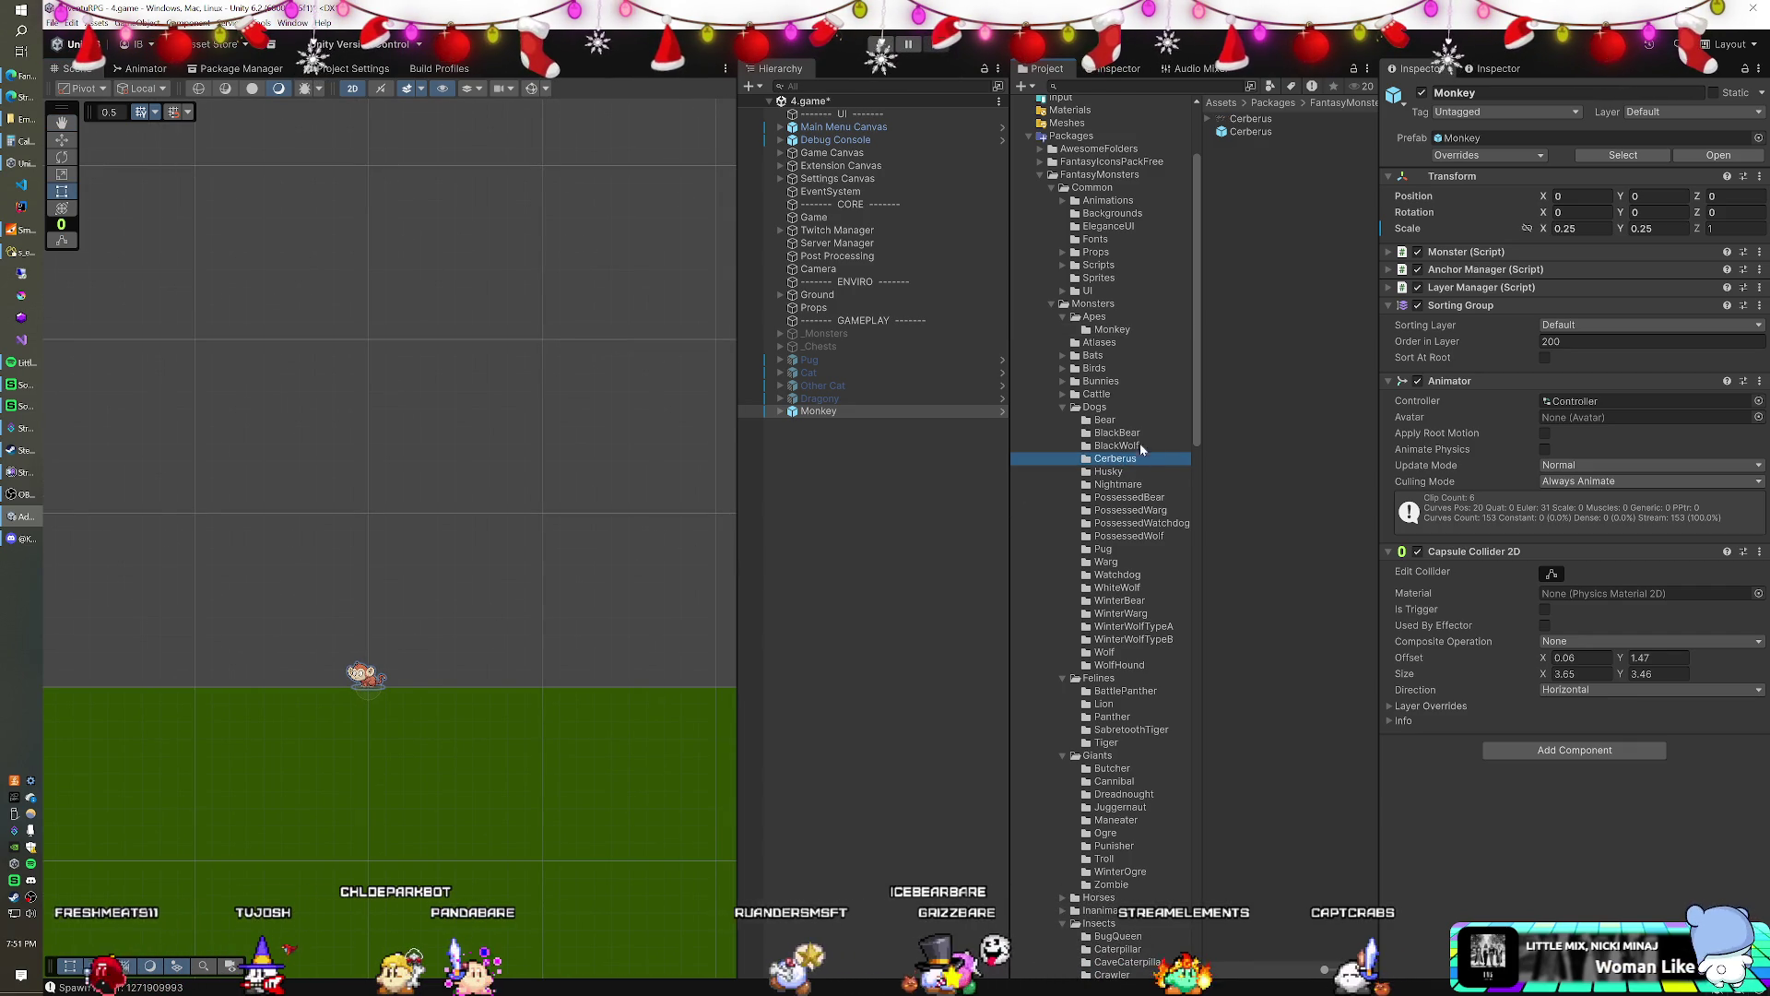
{"action": "left_click", "coordinate": [1247, 136]}
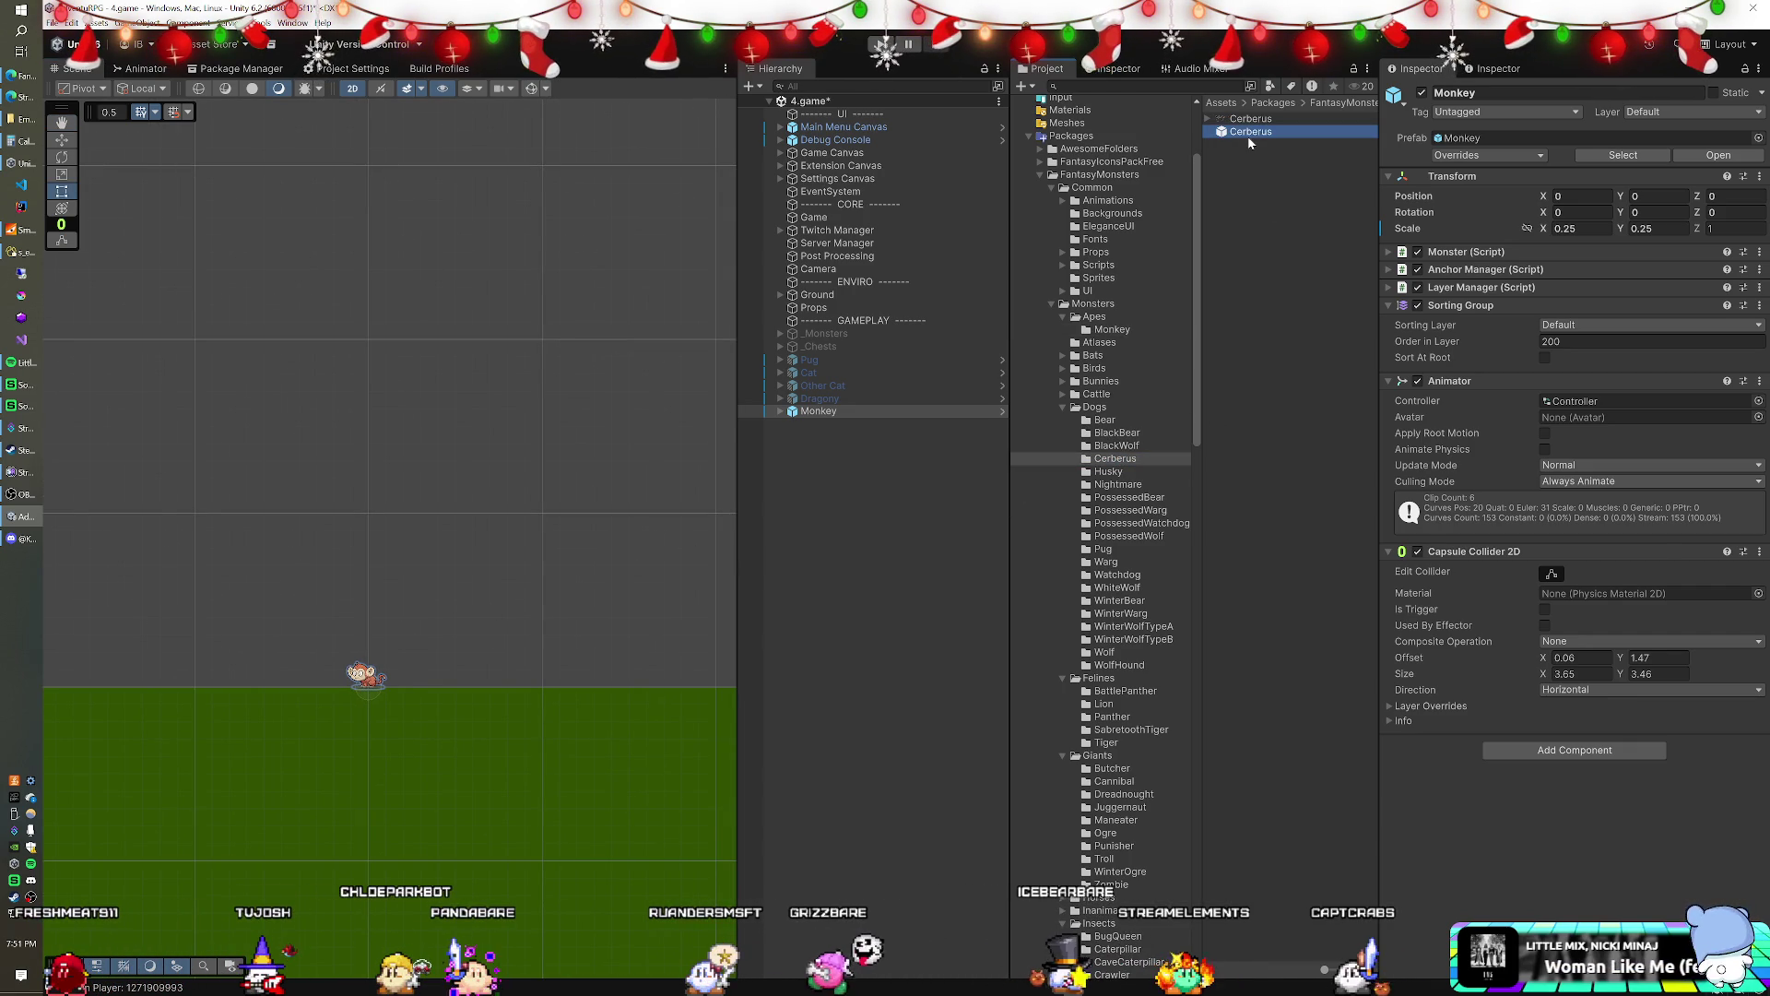
{"action": "left_click_drag", "start_coordinate": [1475, 841], "coordinate": [649, 540]}
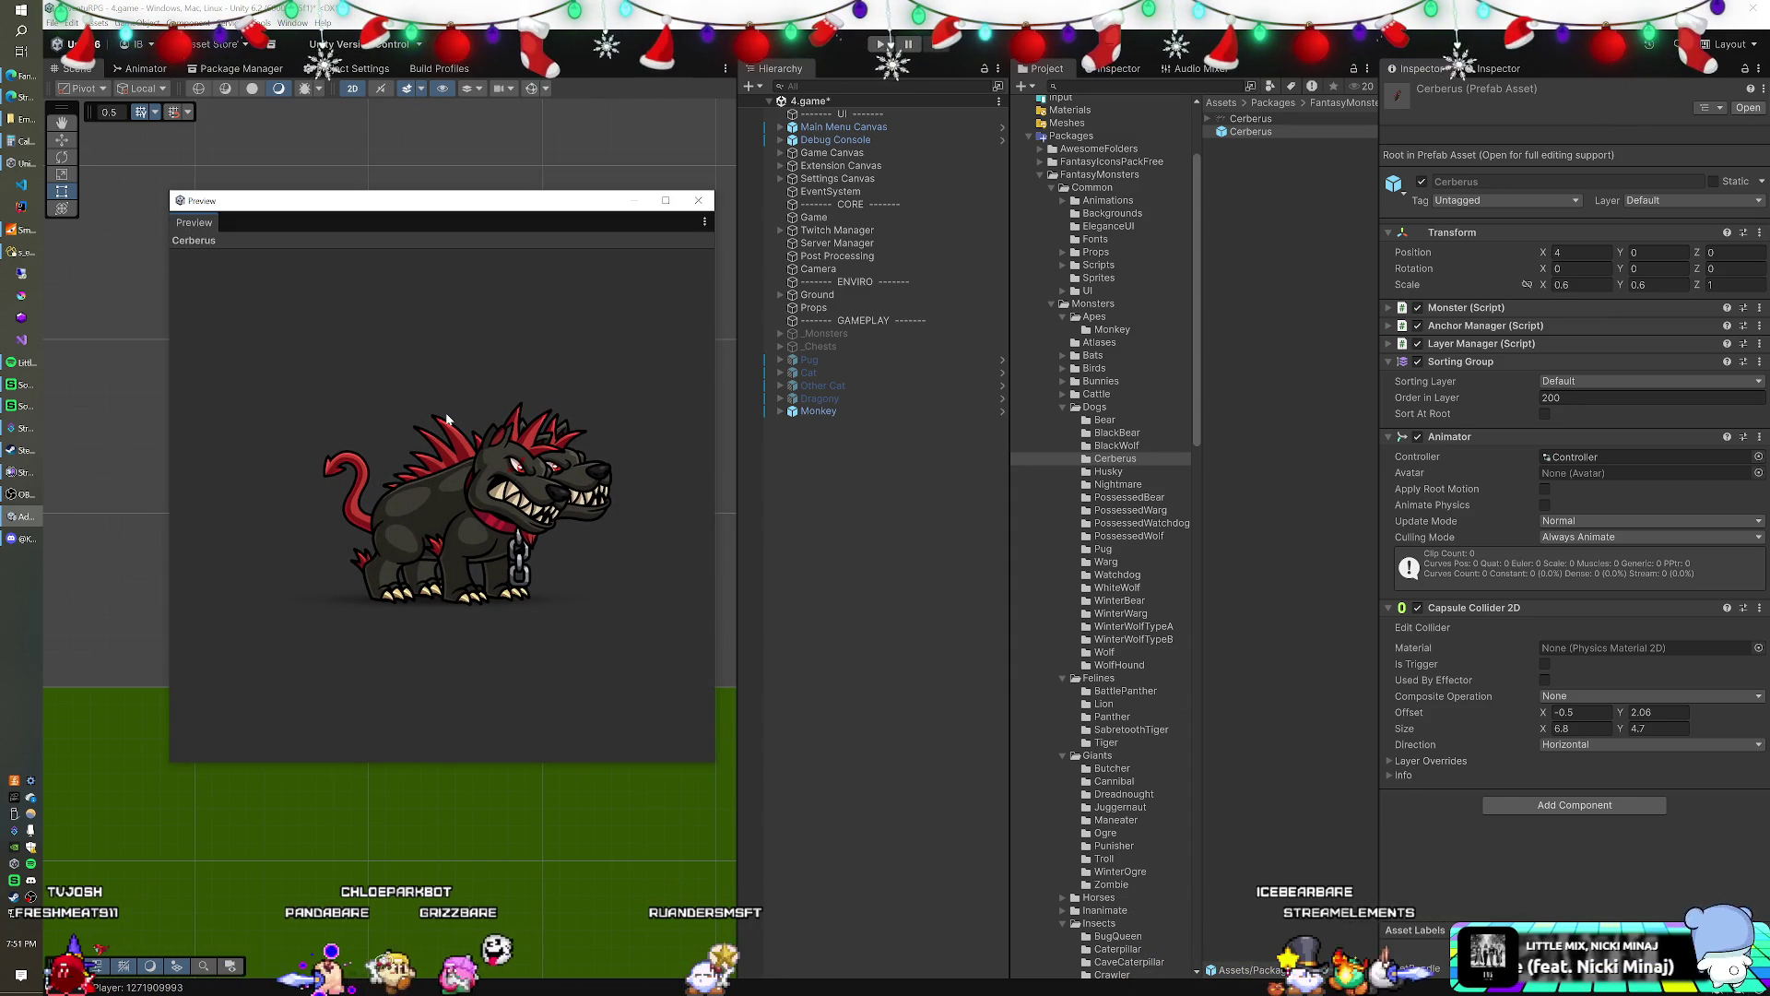
{"action": "left_click", "coordinate": [700, 207]}
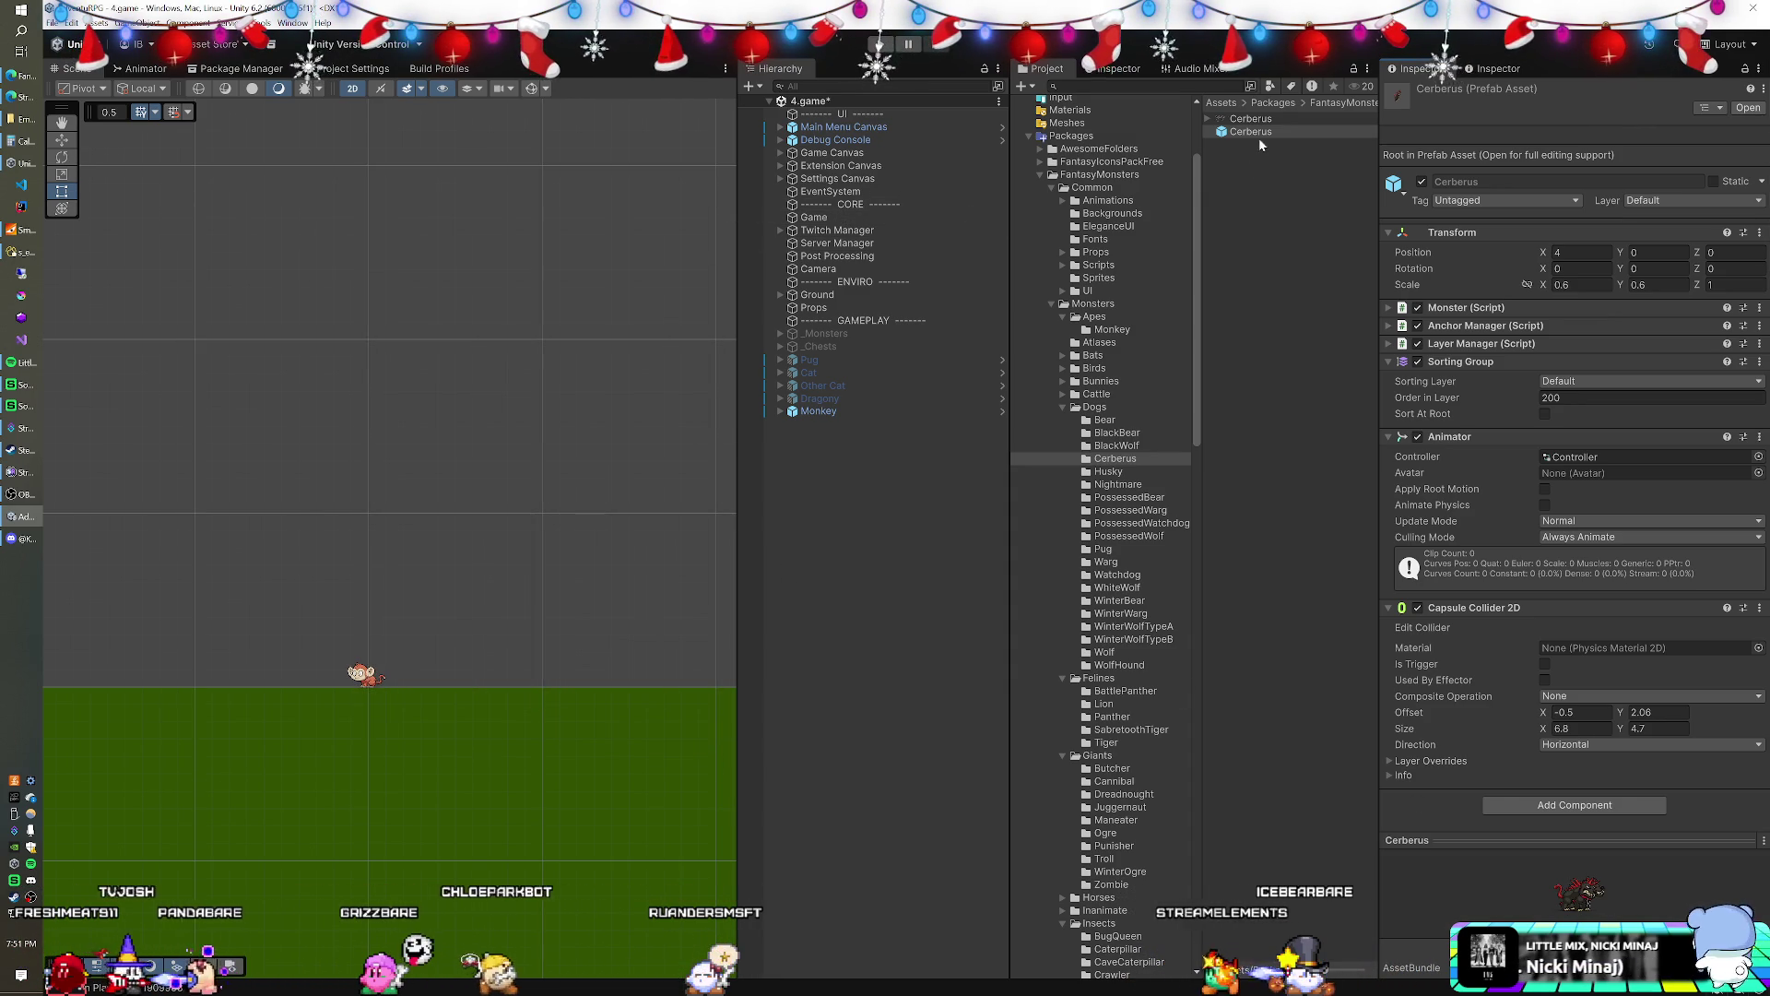
{"action": "left_click_drag", "start_coordinate": [1251, 131], "coordinate": [382, 516]}
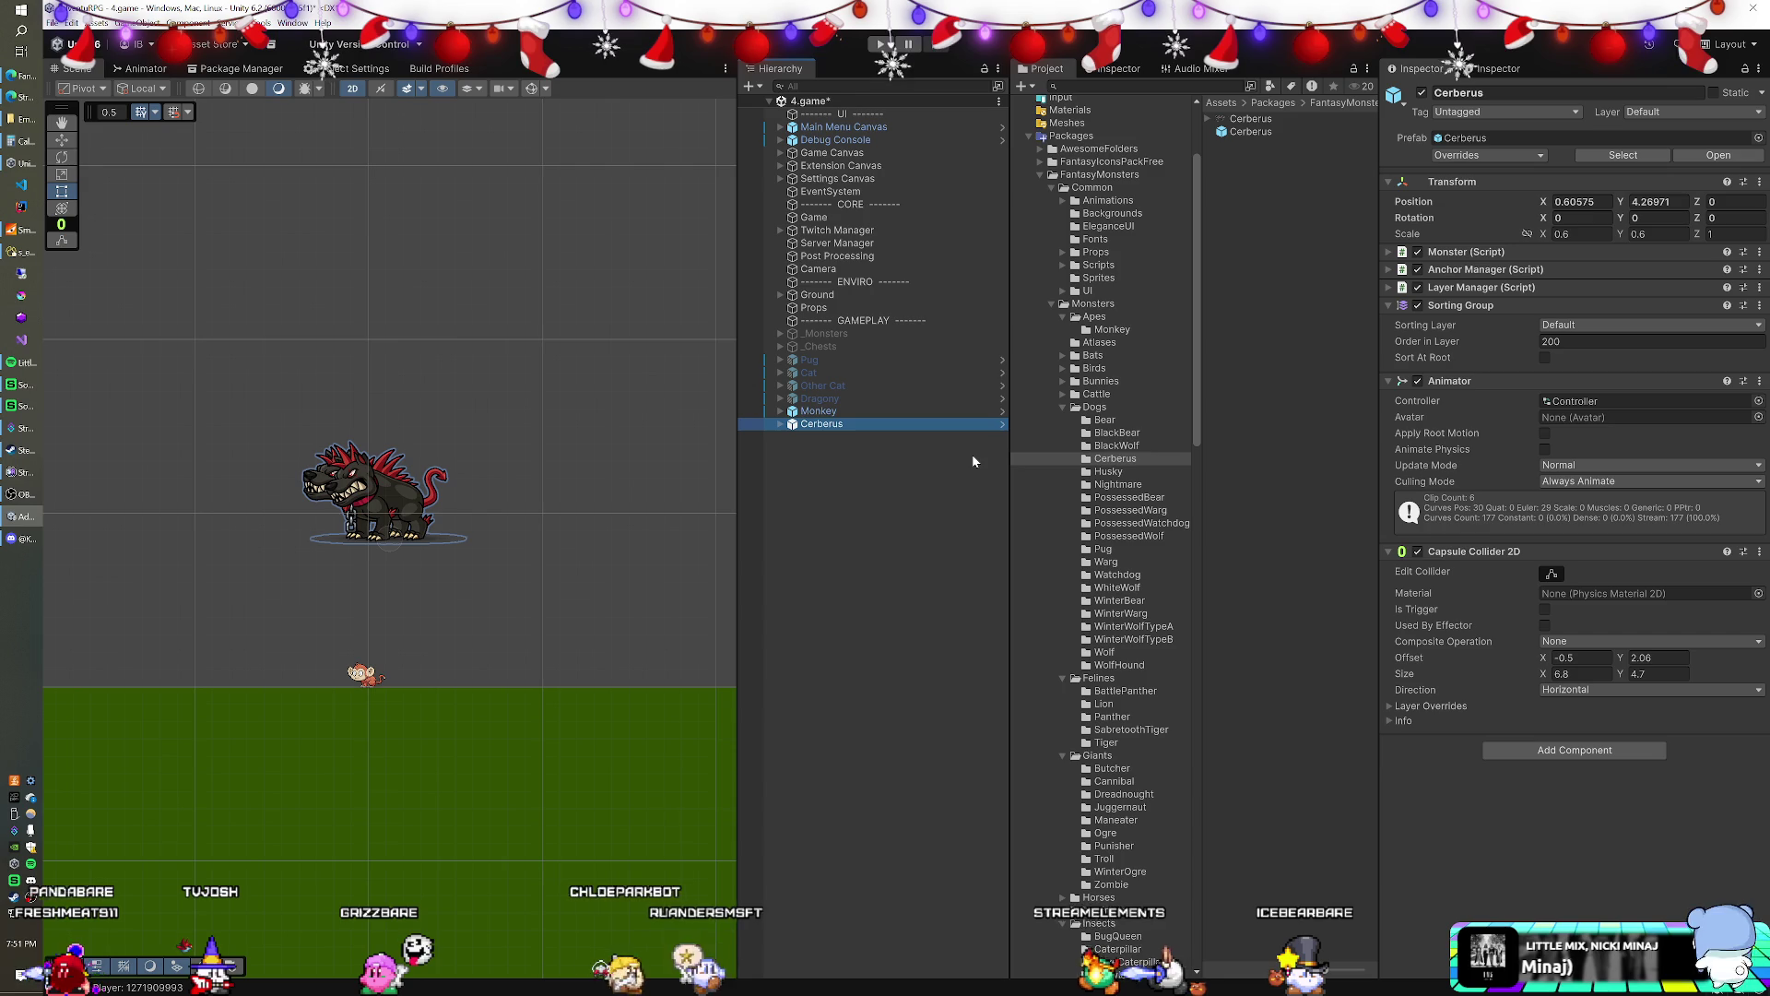
- Inspect the Nightmare monster prefab in a floating preview window, turned to face front
{"action": "left_click", "coordinate": [1118, 484]}
{"action": "left_click", "coordinate": [1258, 133]}
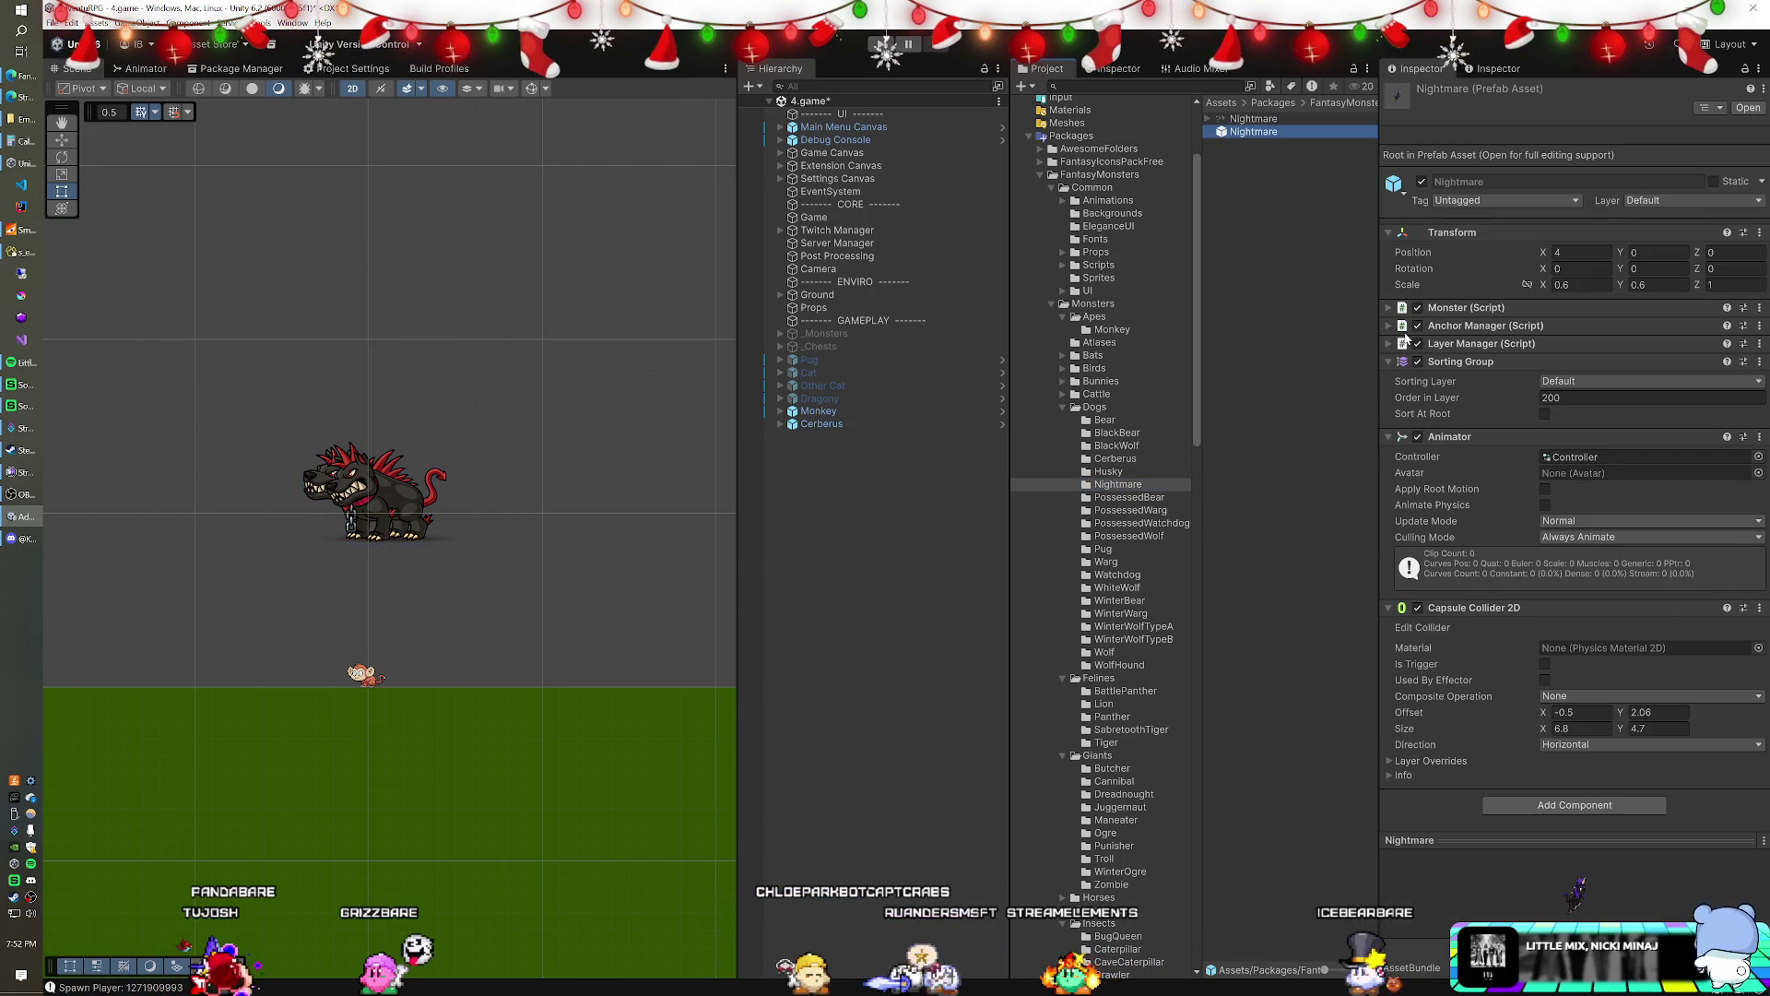
{"action": "left_click_drag", "start_coordinate": [1471, 838], "coordinate": [1144, 490]}
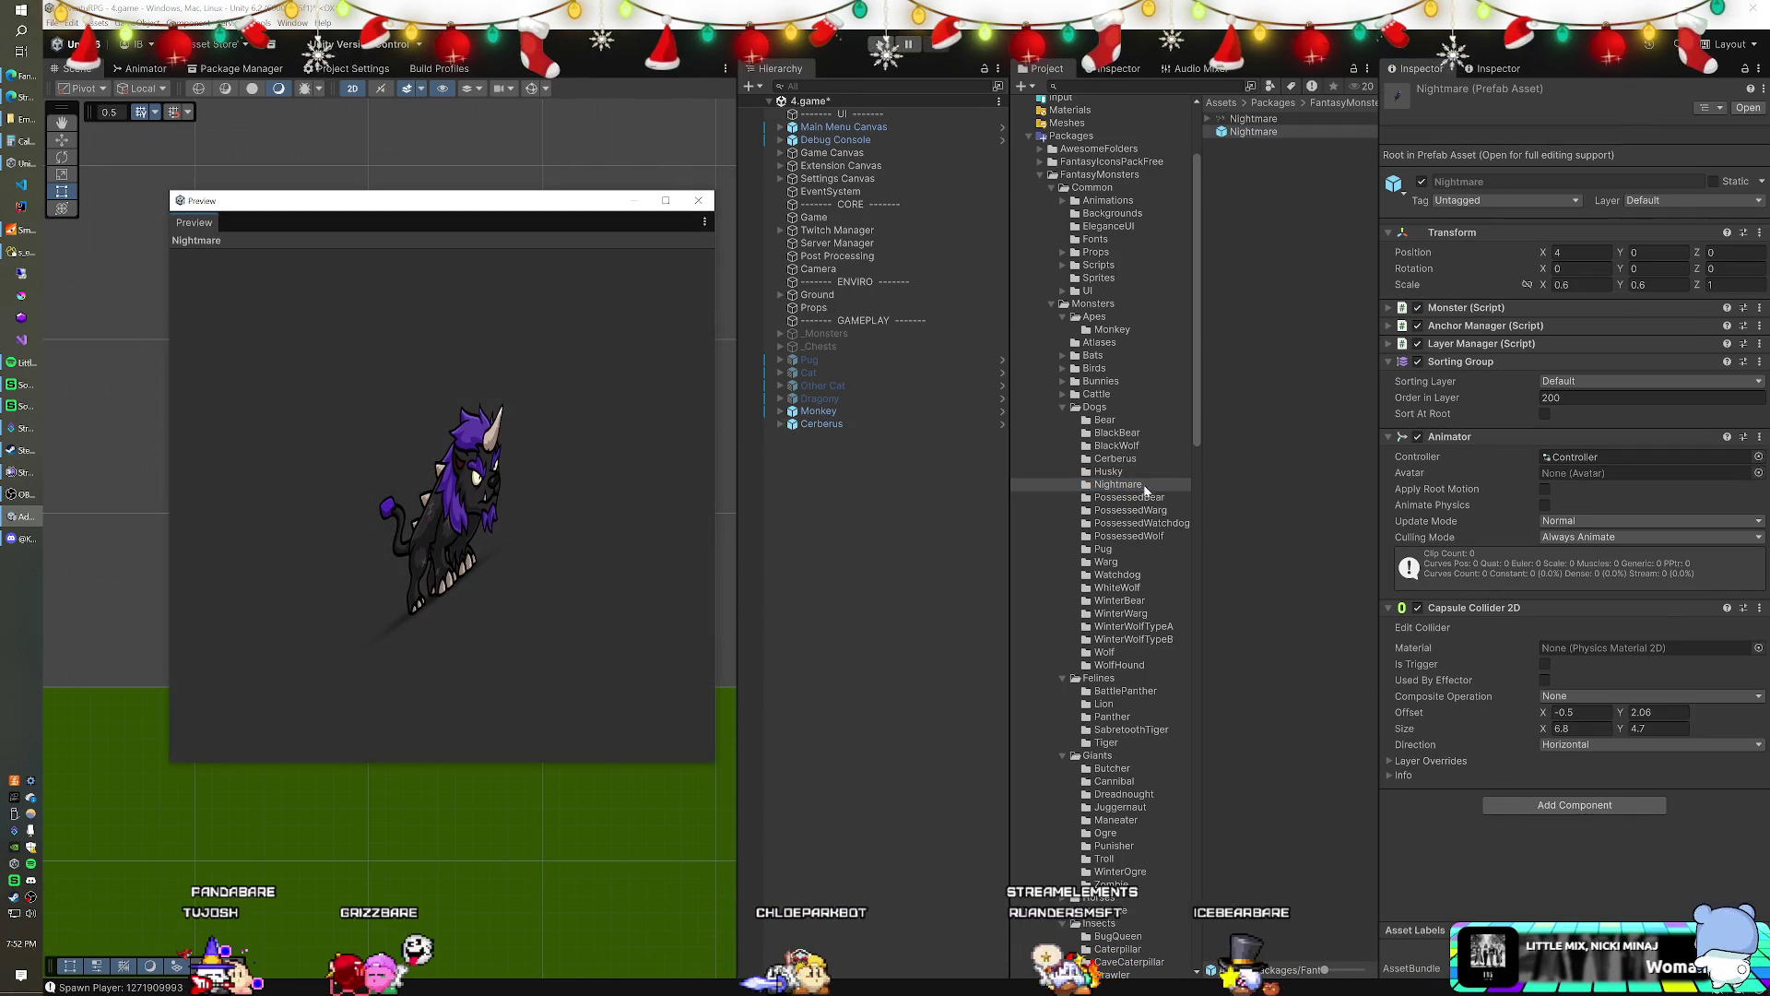
{"action": "left_click_drag", "start_coordinate": [558, 426], "coordinate": [319, 389]}
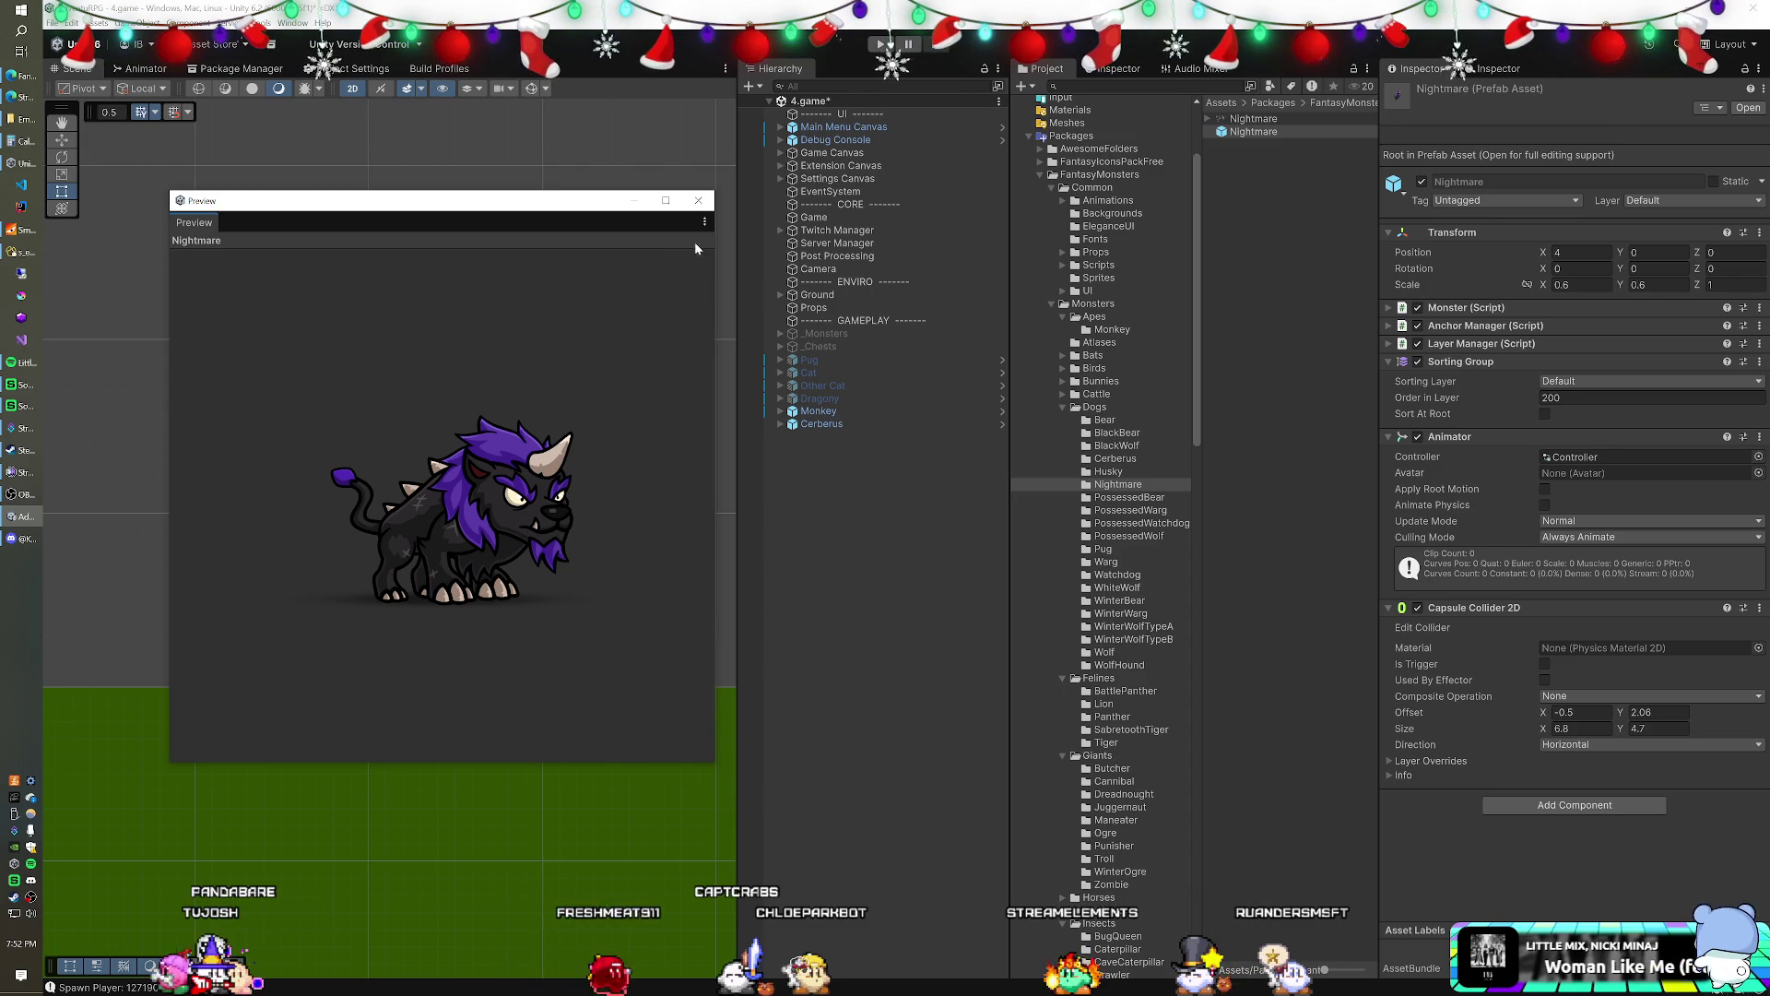
{"action": "left_click", "coordinate": [699, 200]}
{"action": "scroll", "coordinate": [1134, 512], "scroll_direction": "down", "scroll_amount": 10}
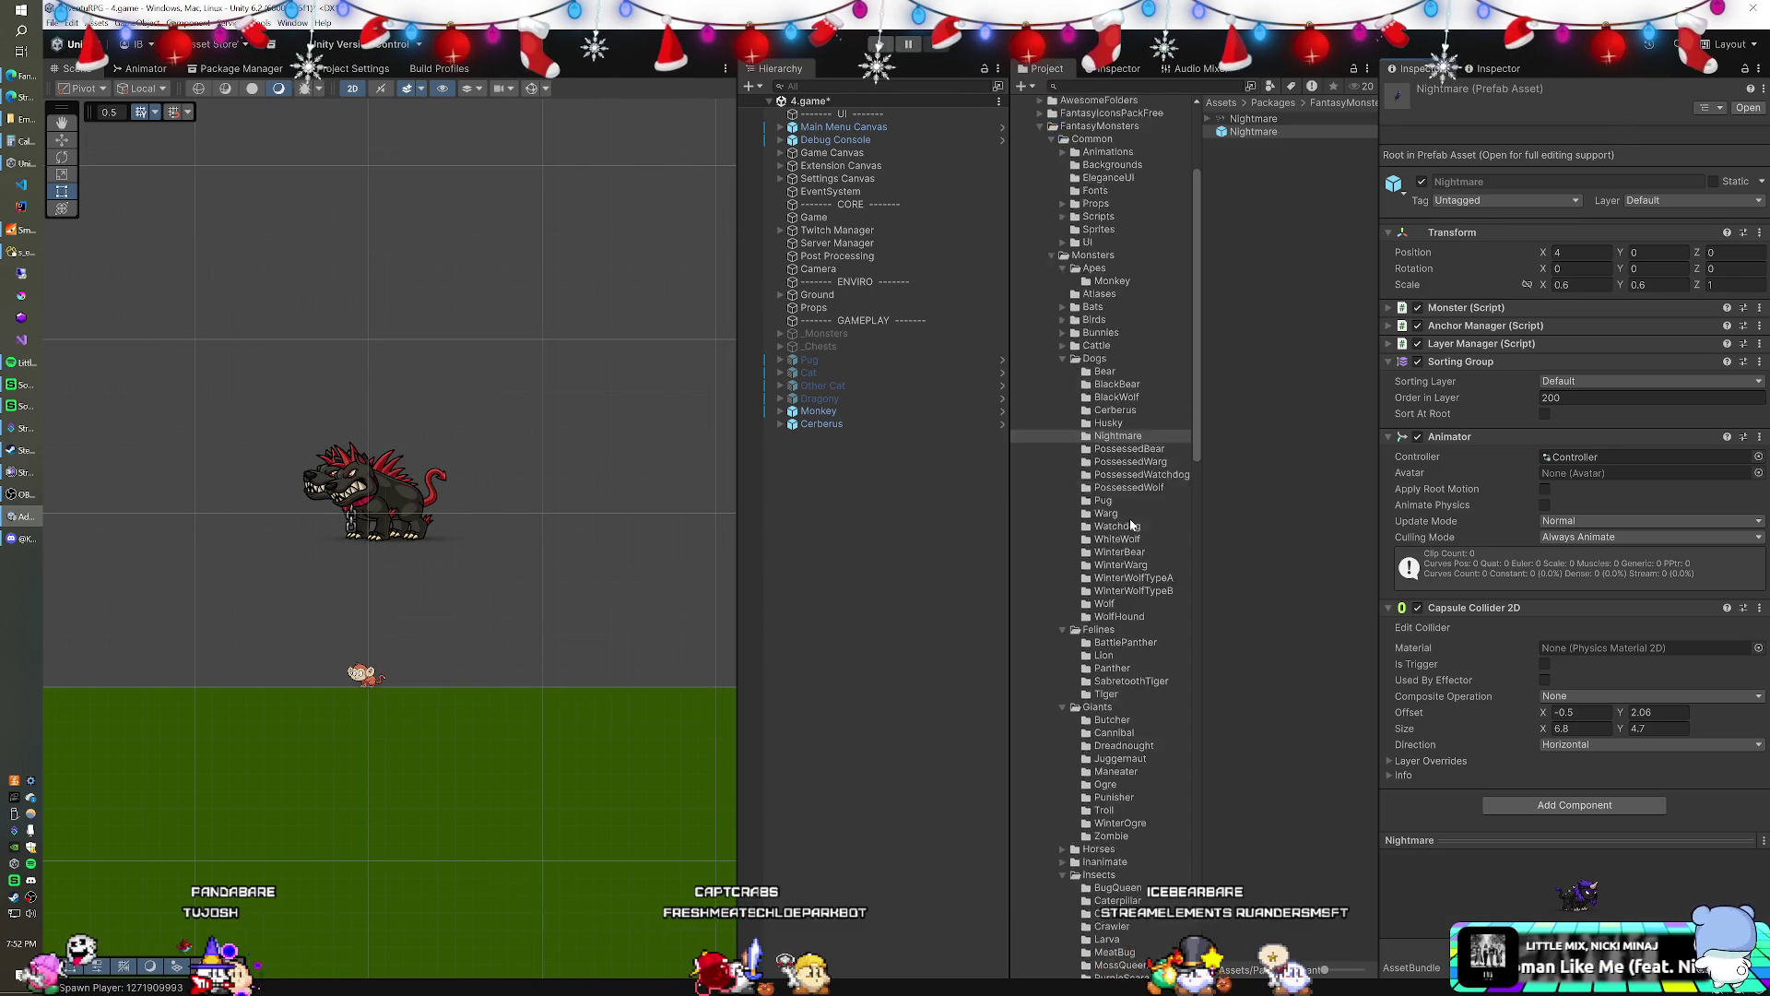
{"action": "scroll", "coordinate": [1128, 518], "scroll_direction": "down", "scroll_amount": 3}
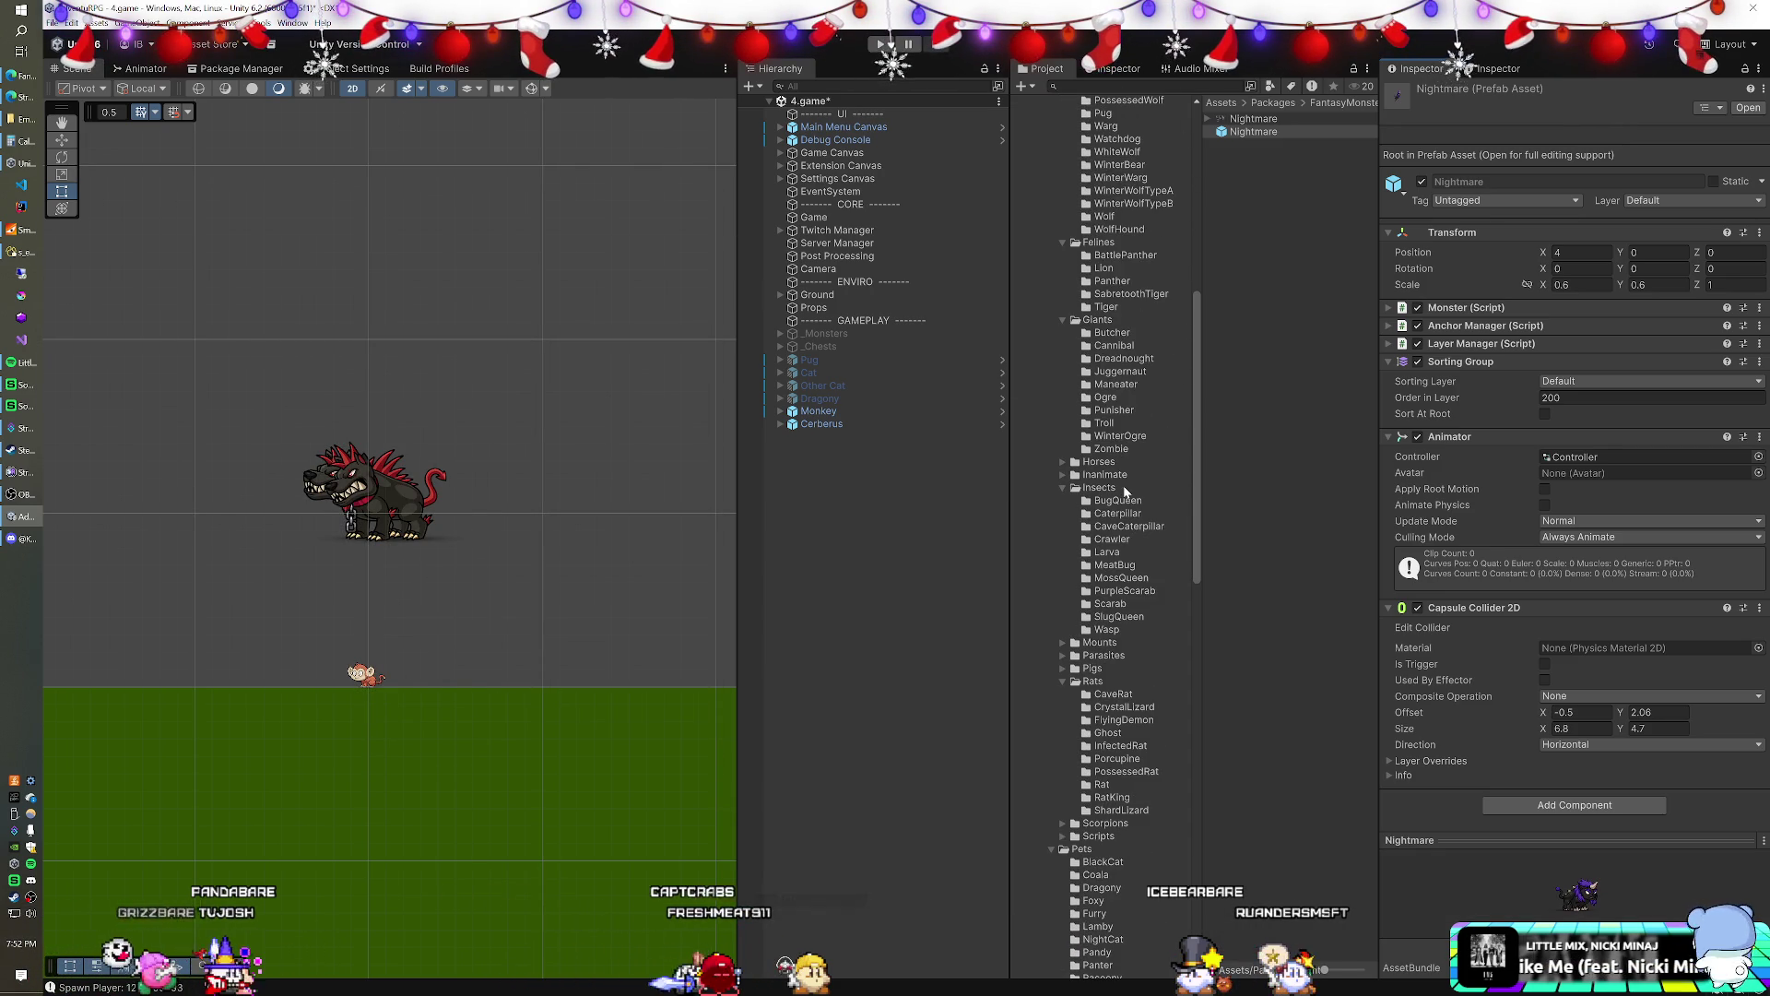
{"action": "scroll", "coordinate": [1124, 489], "scroll_direction": "down", "scroll_amount": 3}
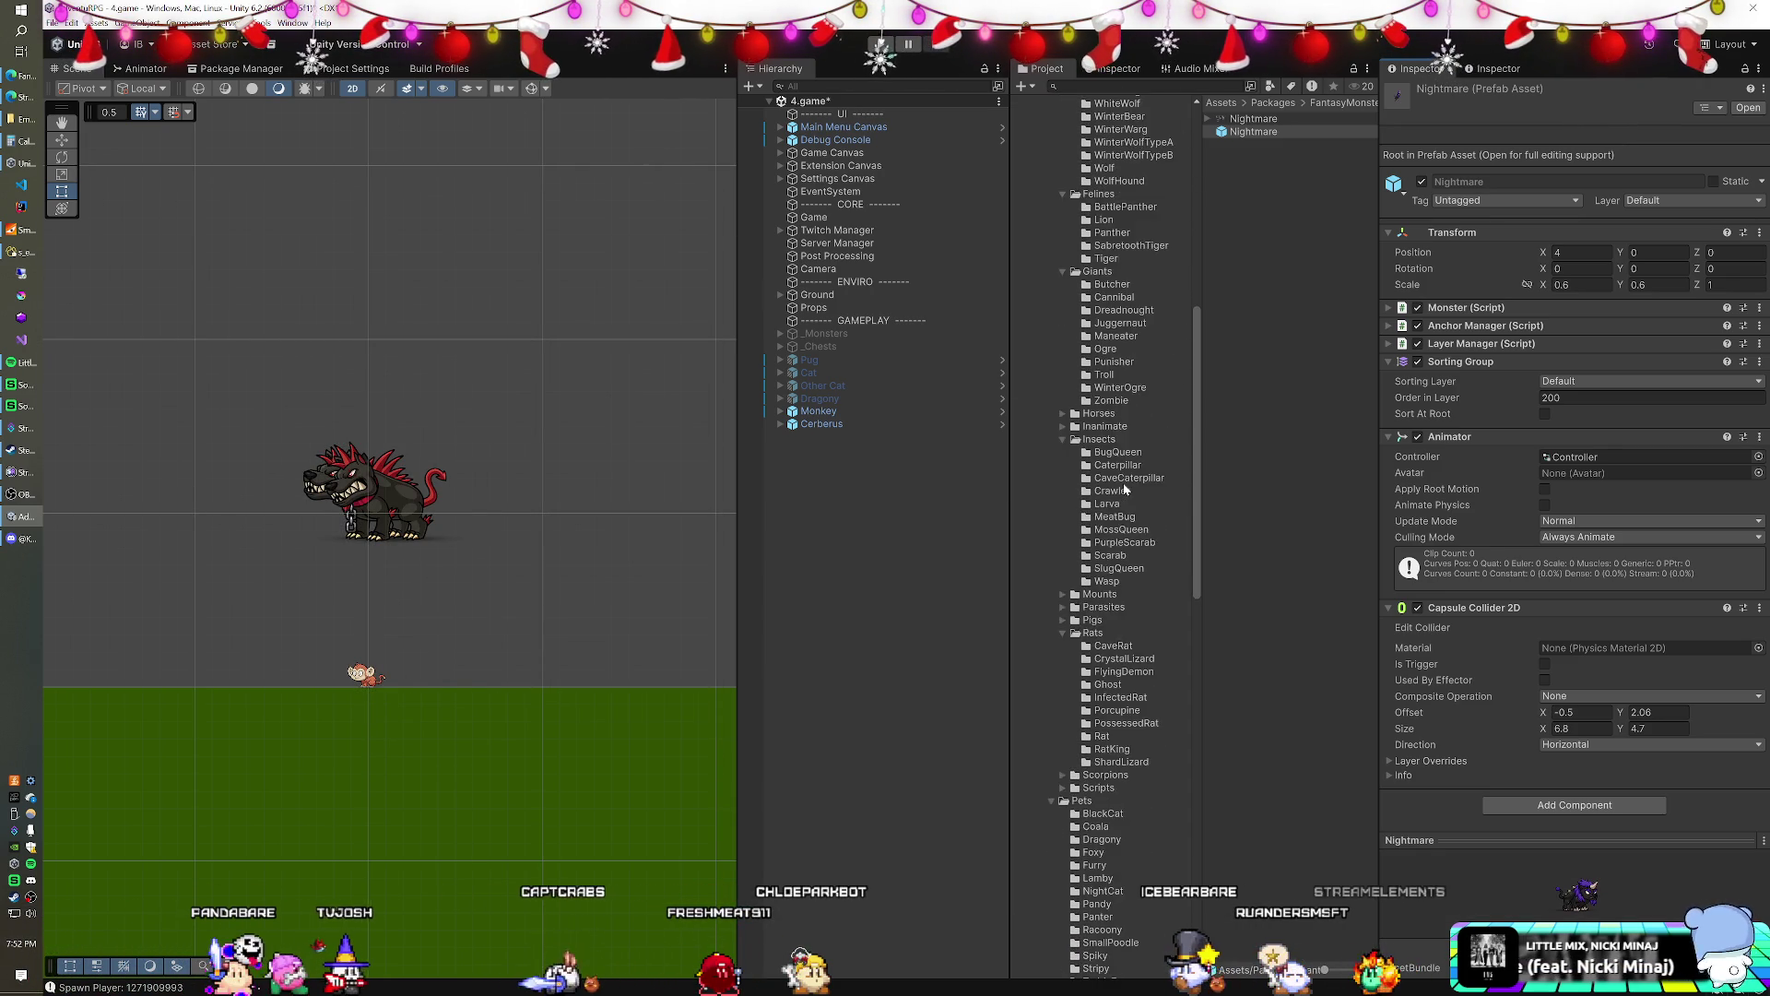
- Preview the SlugQueen and MossQueen prefabs, then add a MossQueen instance to the scene
{"action": "left_click", "coordinate": [1118, 521]}
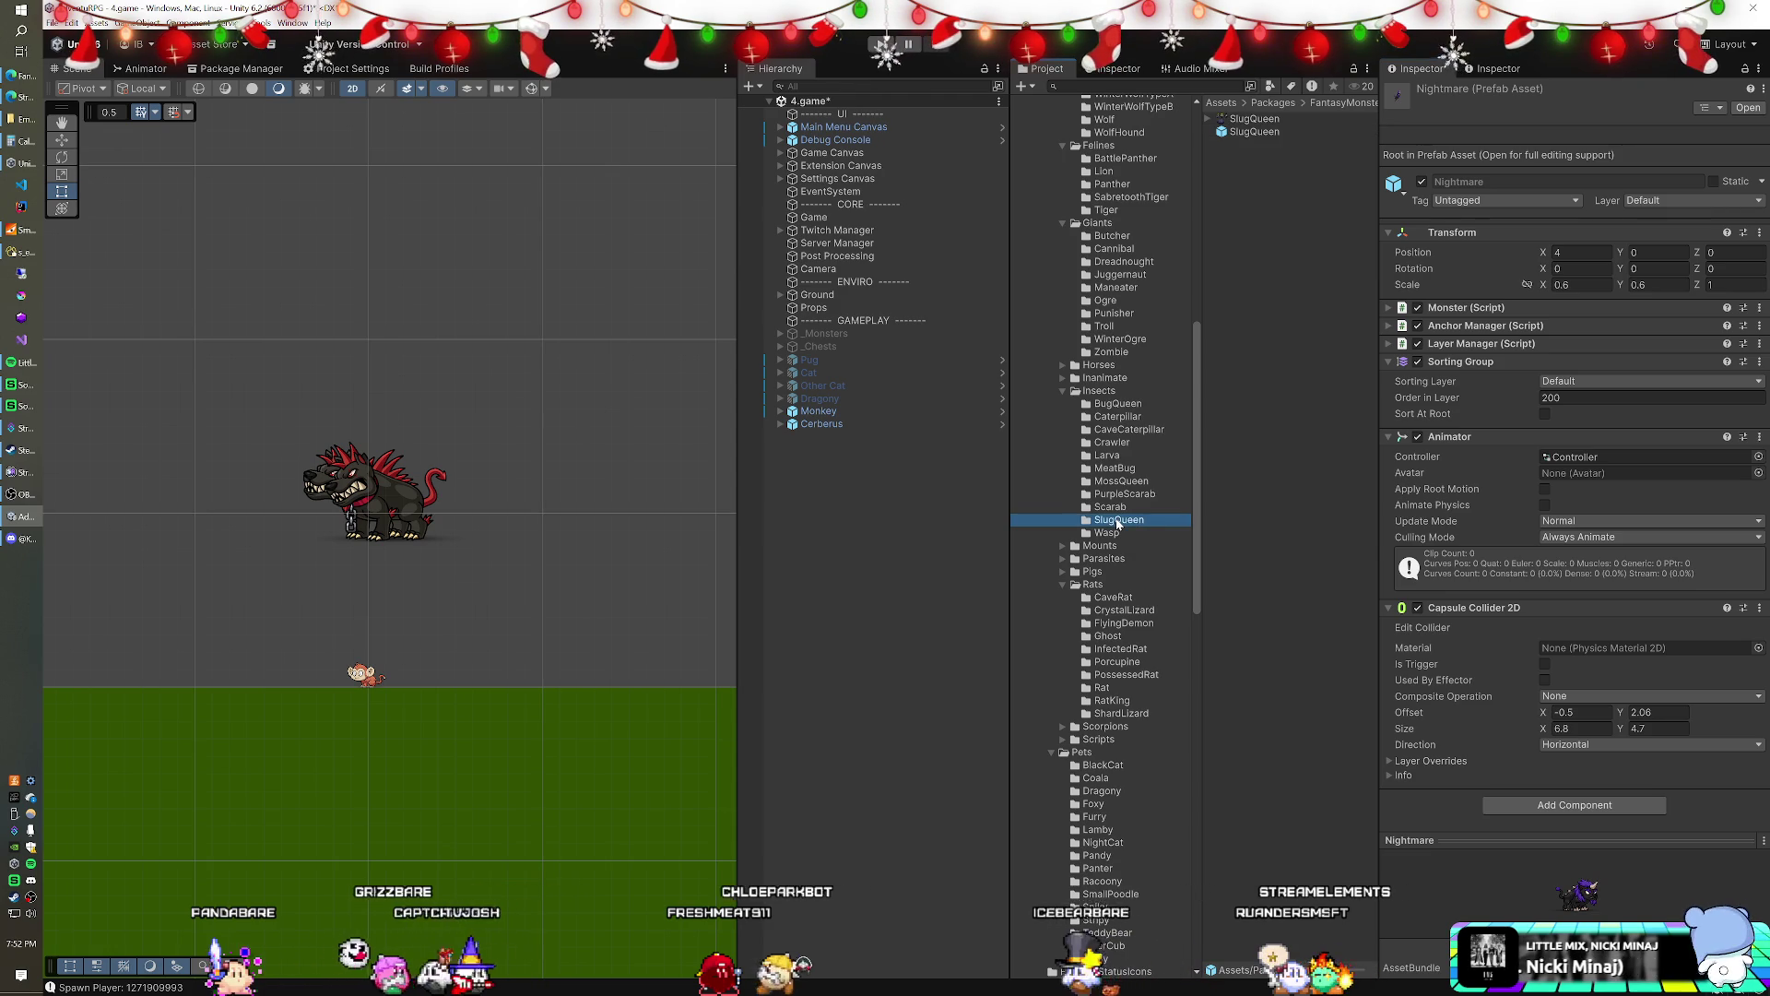
{"action": "left_click_drag", "start_coordinate": [1457, 833], "coordinate": [583, 495]}
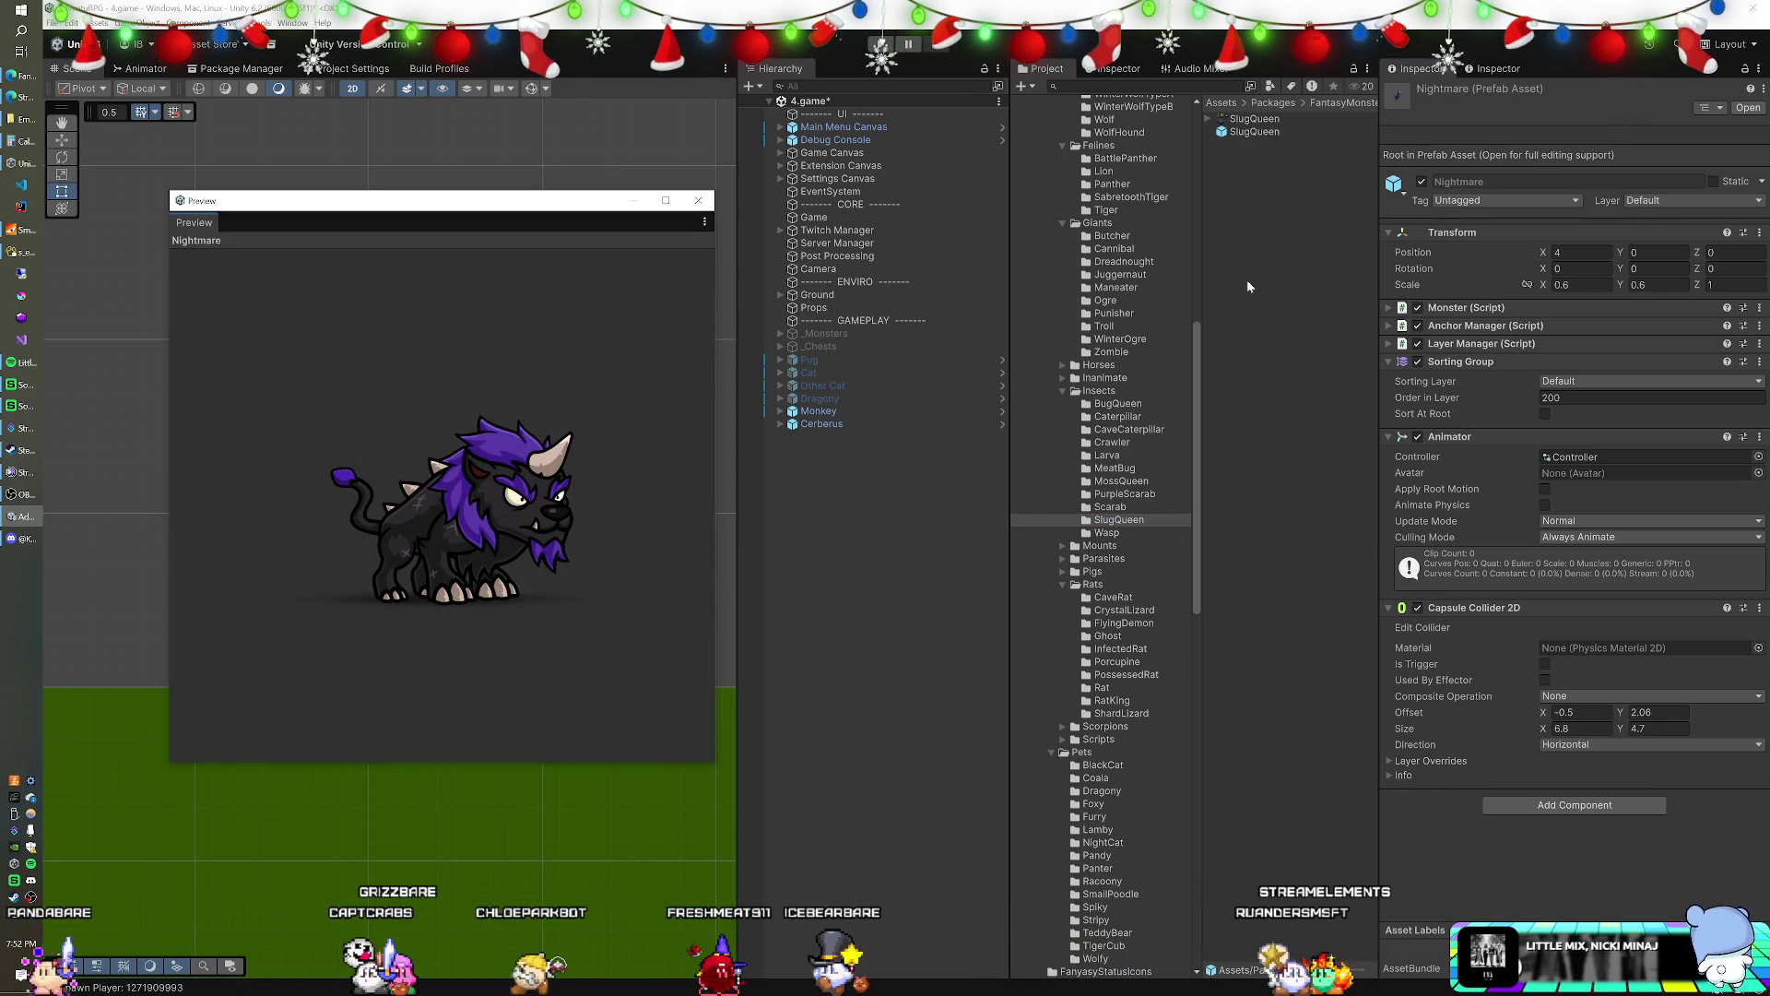
{"action": "left_click", "coordinate": [1258, 133]}
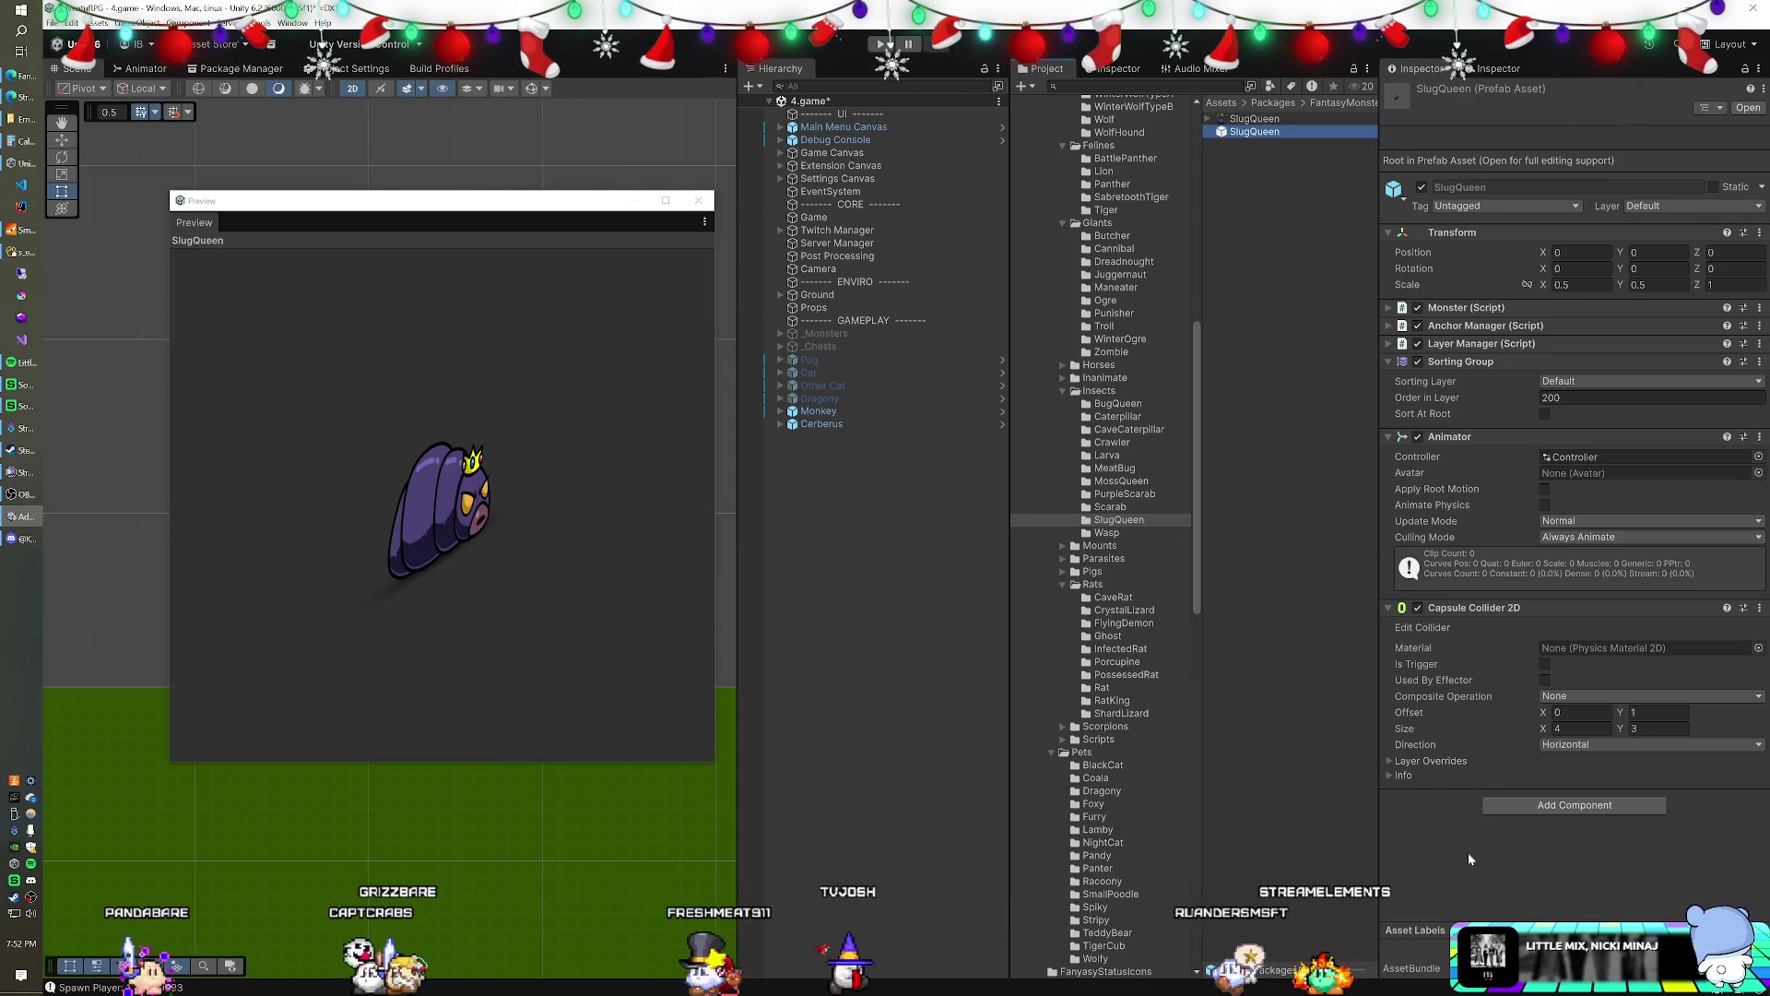
{"action": "left_click_drag", "start_coordinate": [463, 544], "coordinate": [334, 483]}
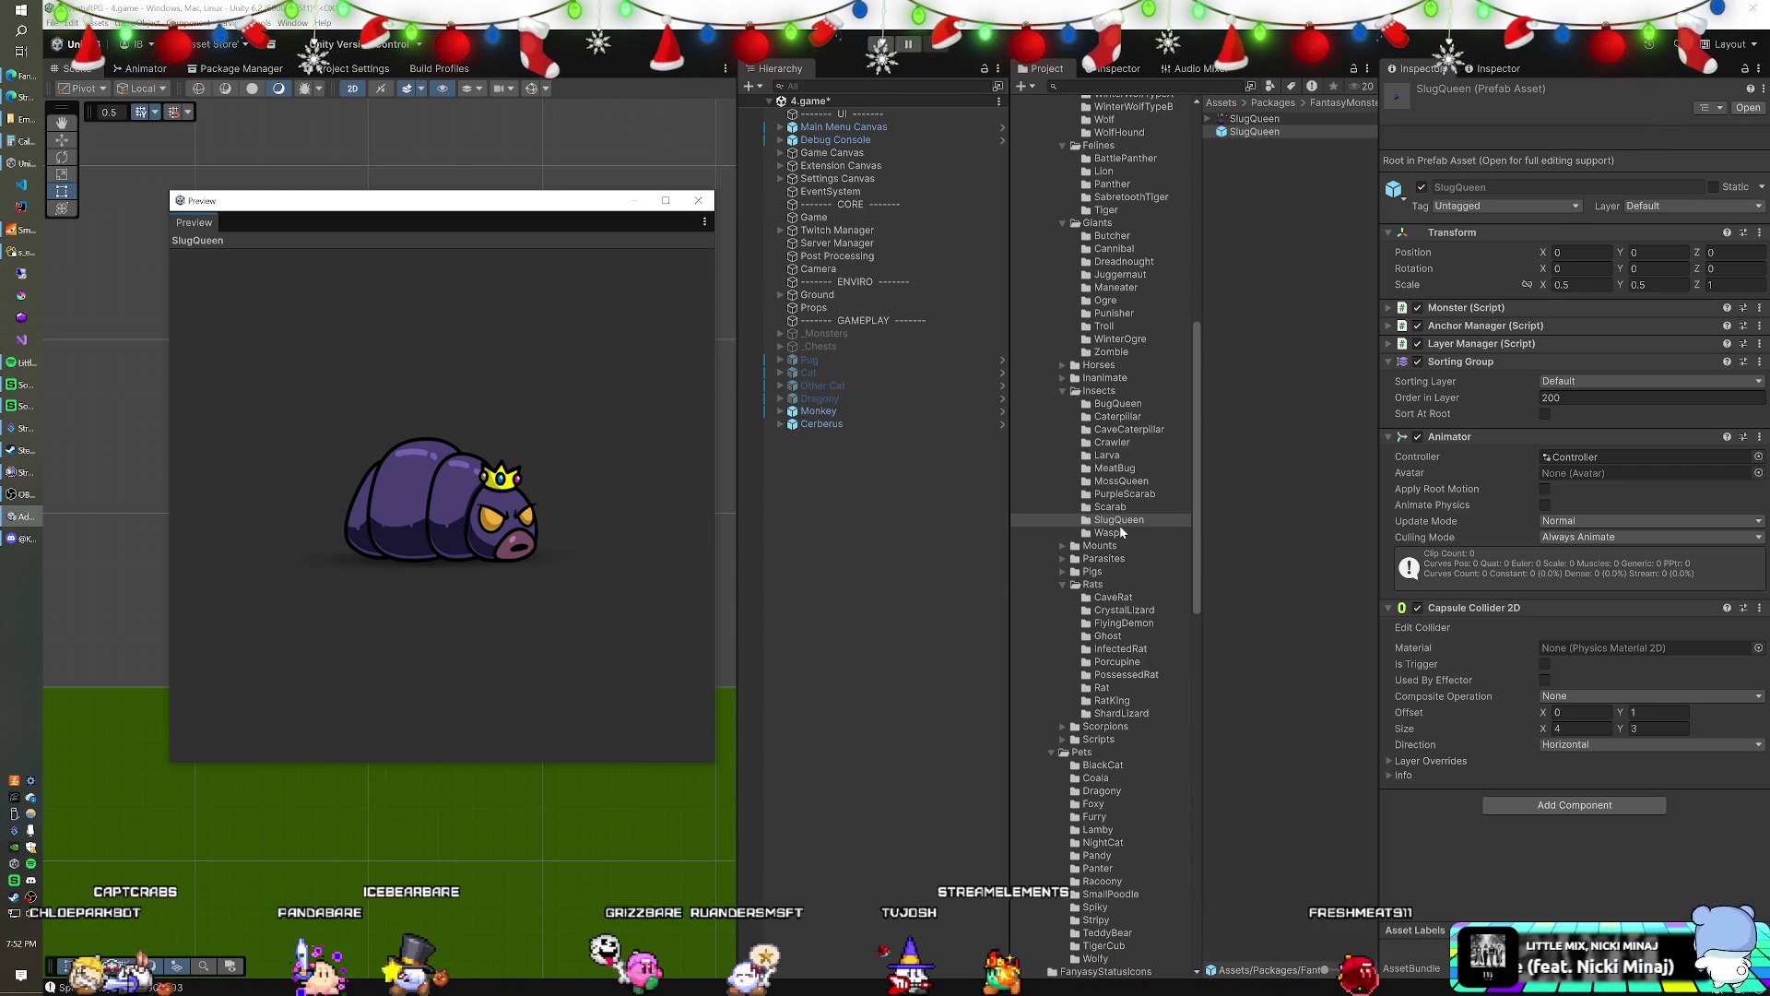
{"action": "left_click", "coordinate": [1121, 482]}
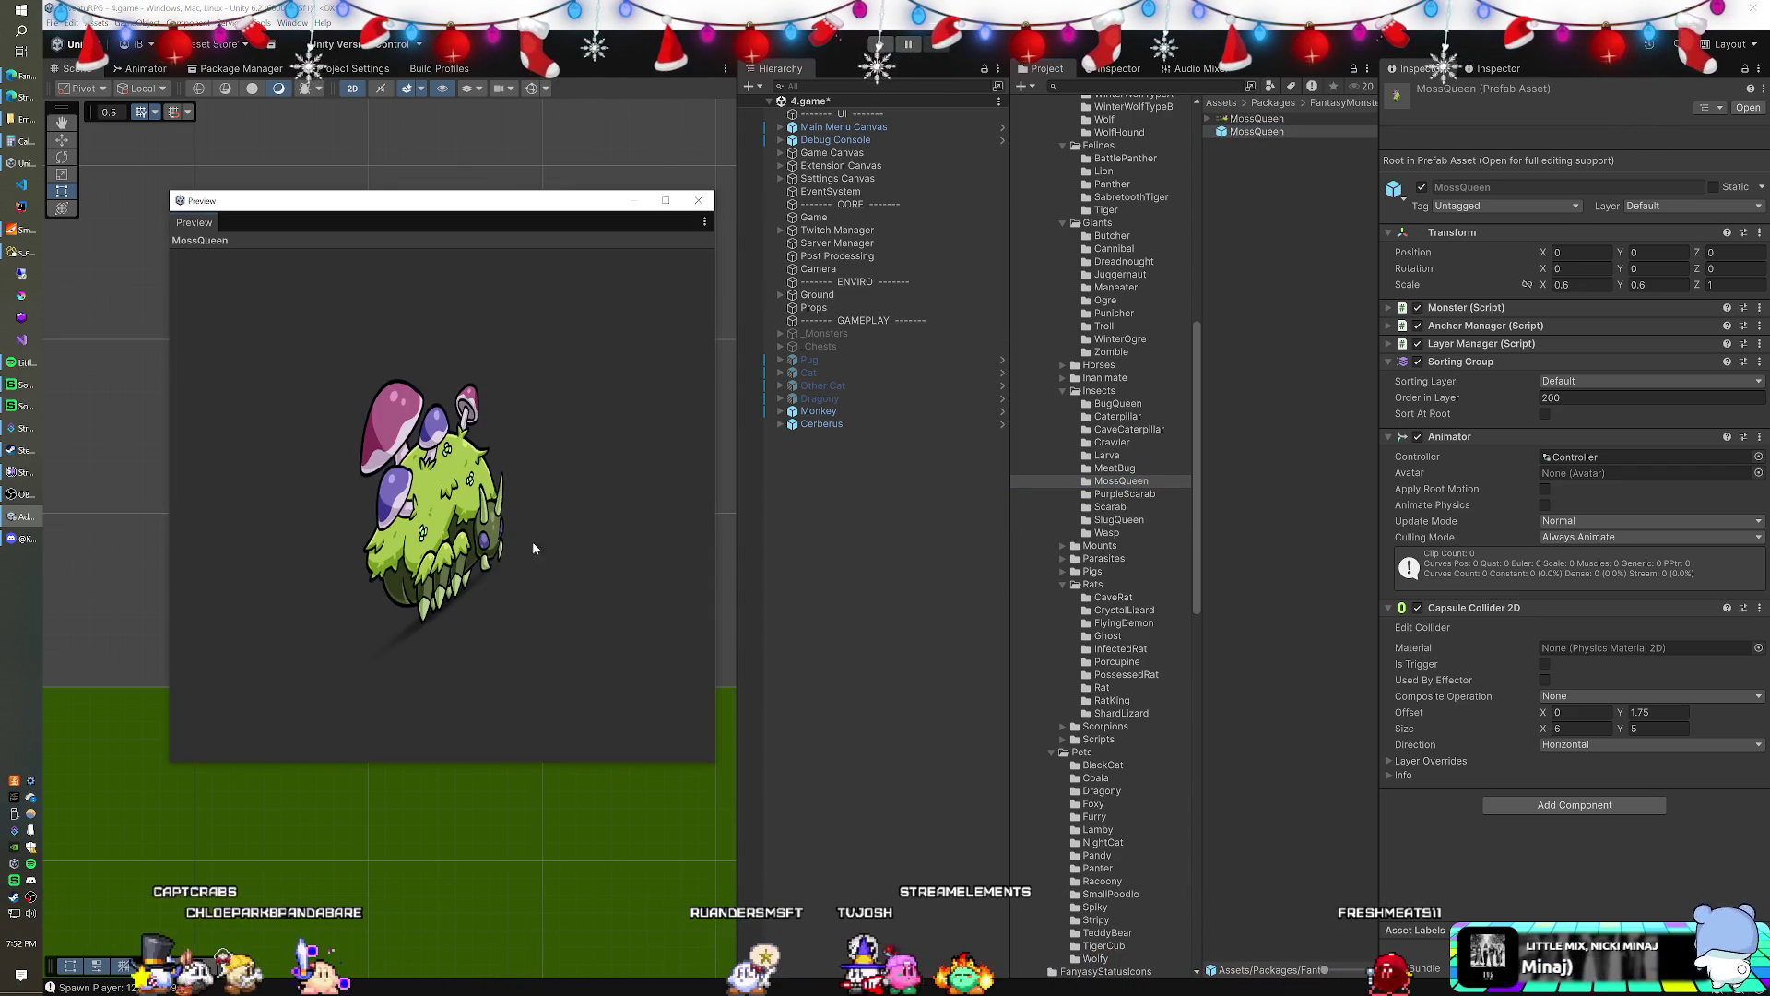
{"action": "left_click_drag", "start_coordinate": [533, 548], "coordinate": [397, 475]}
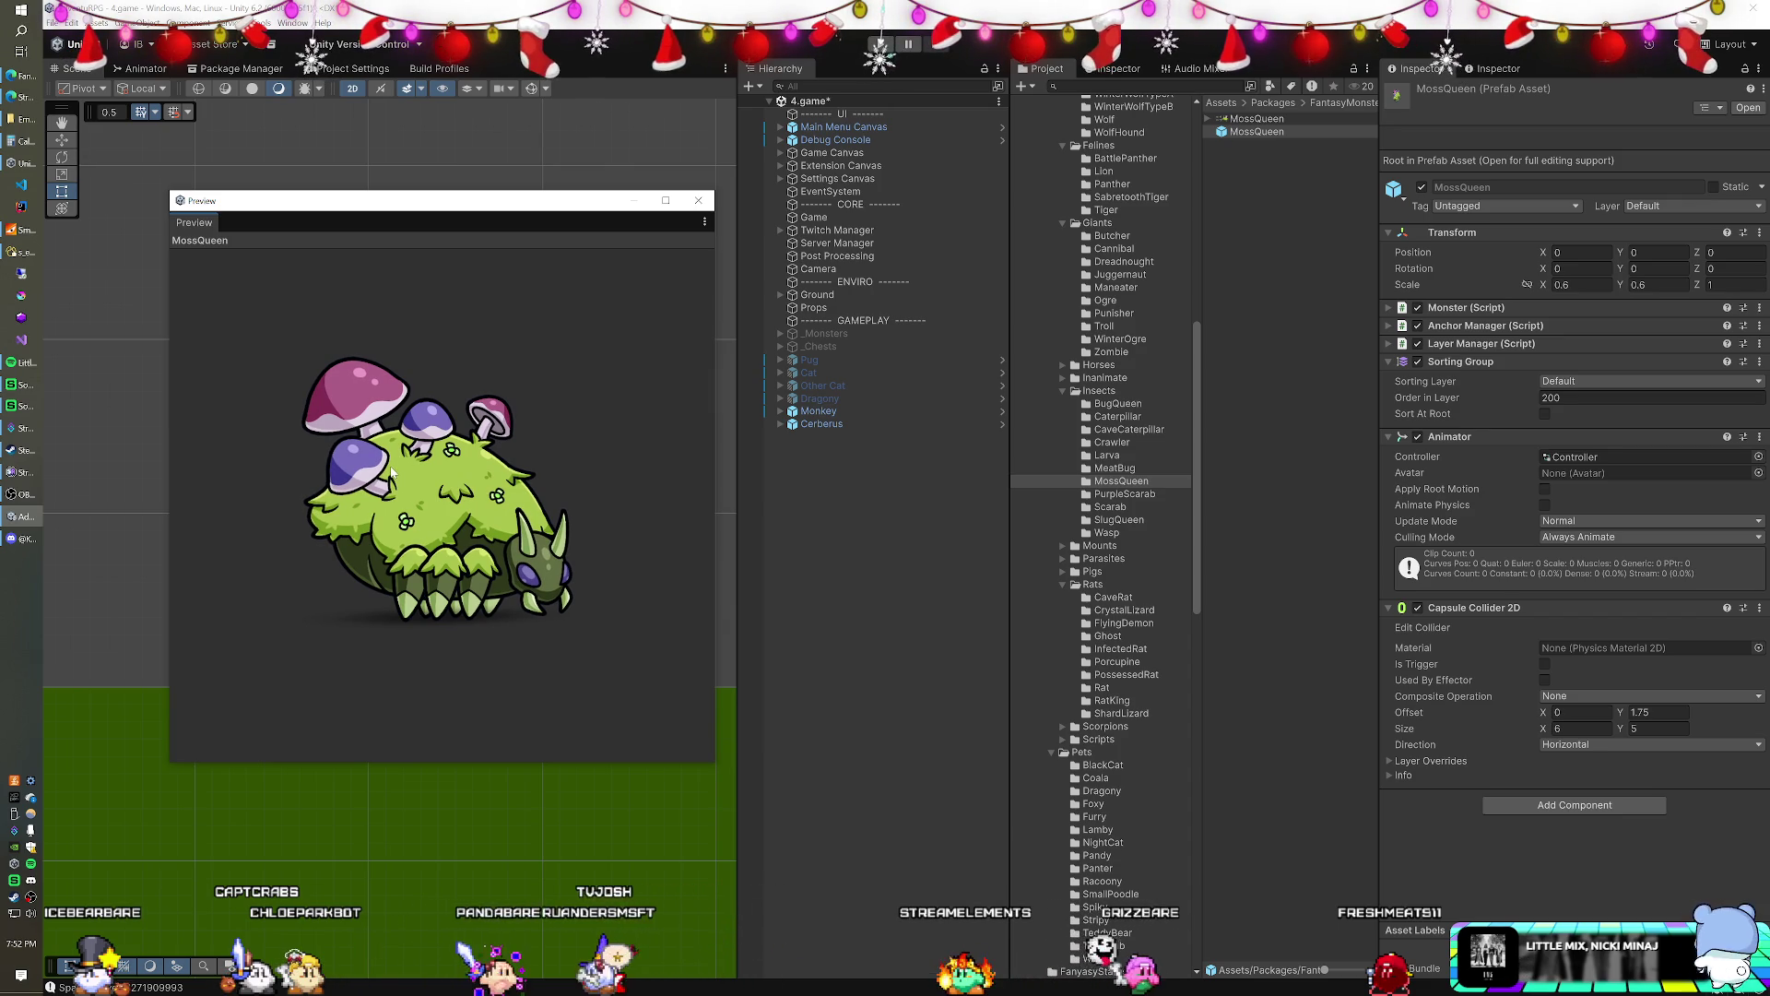
{"action": "left_click_drag", "start_coordinate": [1242, 138], "coordinate": [776, 475]}
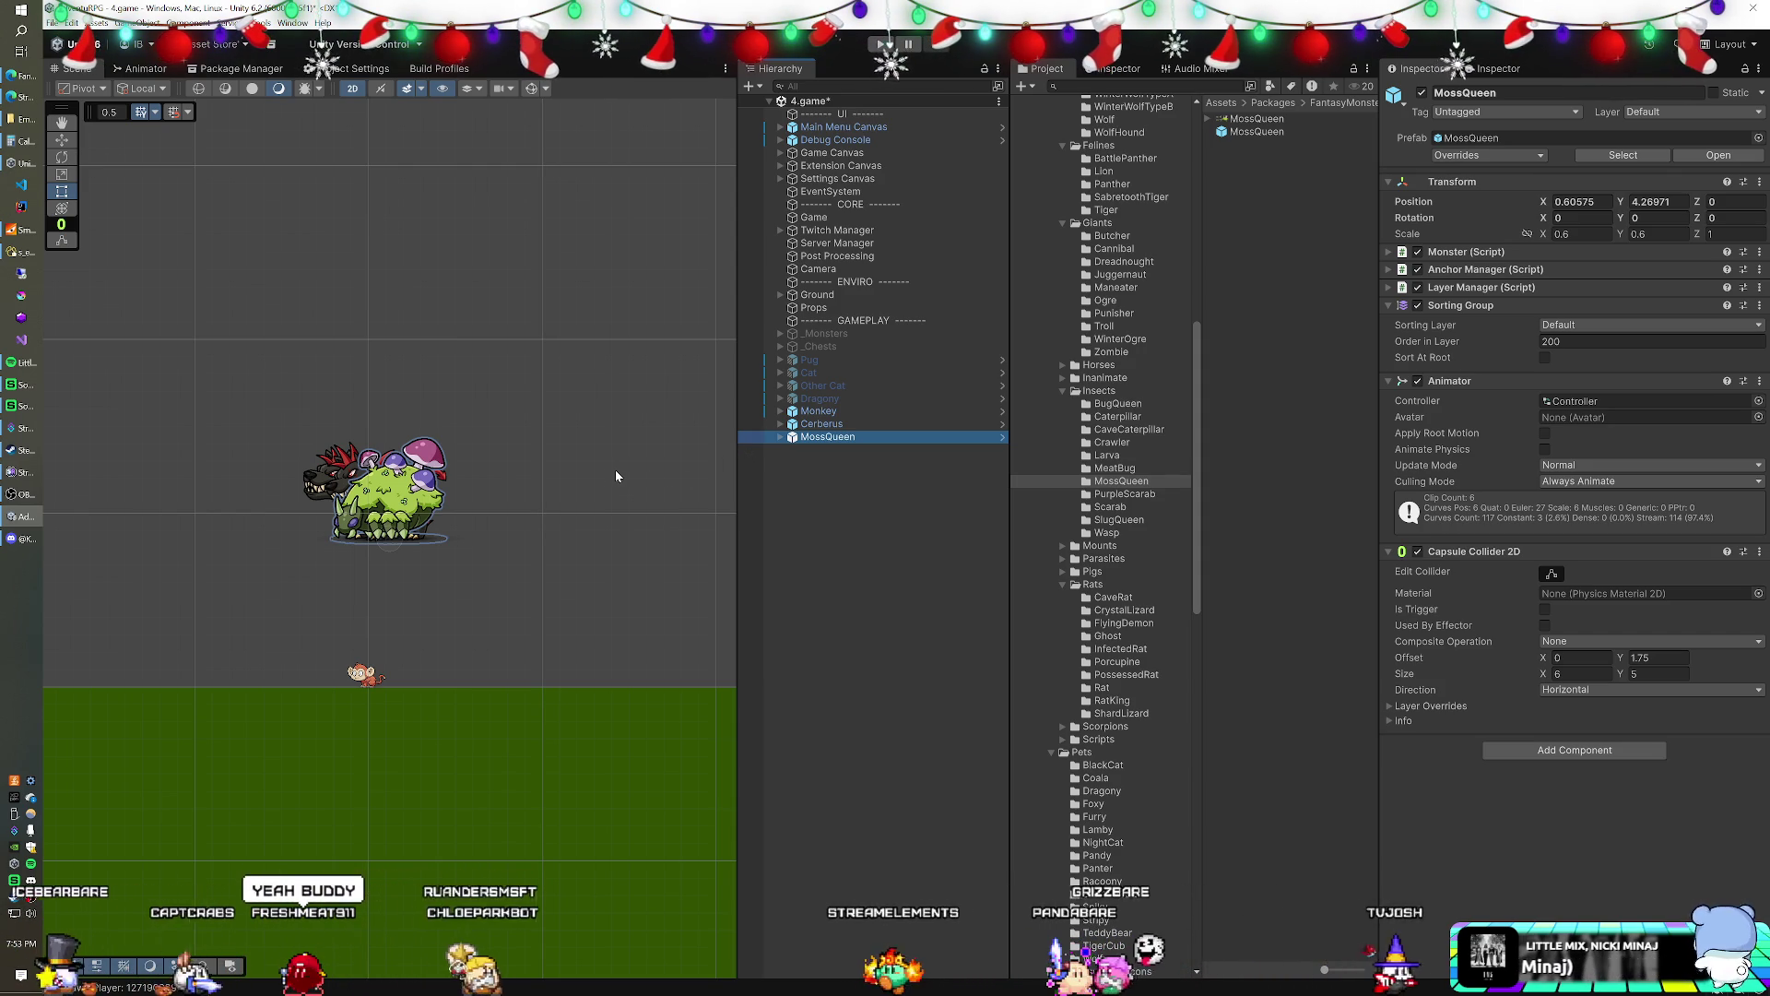
- Set the position of both Cerberus and MossQueen to X 0, Y 0
{"action": "left_click", "coordinate": [819, 412]}
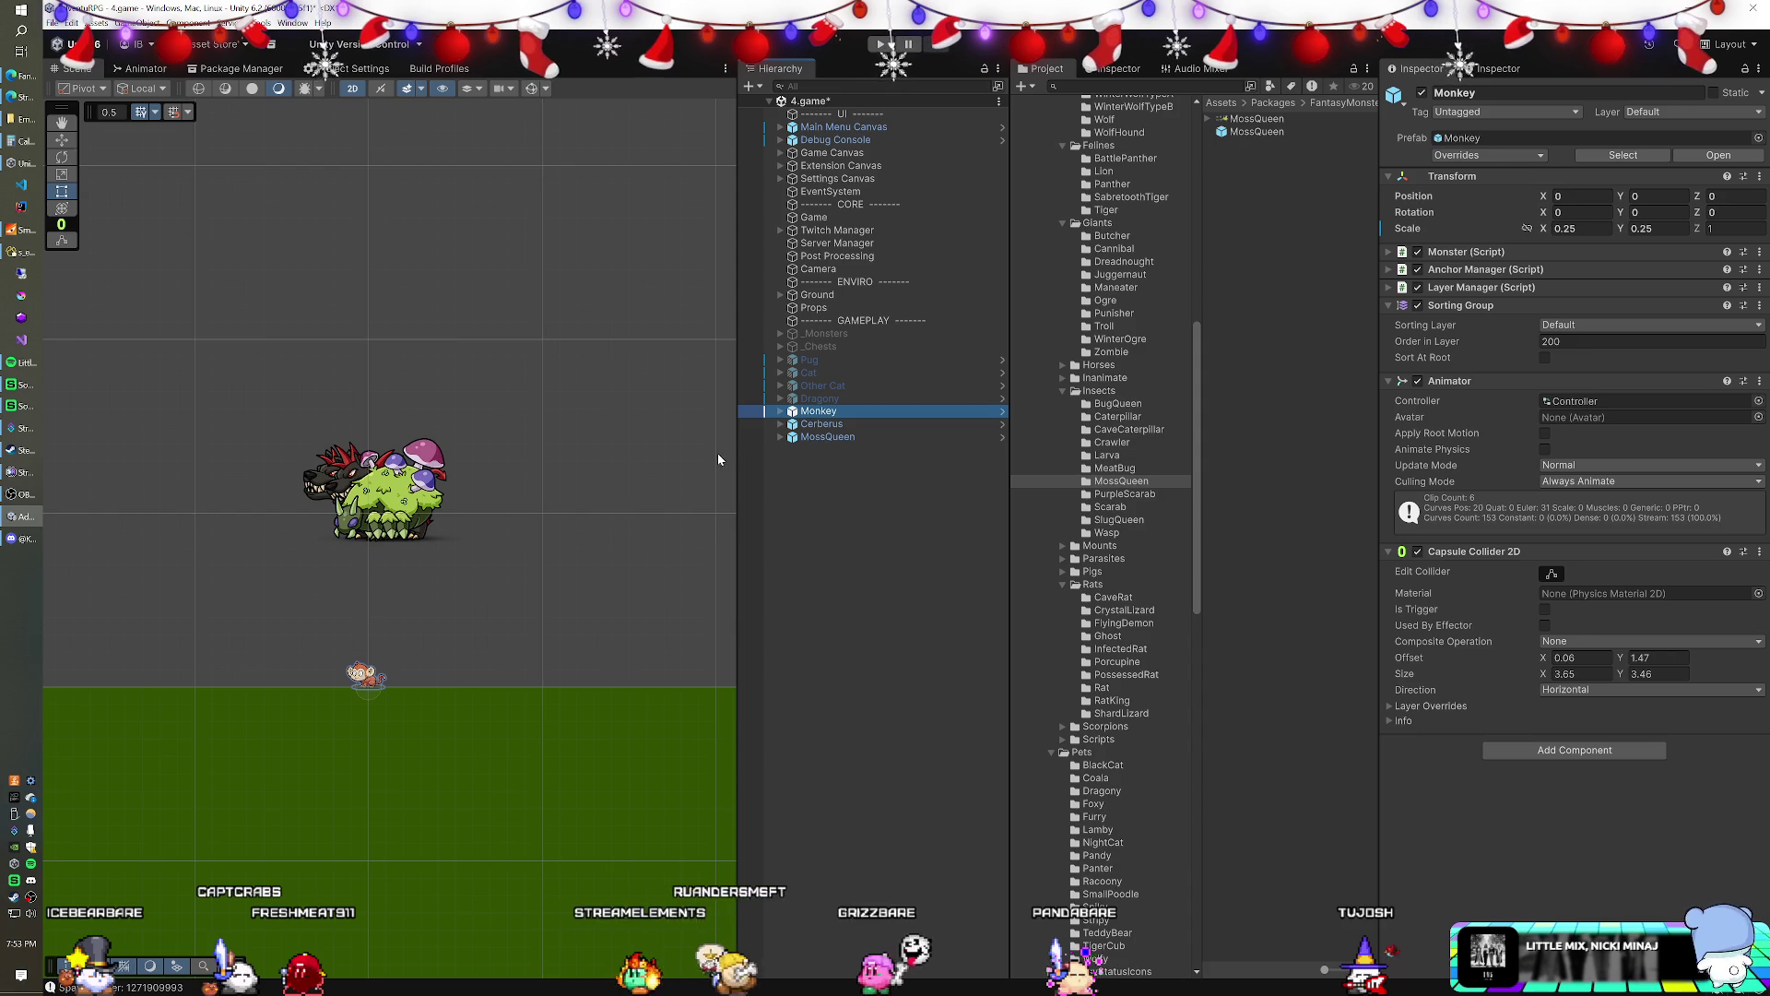
{"action": "left_click", "coordinate": [818, 426]}
{"action": "left_click", "coordinate": [823, 436], "text": "ctrl"}
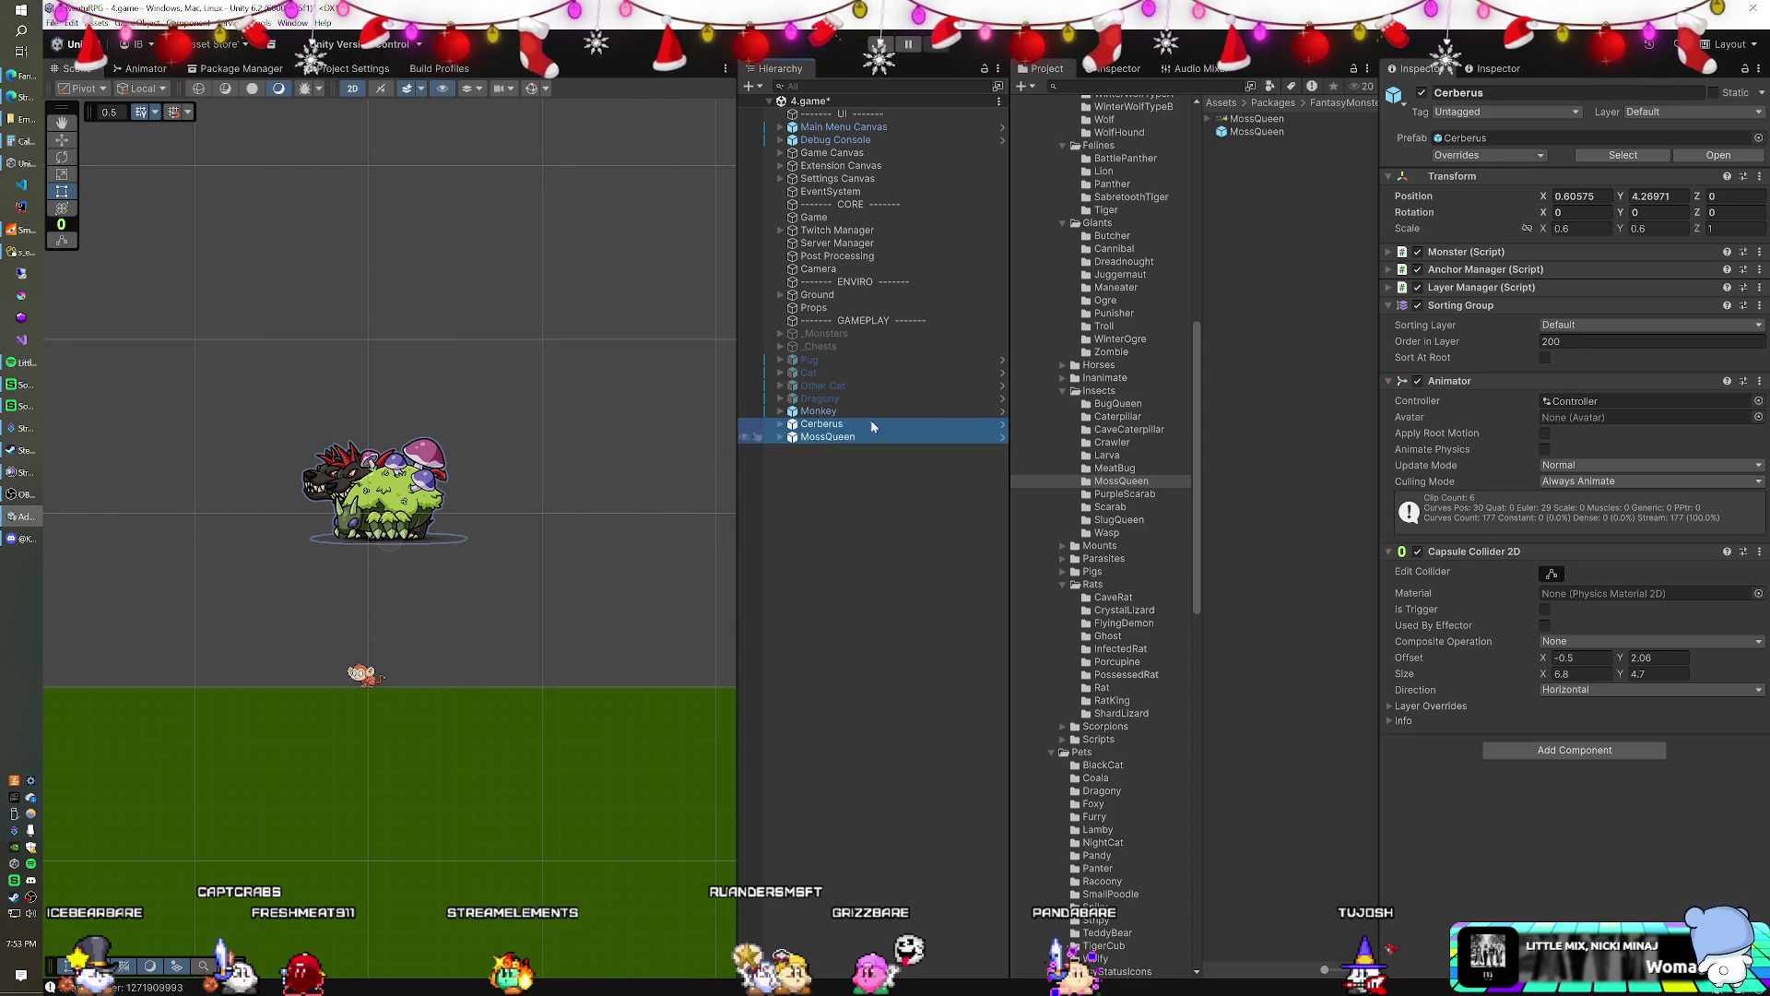
{"action": "type", "text": "0"}
{"action": "key", "text": "Tab"}
{"action": "type", "text": "0"}
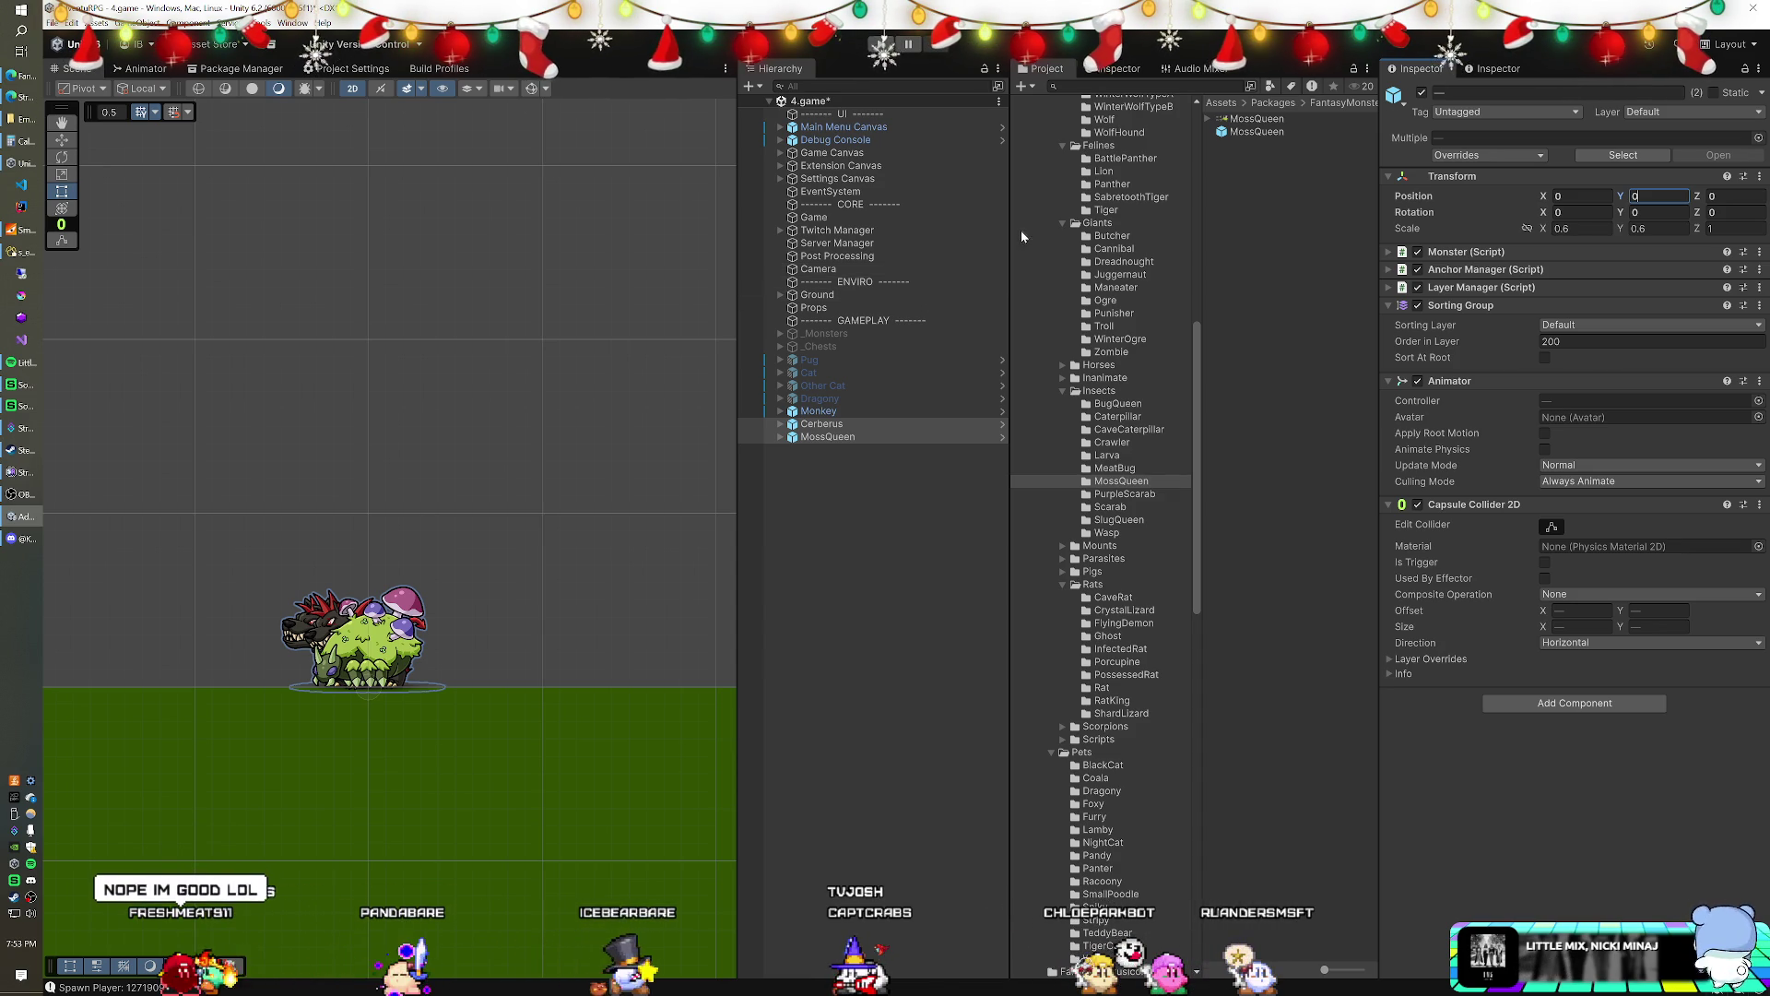
- Review Monkey's Monster, Anchor Manager, Layer Manager and Sorting Group (order 200) components
{"action": "left_click", "coordinate": [844, 410]}
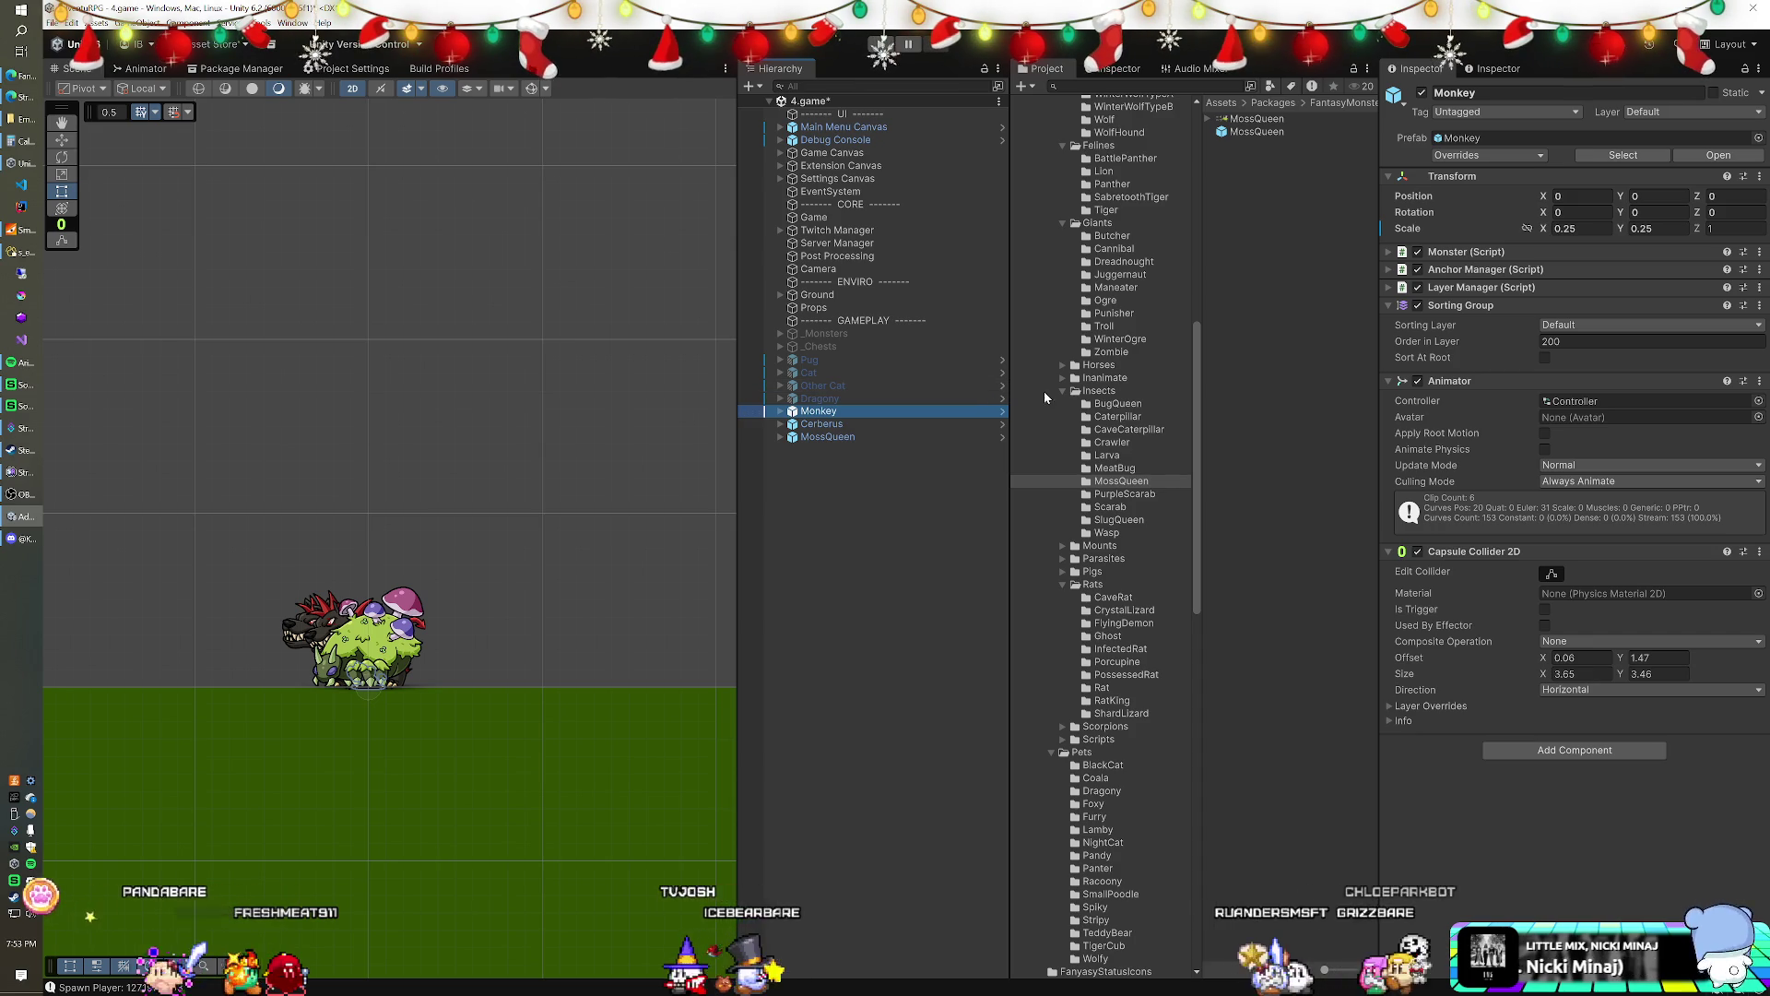
{"action": "scroll", "coordinate": [1120, 398], "scroll_direction": "up", "scroll_amount": 10}
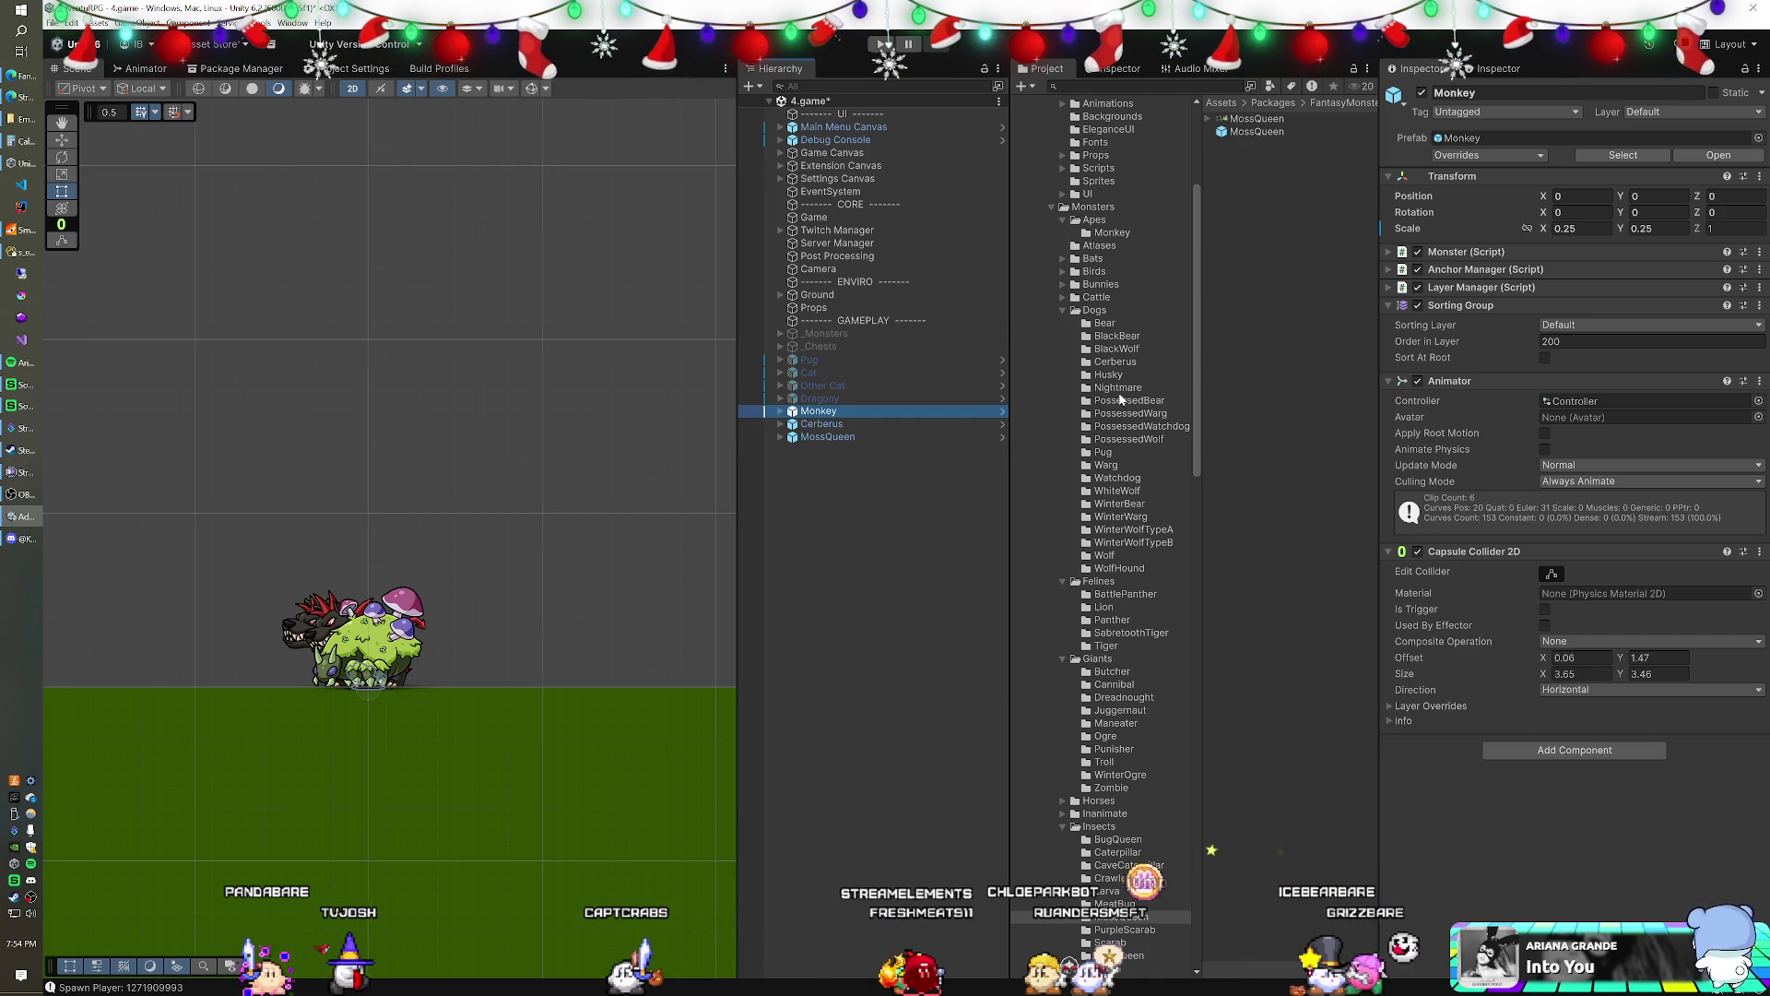
{"action": "scroll", "coordinate": [1110, 285], "scroll_direction": "up", "scroll_amount": 5}
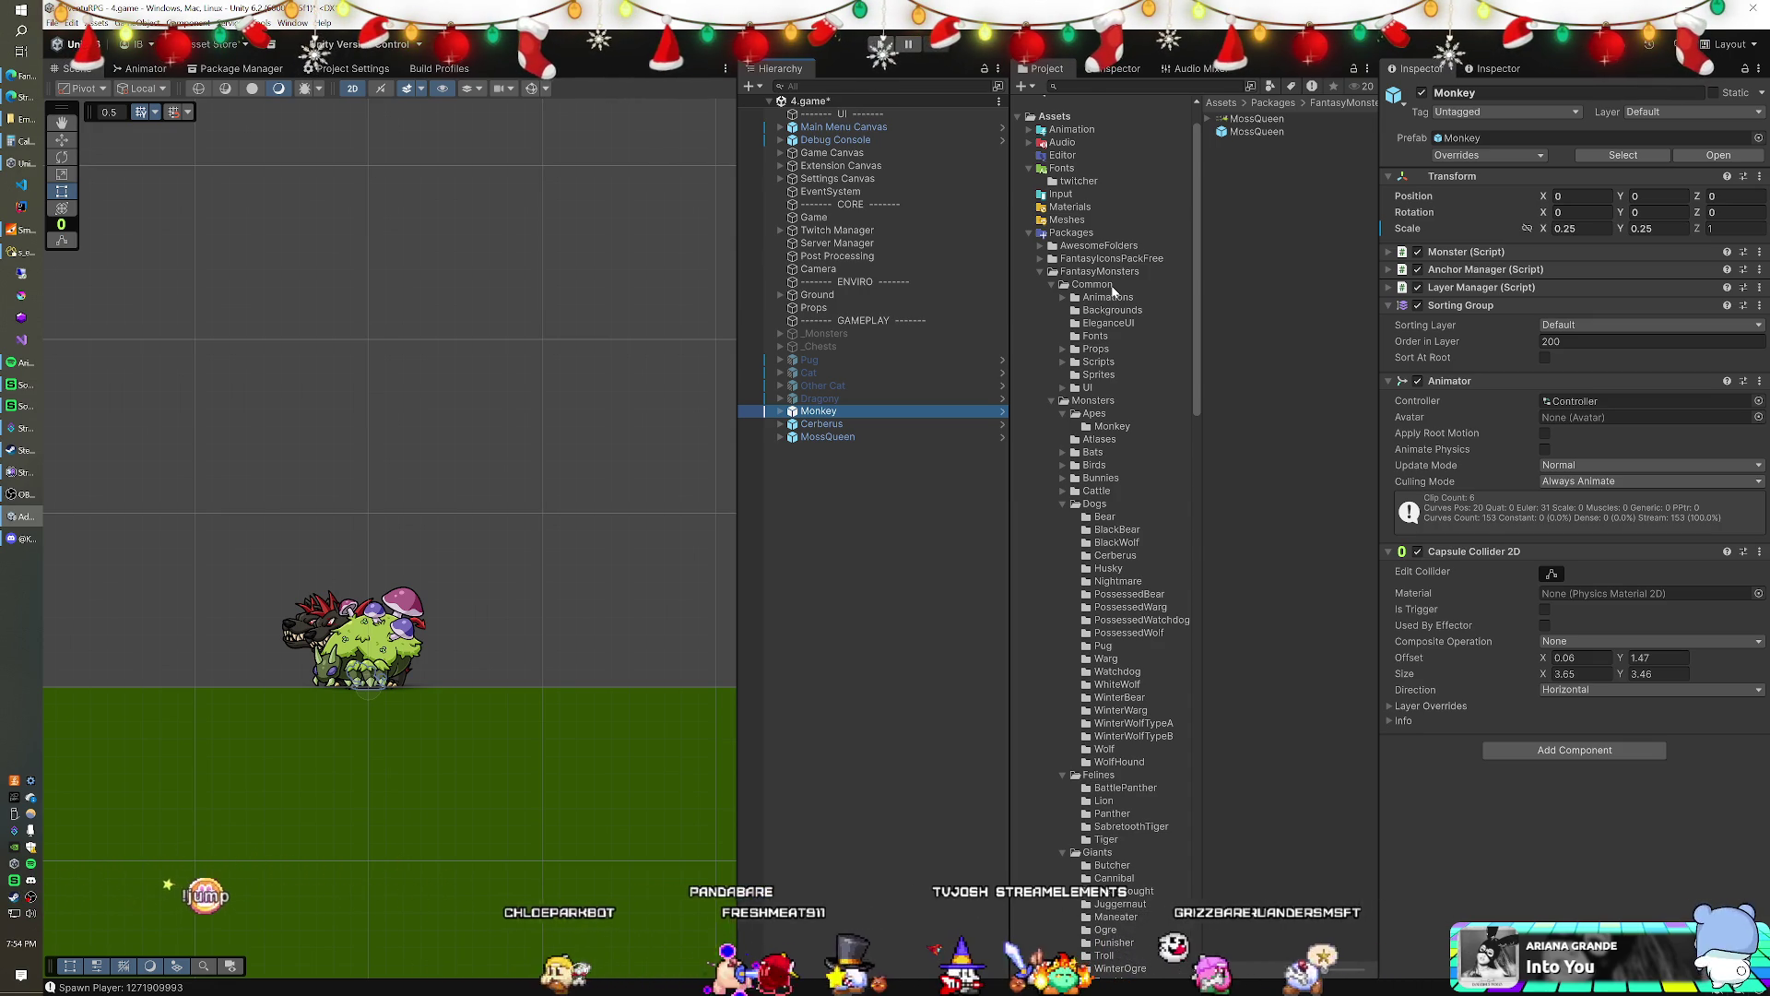
{"action": "scroll", "coordinate": [1113, 291], "scroll_direction": "down", "scroll_amount": 3}
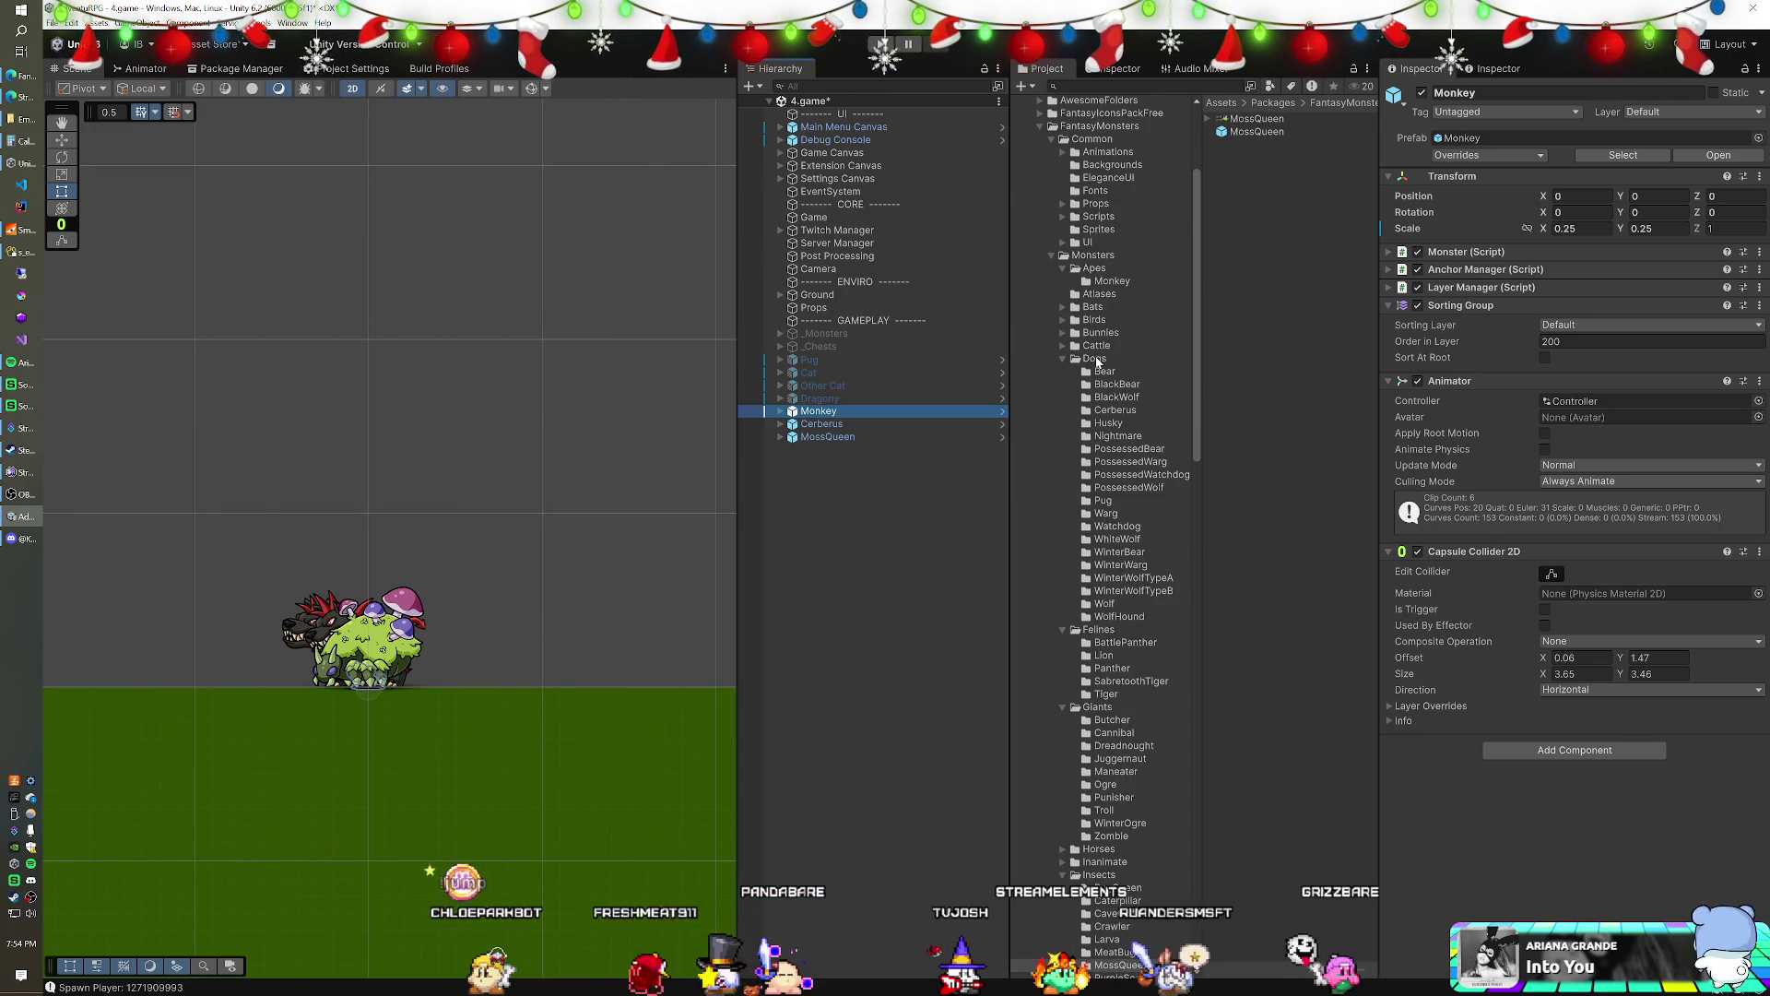
{"action": "scroll", "coordinate": [1097, 362], "scroll_direction": "up", "scroll_amount": 2}
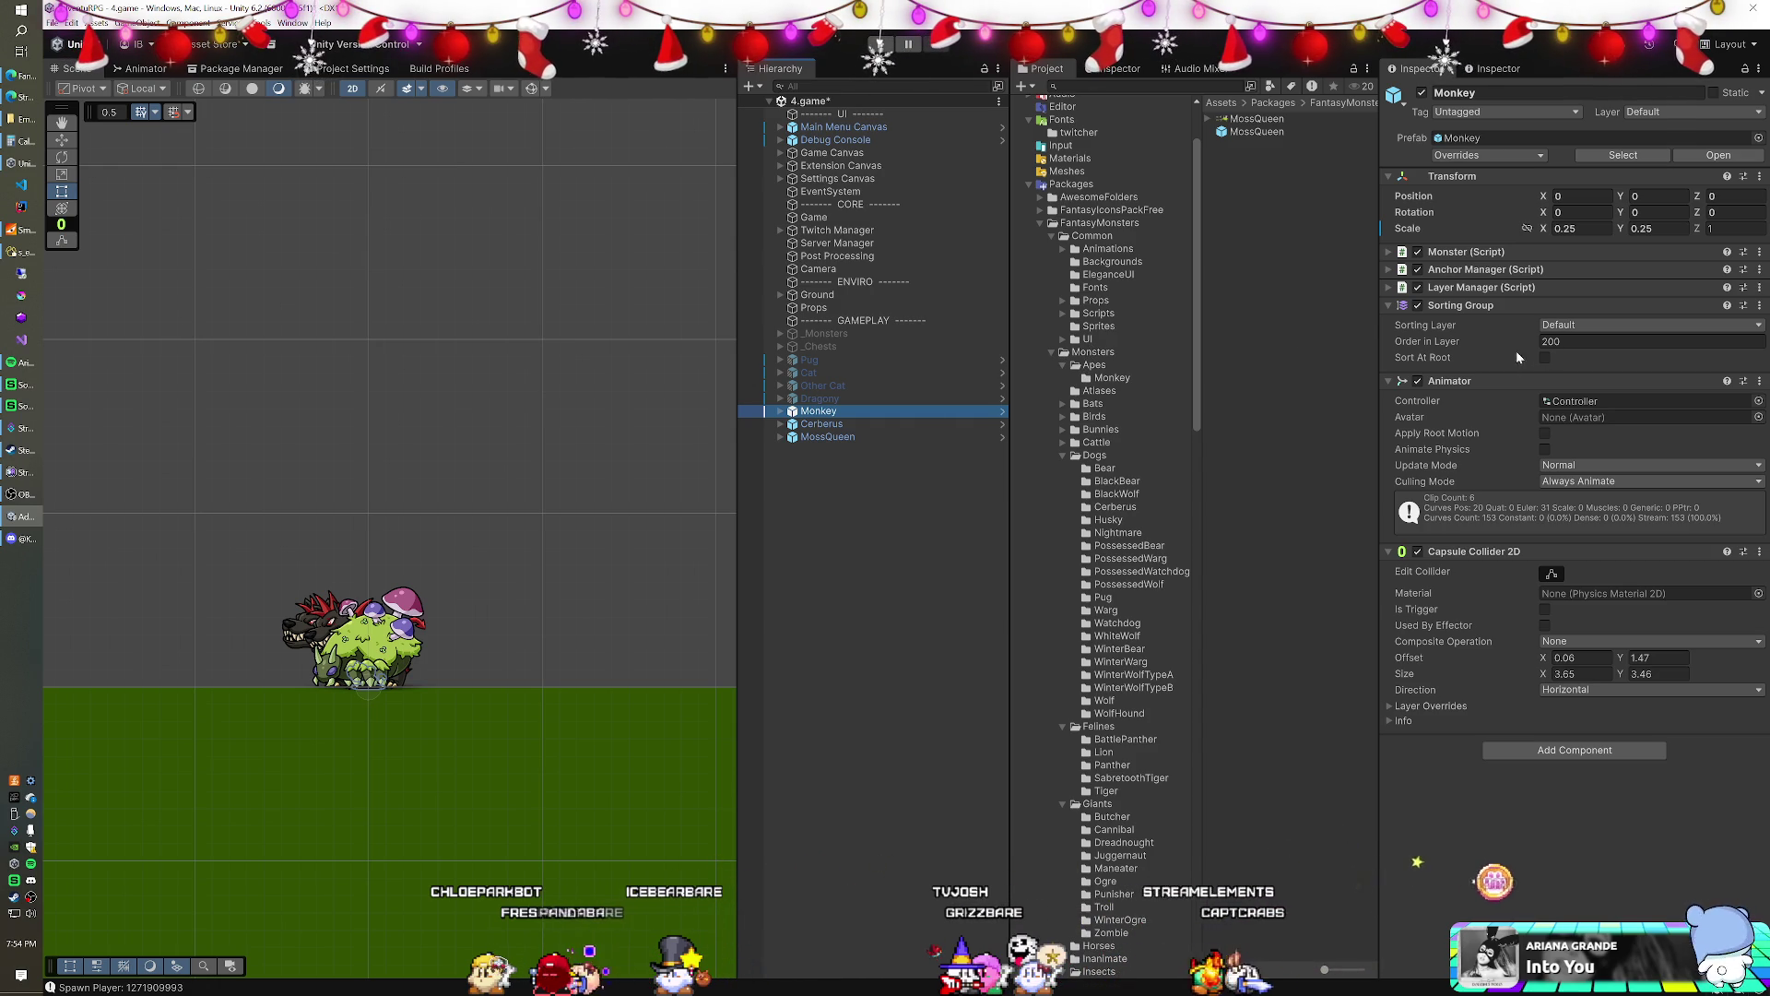
{"action": "left_click", "coordinate": [1706, 115]}
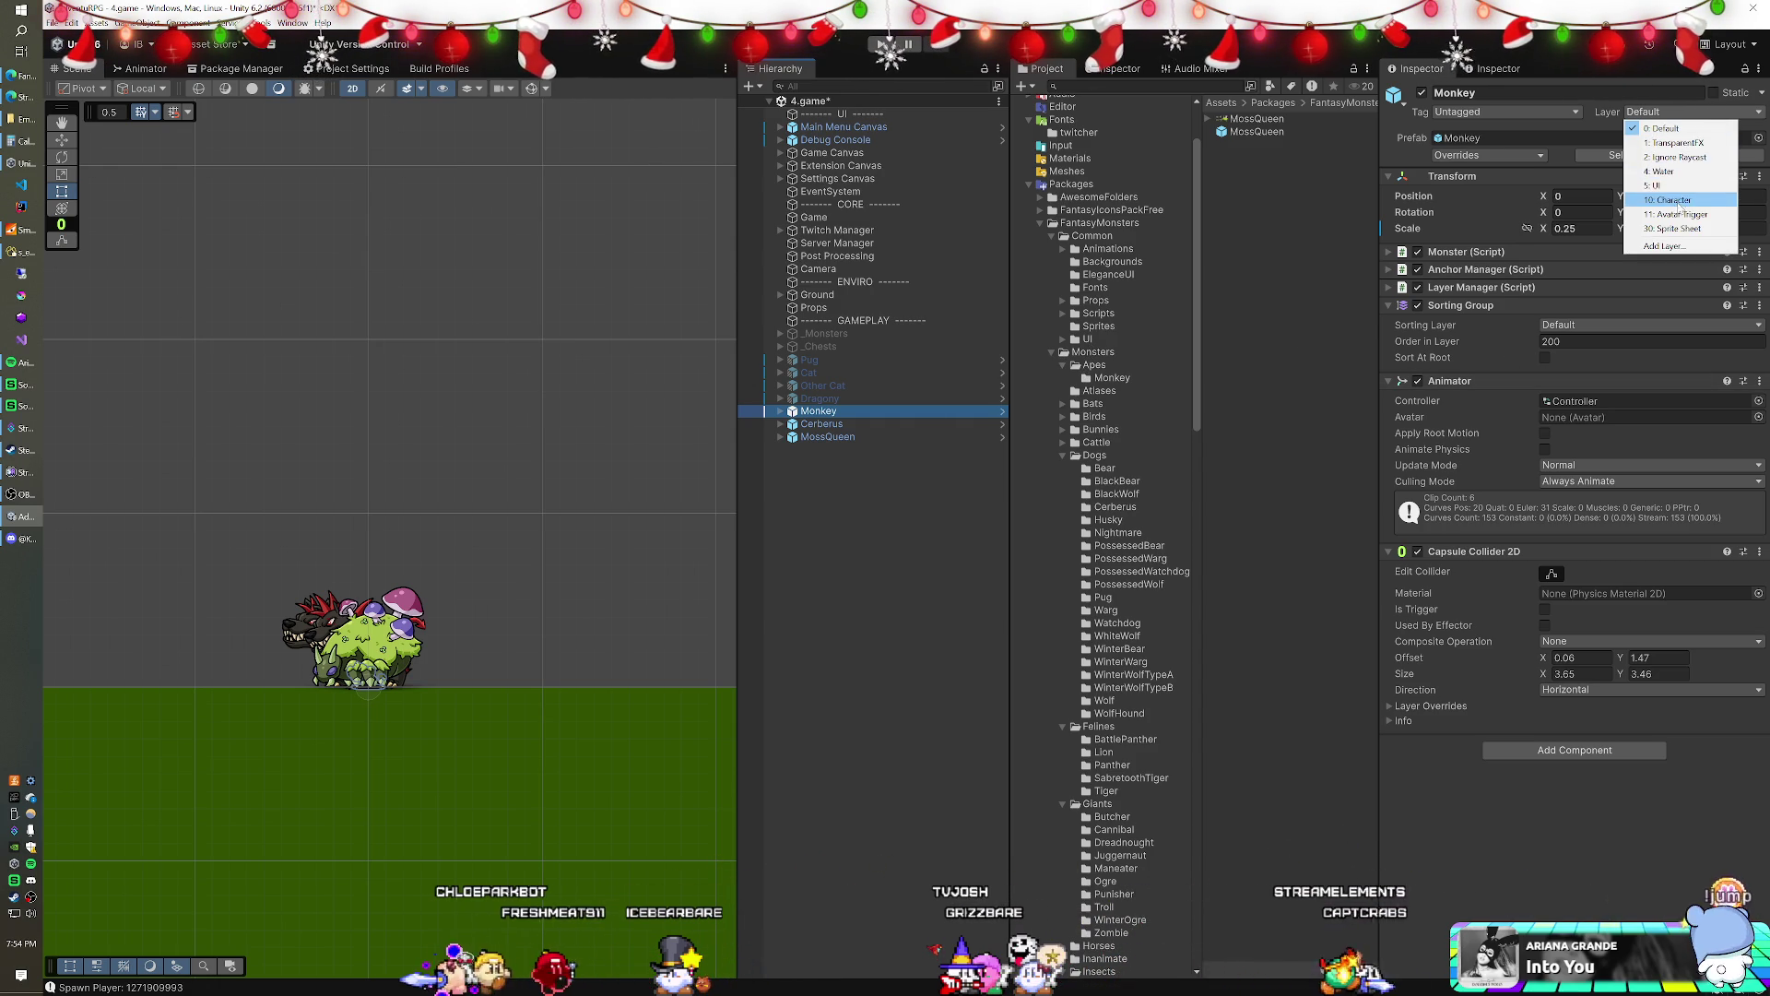
- Put Monkey on the Character layer with the Companions sorting layer
{"action": "left_click", "coordinate": [1650, 203]}
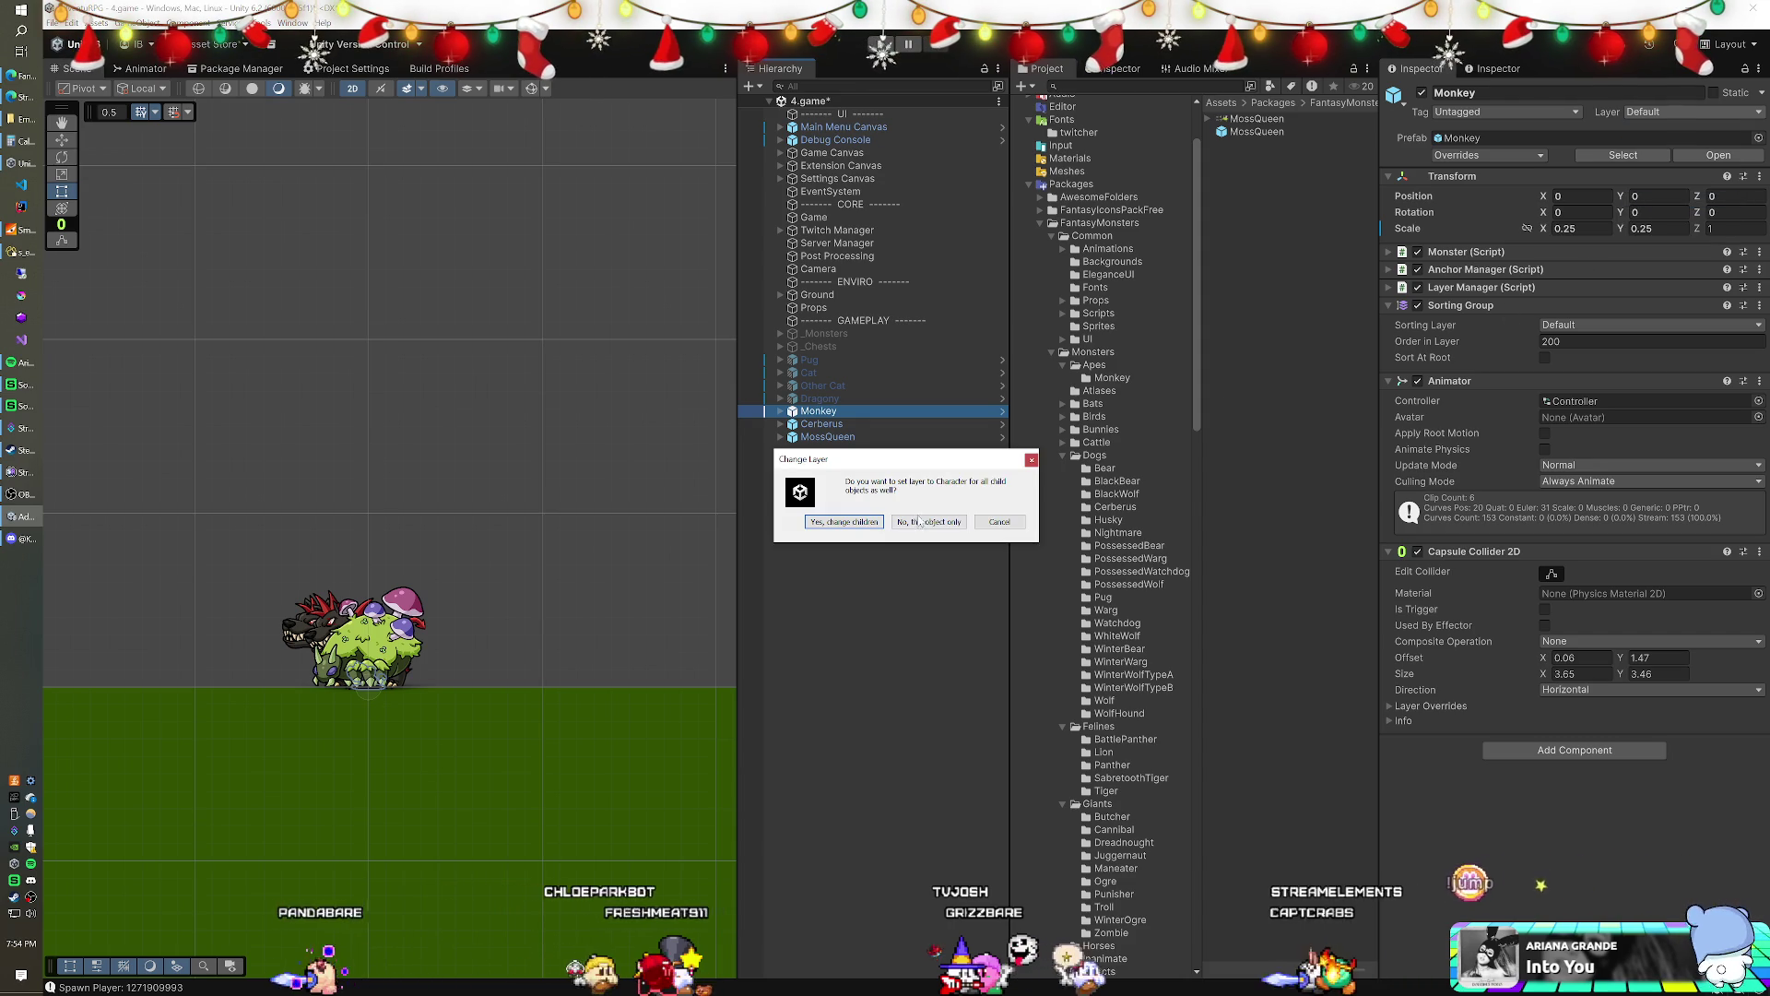
{"action": "key", "text": "Return"}
{"action": "left_click", "coordinate": [1570, 327]}
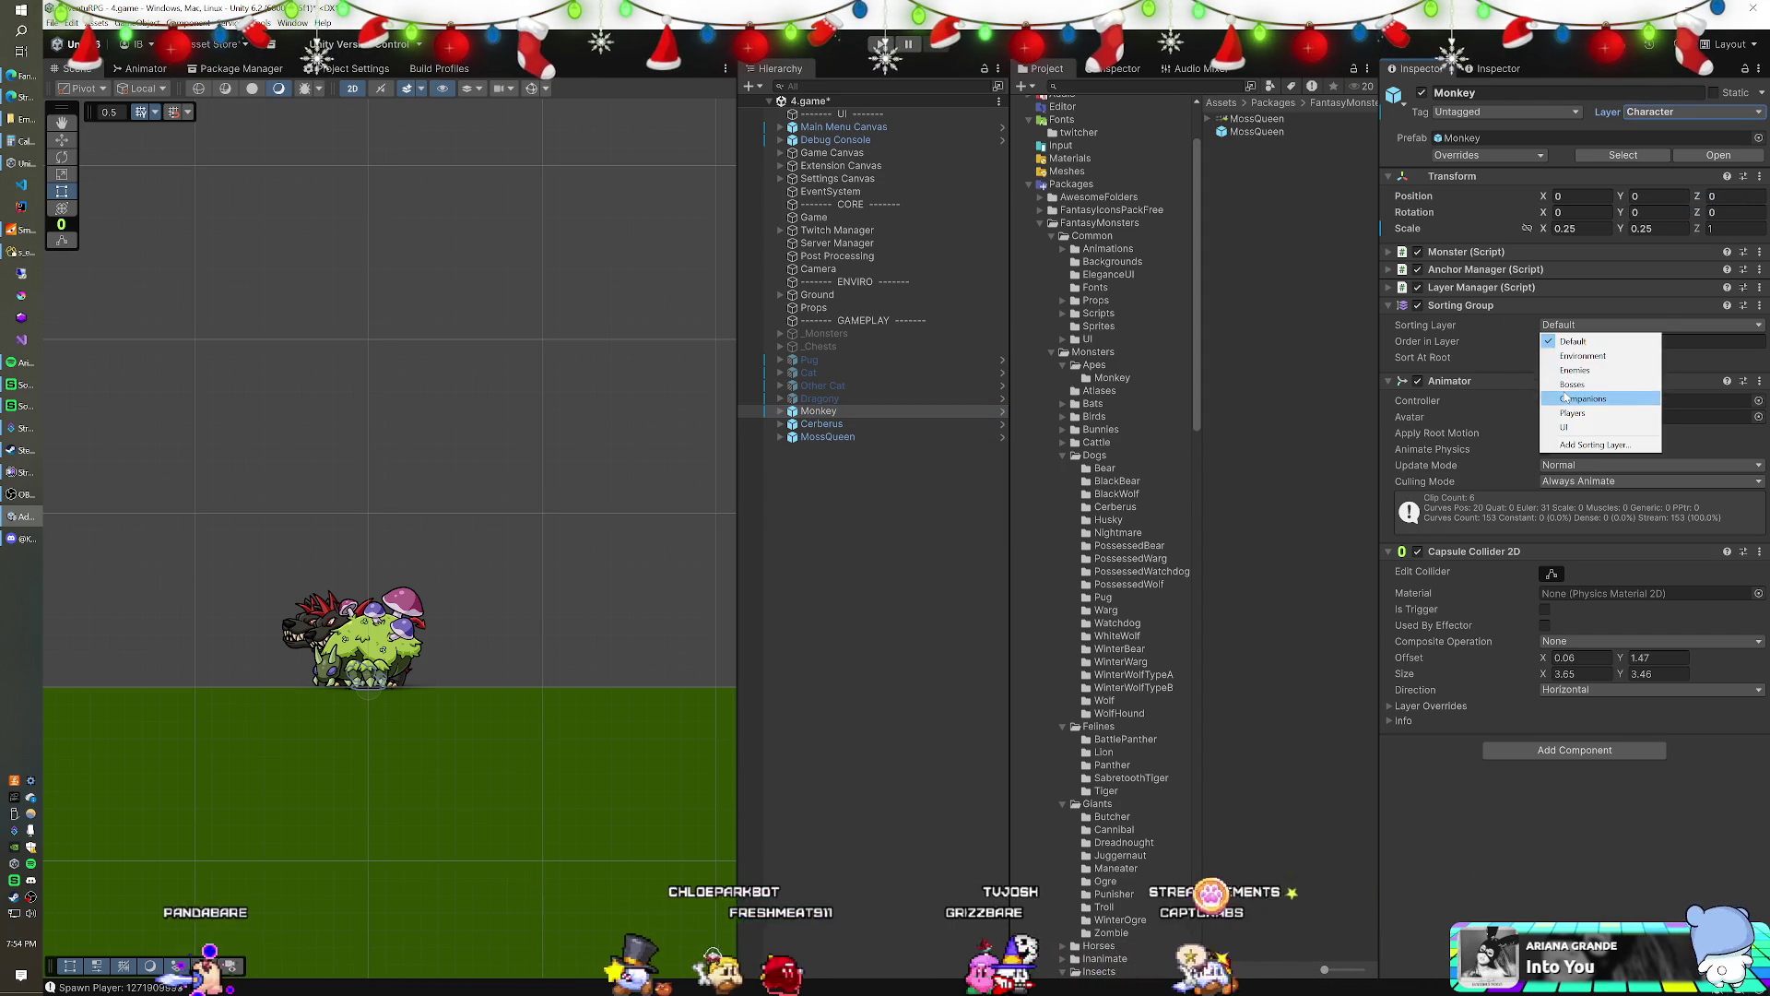
{"action": "left_click", "coordinate": [1585, 391]}
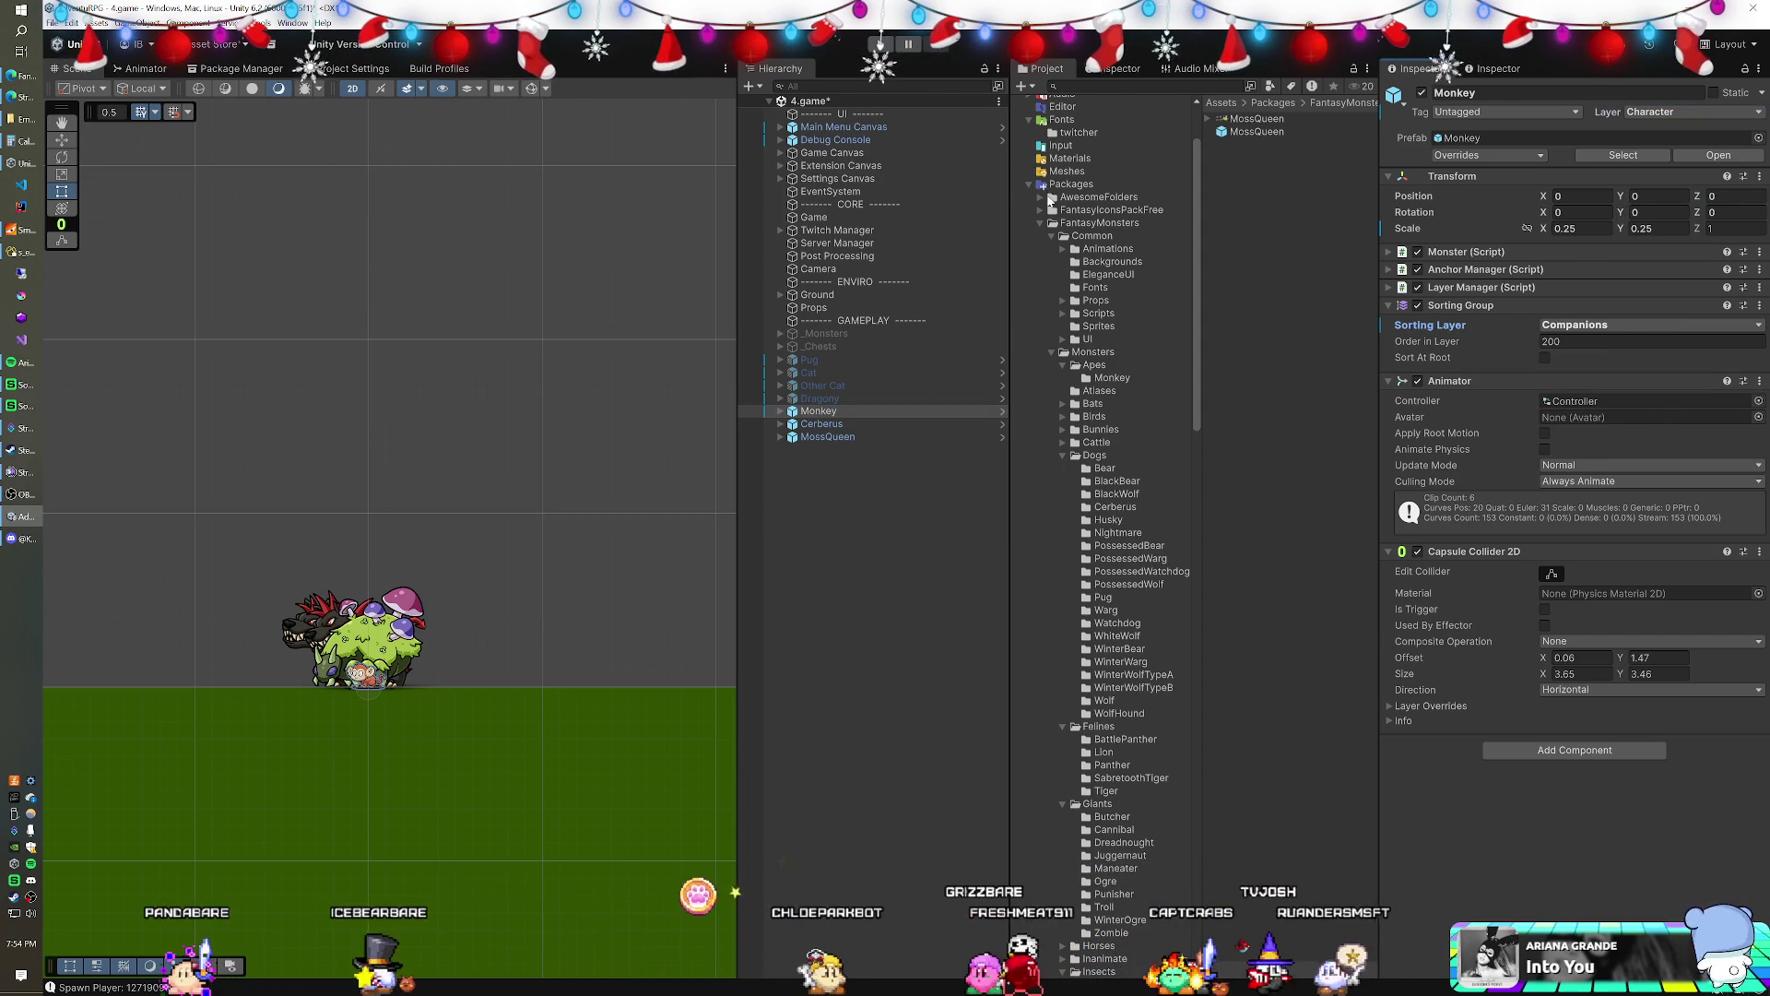
- Assign the Bunny animator controller to Monkey's Animator
{"action": "scroll", "coordinate": [1083, 262], "scroll_direction": "up", "scroll_amount": 3}
{"action": "left_click", "coordinate": [1758, 401]}
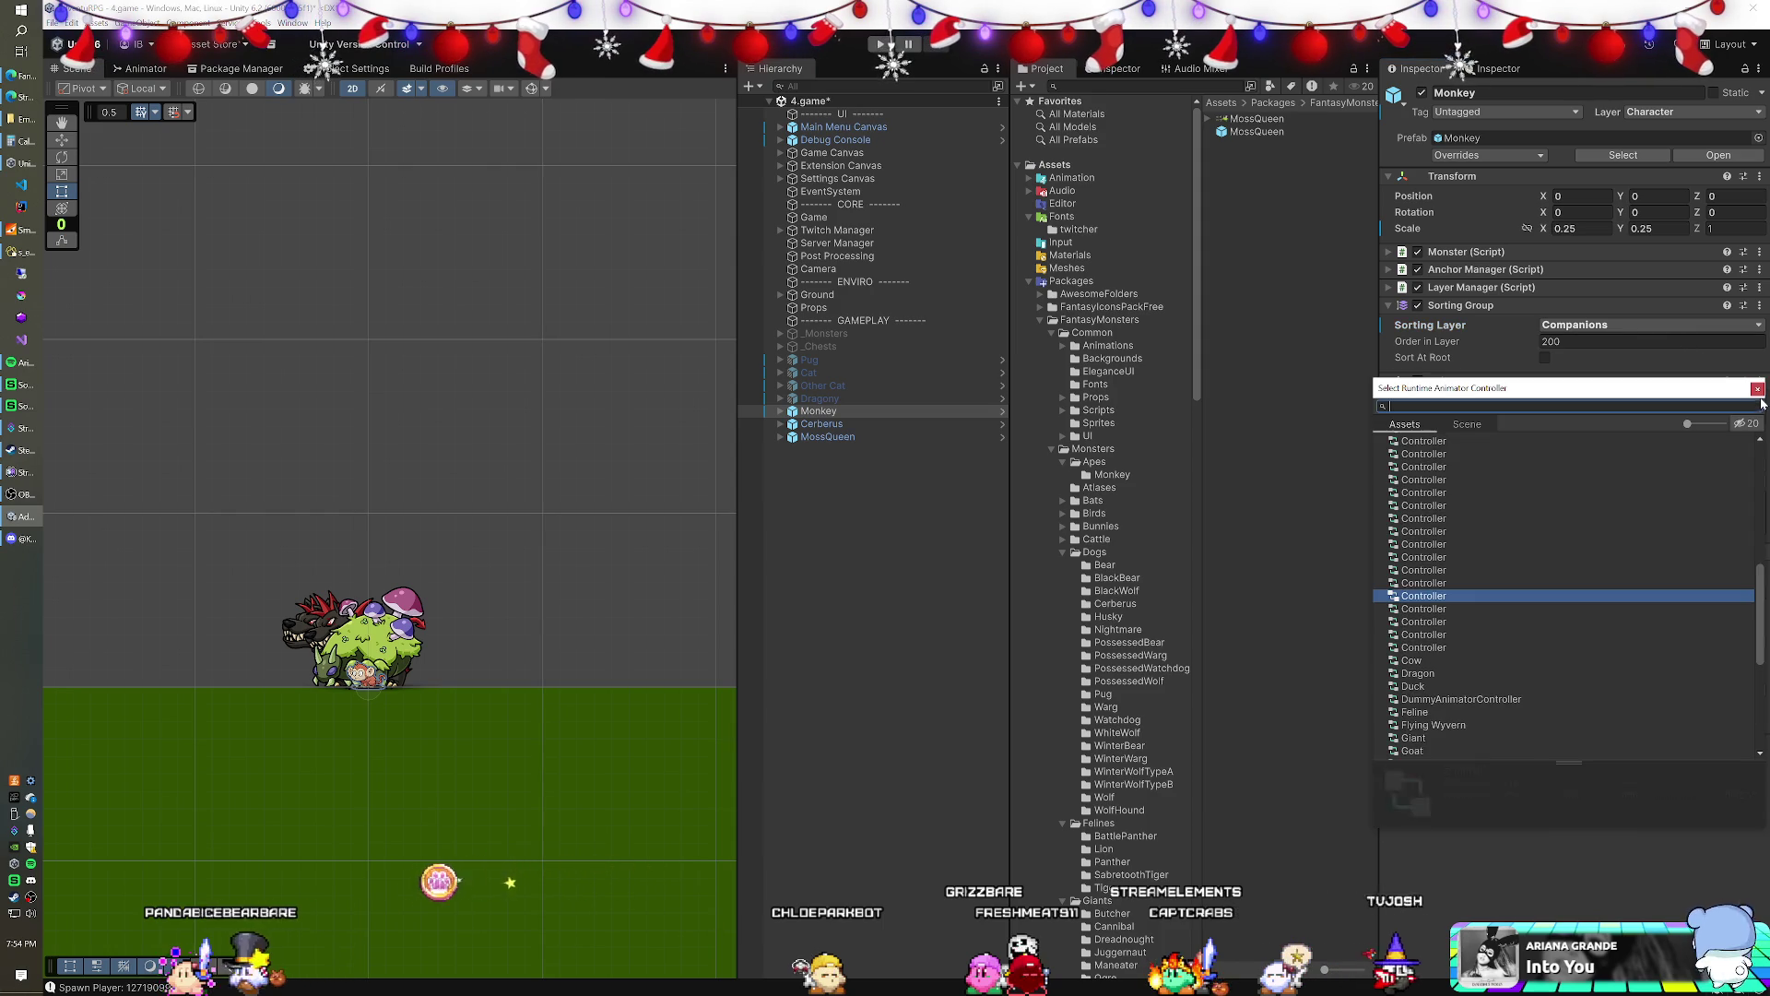
{"action": "type", "text": "monk"}
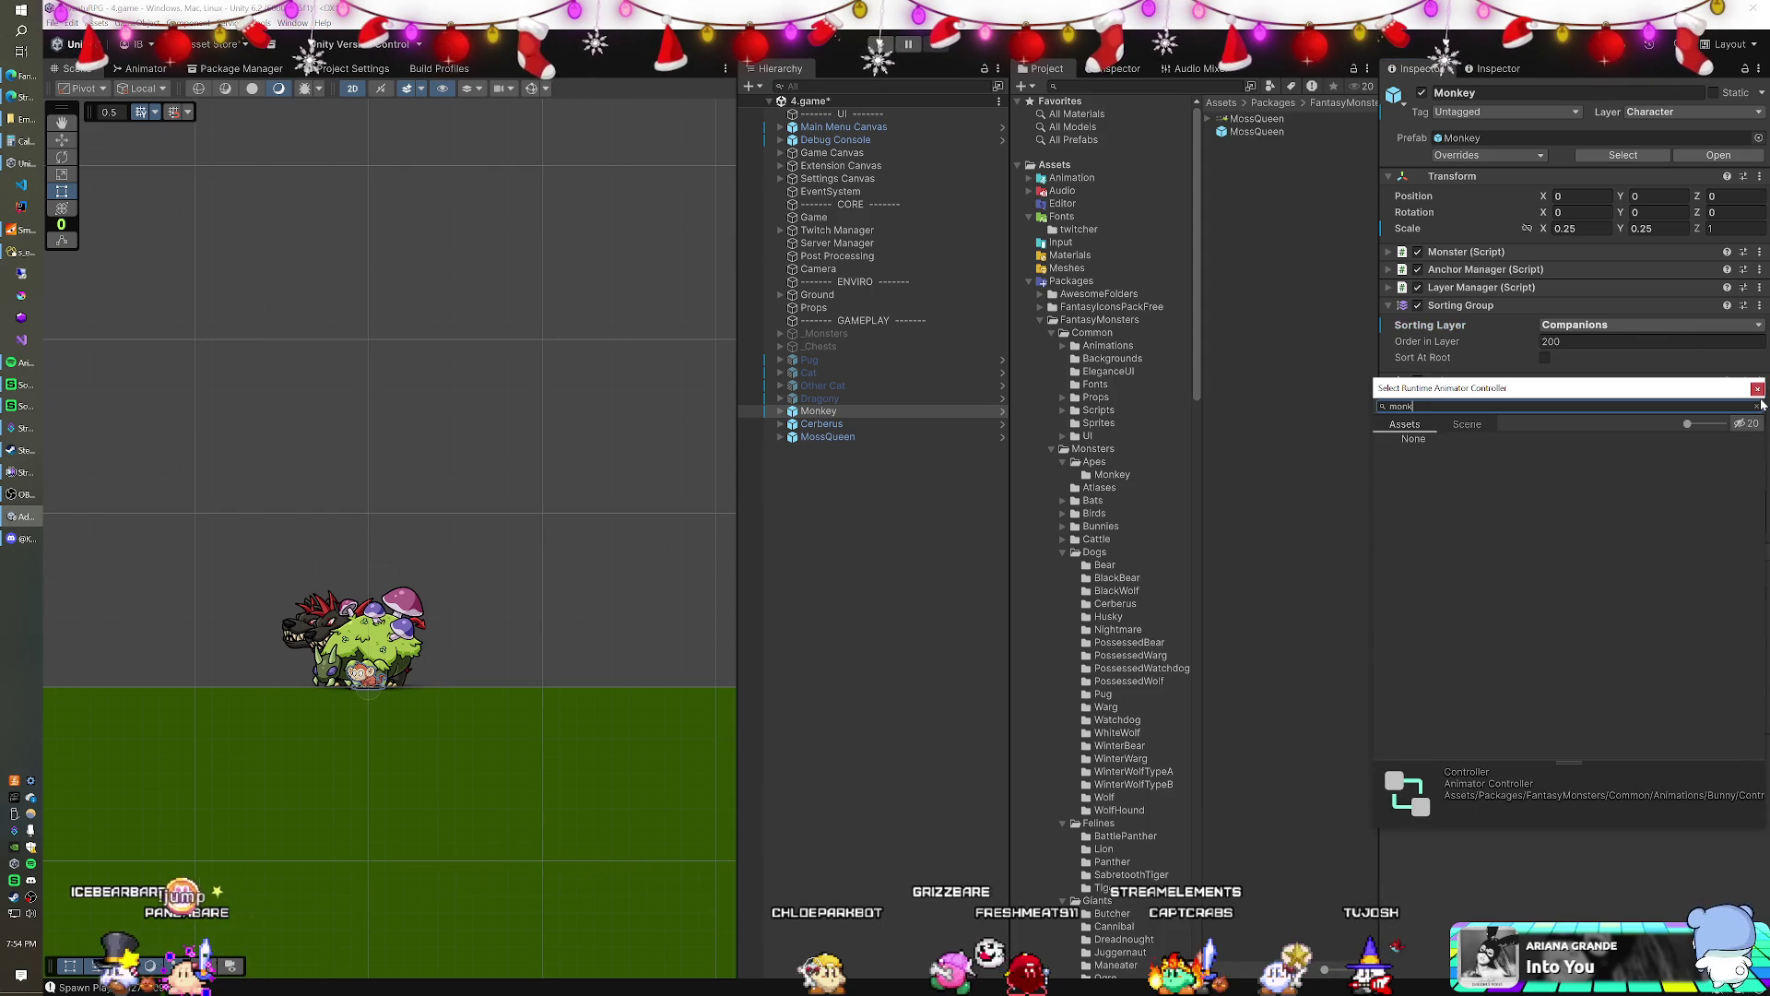
{"action": "left_click", "coordinate": [1757, 388]}
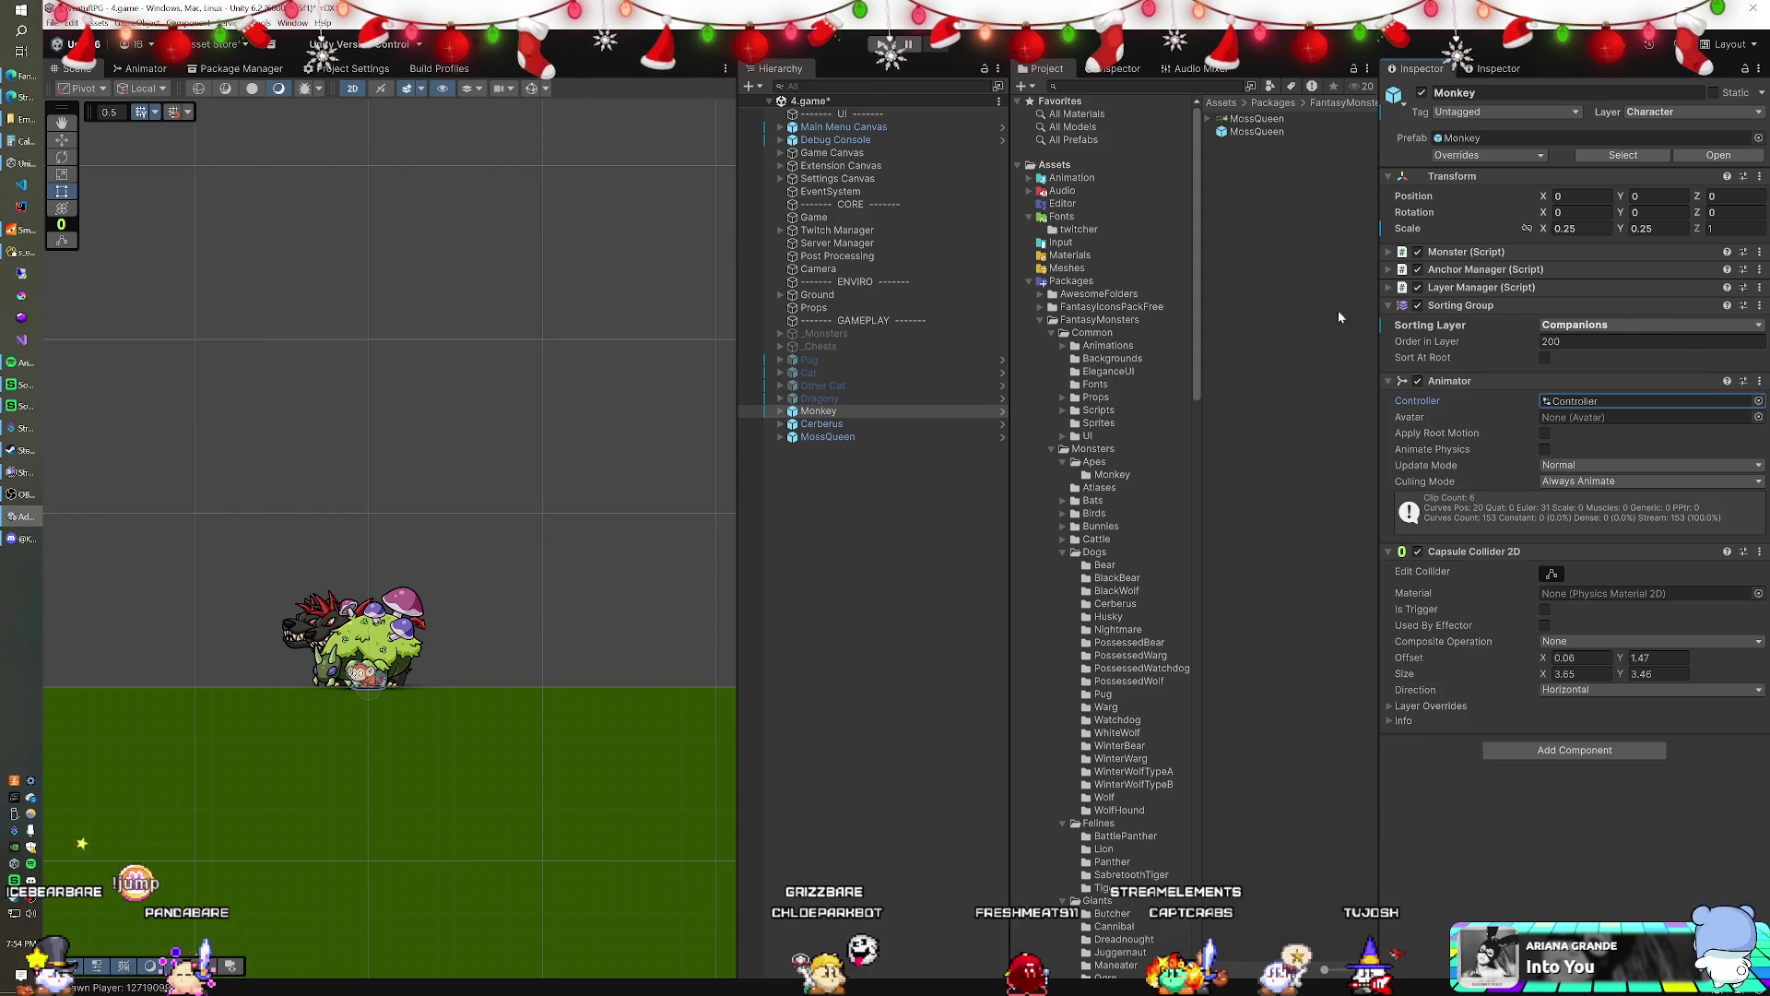
{"action": "left_click", "coordinate": [1567, 401]}
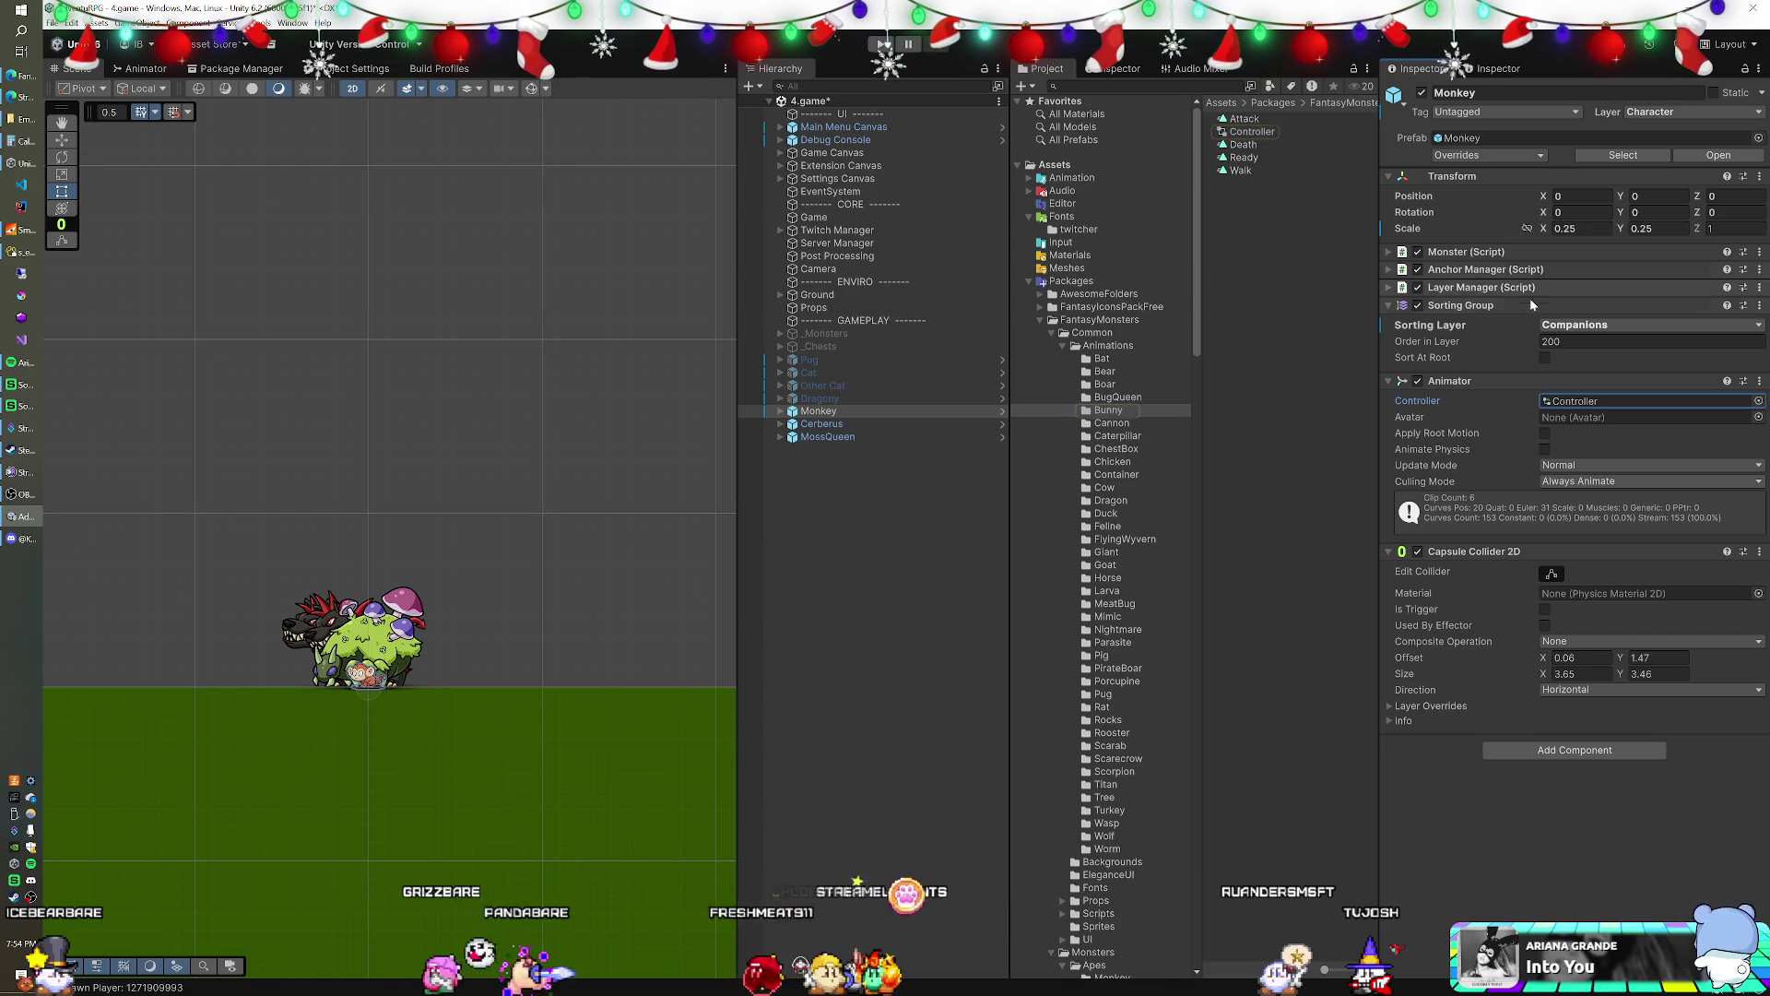
{"action": "left_click", "coordinate": [1758, 401]}
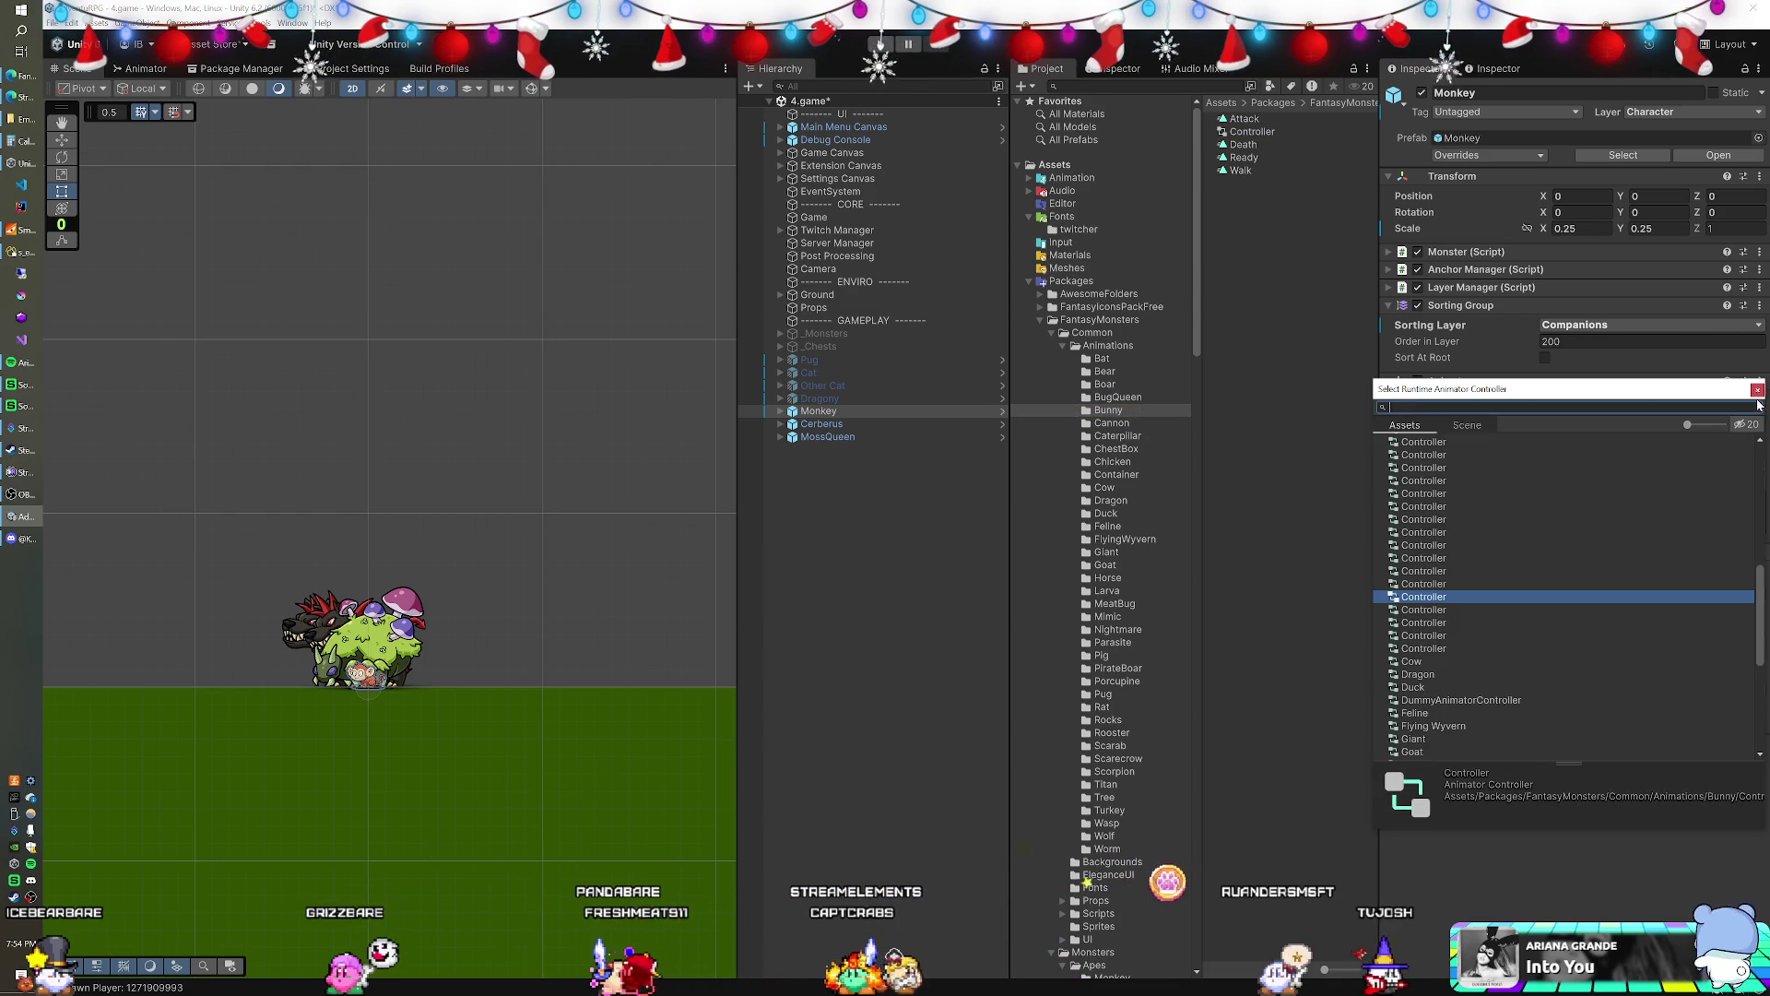
{"action": "type", "text": "bunny"}
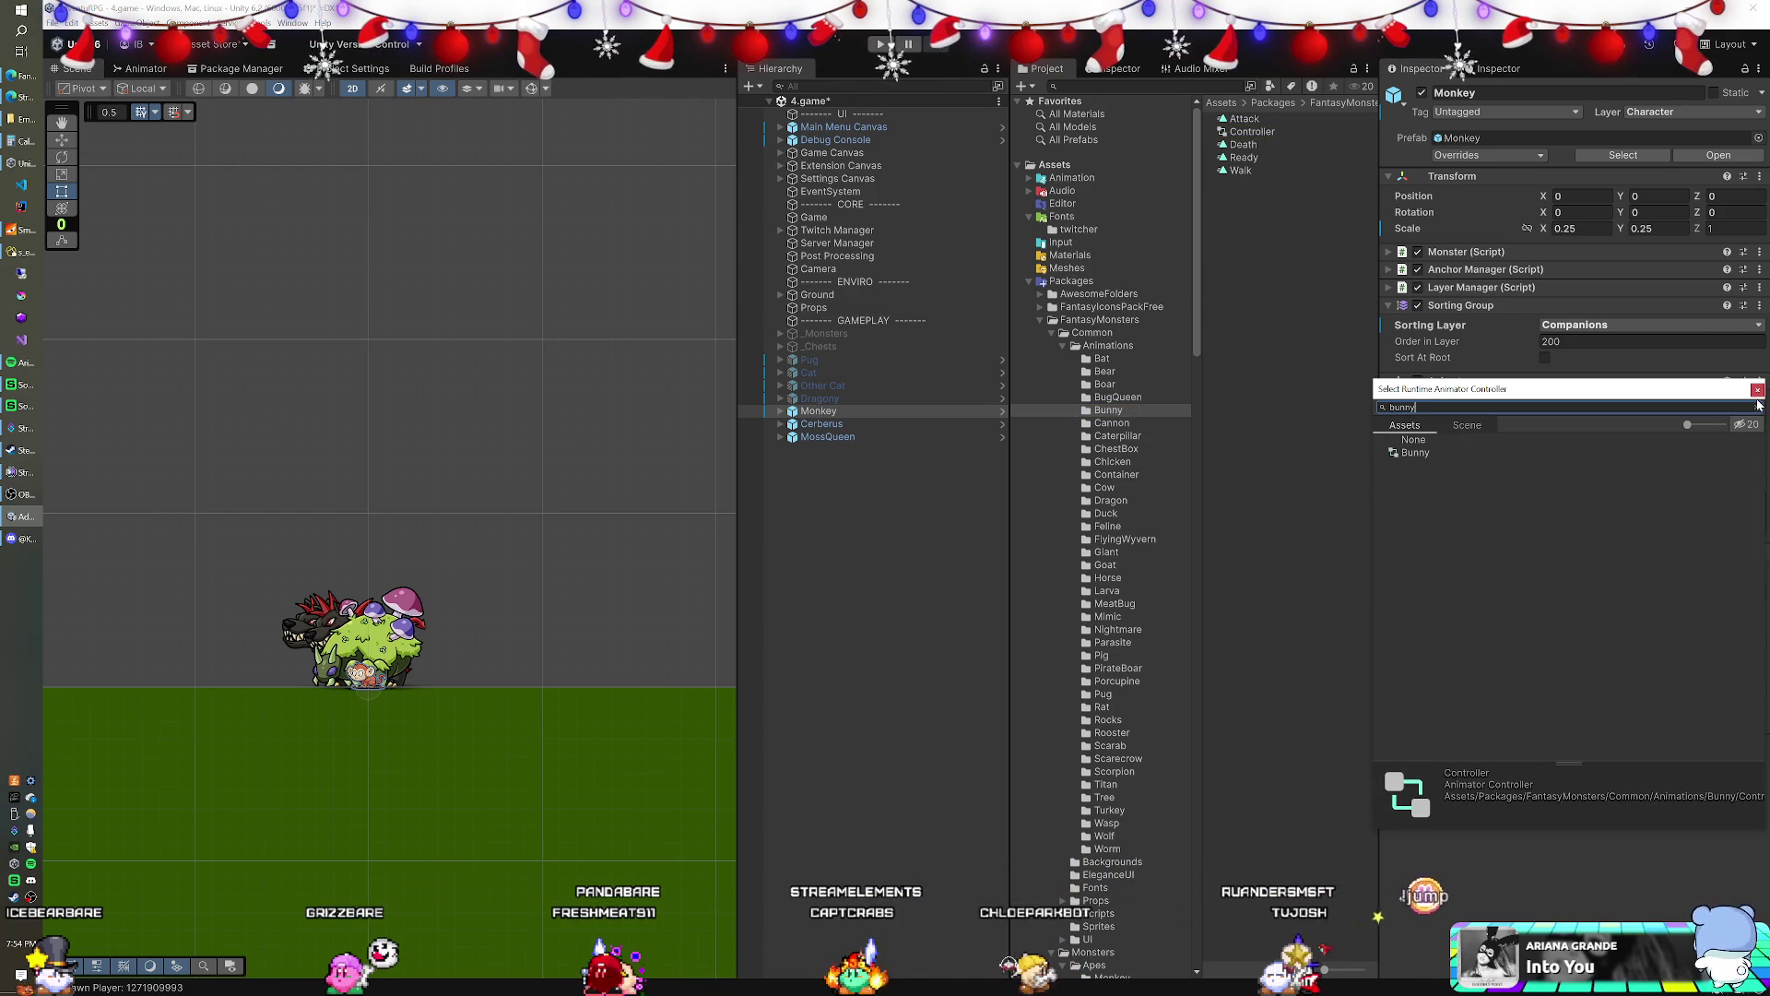
{"action": "double_click", "coordinate": [1411, 452]}
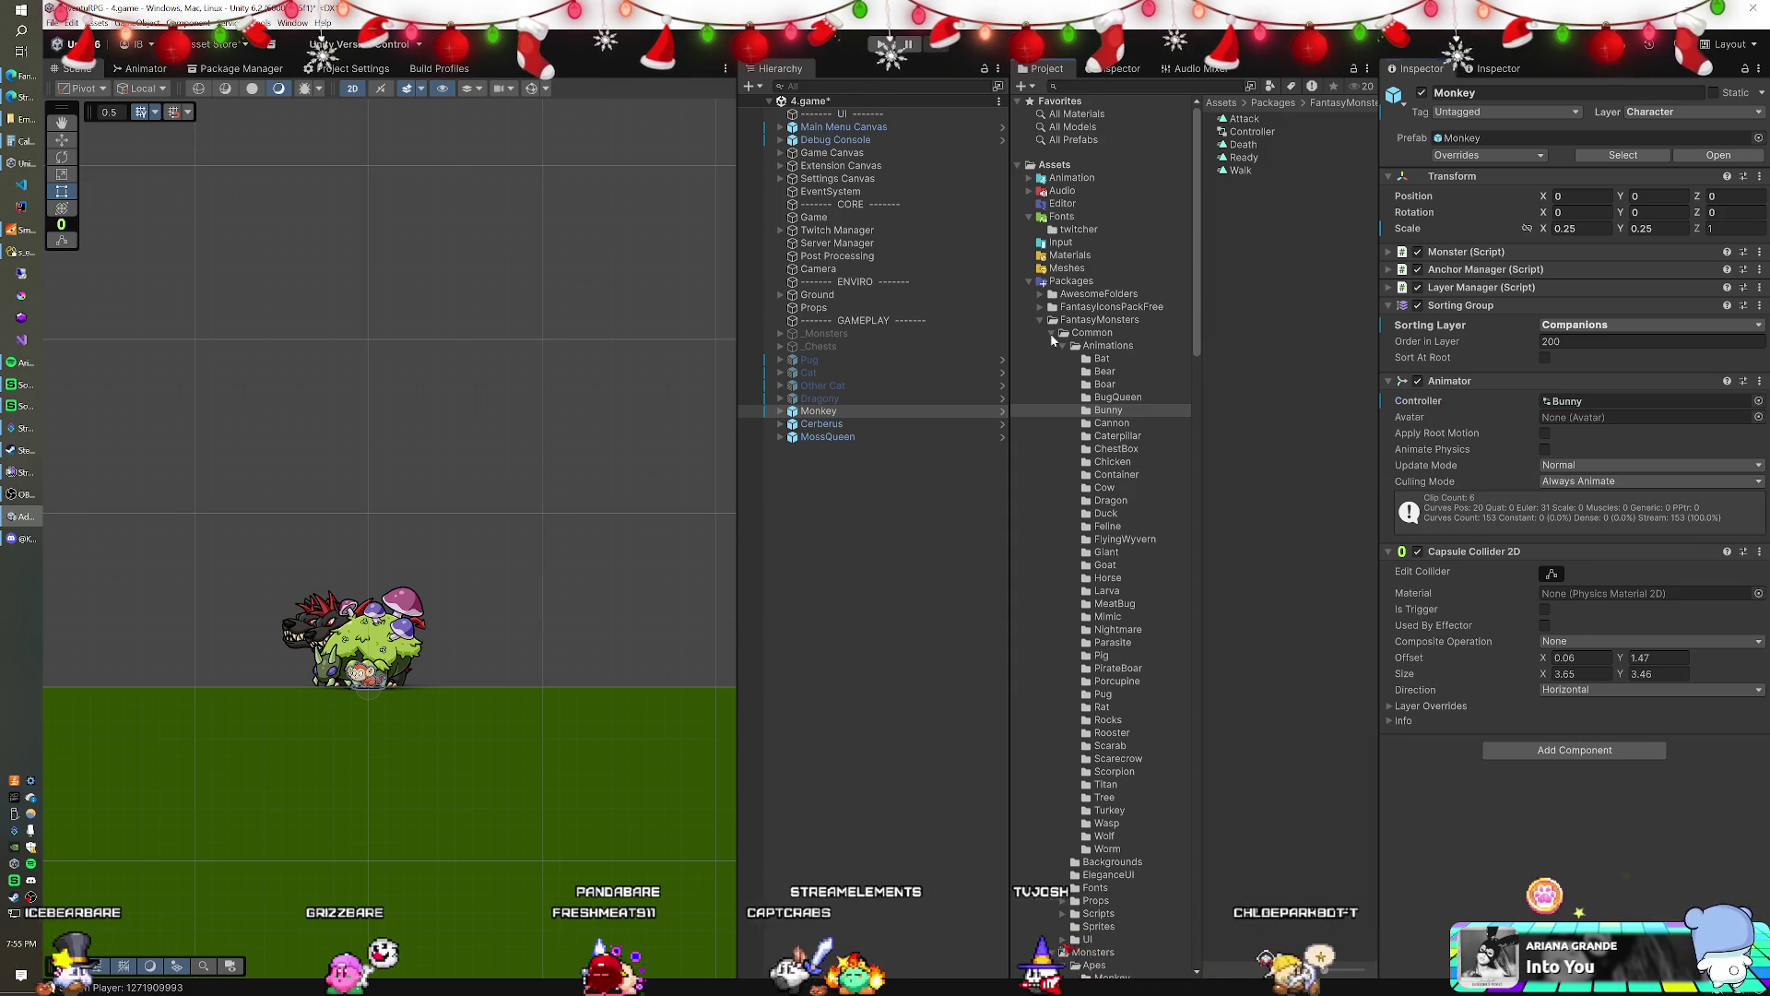
{"action": "left_click", "coordinate": [1052, 334]}
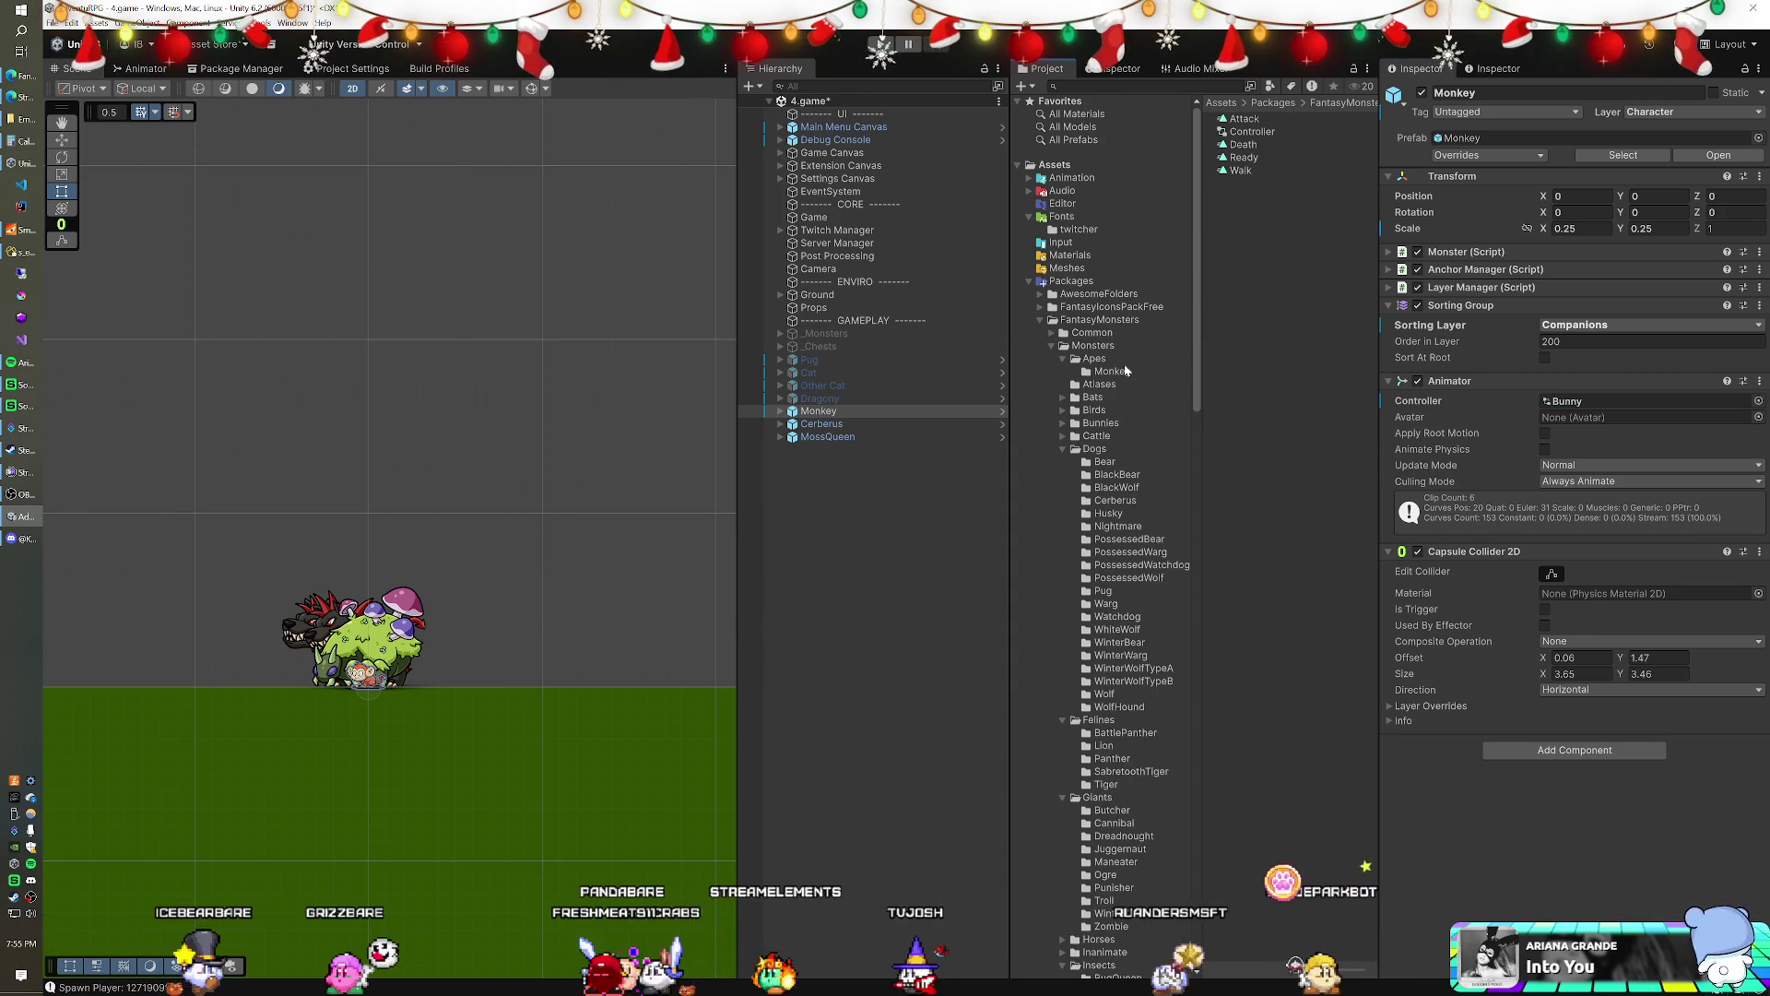
- Add the MMO Enemy script to Monkey and make its collider a trigger
{"action": "left_click", "coordinate": [1558, 760]}
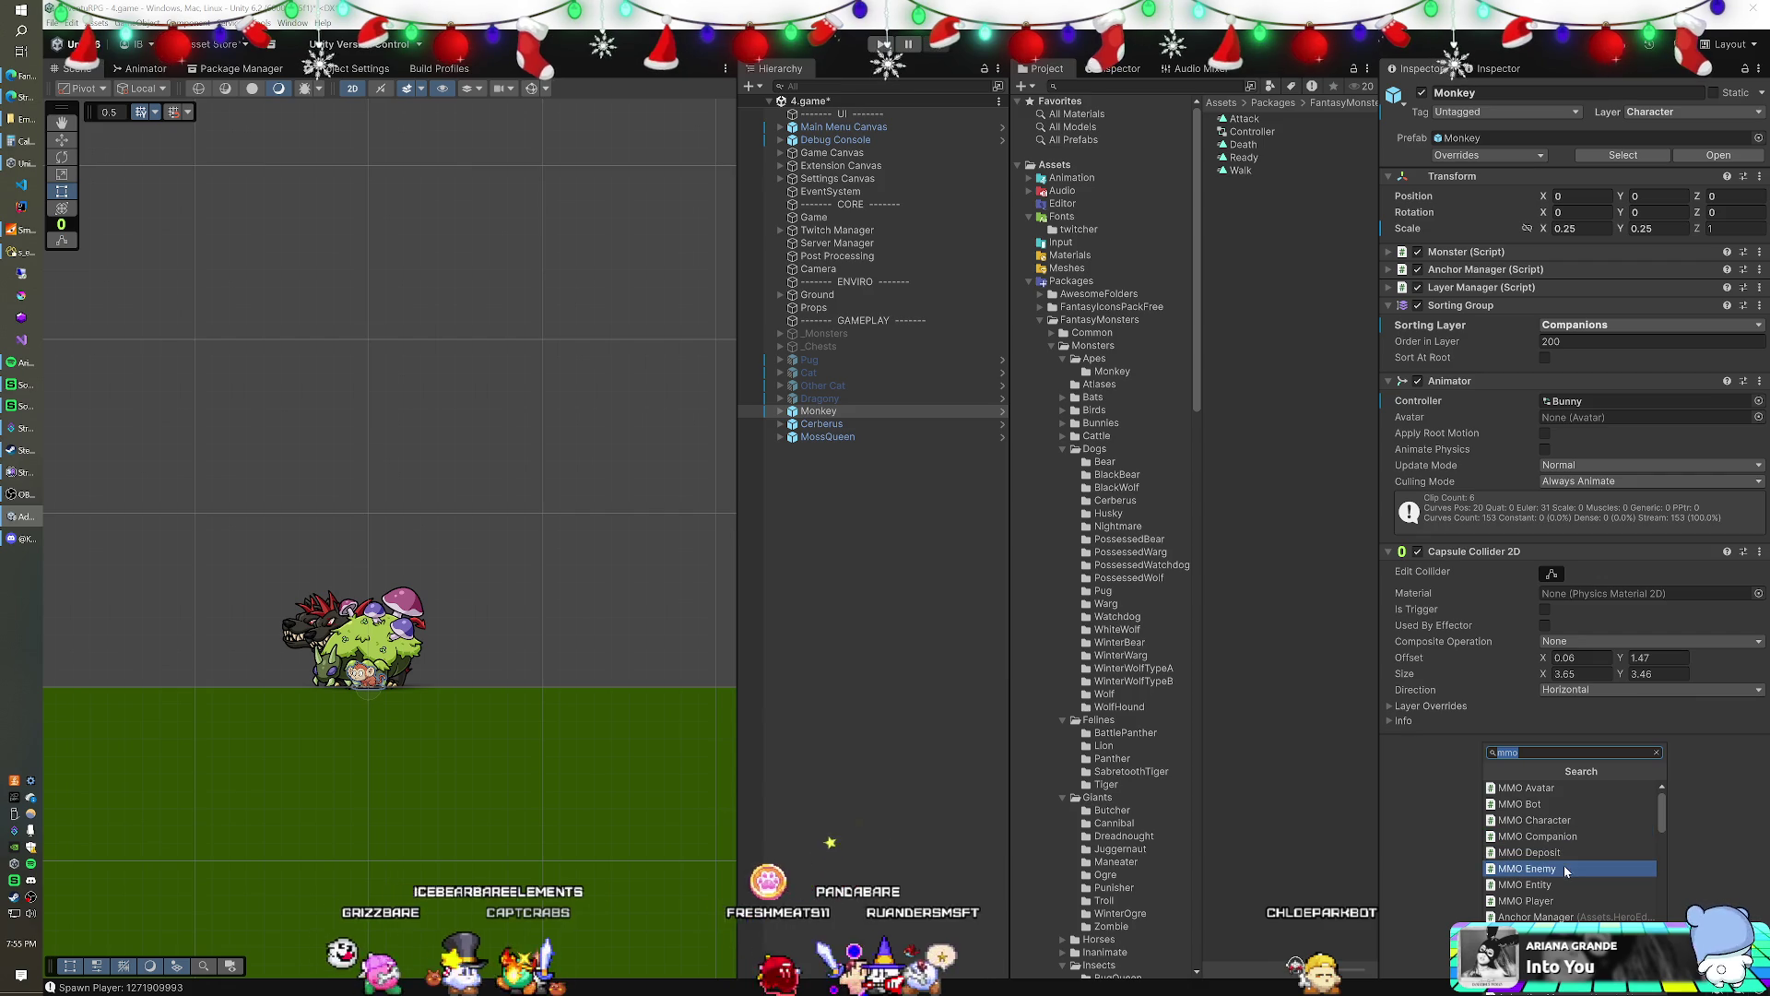
{"action": "left_click", "coordinate": [1617, 870]}
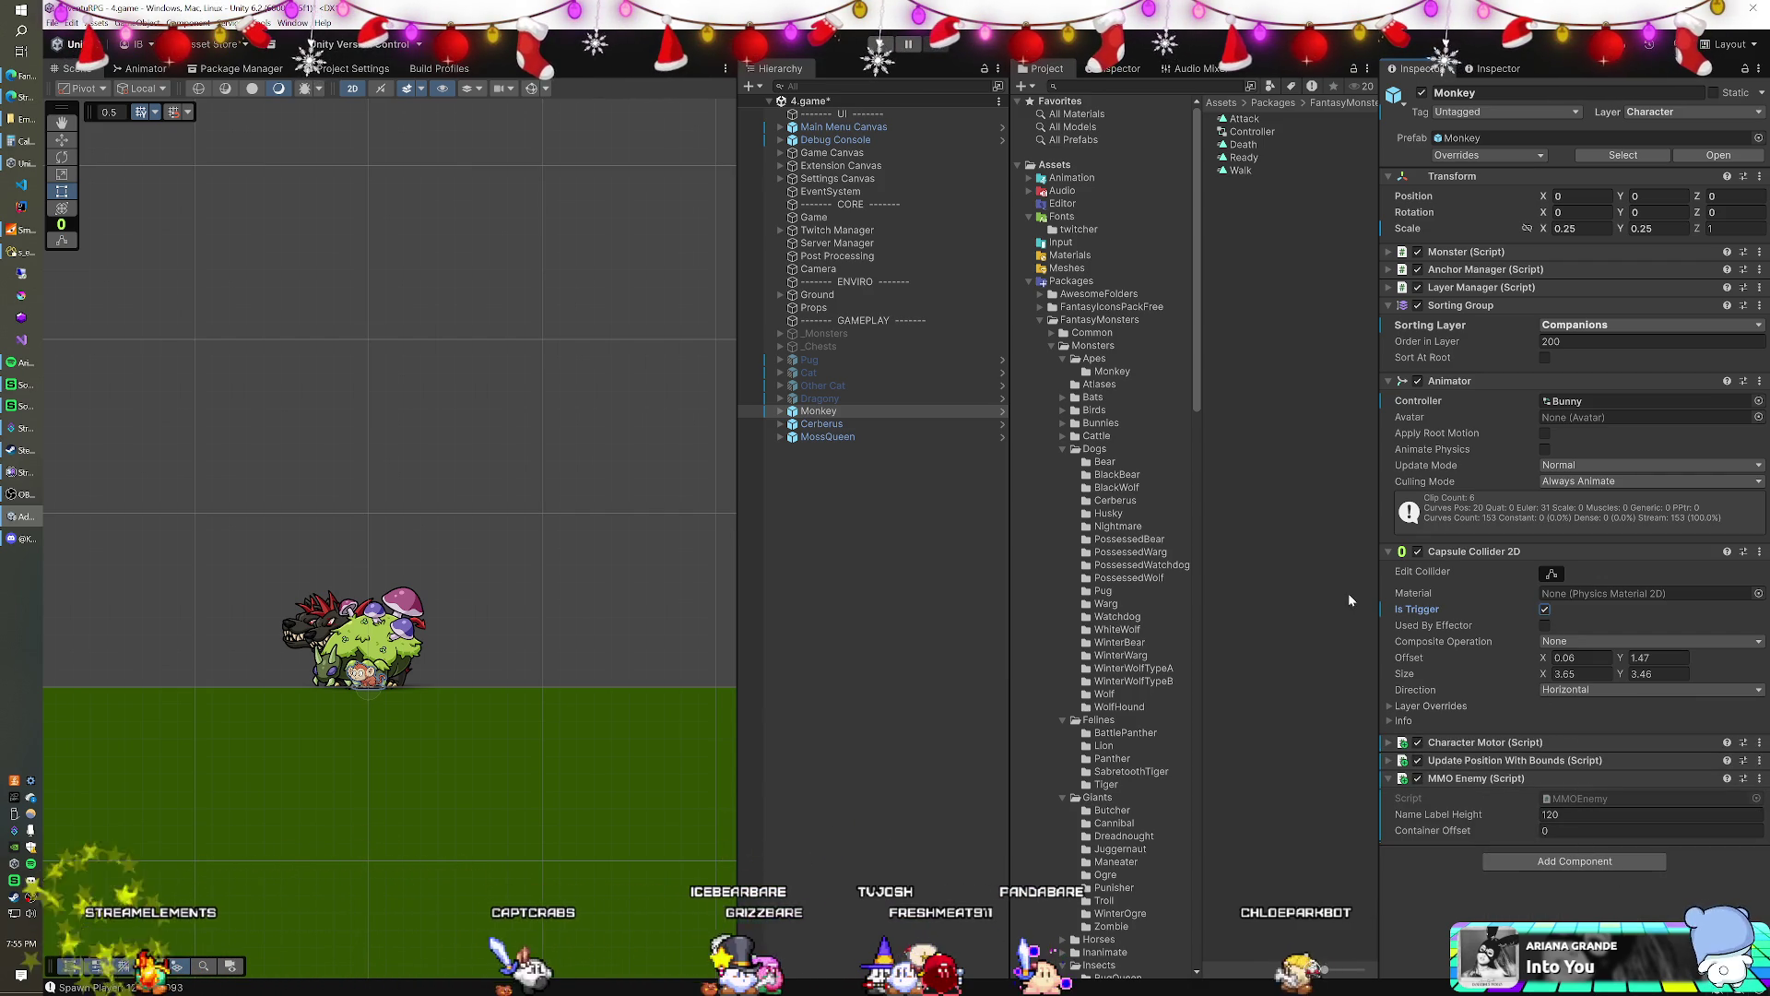
{"action": "left_click", "coordinate": [1452, 607]}
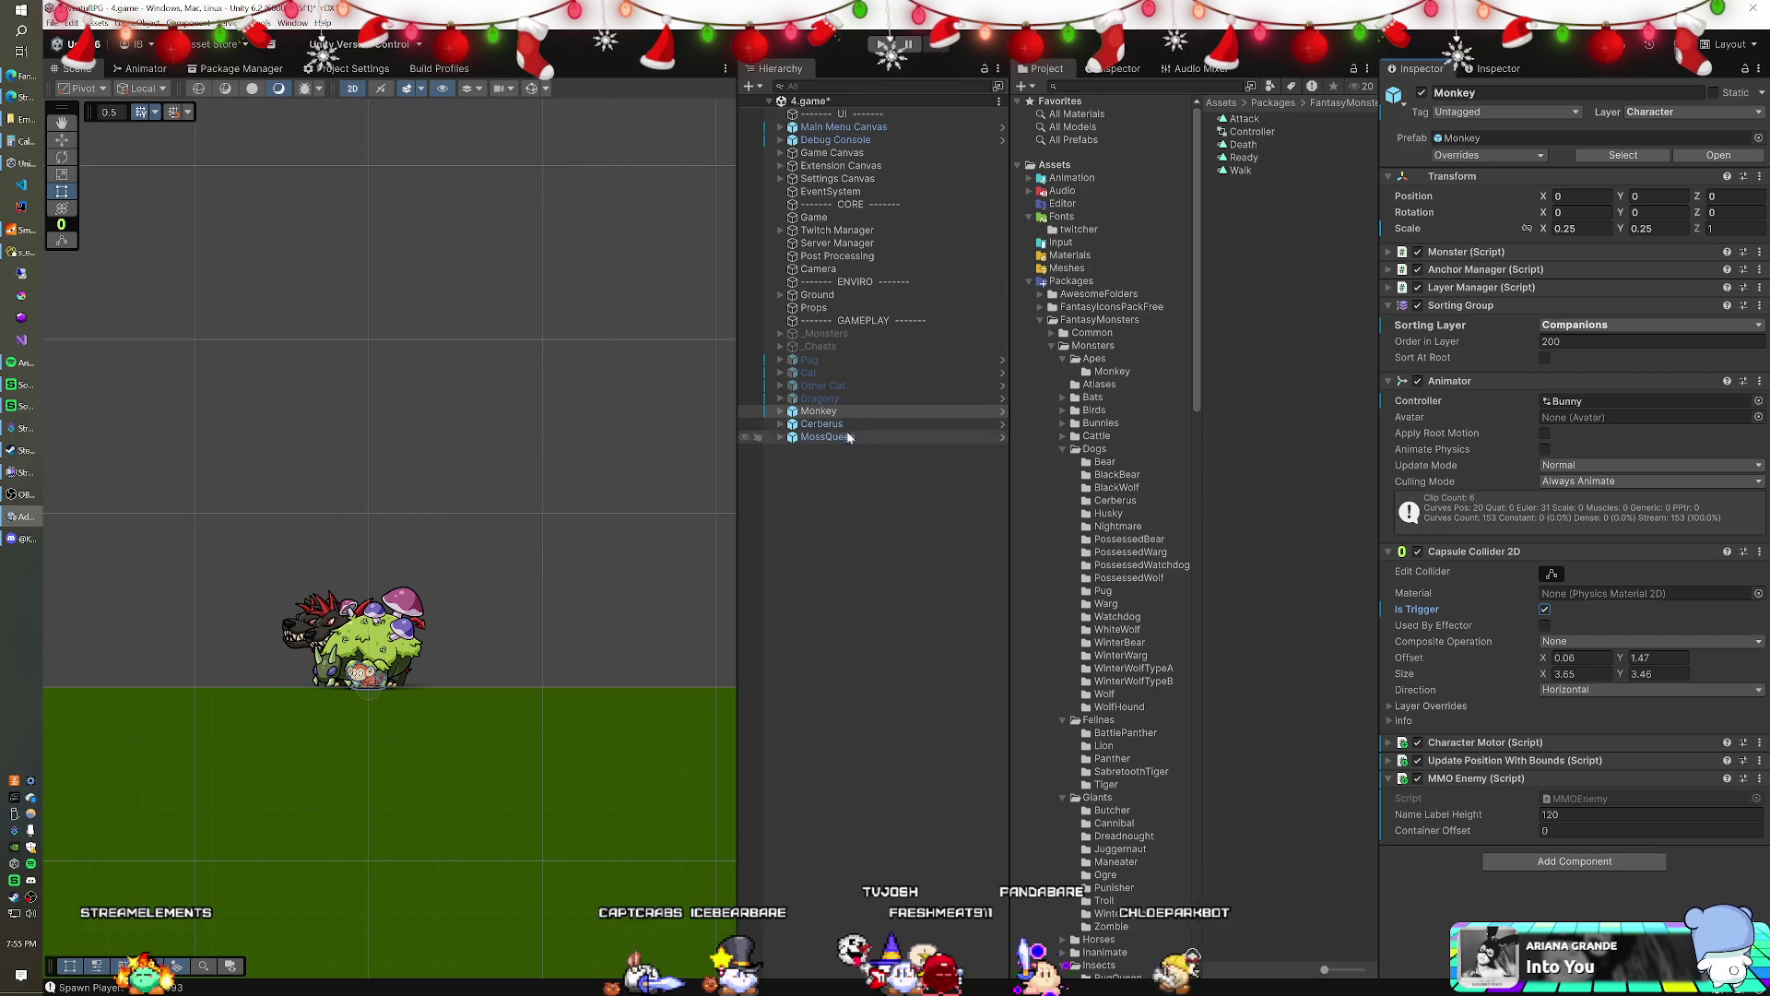
- Disable the Shadow children of Monkey, Cerberus and MossQueen
{"action": "left_click", "coordinate": [780, 411]}
{"action": "left_click", "coordinate": [780, 450]}
{"action": "left_click", "coordinate": [780, 488]}
{"action": "left_click", "coordinate": [829, 514]}
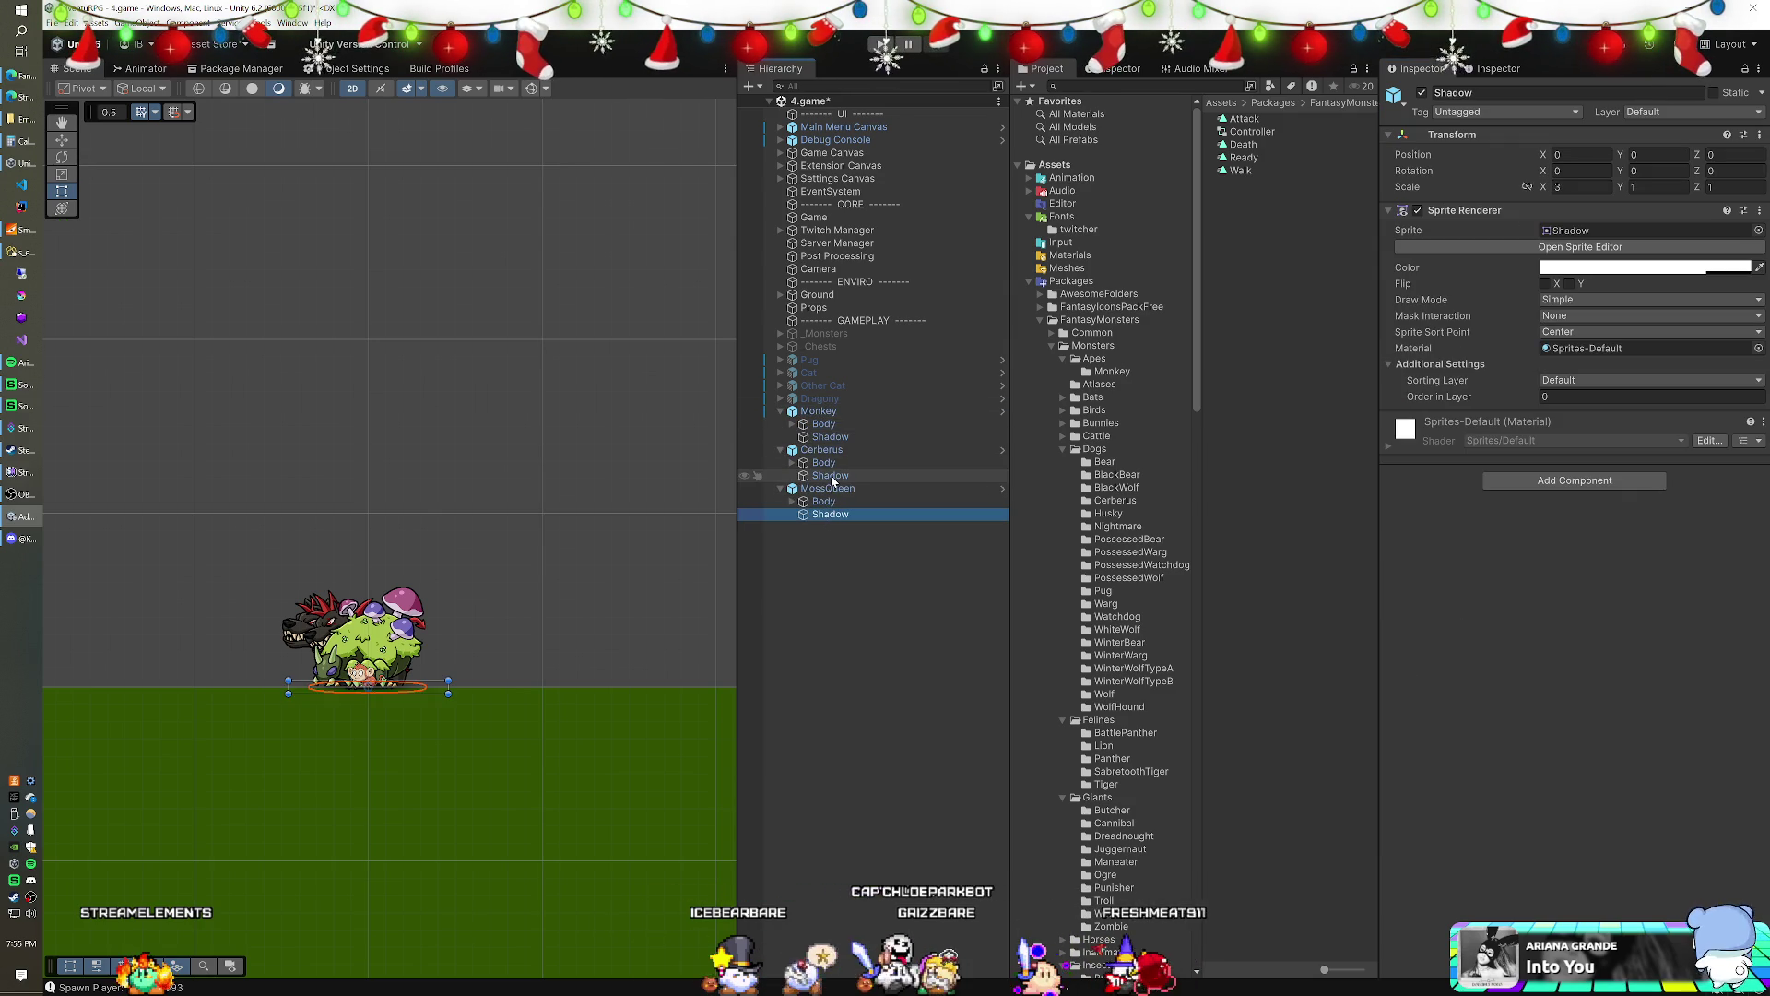
{"action": "left_click", "coordinate": [830, 475], "text": "ctrl"}
{"action": "left_click", "coordinate": [846, 436], "text": "ctrl"}
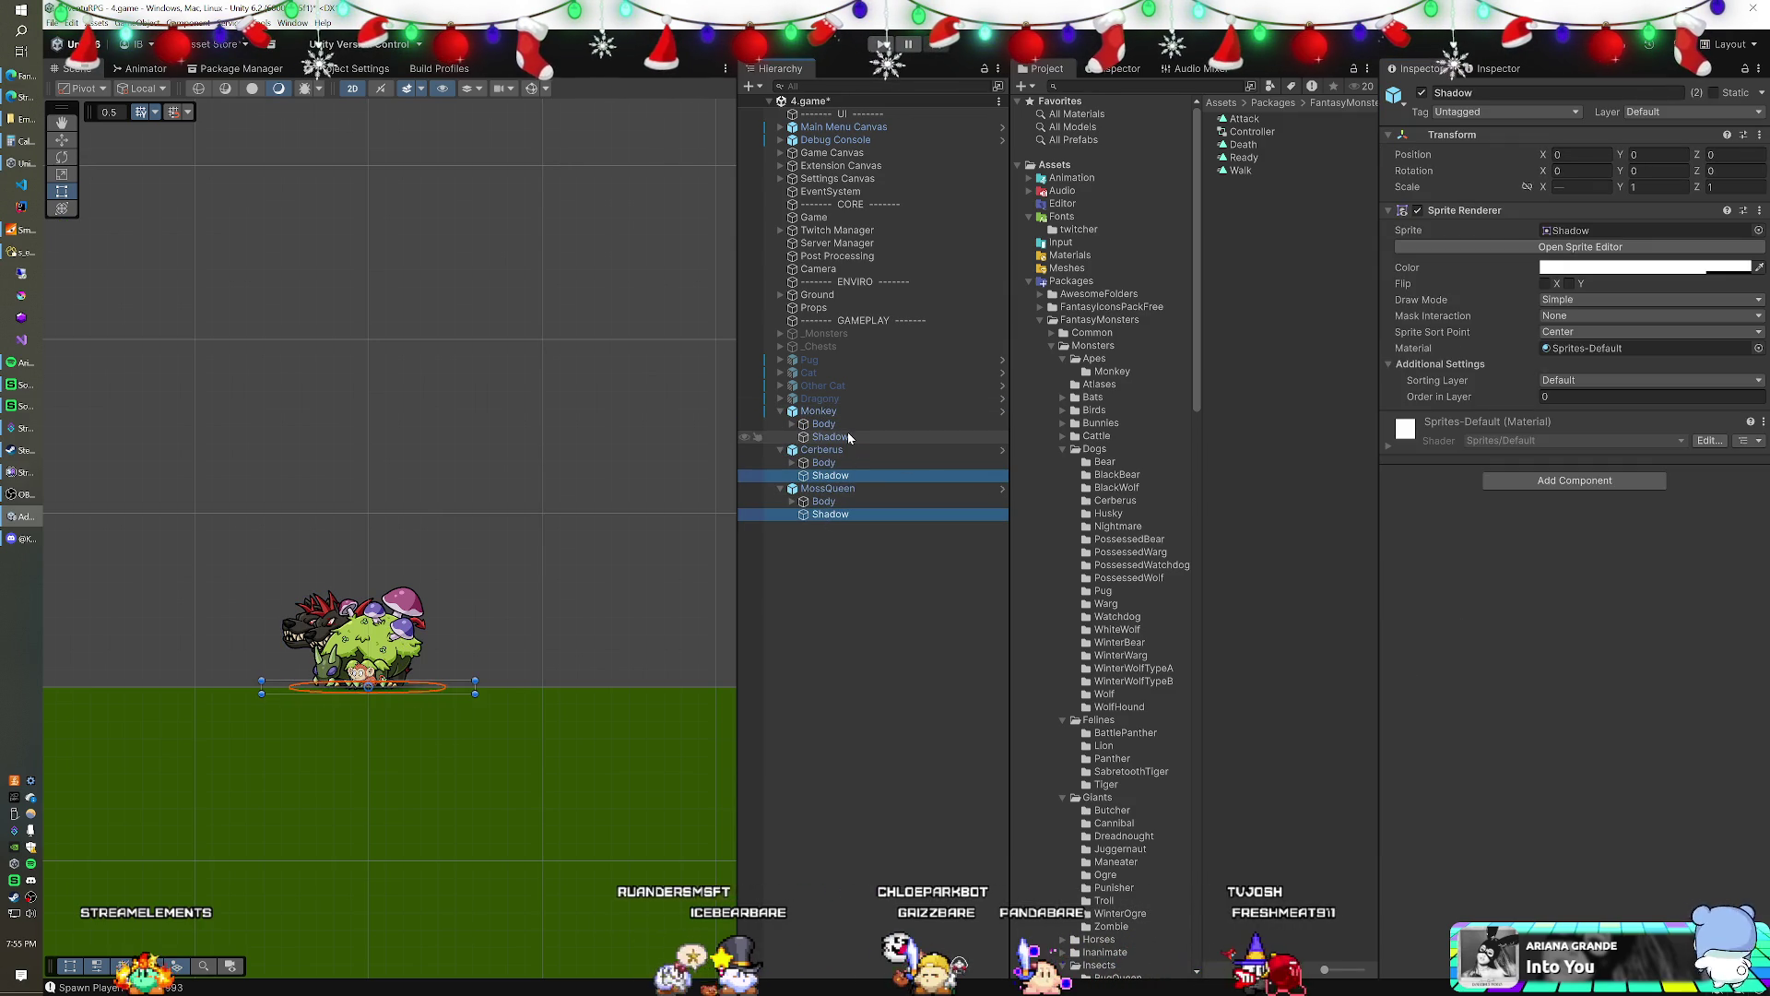
{"action": "left_click", "coordinate": [1421, 93]}
- Add the Follow Target script to Monkey
{"action": "left_click", "coordinate": [853, 411]}
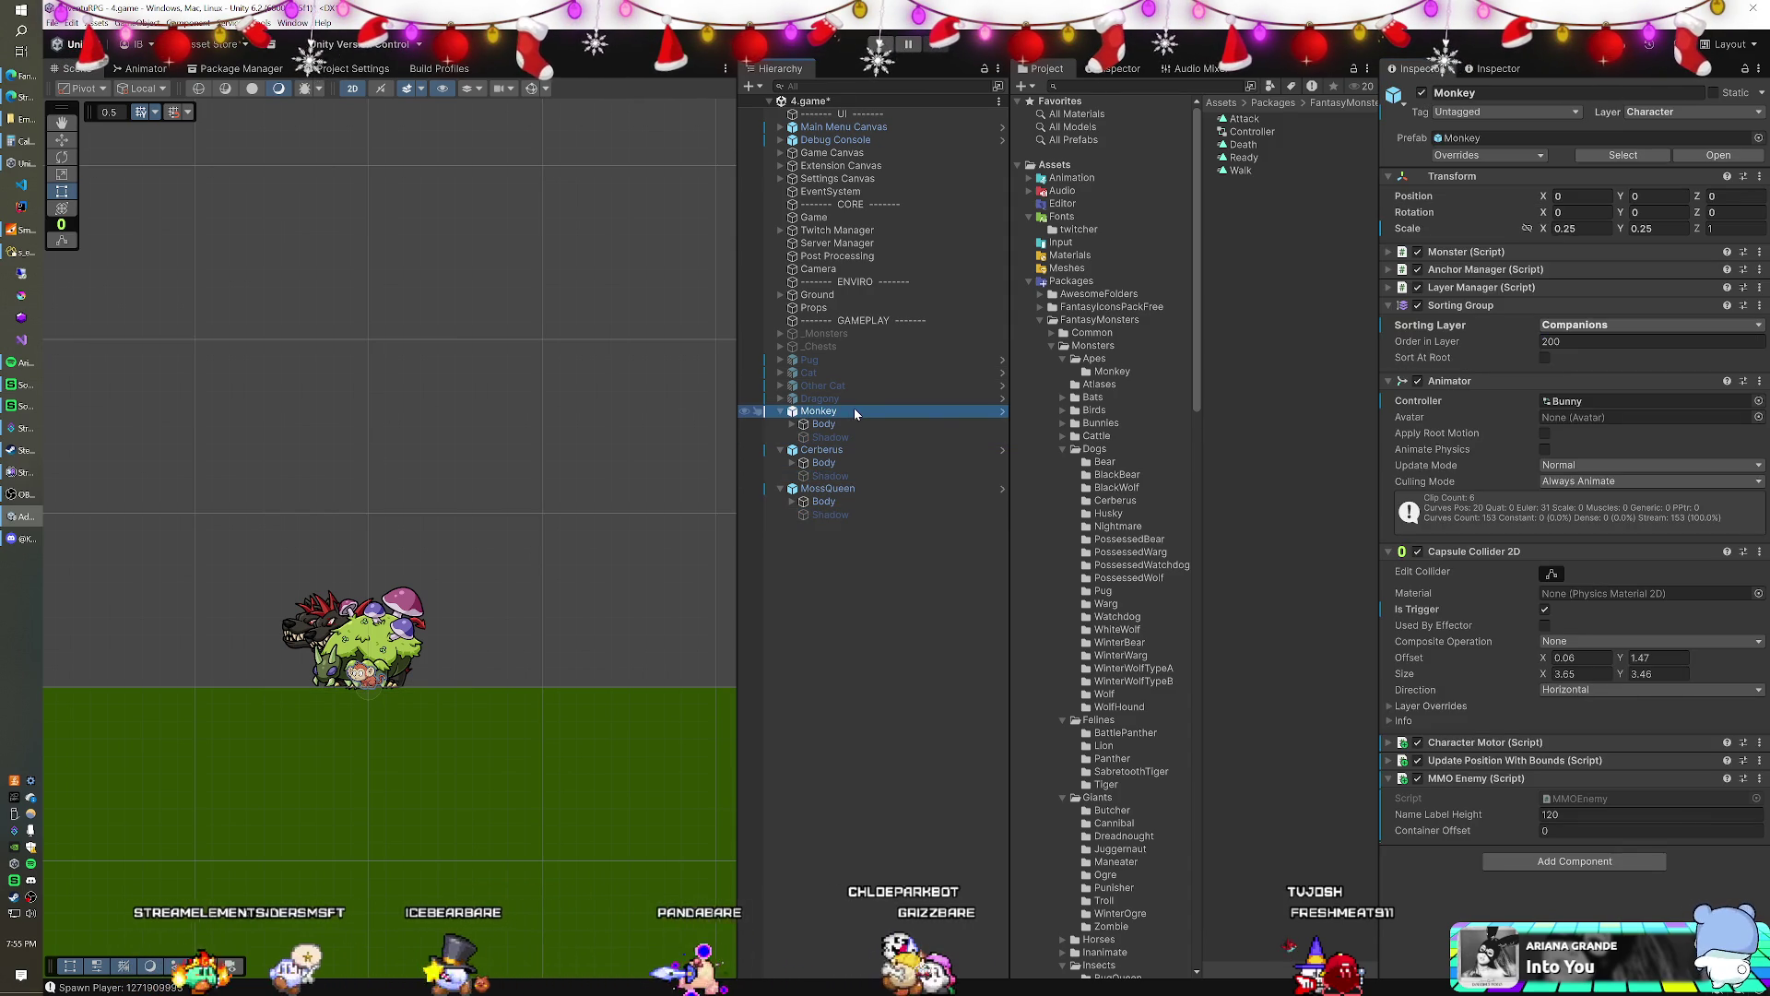
{"action": "left_click", "coordinate": [1639, 861]}
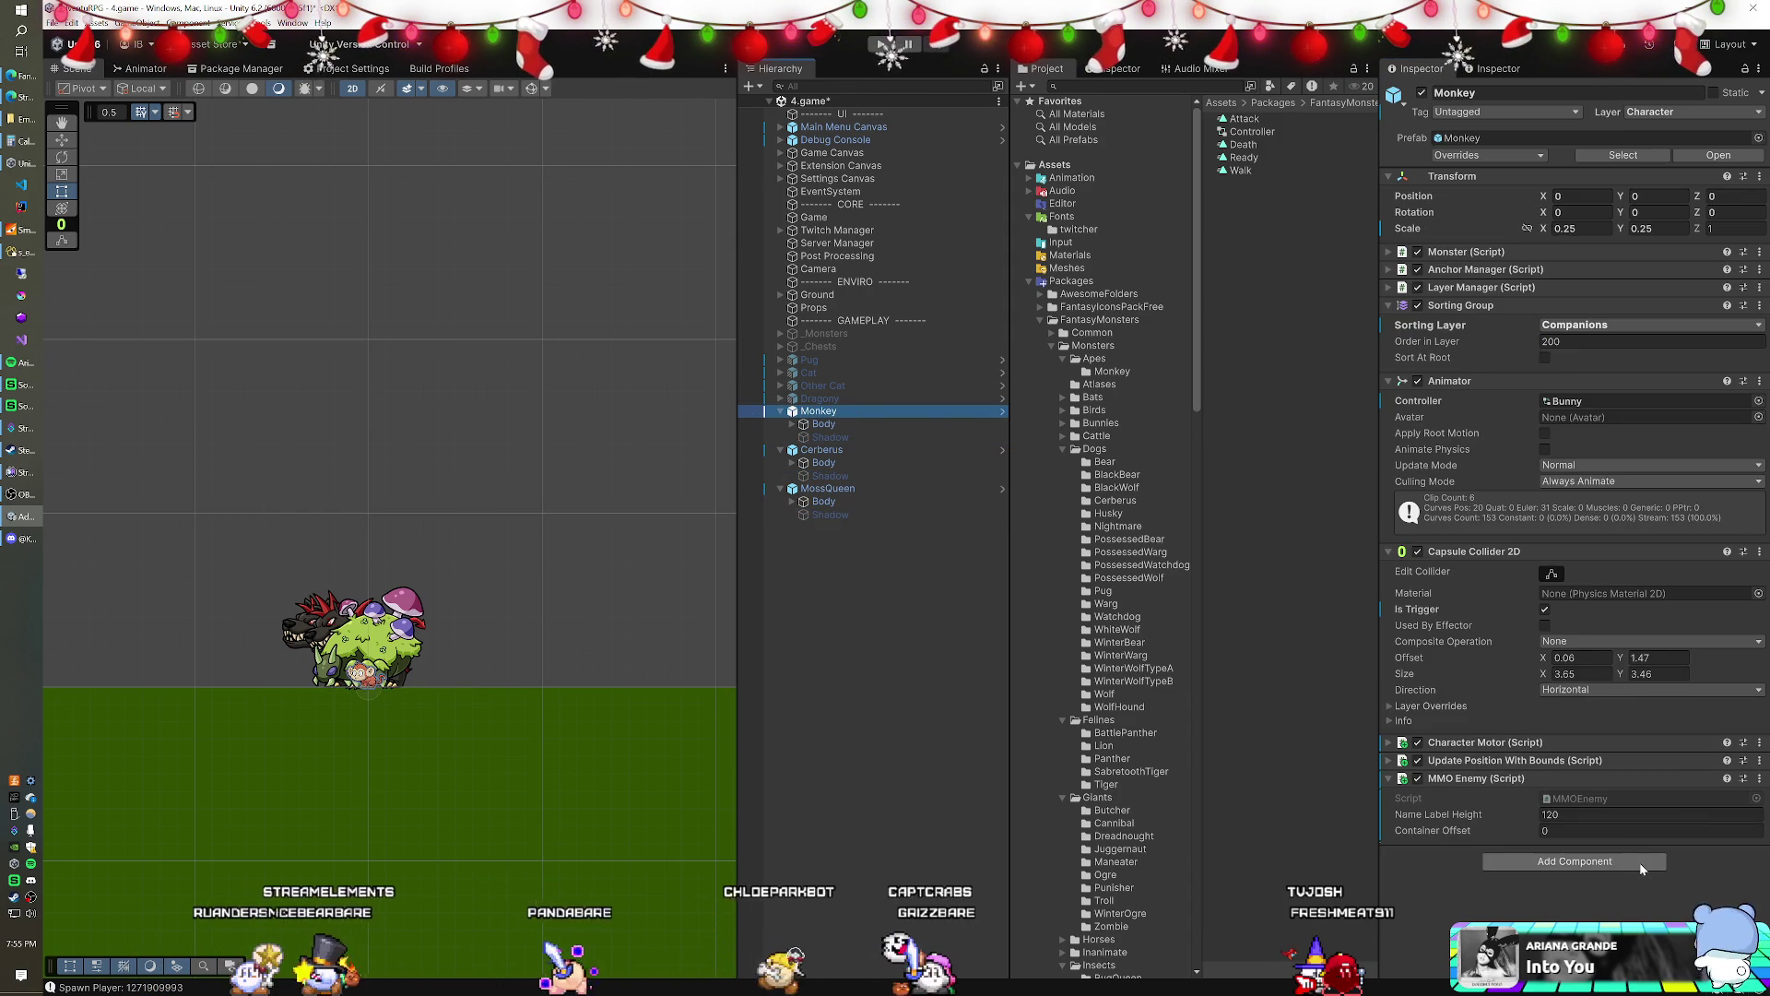
{"action": "type", "text": "mmo"}
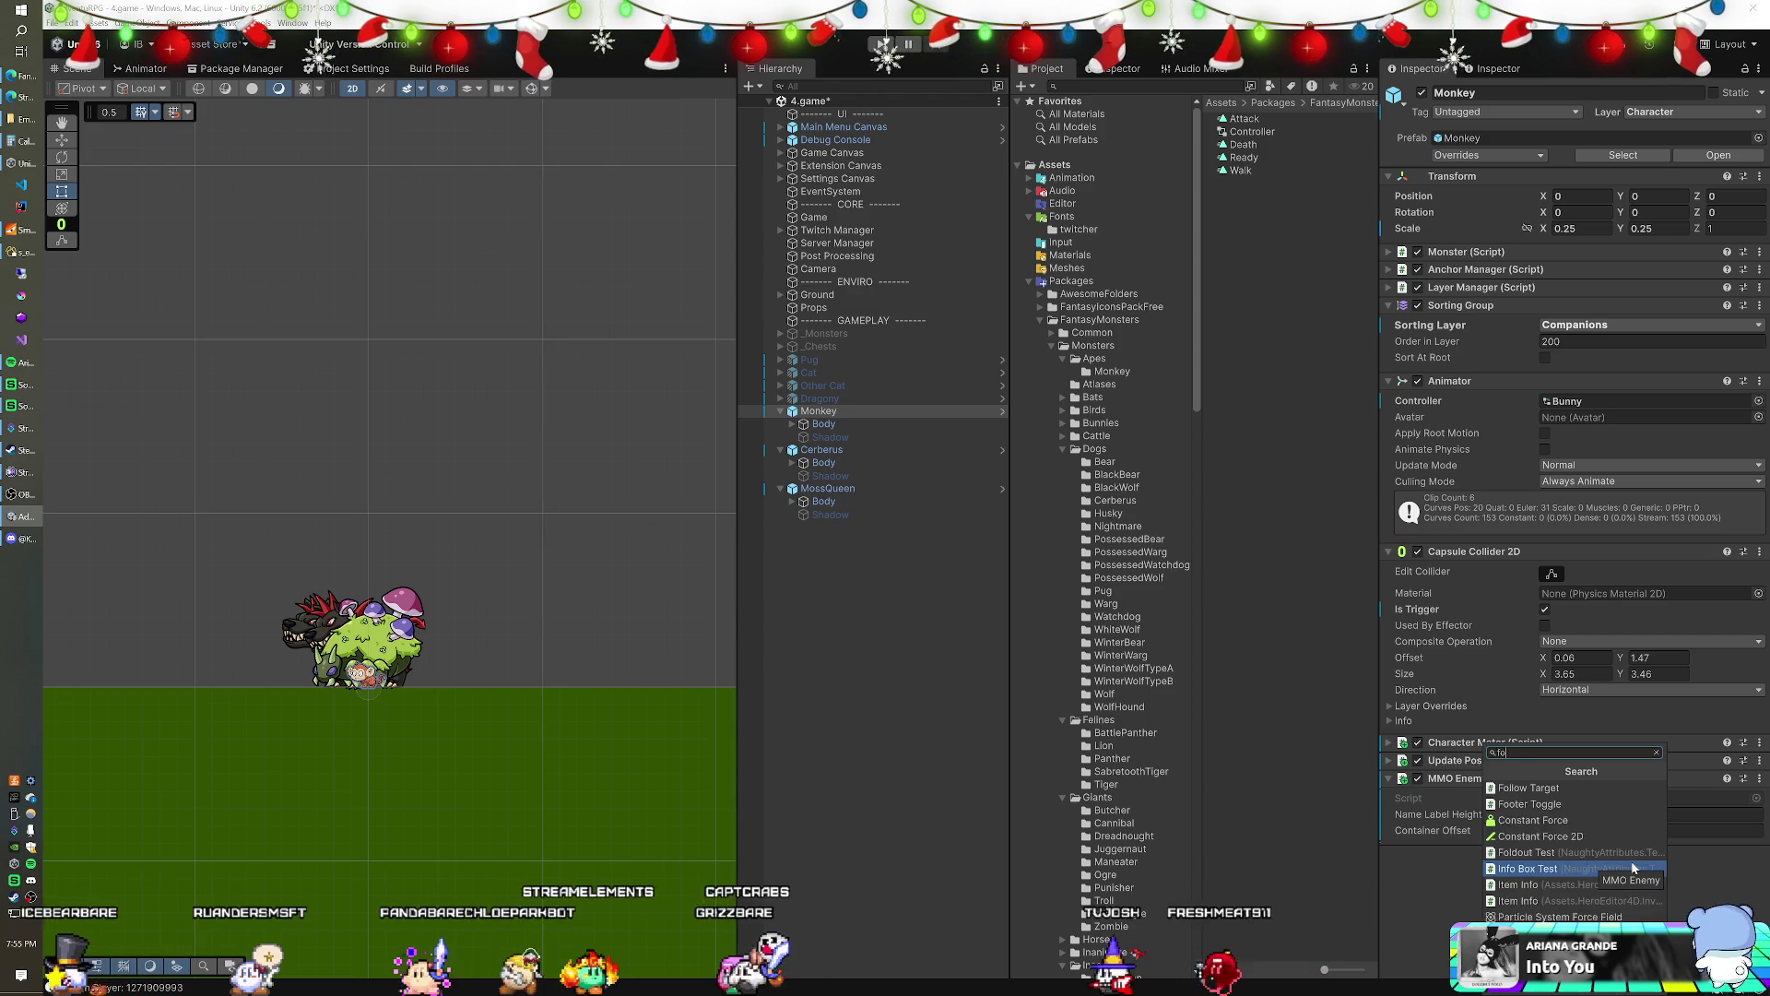
{"action": "type", "text": "foll"}
{"action": "key", "text": "Return"}
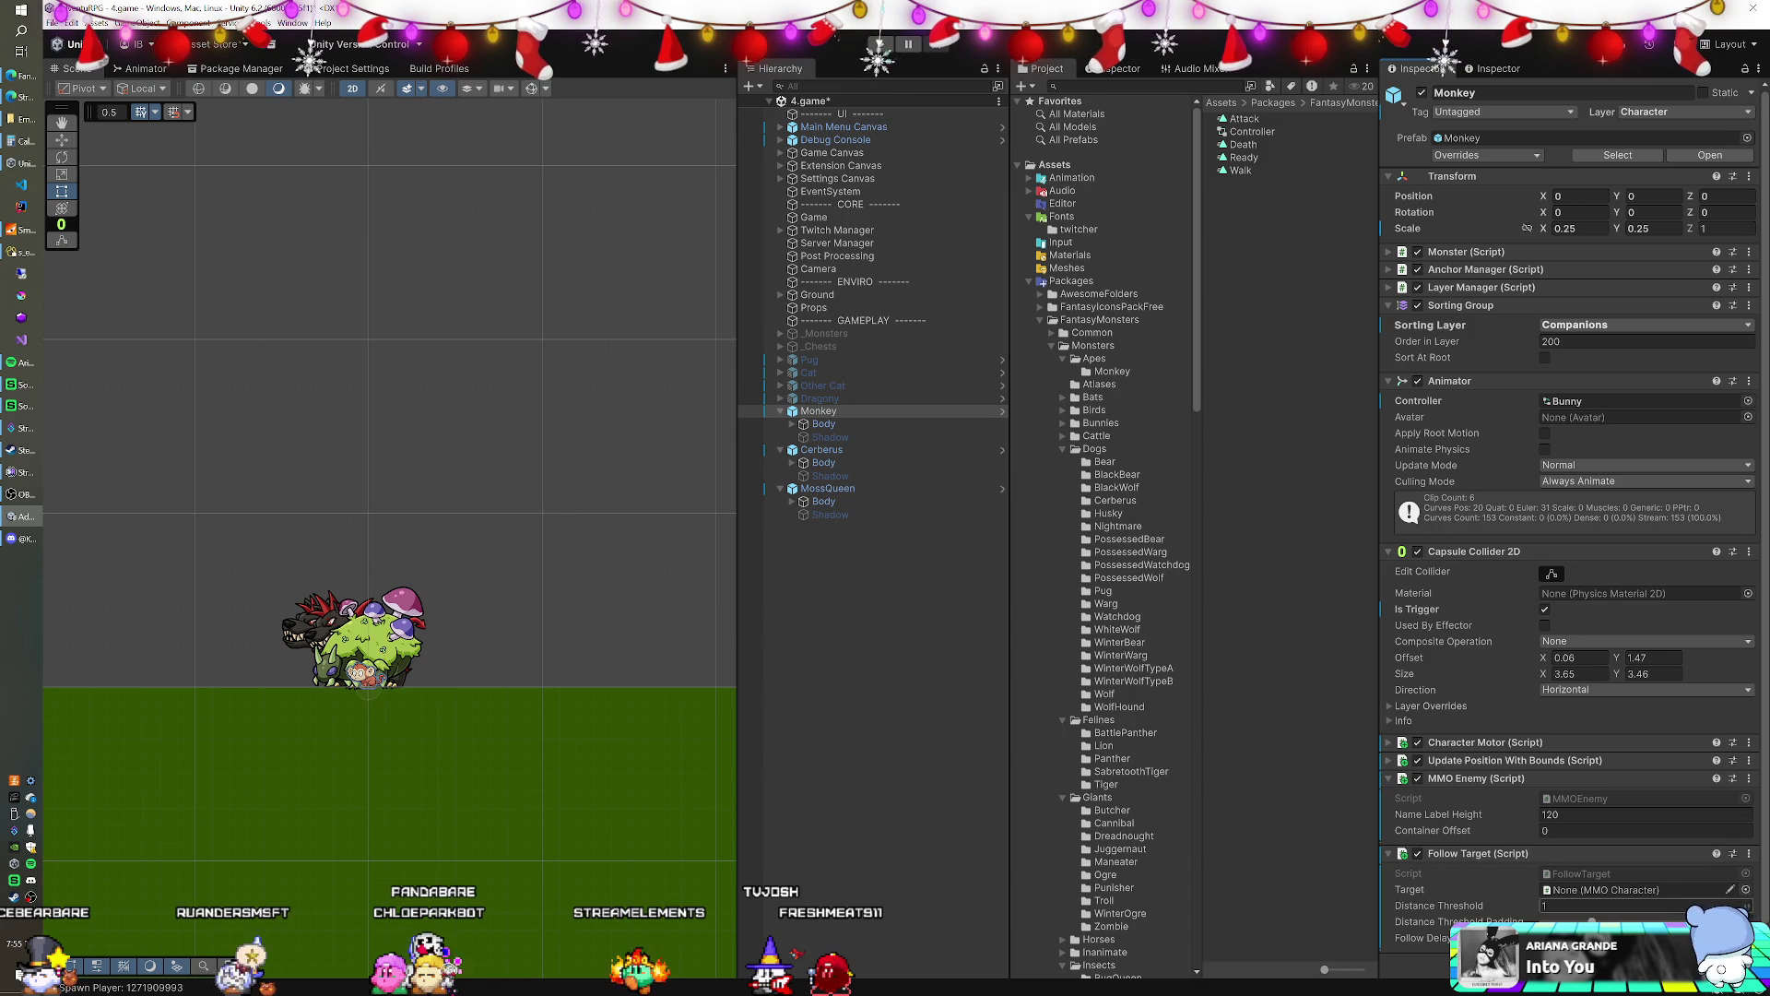
{"action": "left_click", "coordinate": [1031, 282]}
{"action": "left_click", "coordinate": [1093, 346]}
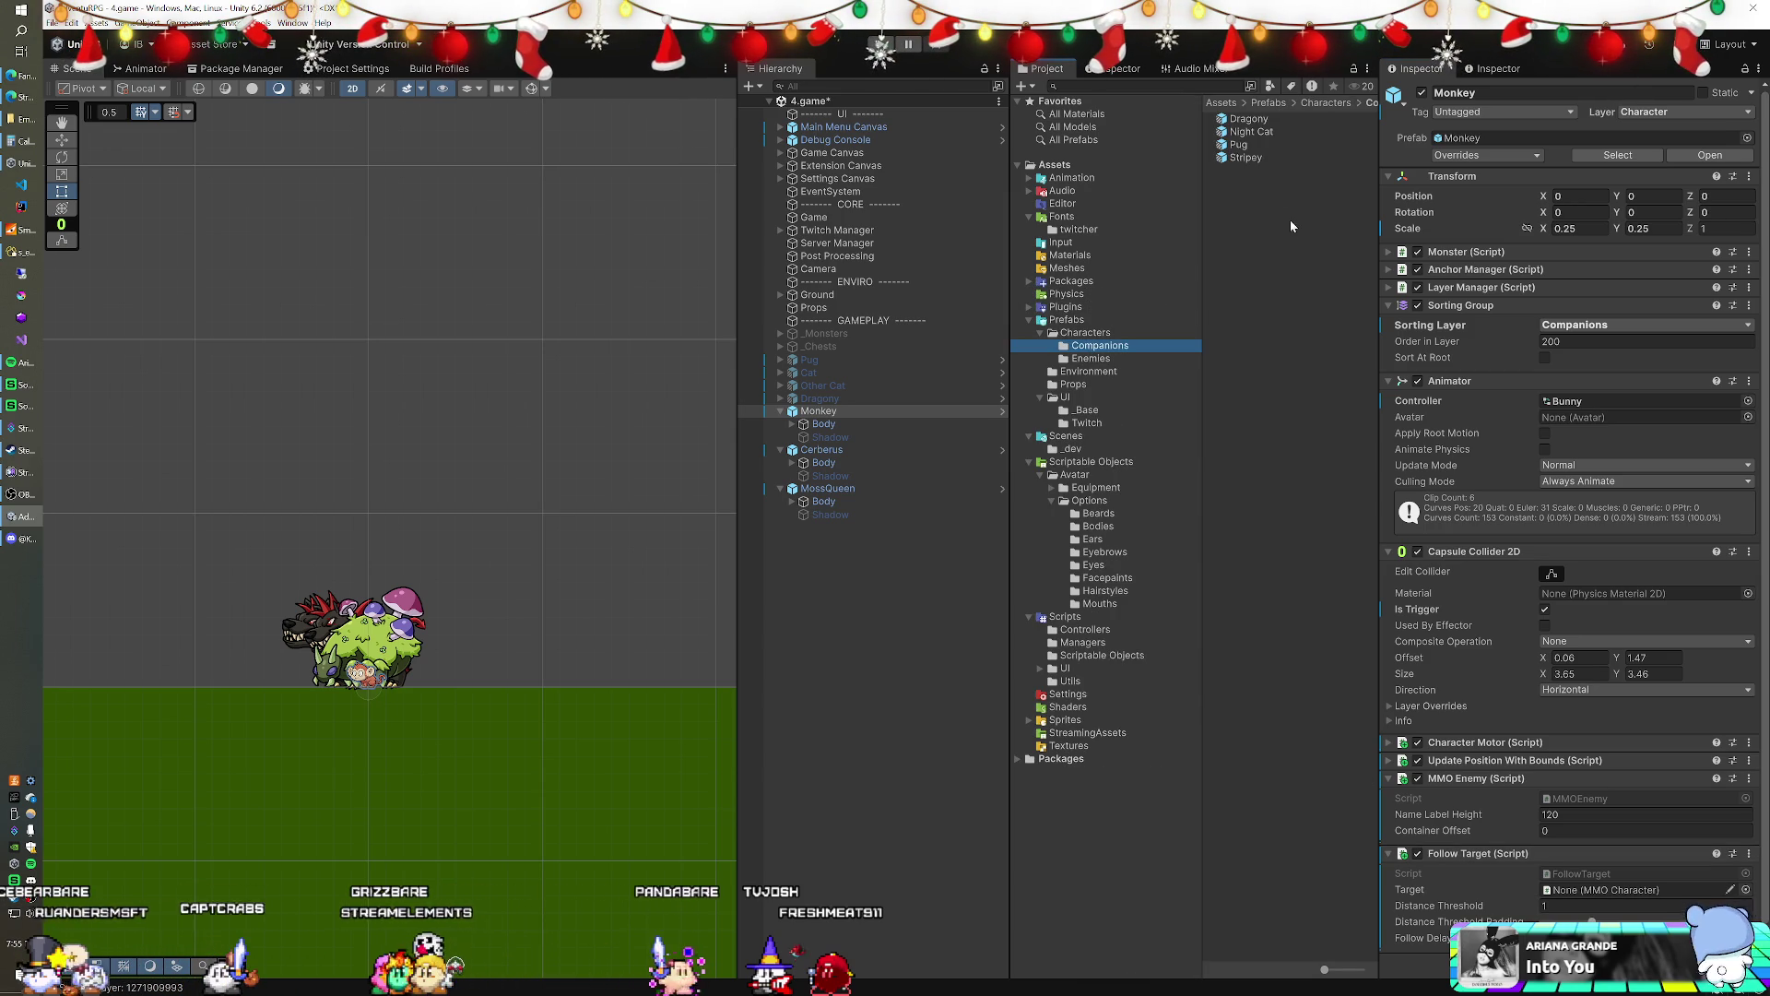
- Copy the Follow Target component from the Stripey companion prefab
{"action": "left_click", "coordinate": [1242, 157]}
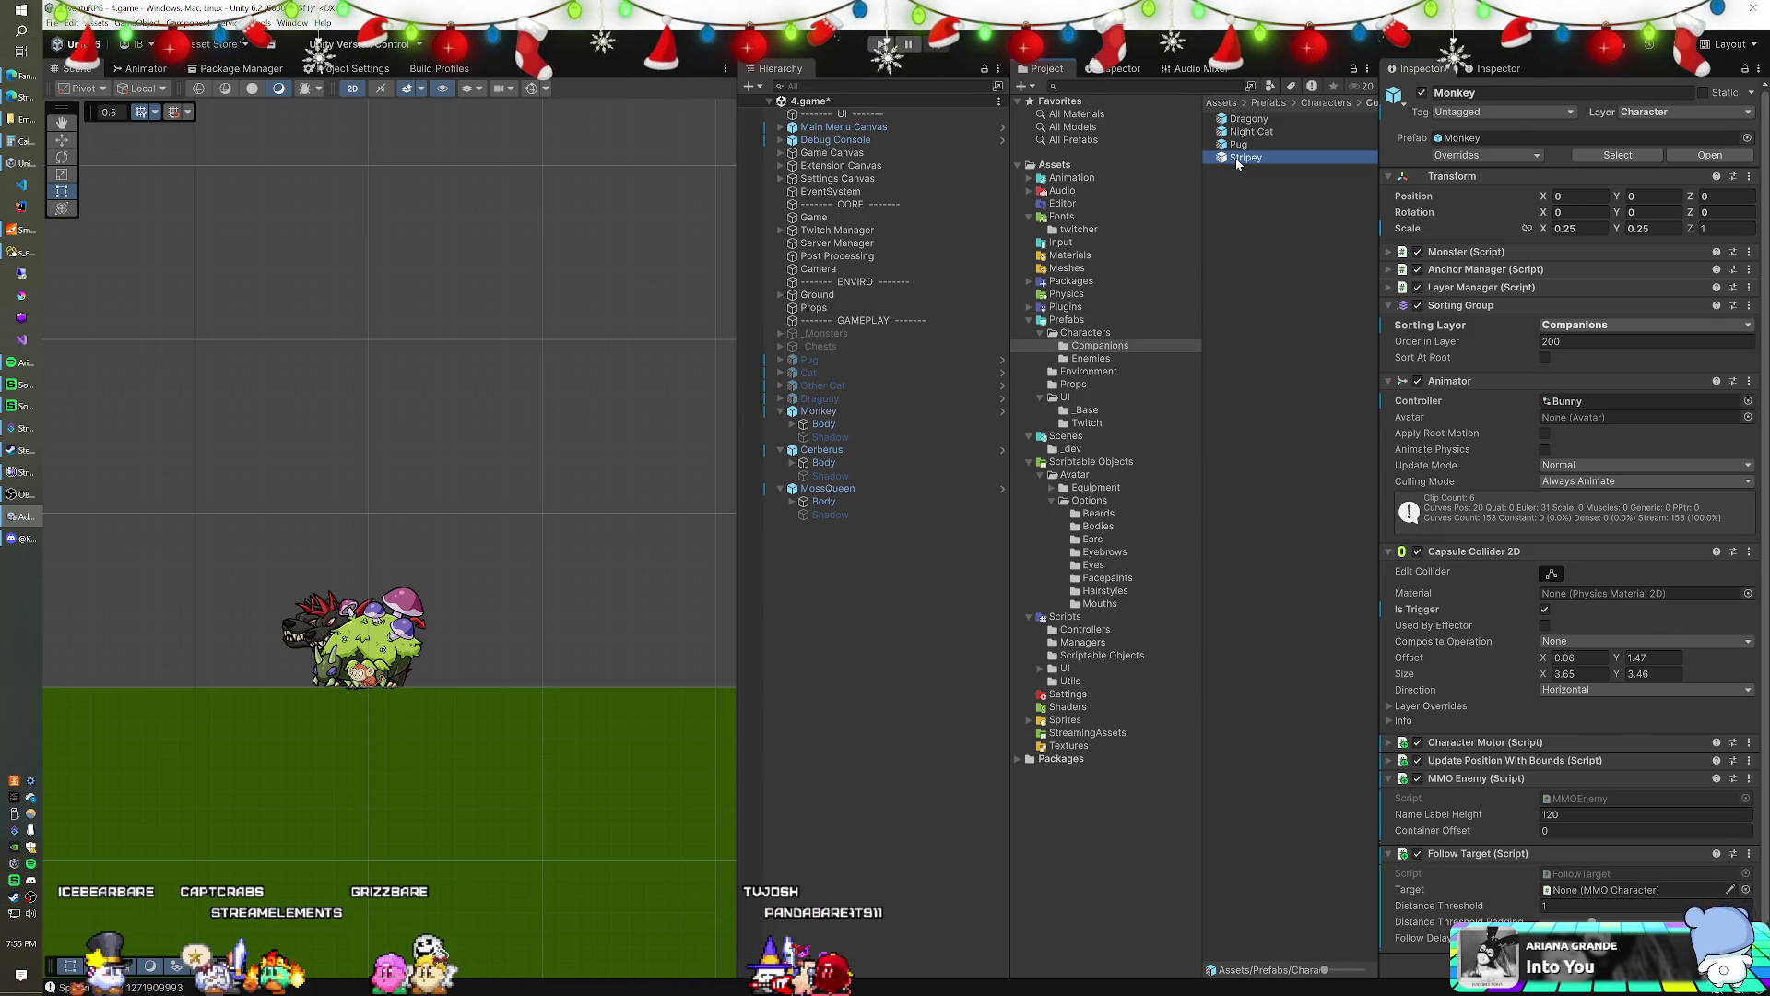
{"action": "scroll", "coordinate": [1493, 535], "scroll_direction": "down", "scroll_amount": 5}
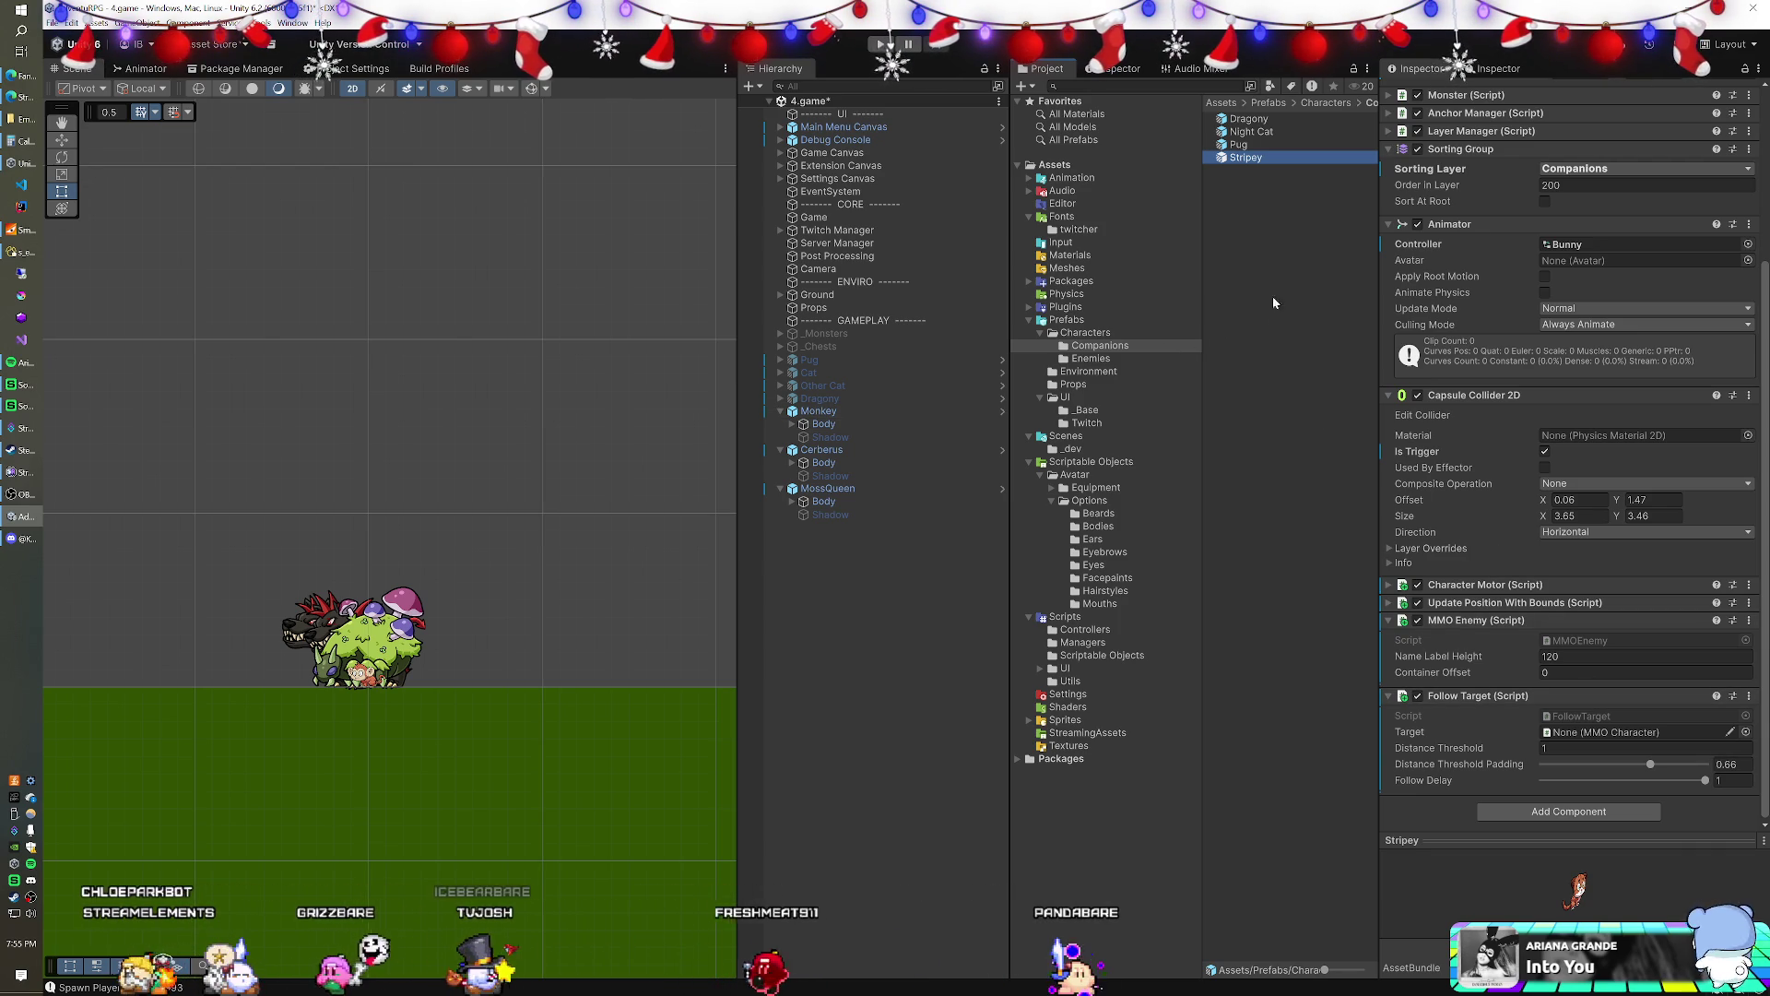
{"action": "right_click", "coordinate": [1470, 700]}
{"action": "left_click", "coordinate": [1506, 780]}
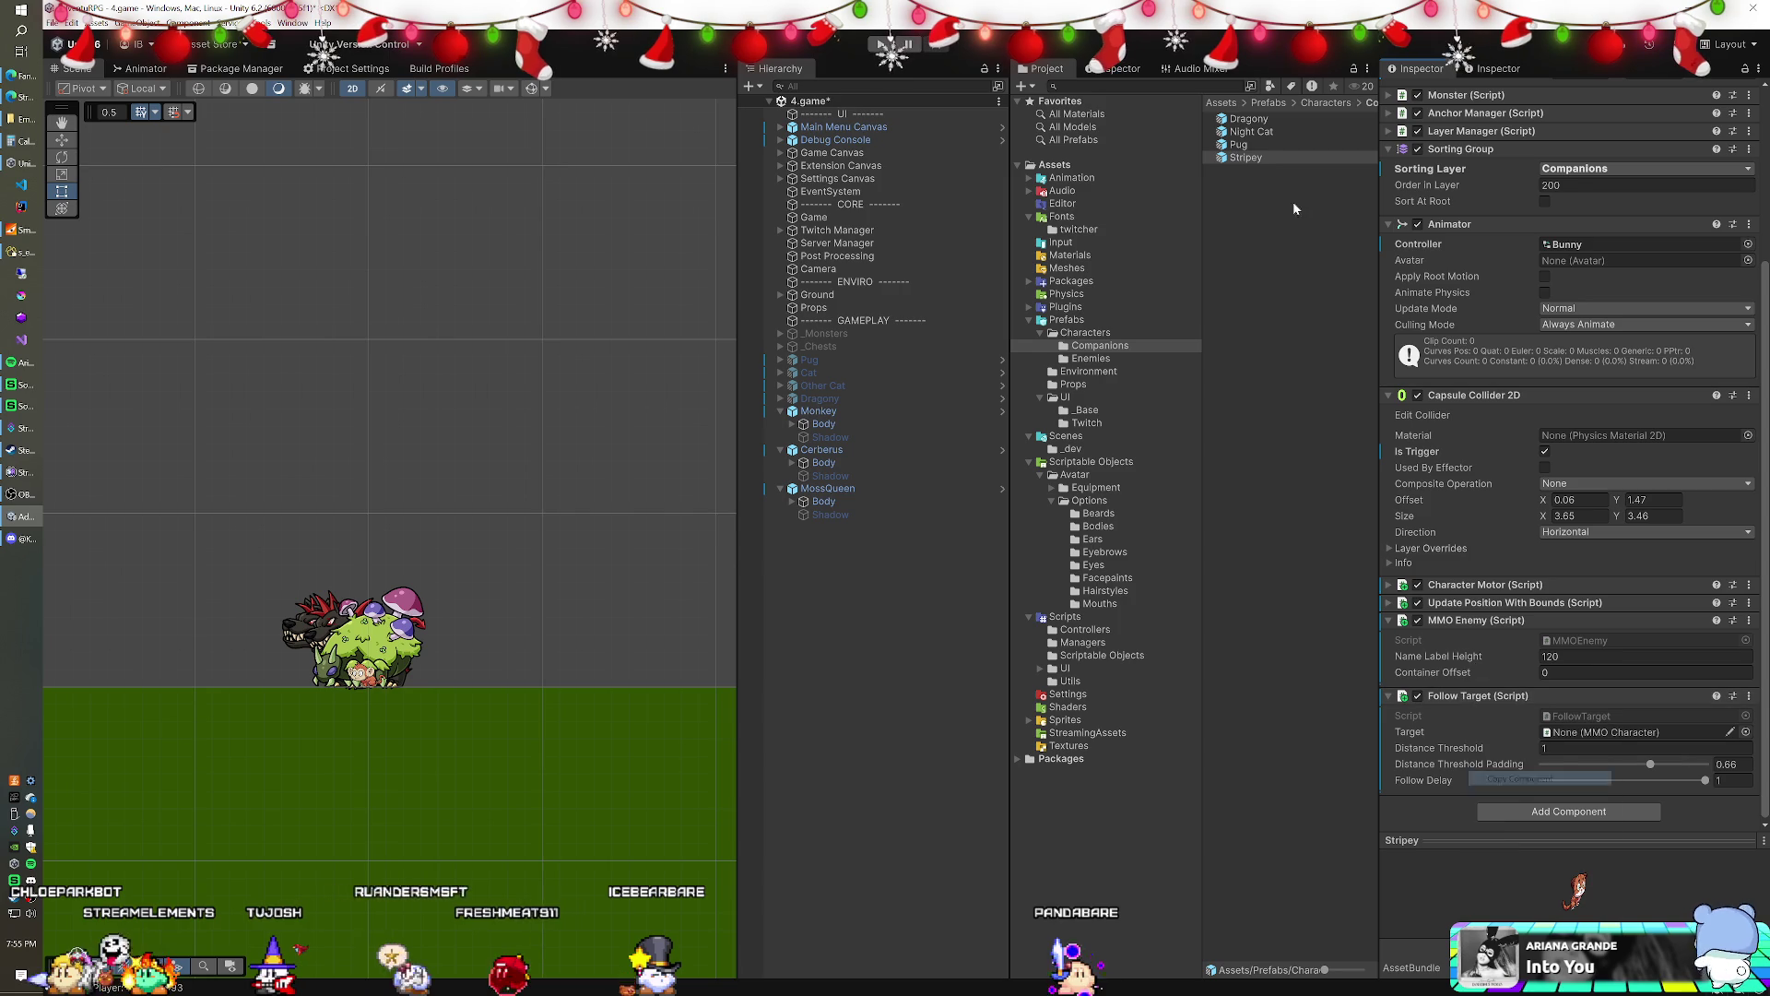
- Paste Stripey's Follow Target values onto all four companions, then open the FollowTarget script
{"action": "left_click", "coordinate": [1256, 114], "text": "shift"}
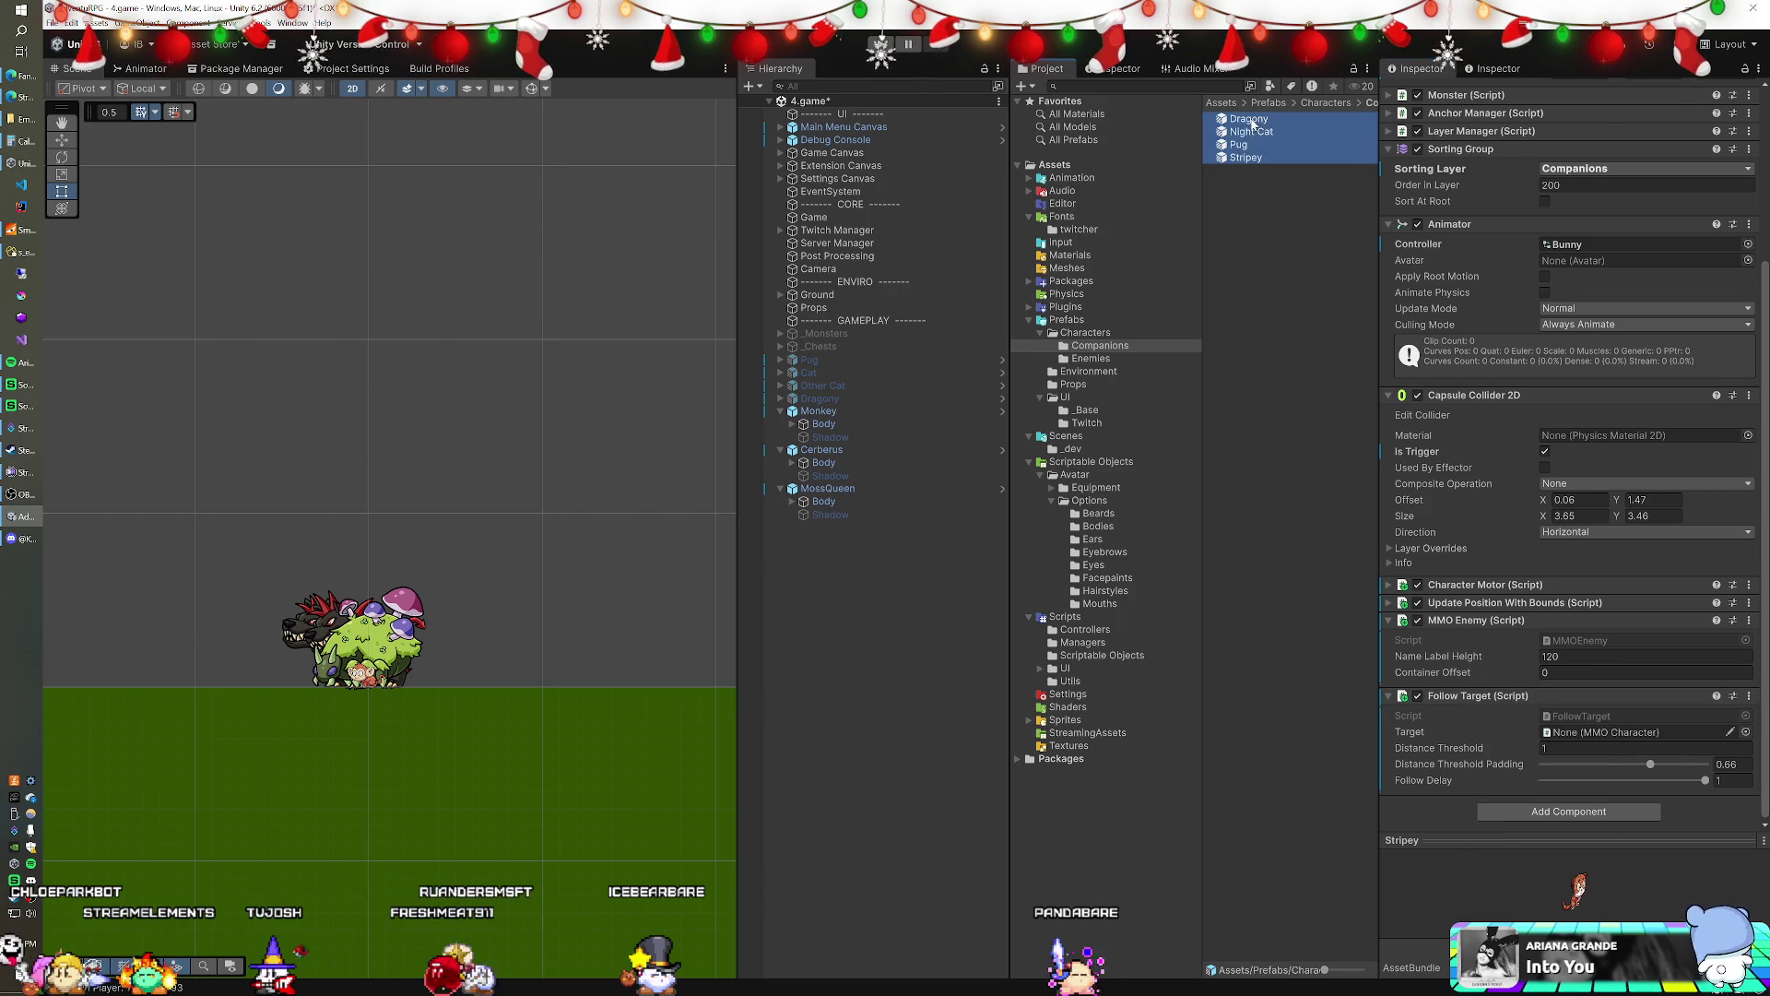
{"action": "right_click", "coordinate": [1503, 699]}
{"action": "left_click", "coordinate": [1570, 798]}
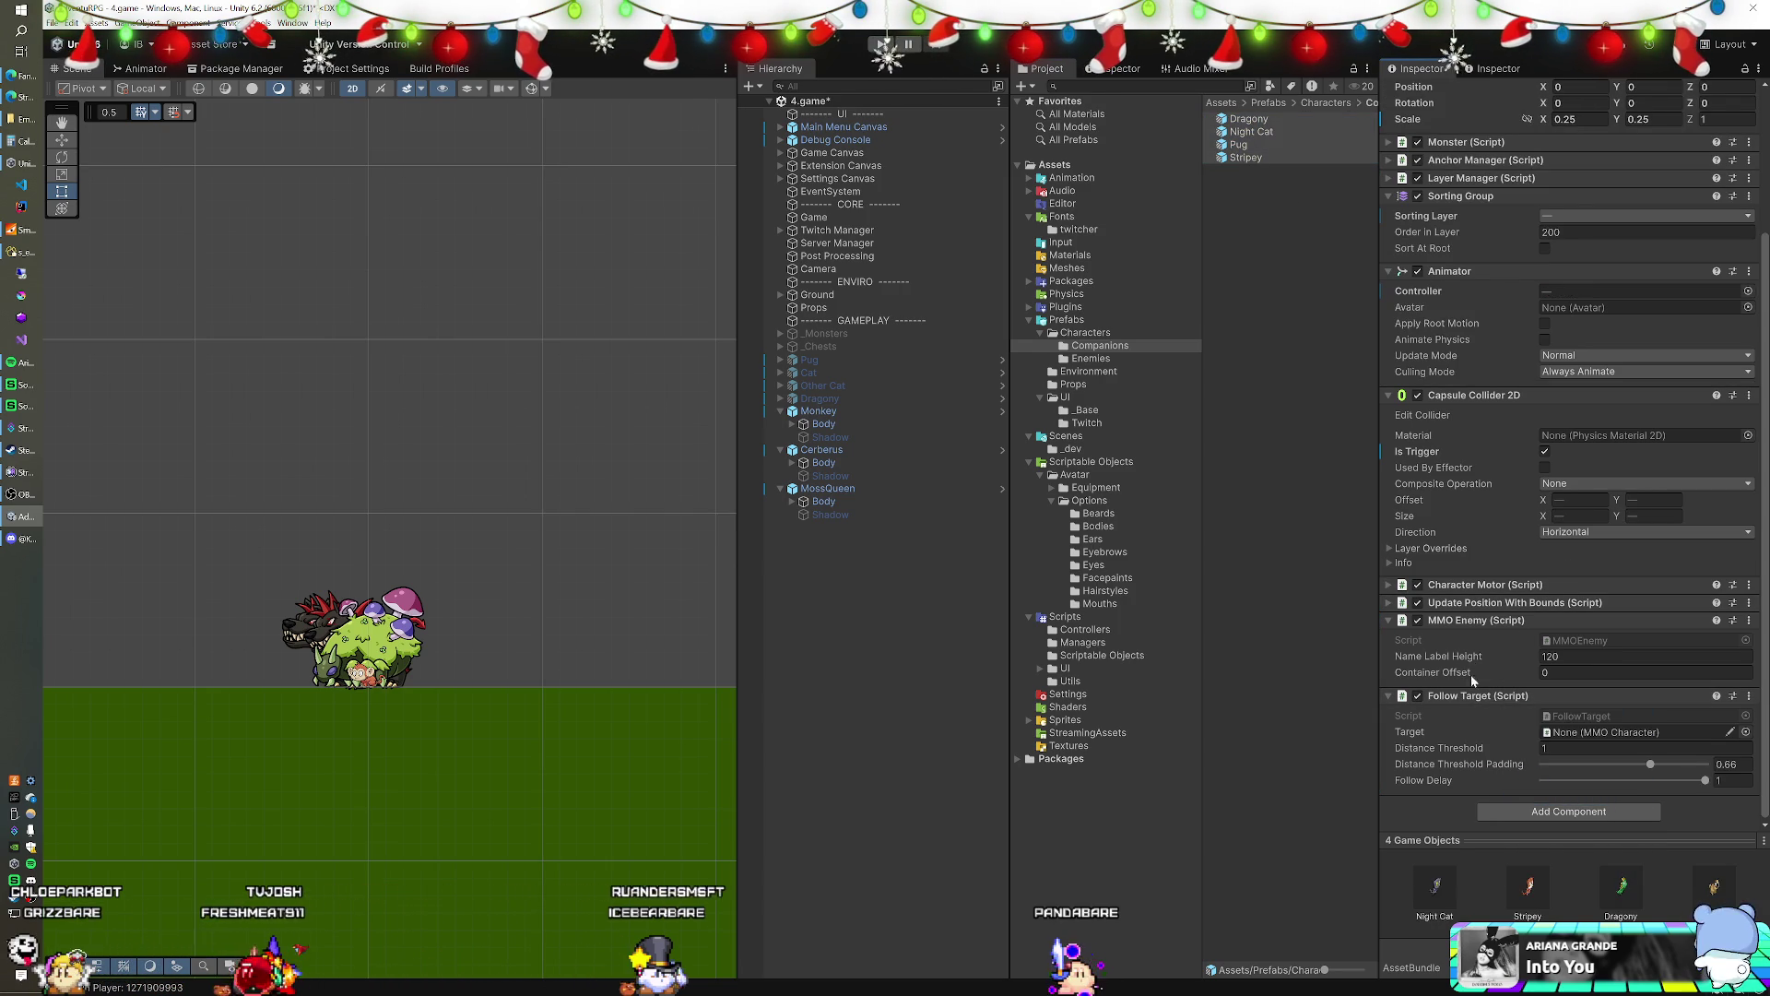
{"action": "left_click", "coordinate": [819, 410]}
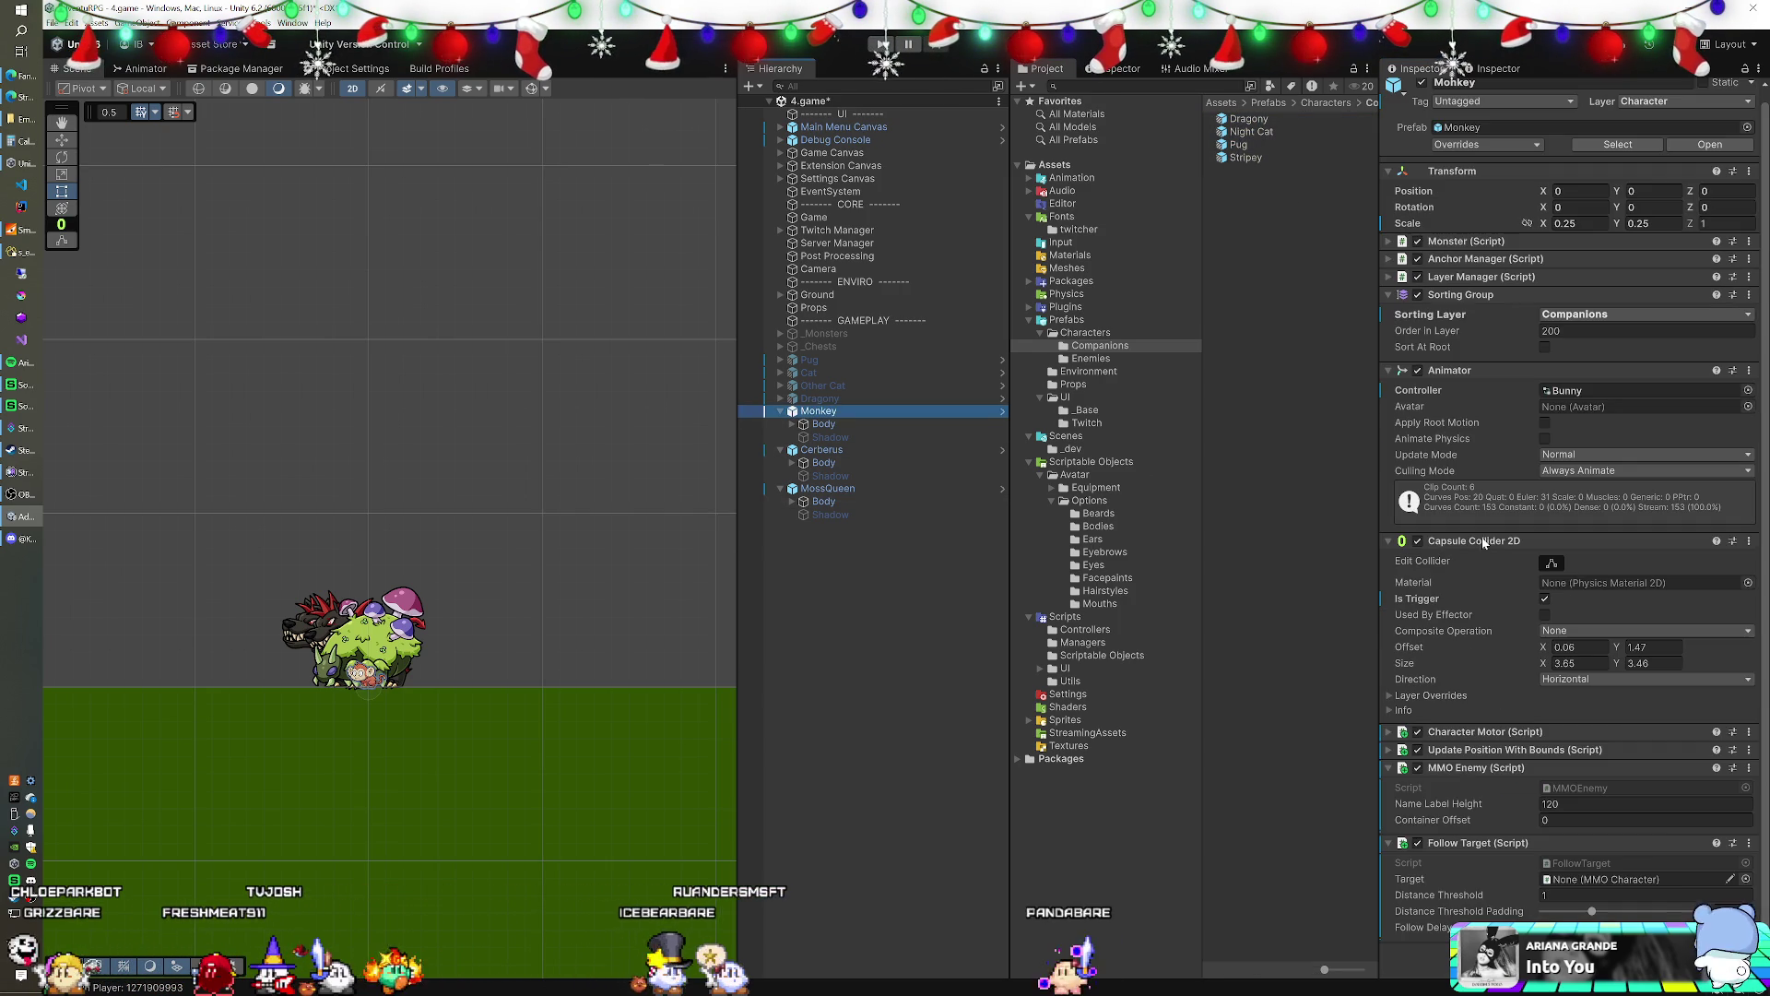
{"action": "double_click", "coordinate": [1621, 861]}
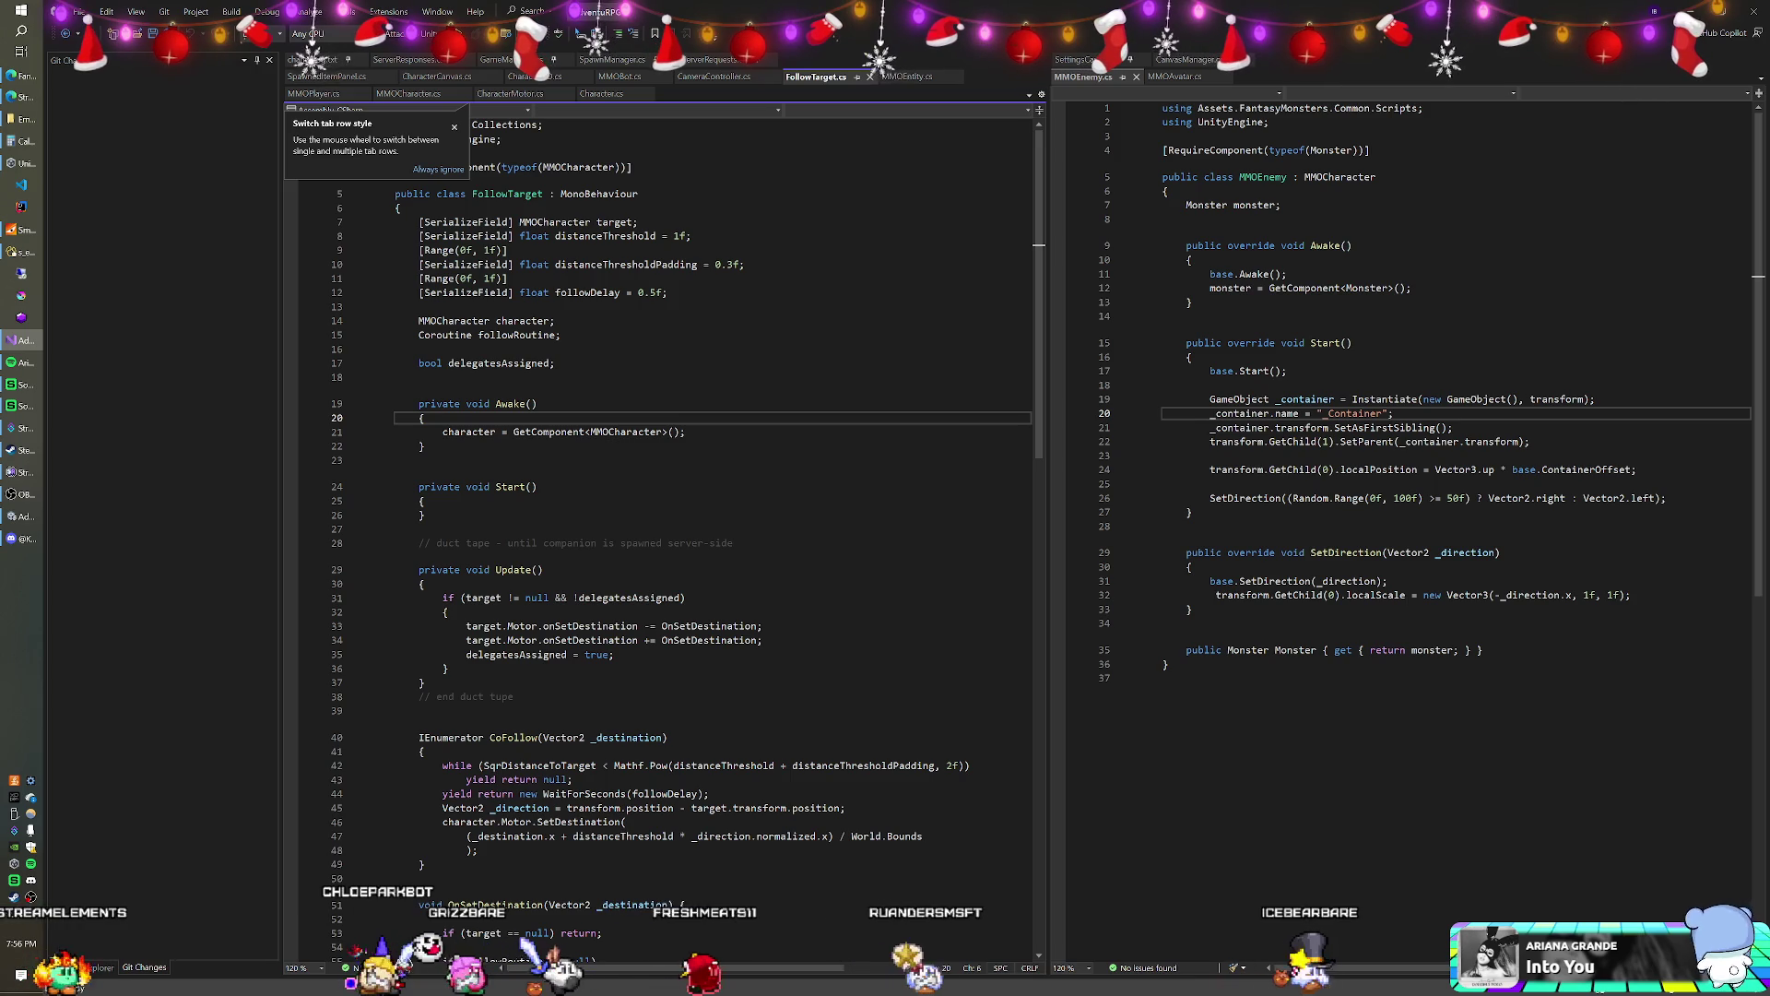
- Change FollowTarget's defaults to distanceThresholdPadding 0.66f and followDelay 1f
{"action": "left_click", "coordinate": [728, 264]}
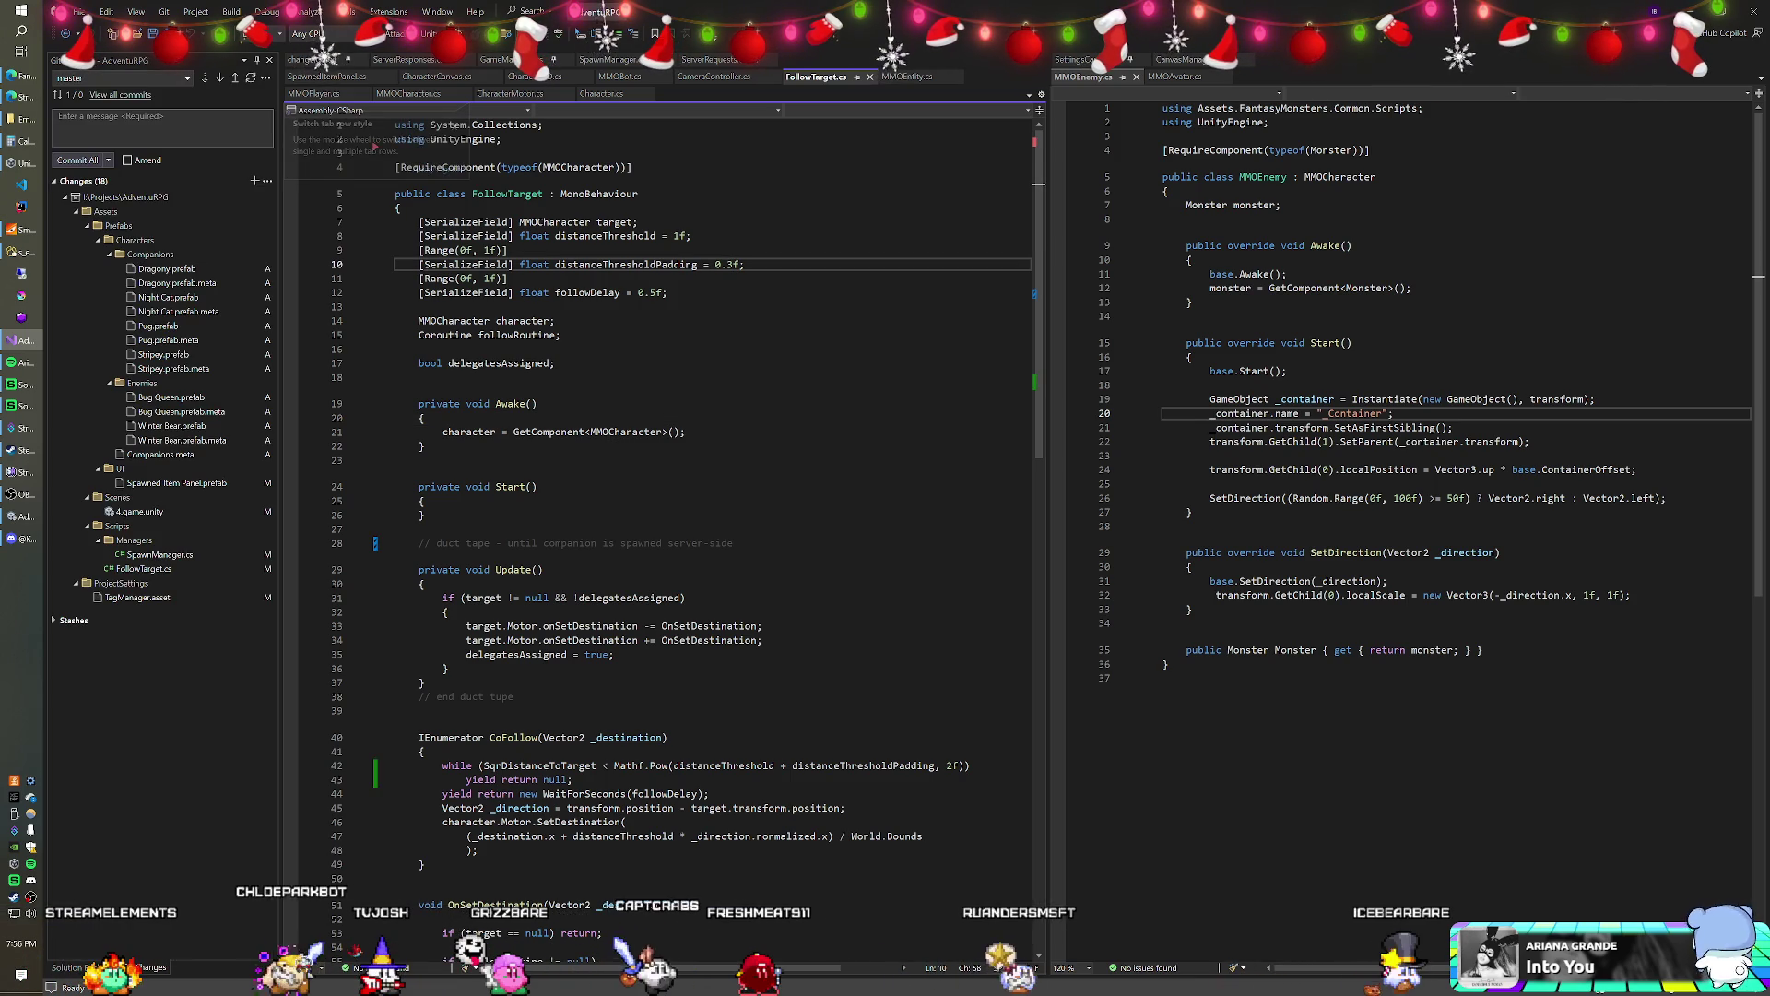
{"action": "key", "text": "BackSpace"}
{"action": "type", "text": "66"}
{"action": "left_click_drag", "start_coordinate": [638, 292], "coordinate": [658, 292]}
{"action": "type", "text": "1"}
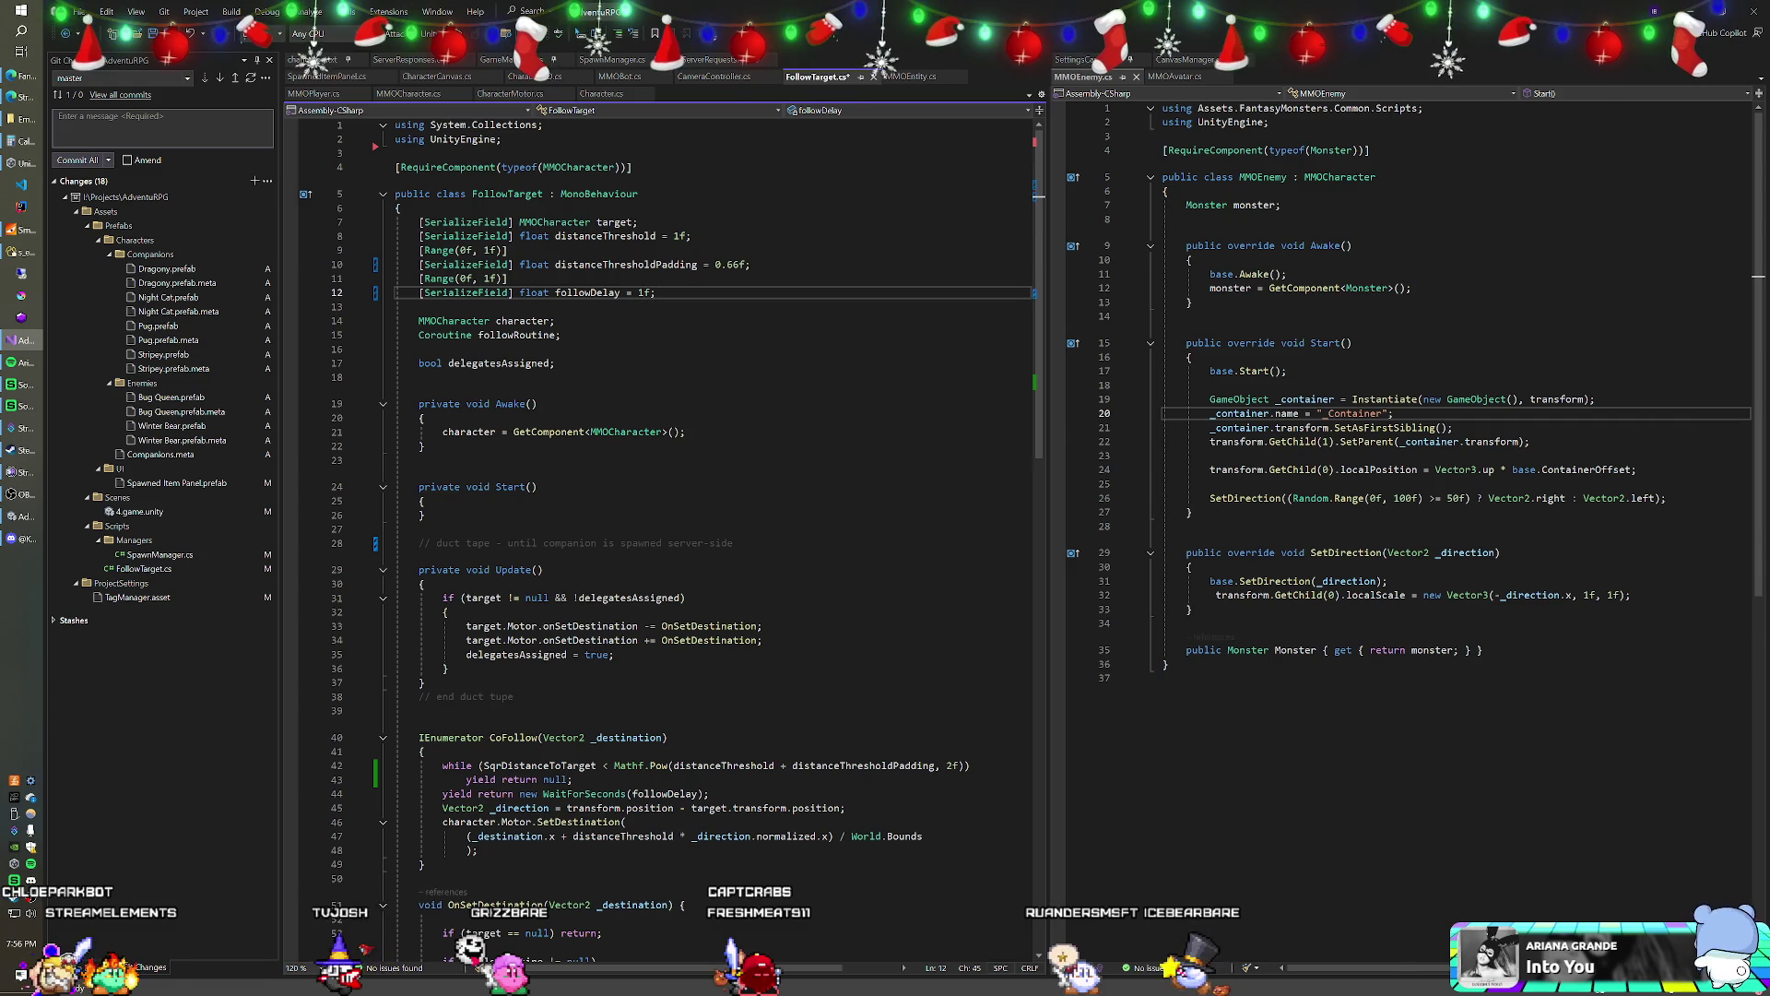
{"action": "key", "text": "alt+Tab"}
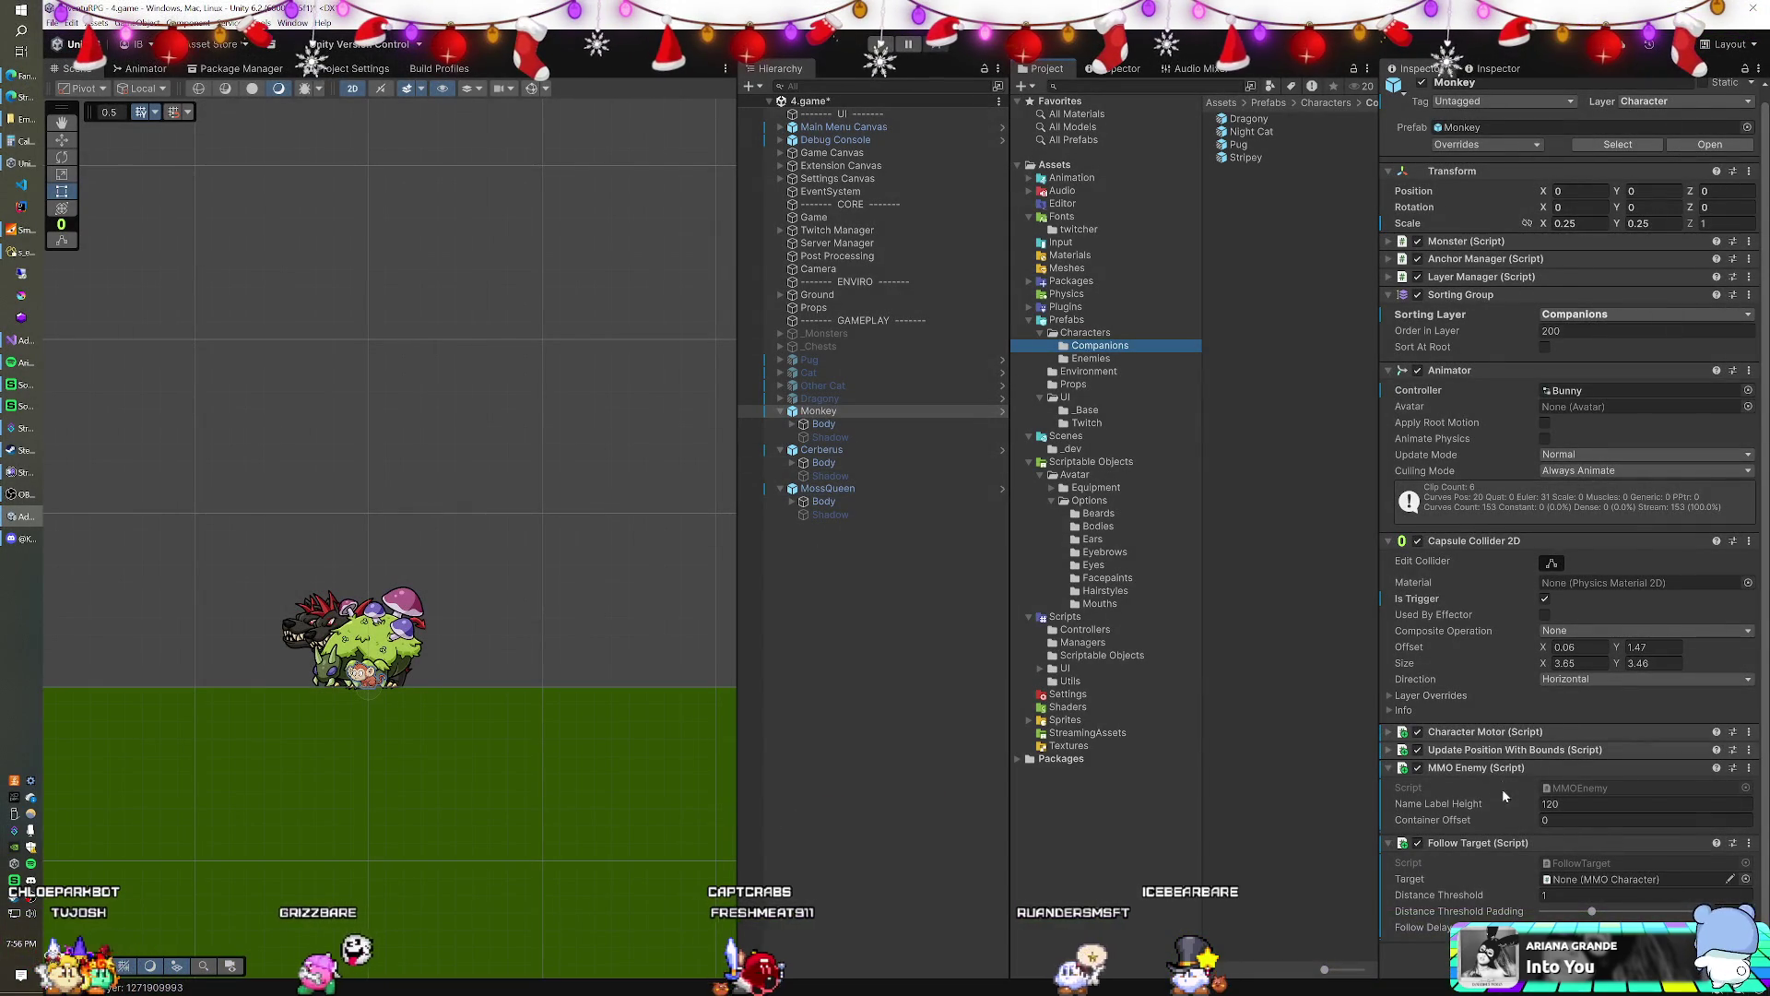
- Try Paste Component As New on Monkey, then return to Visual Studio and save FollowTarget.cs
{"action": "right_click", "coordinate": [1466, 842]}
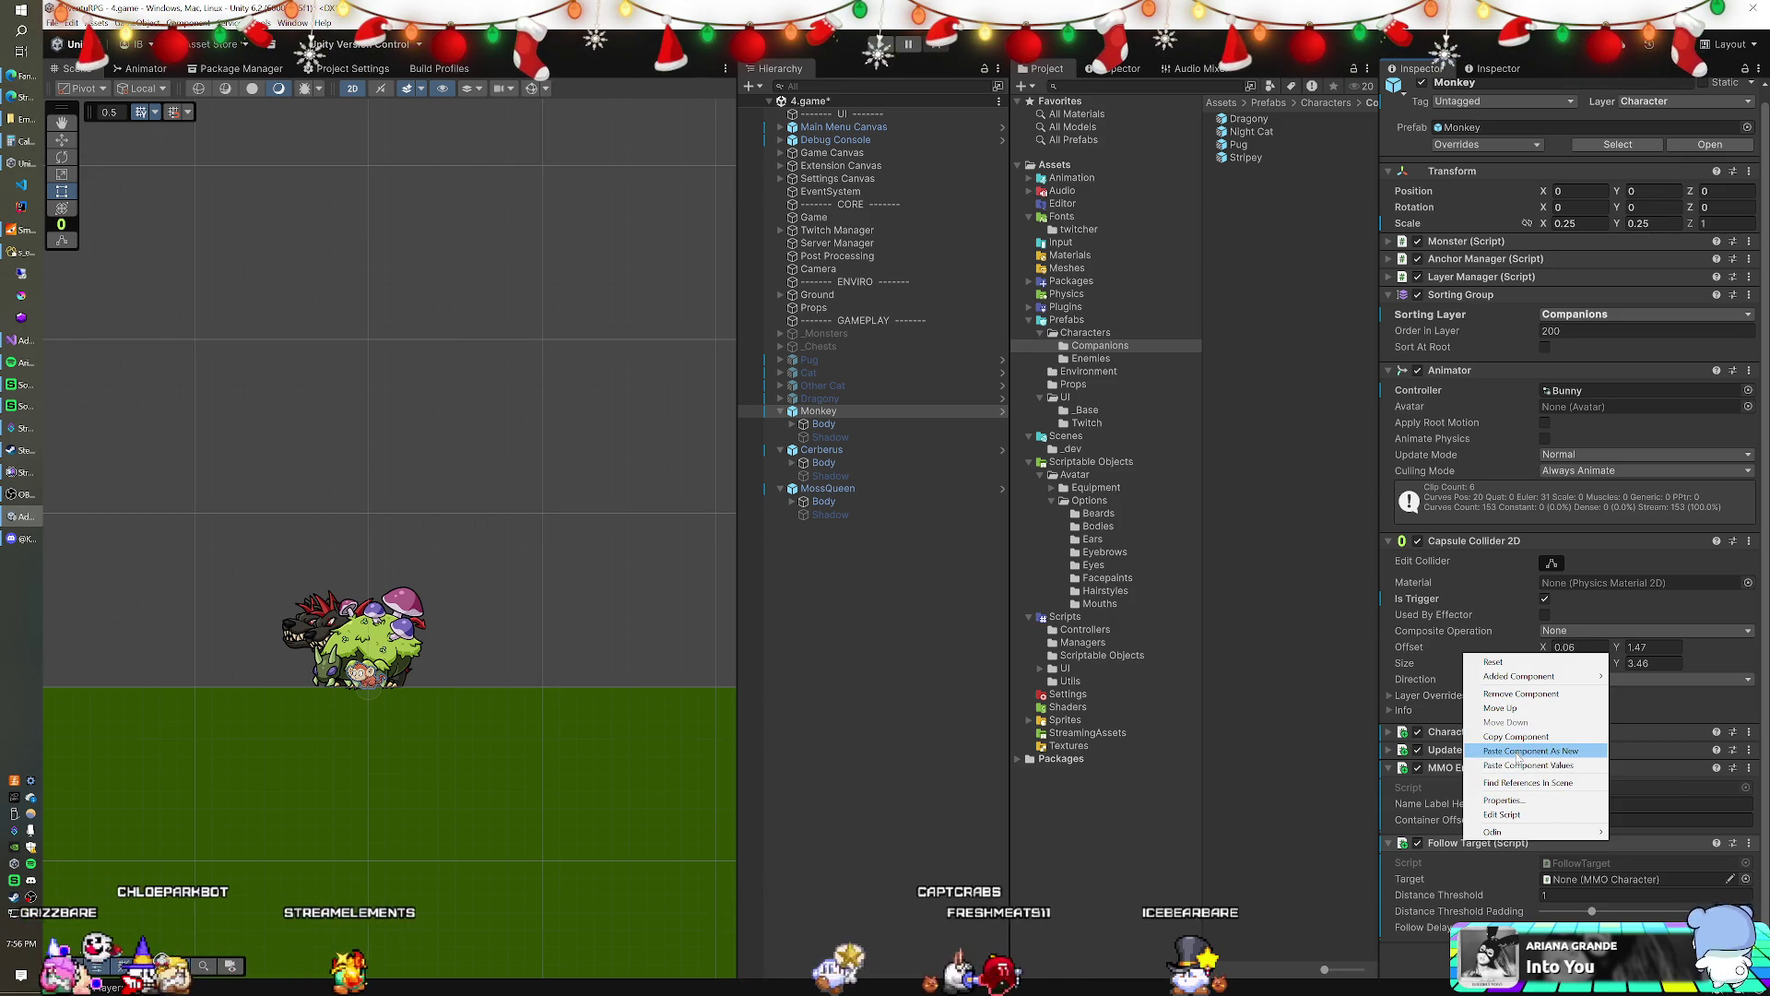
{"action": "left_click", "coordinate": [1518, 752]}
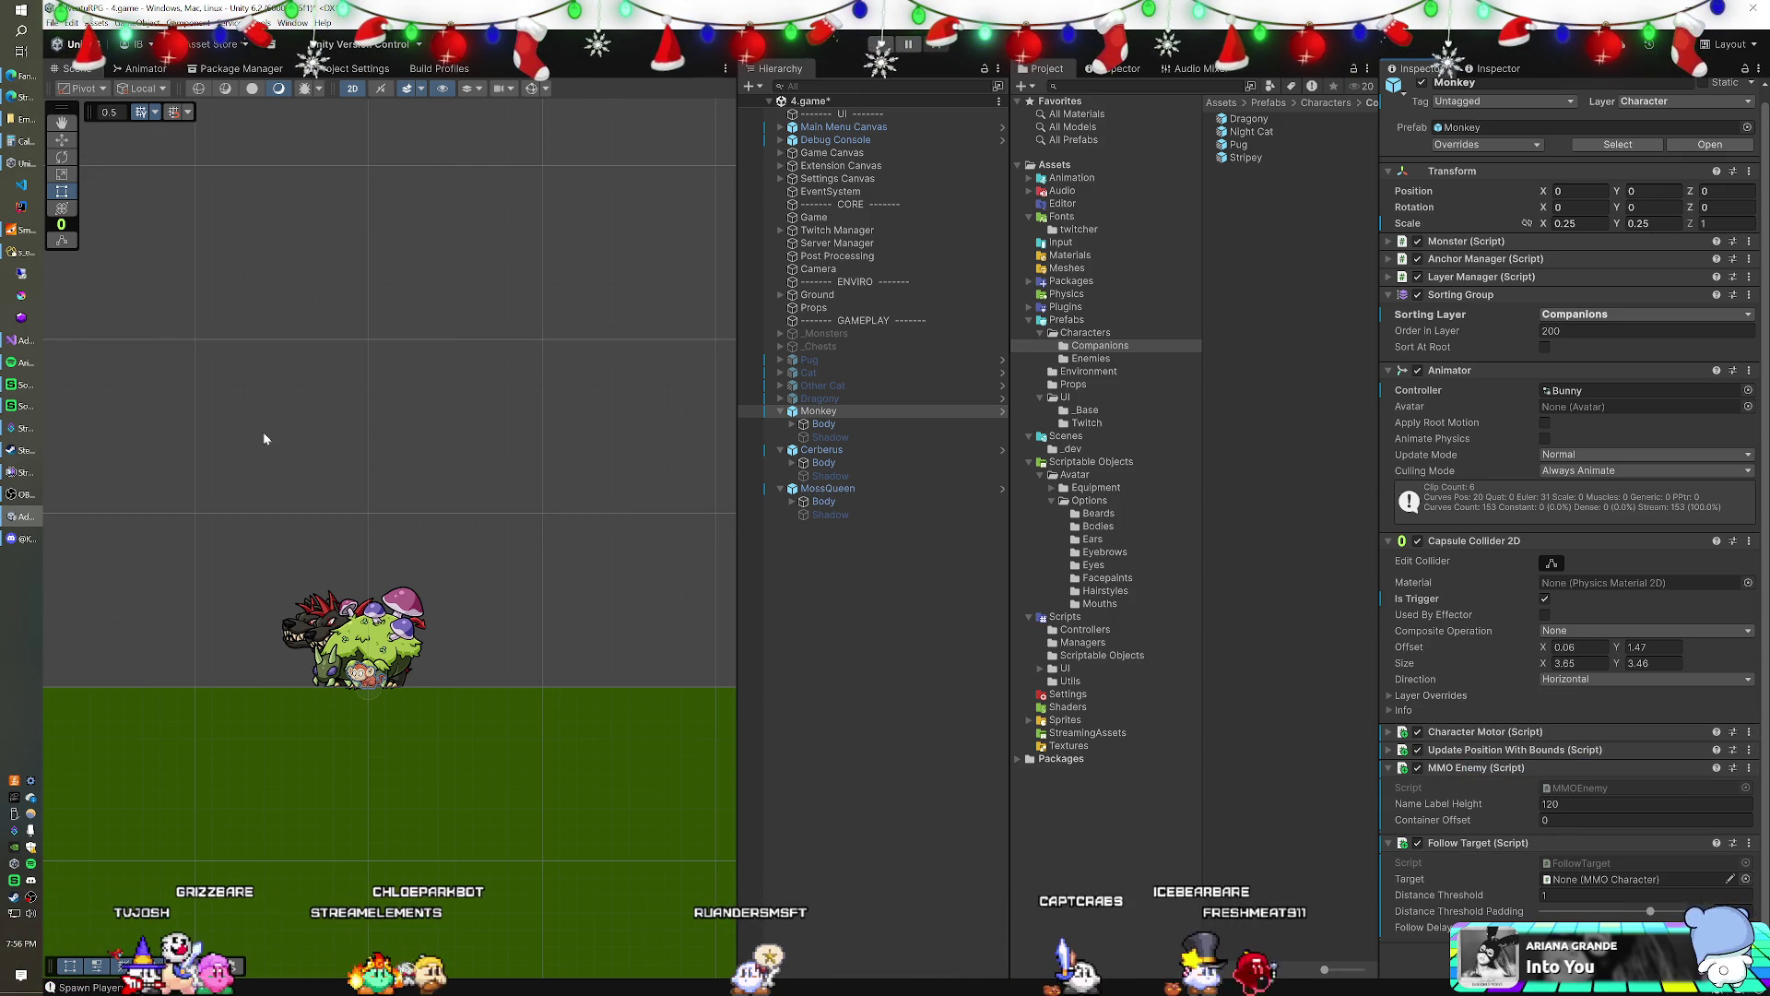
{"action": "left_click", "coordinate": [26, 341]}
{"action": "key", "text": "ctrl+s"}
{"action": "left_click", "coordinate": [555, 321]}
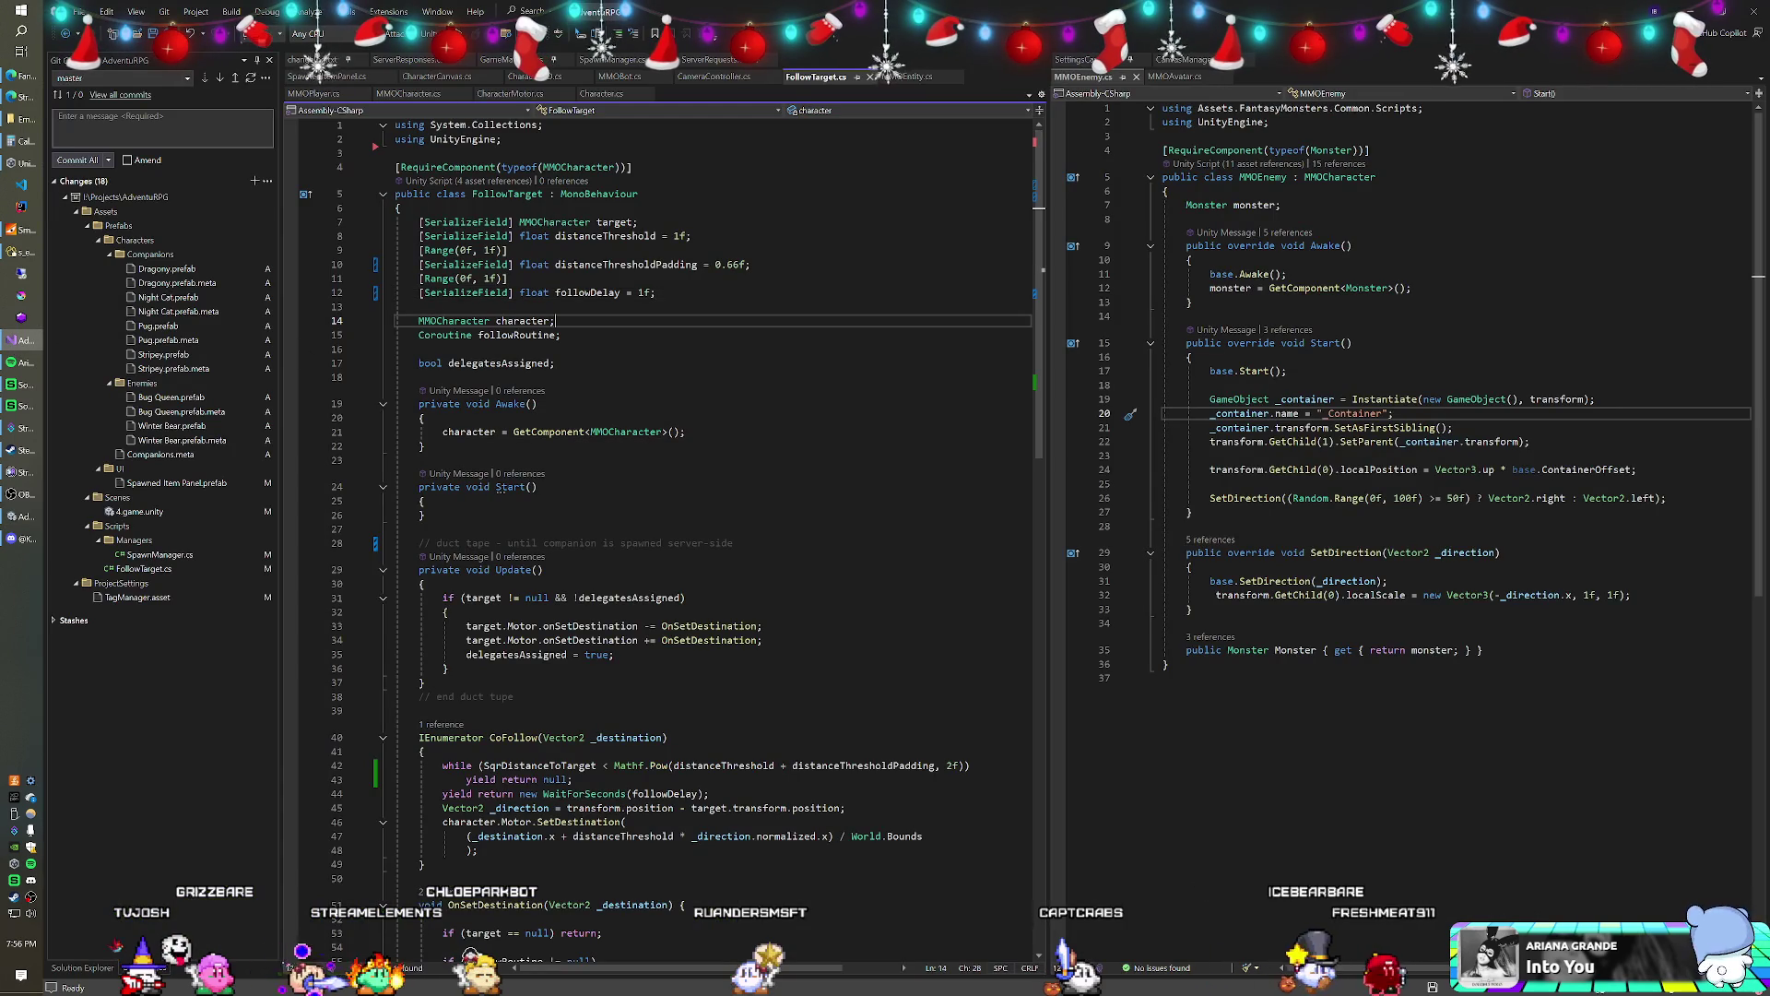
- Return to Unity so the saved FollowTarget.cs changes recompile
{"action": "key", "text": "alt+Tab"}
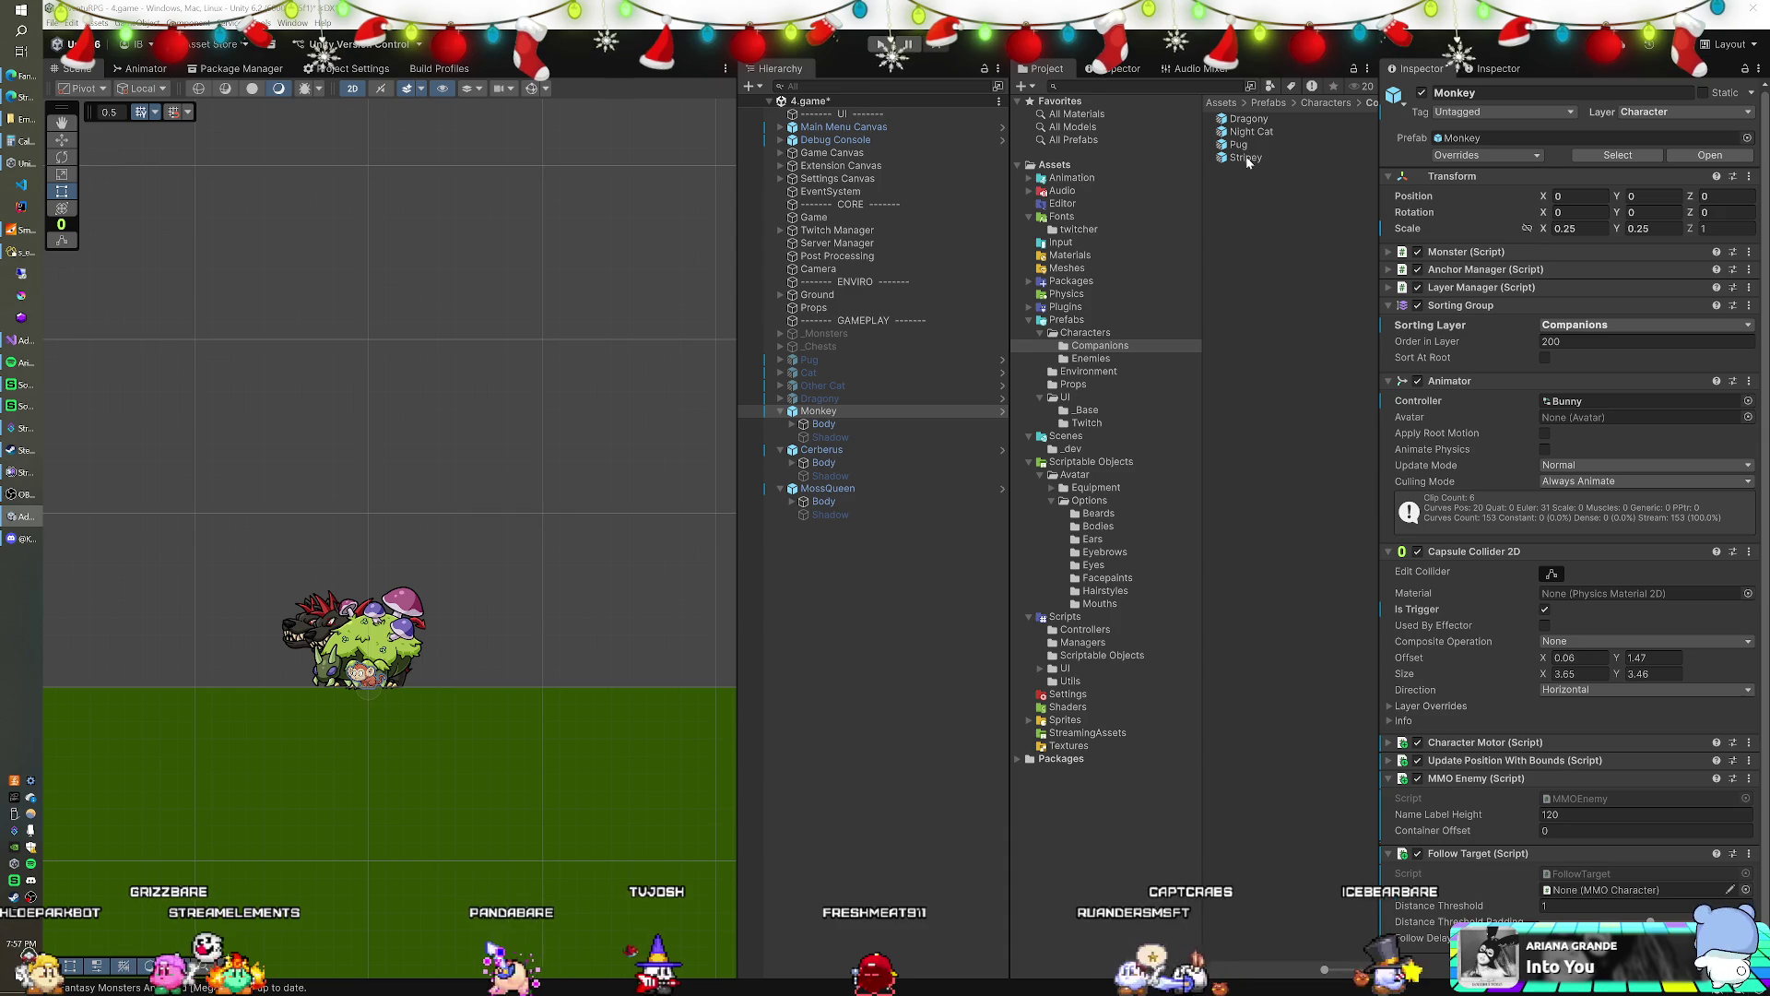
- Rename the Stripey companion prefab to Cat and Night Cat to Toothless
{"action": "left_click", "coordinate": [1251, 159]}
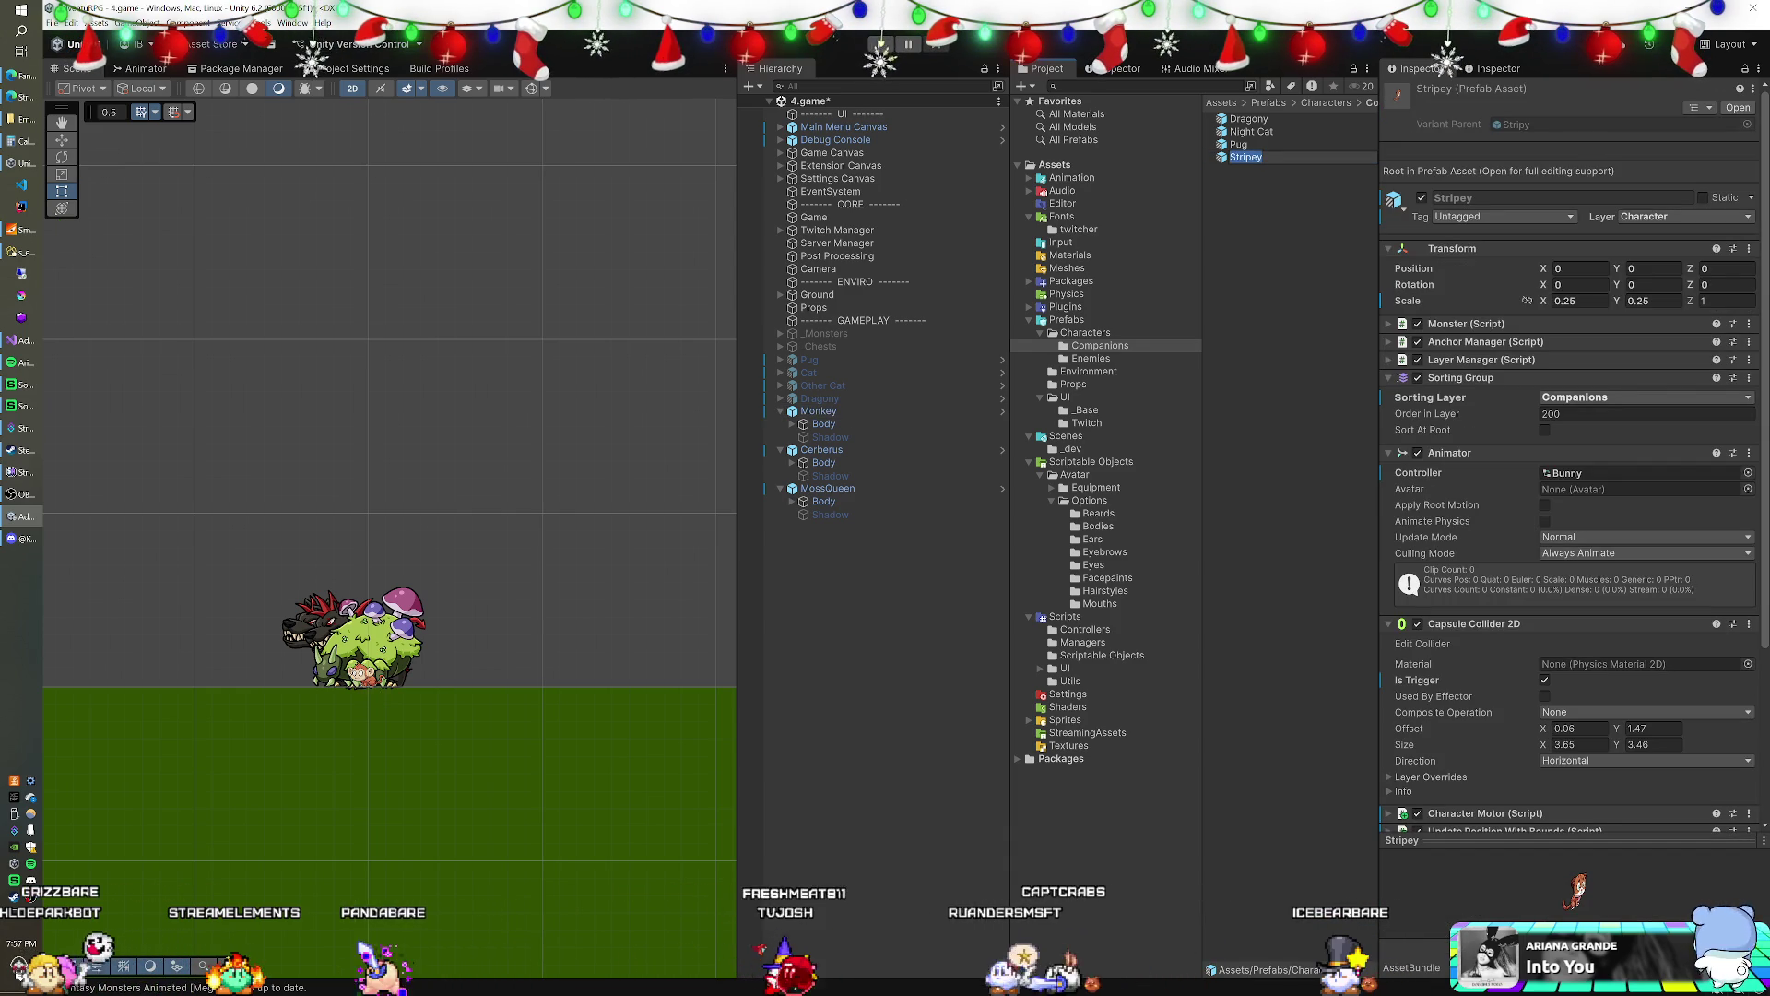
{"action": "type", "text": "Cat"}
{"action": "key", "text": "Return"}
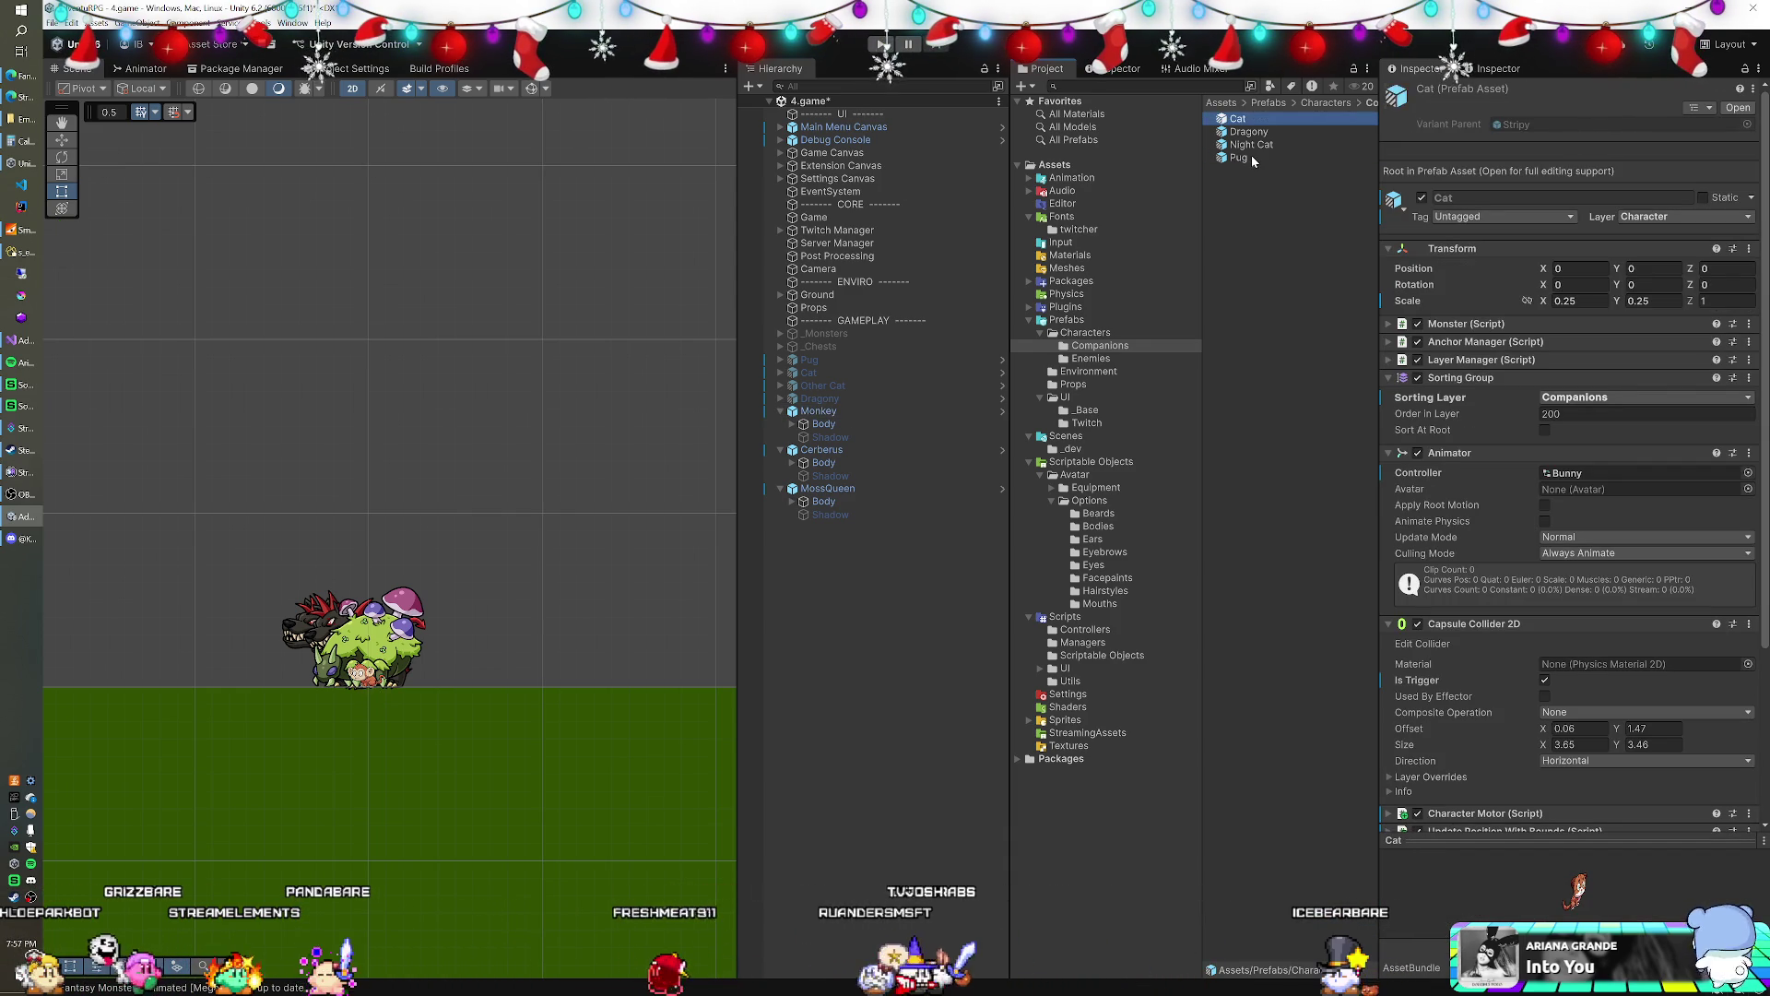
{"action": "left_click", "coordinate": [1249, 144]}
{"action": "key", "text": "F2"}
{"action": "type", "text": "Other"}
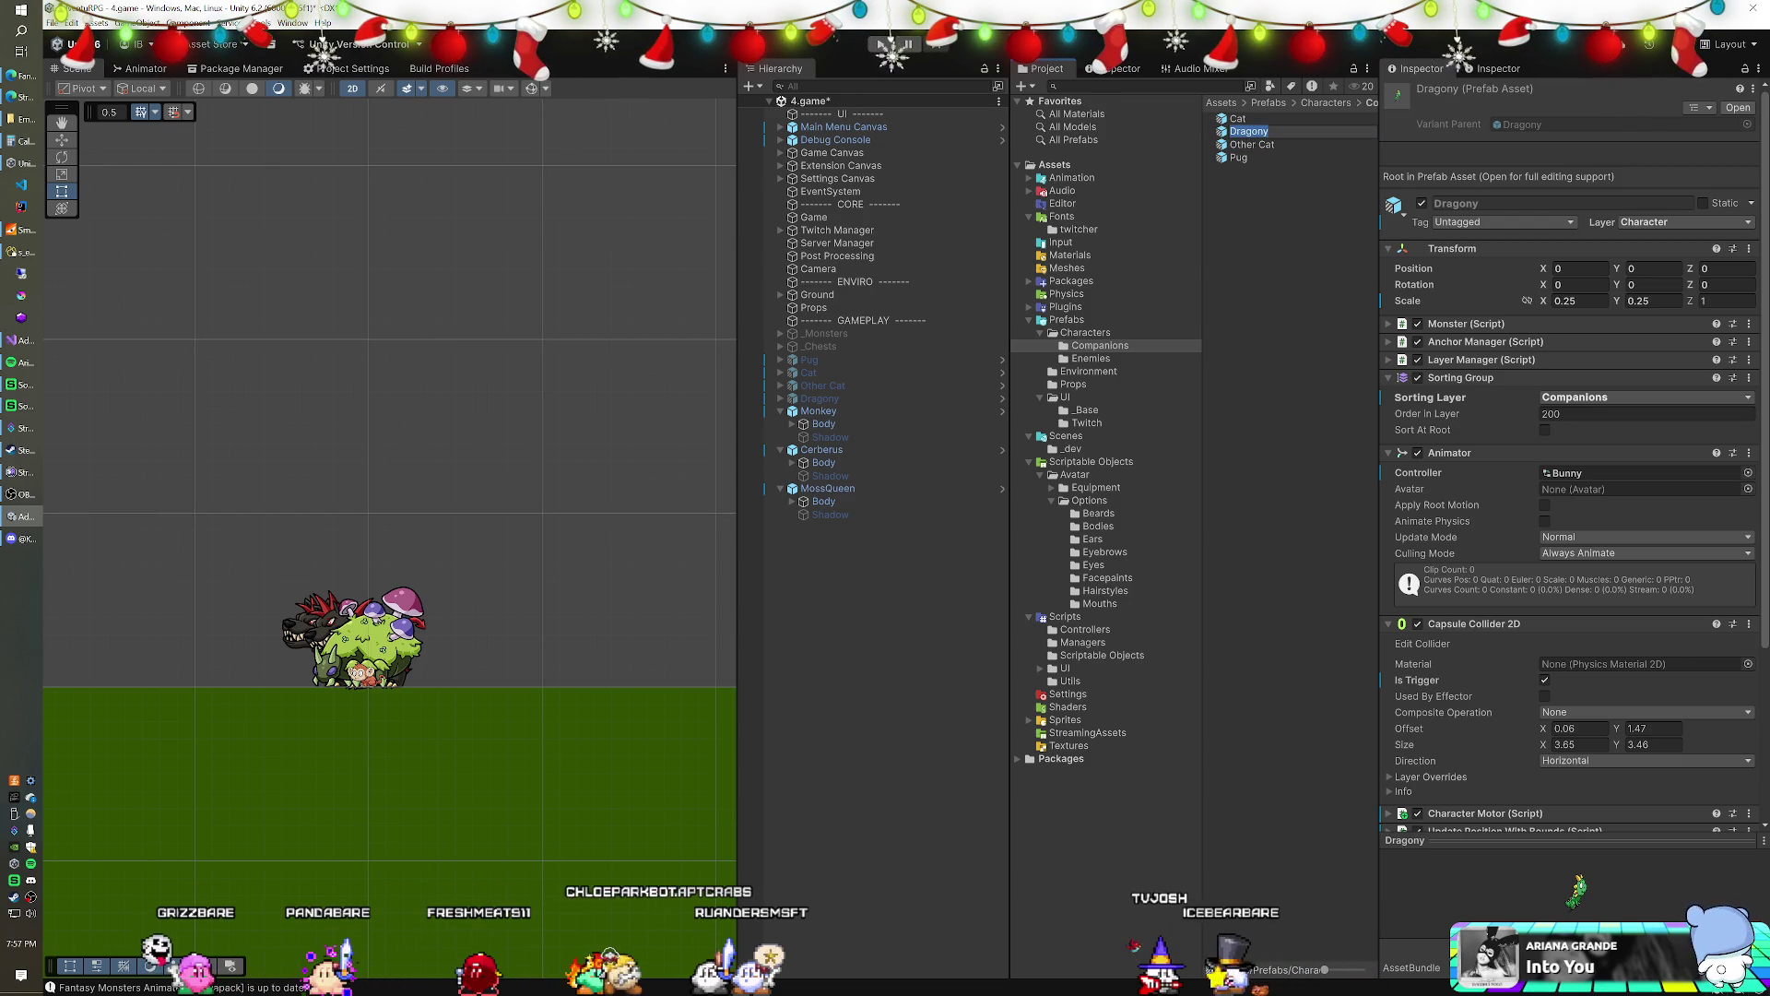
{"action": "type", "text": "Tooth"}
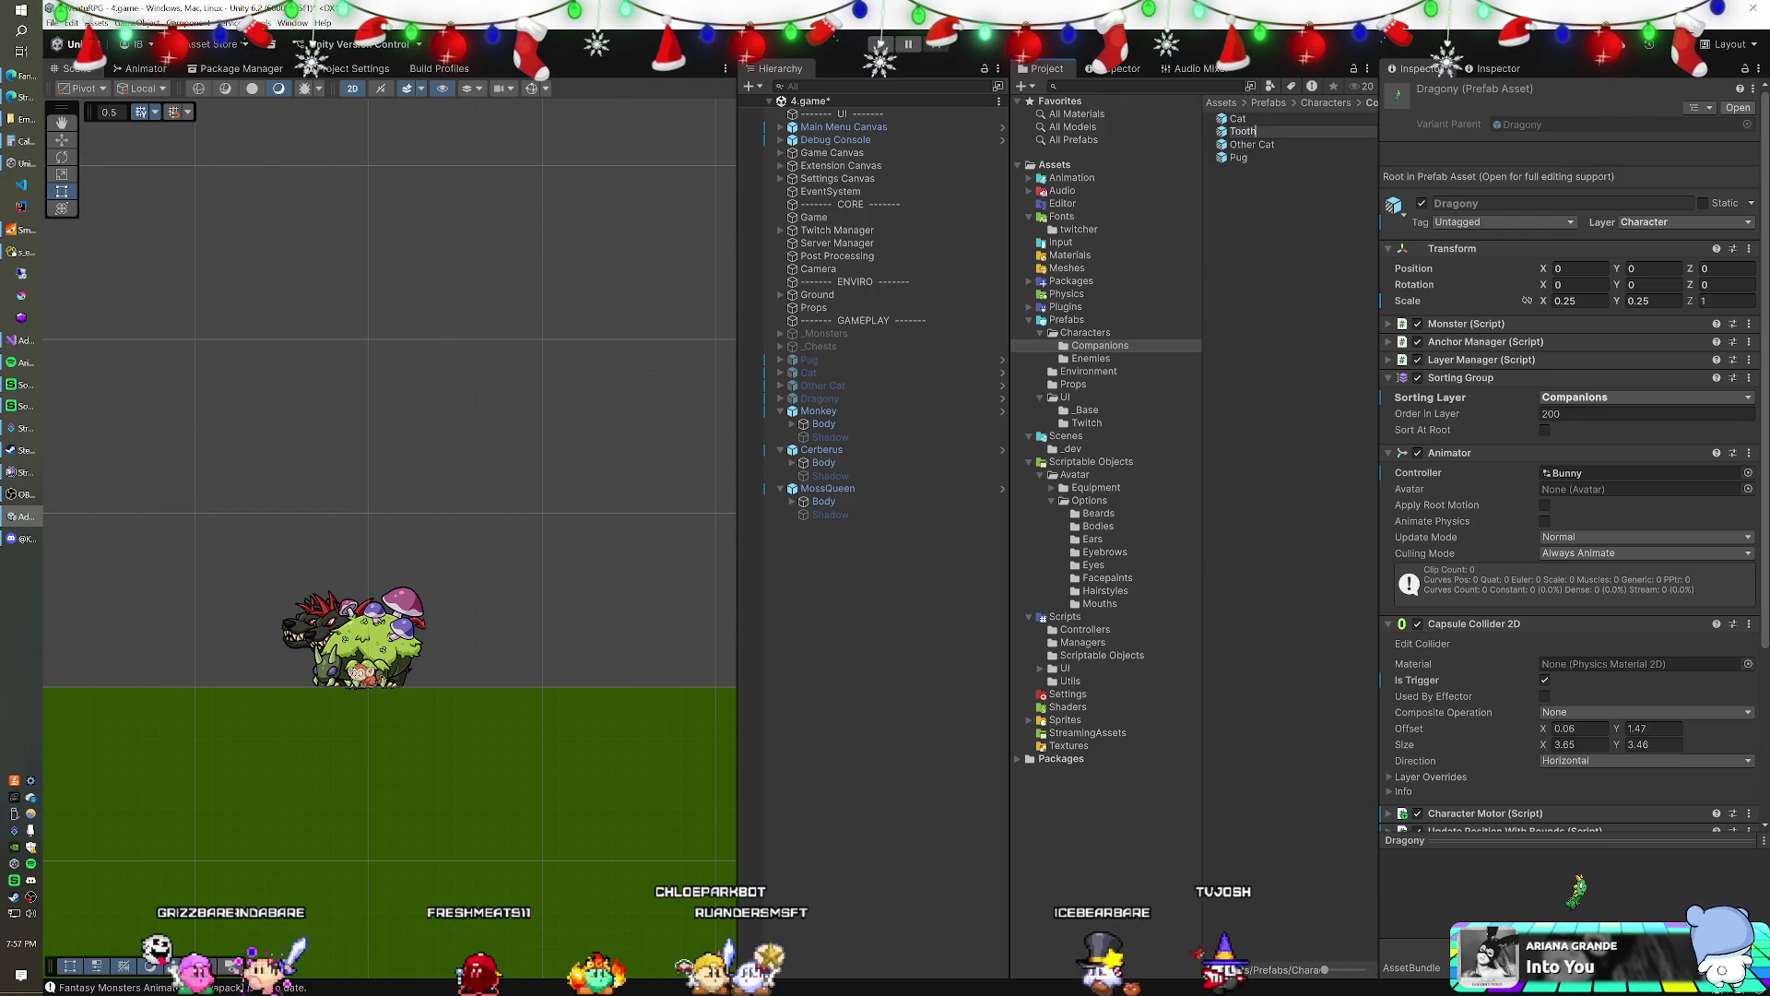
{"action": "type", "text": "less"}
{"action": "key", "text": "Return"}
{"action": "left_click", "coordinate": [1255, 130]}
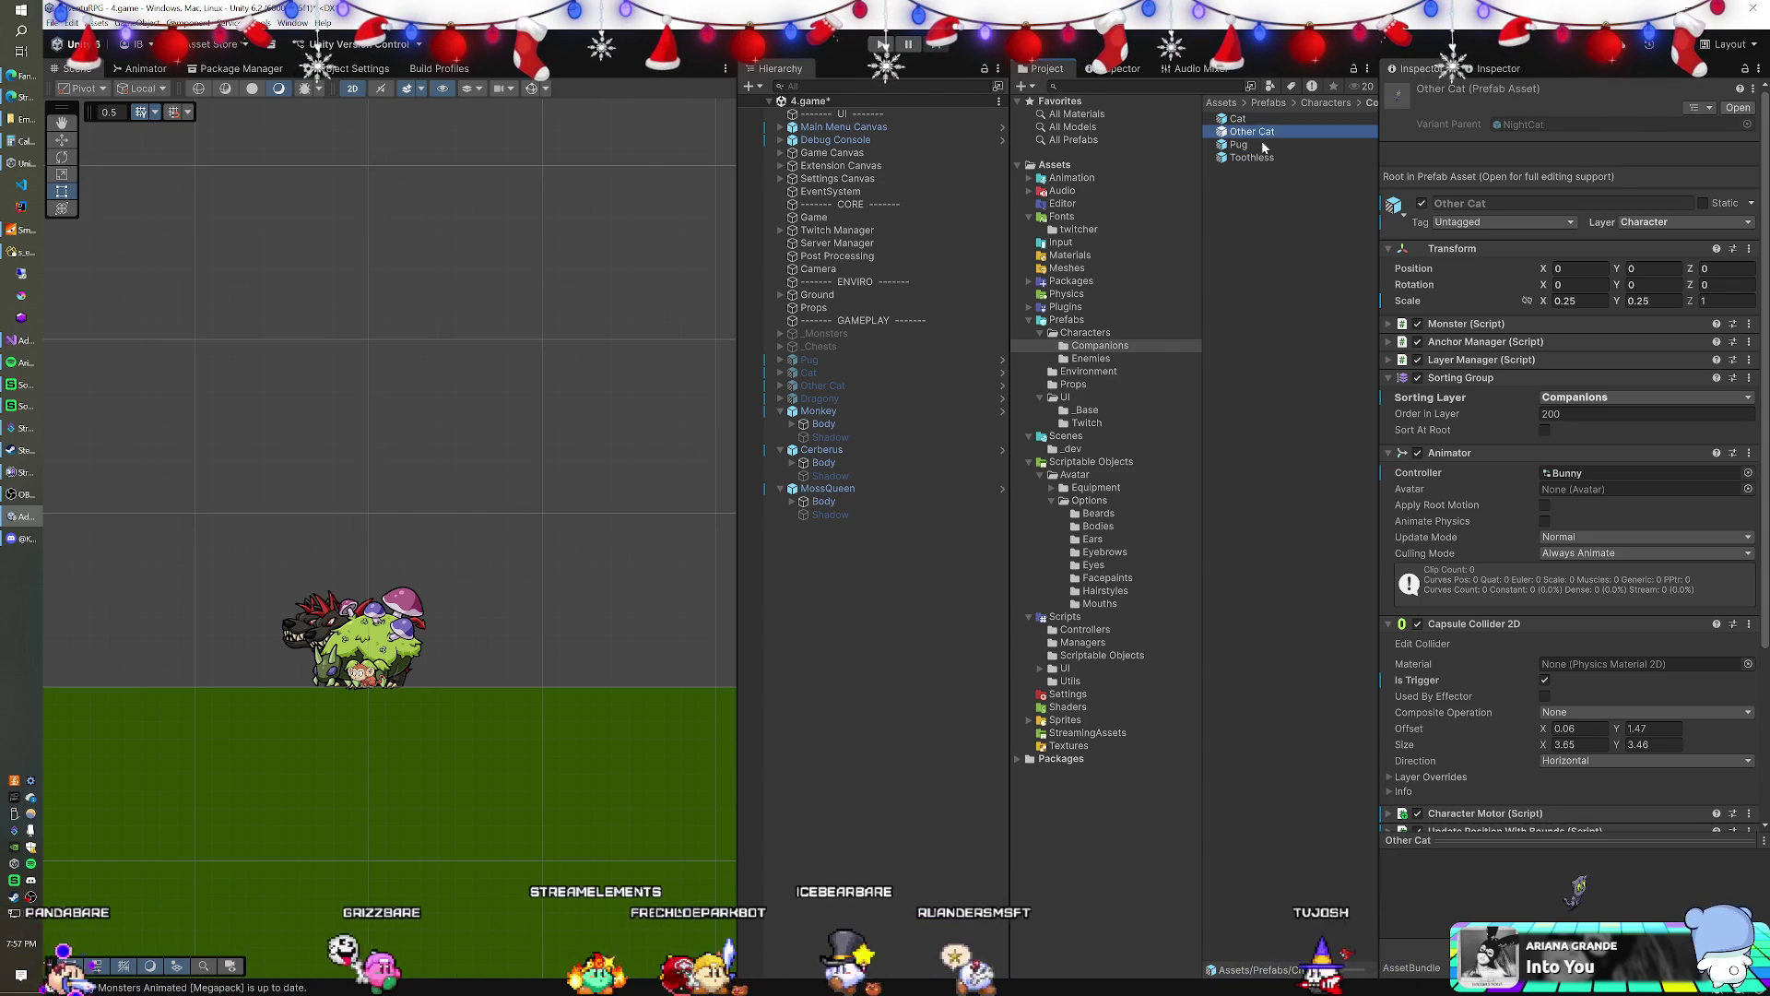
- Rename the Pug companion prefab to Biscuit
{"action": "left_click", "coordinate": [1263, 145]}
{"action": "key", "text": "F2"}
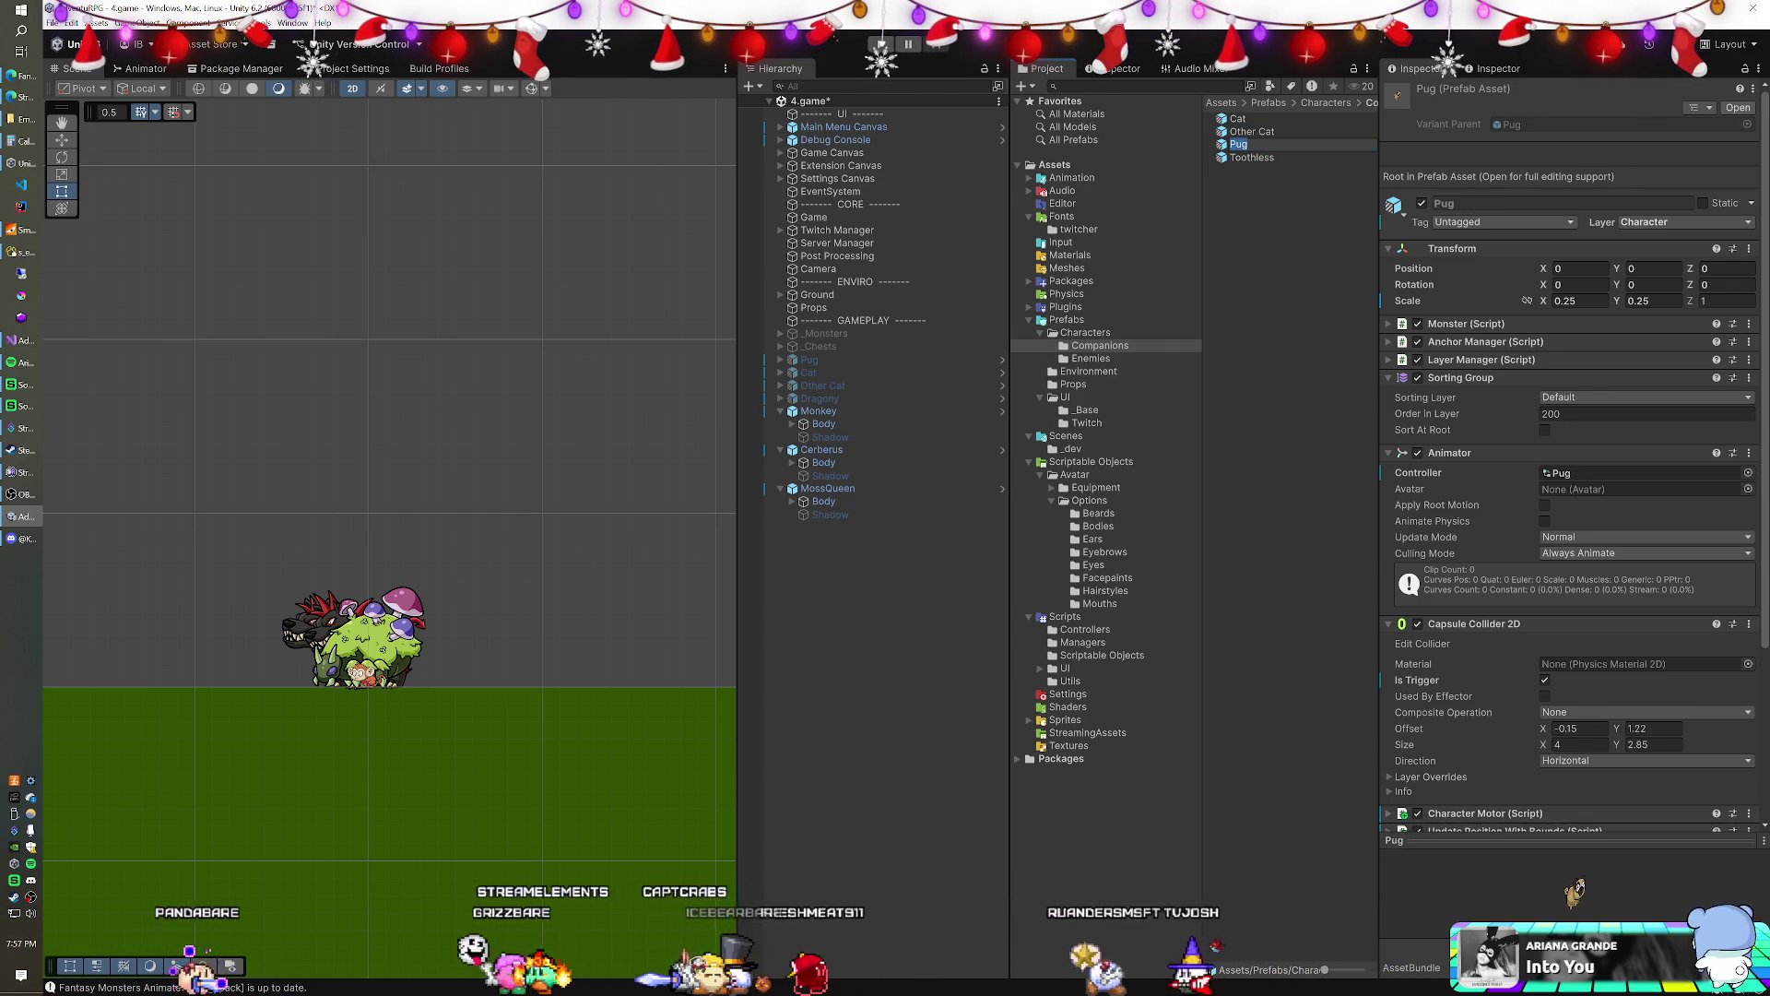
{"action": "type", "text": "Biscuit"}
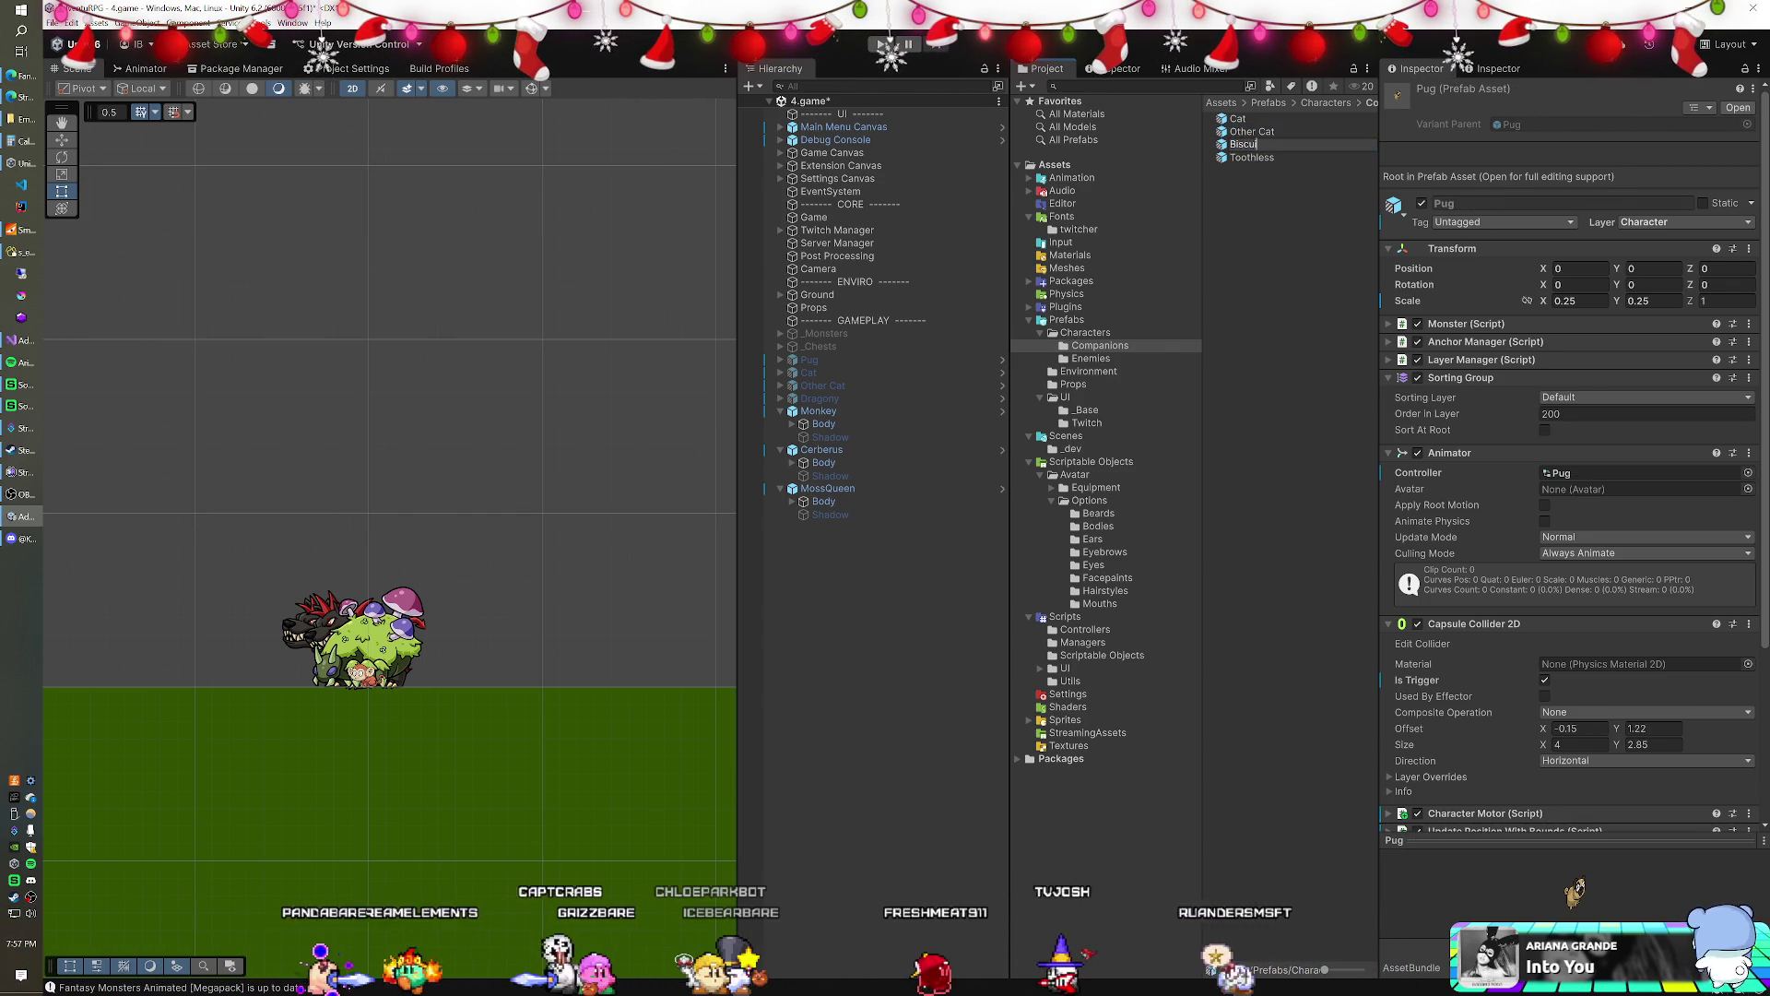
{"action": "key", "text": "Return"}
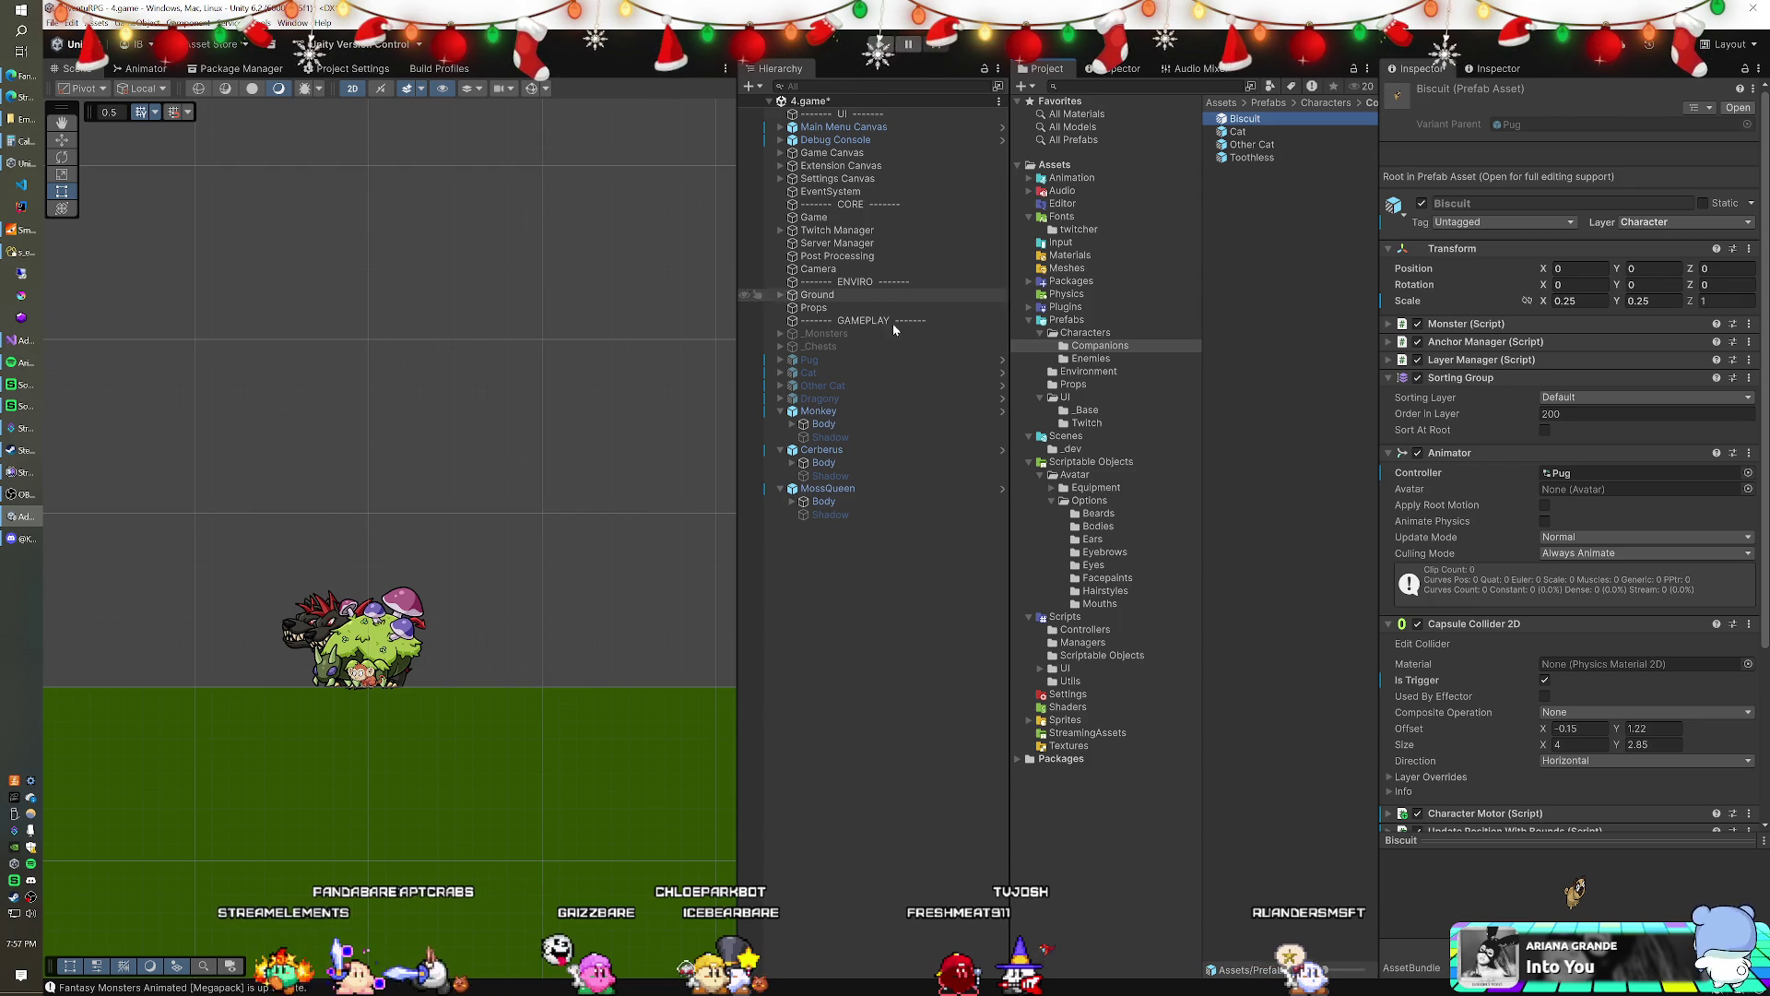
{"action": "left_click", "coordinate": [821, 411]}
{"action": "type", "text": "Di"}
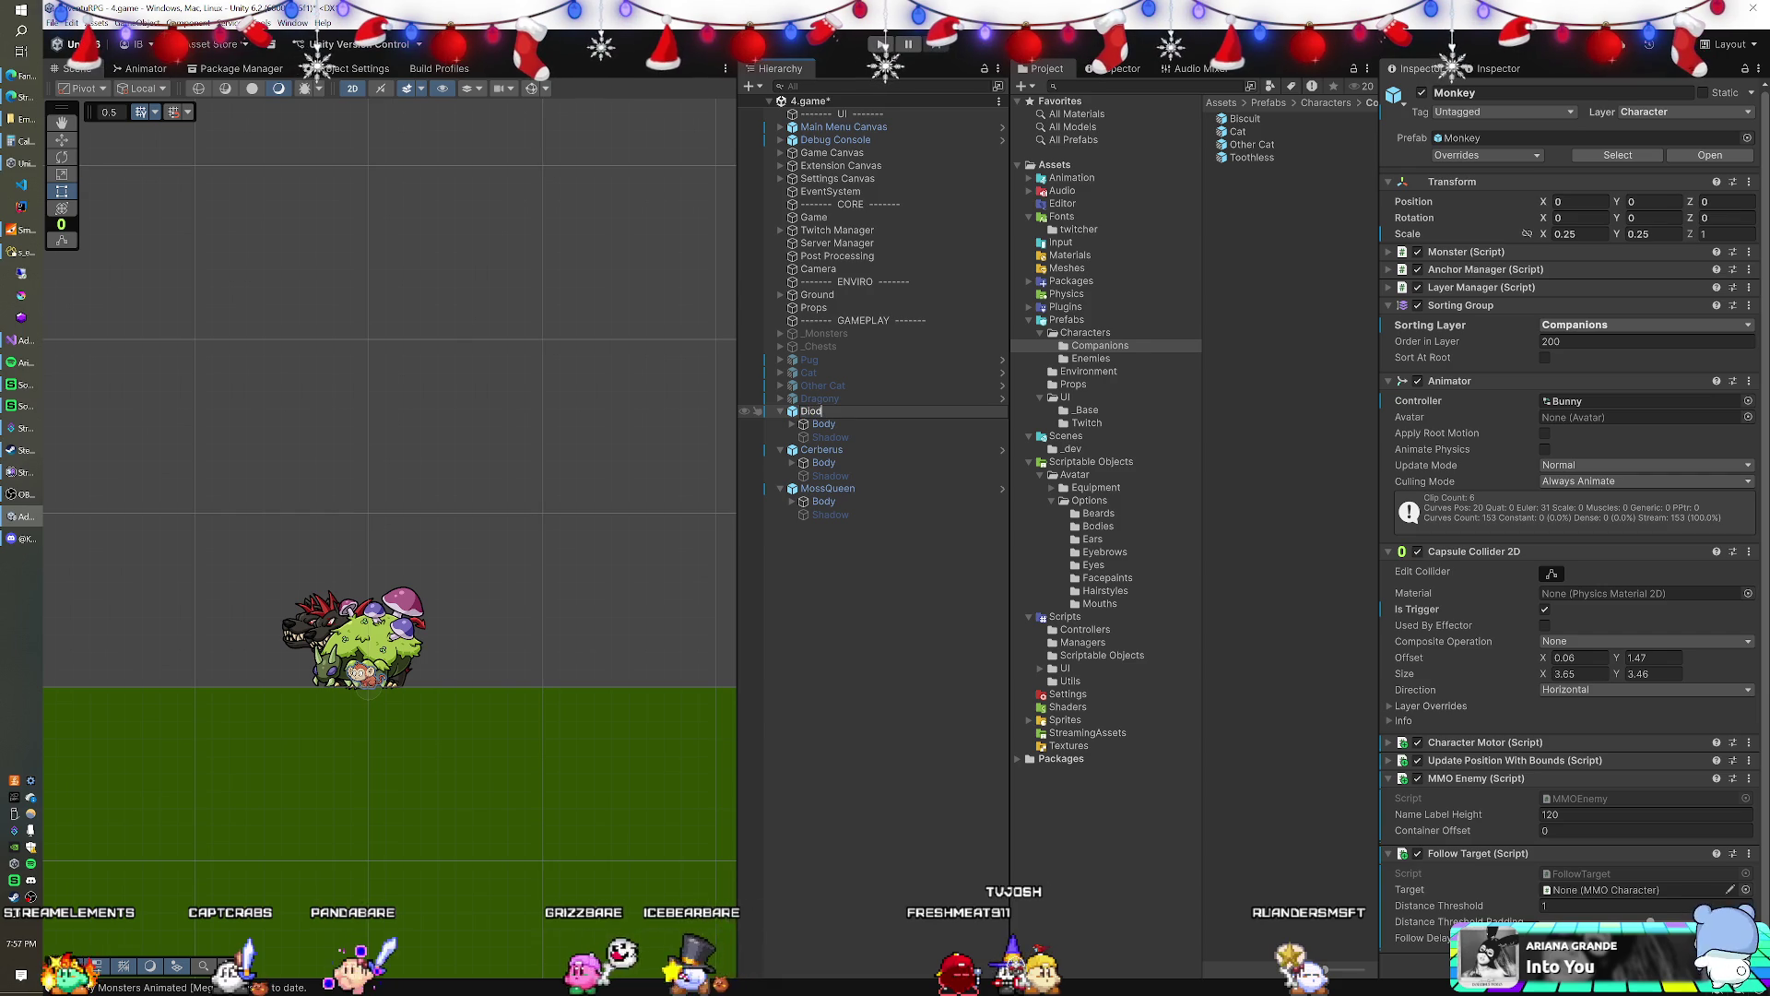
- Finish renaming the scene's Monkey object to Diddy
{"action": "type", "text": "ddy"}
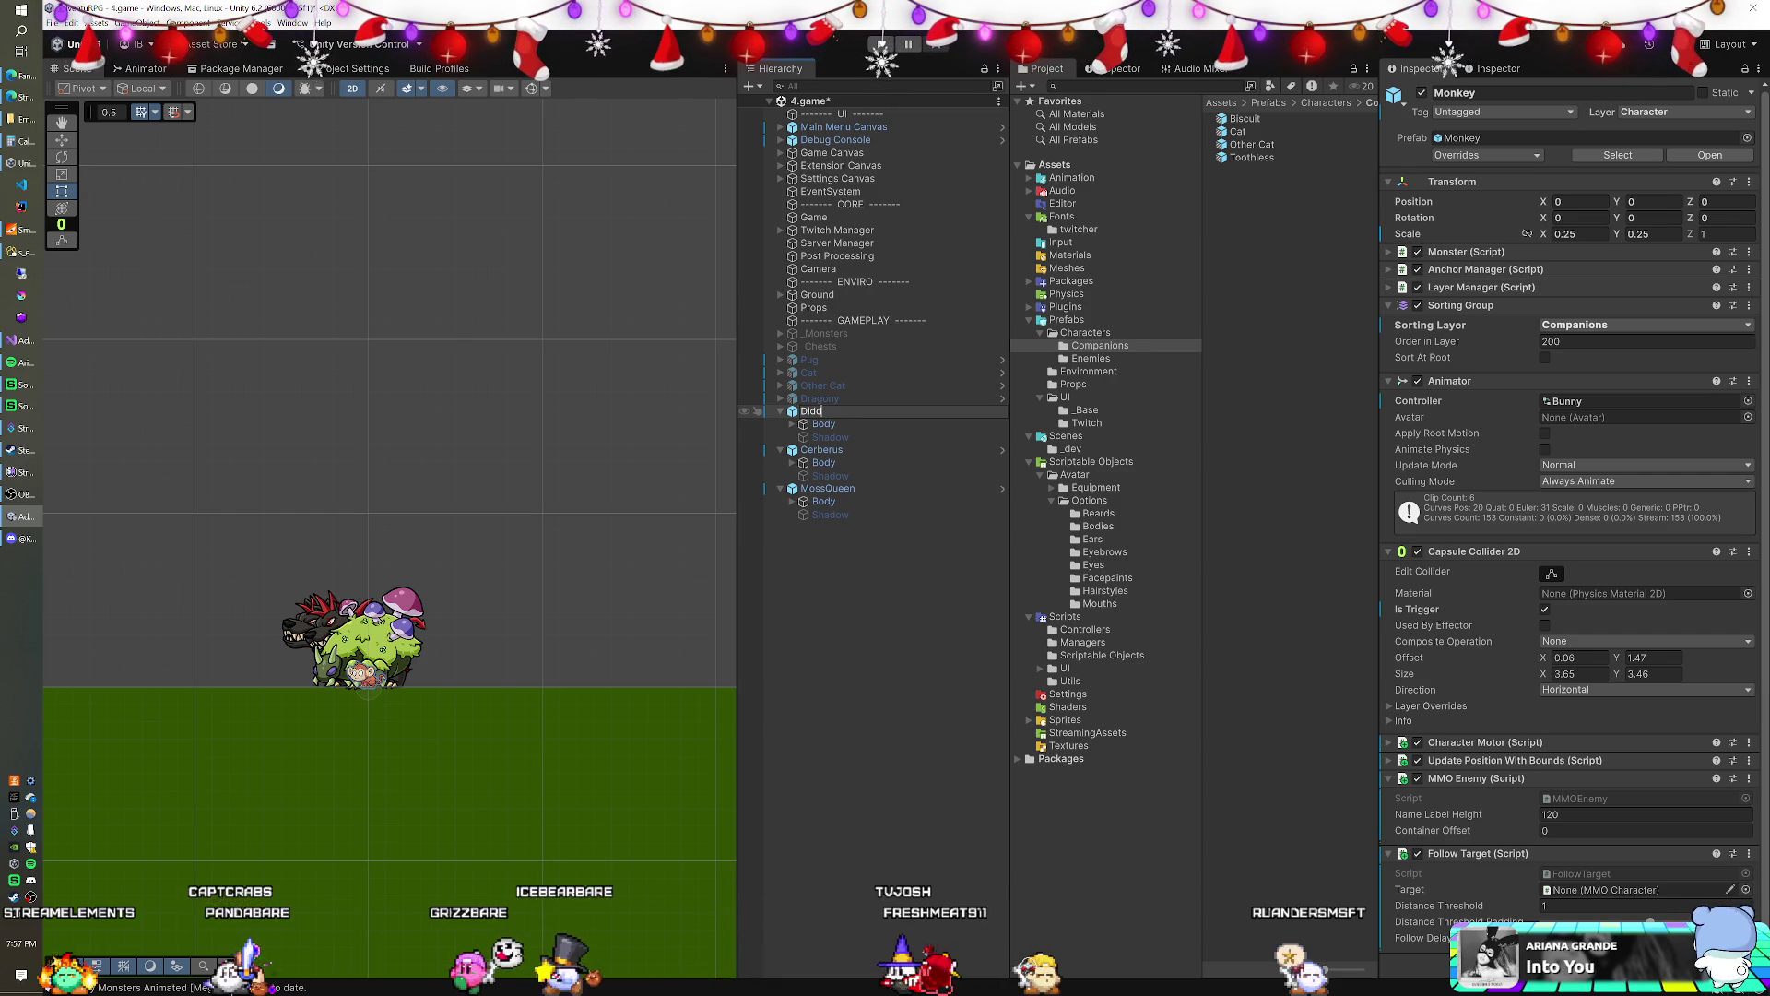
{"action": "key", "text": "Return"}
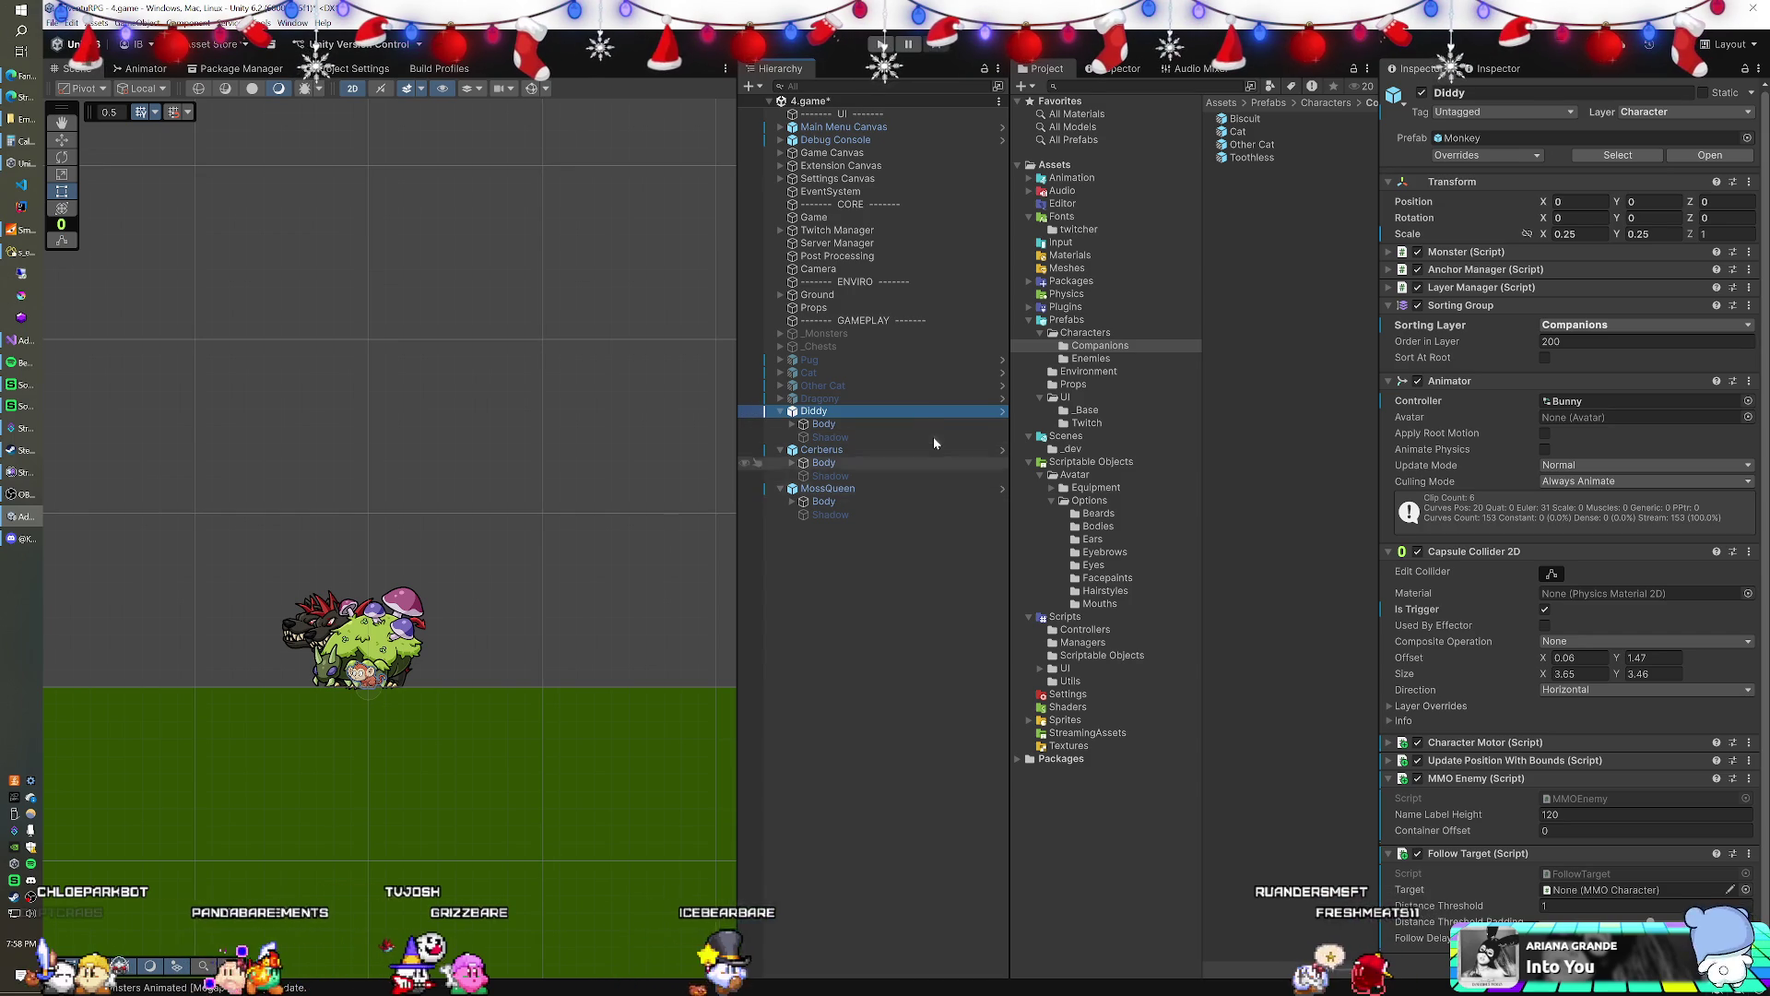
{"action": "left_click", "coordinate": [867, 450]}
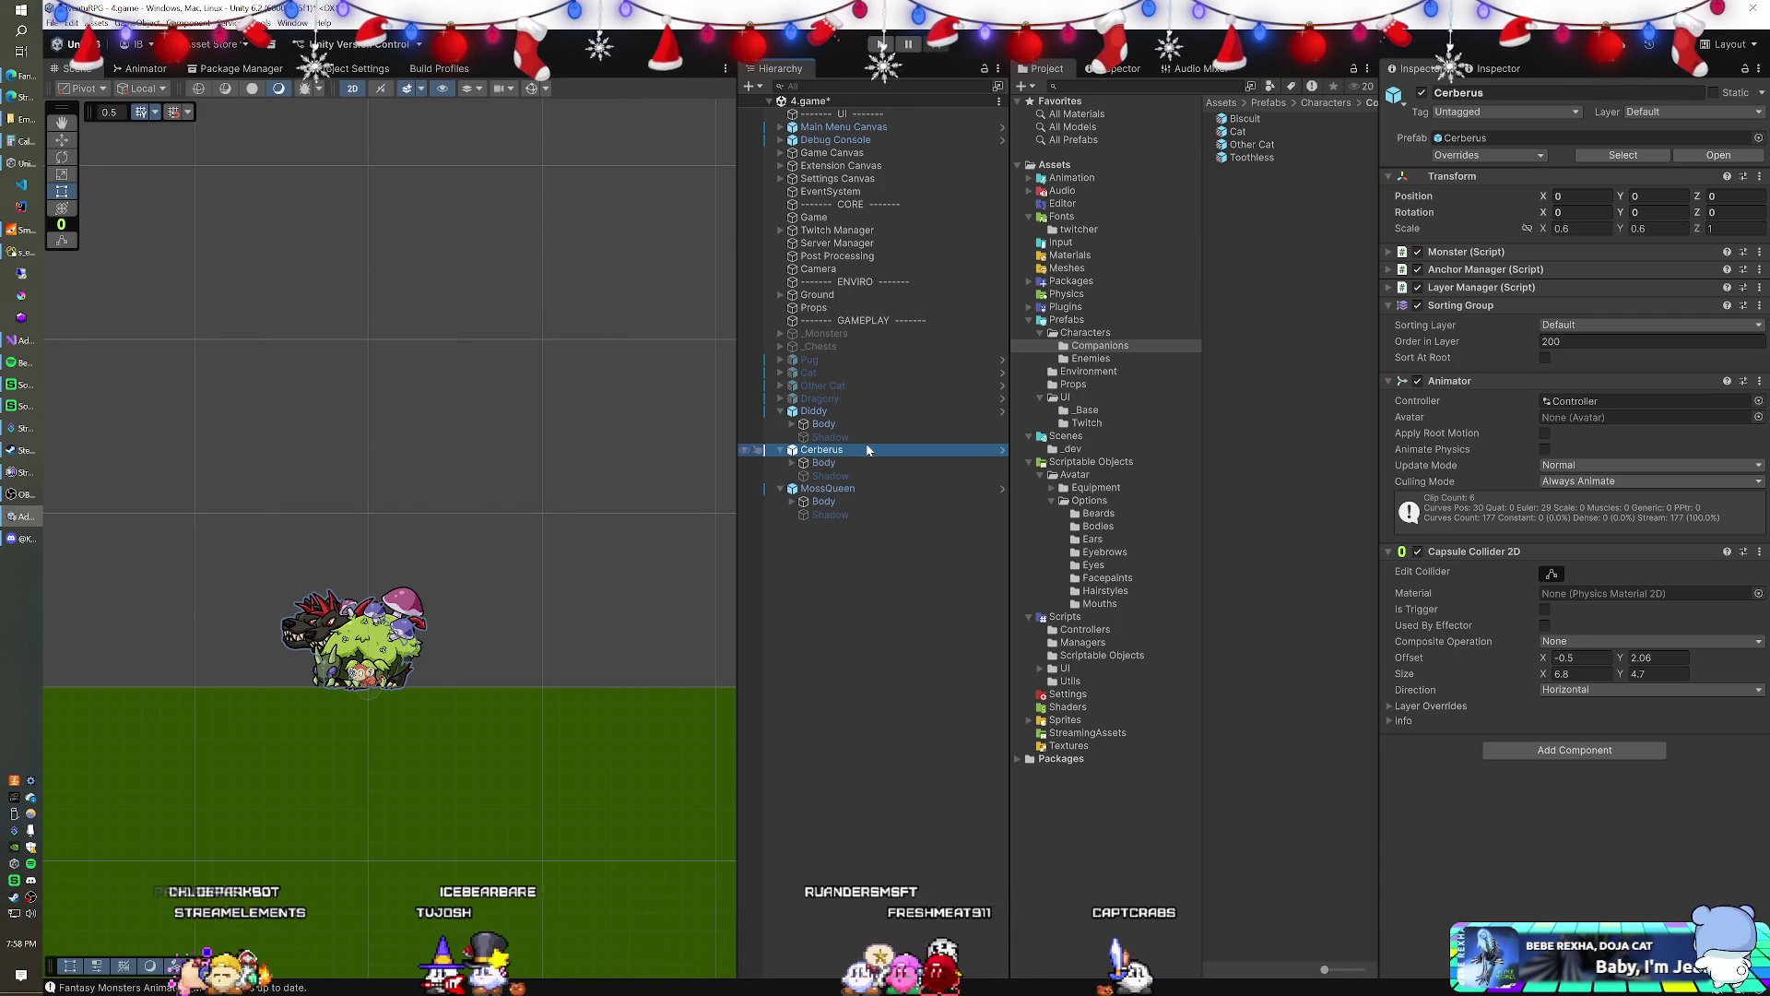
- Assign the Nightmare animator controller to Cerberus's Animator
{"action": "left_click", "coordinate": [1611, 402]}
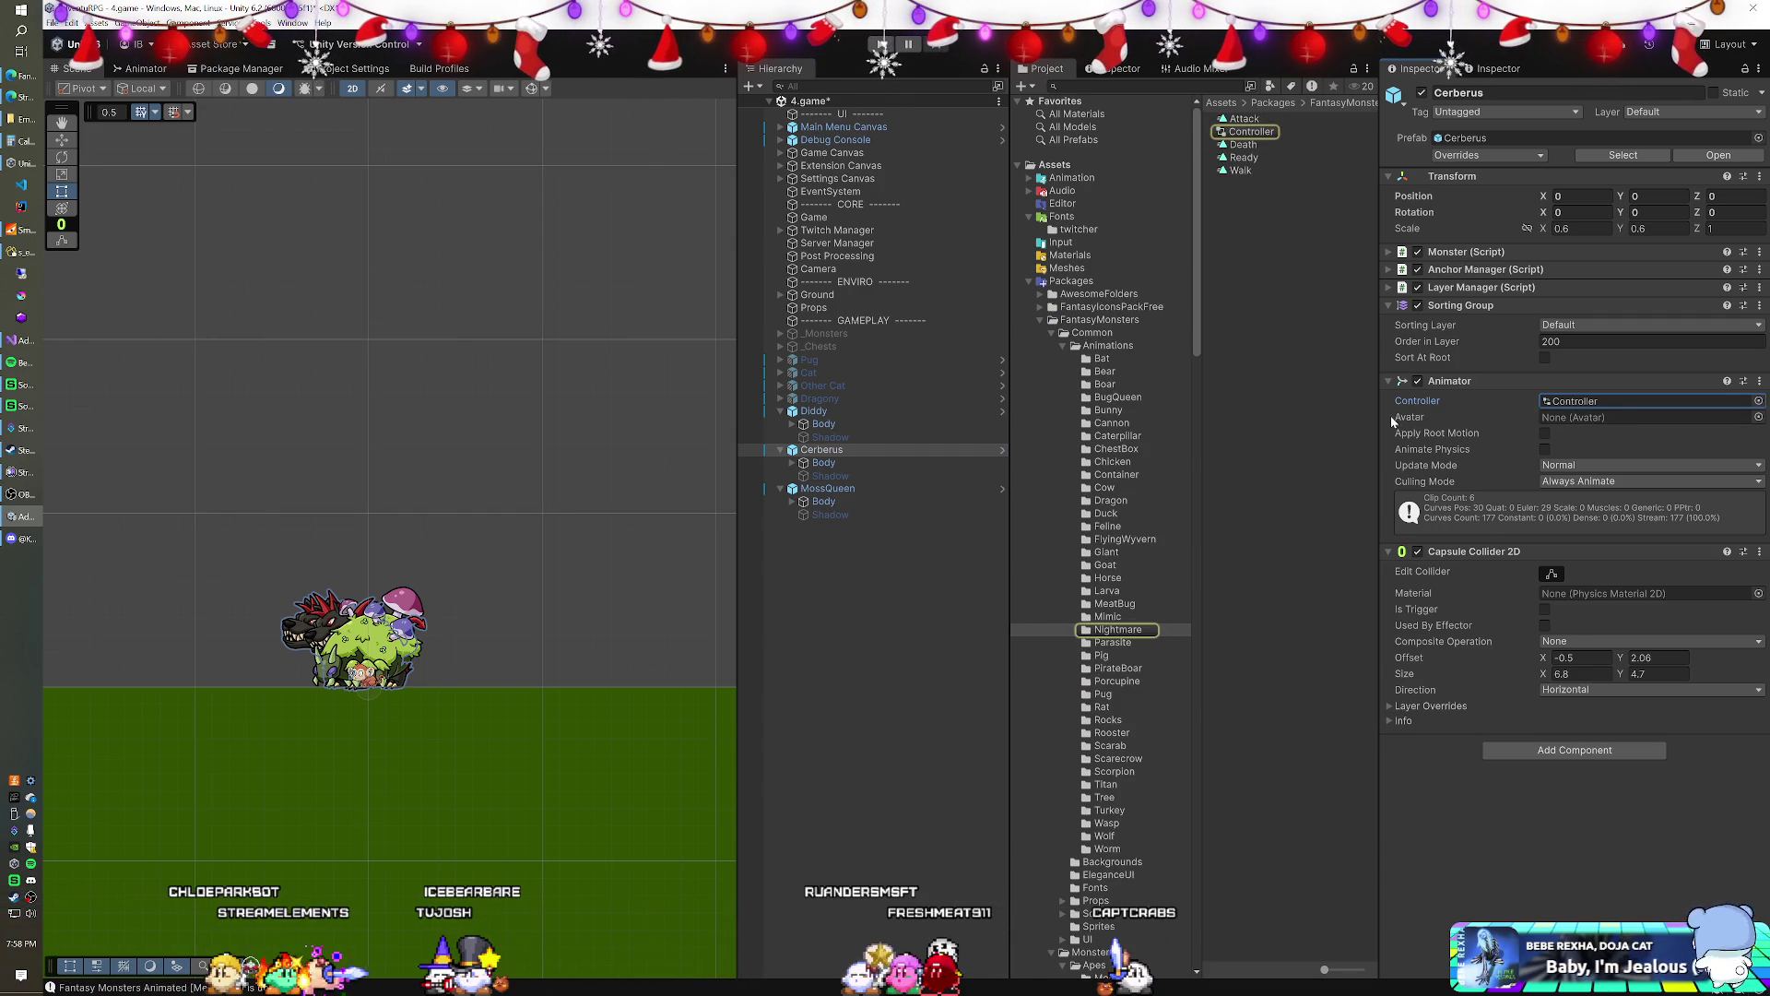
{"action": "left_click", "coordinate": [1759, 402]}
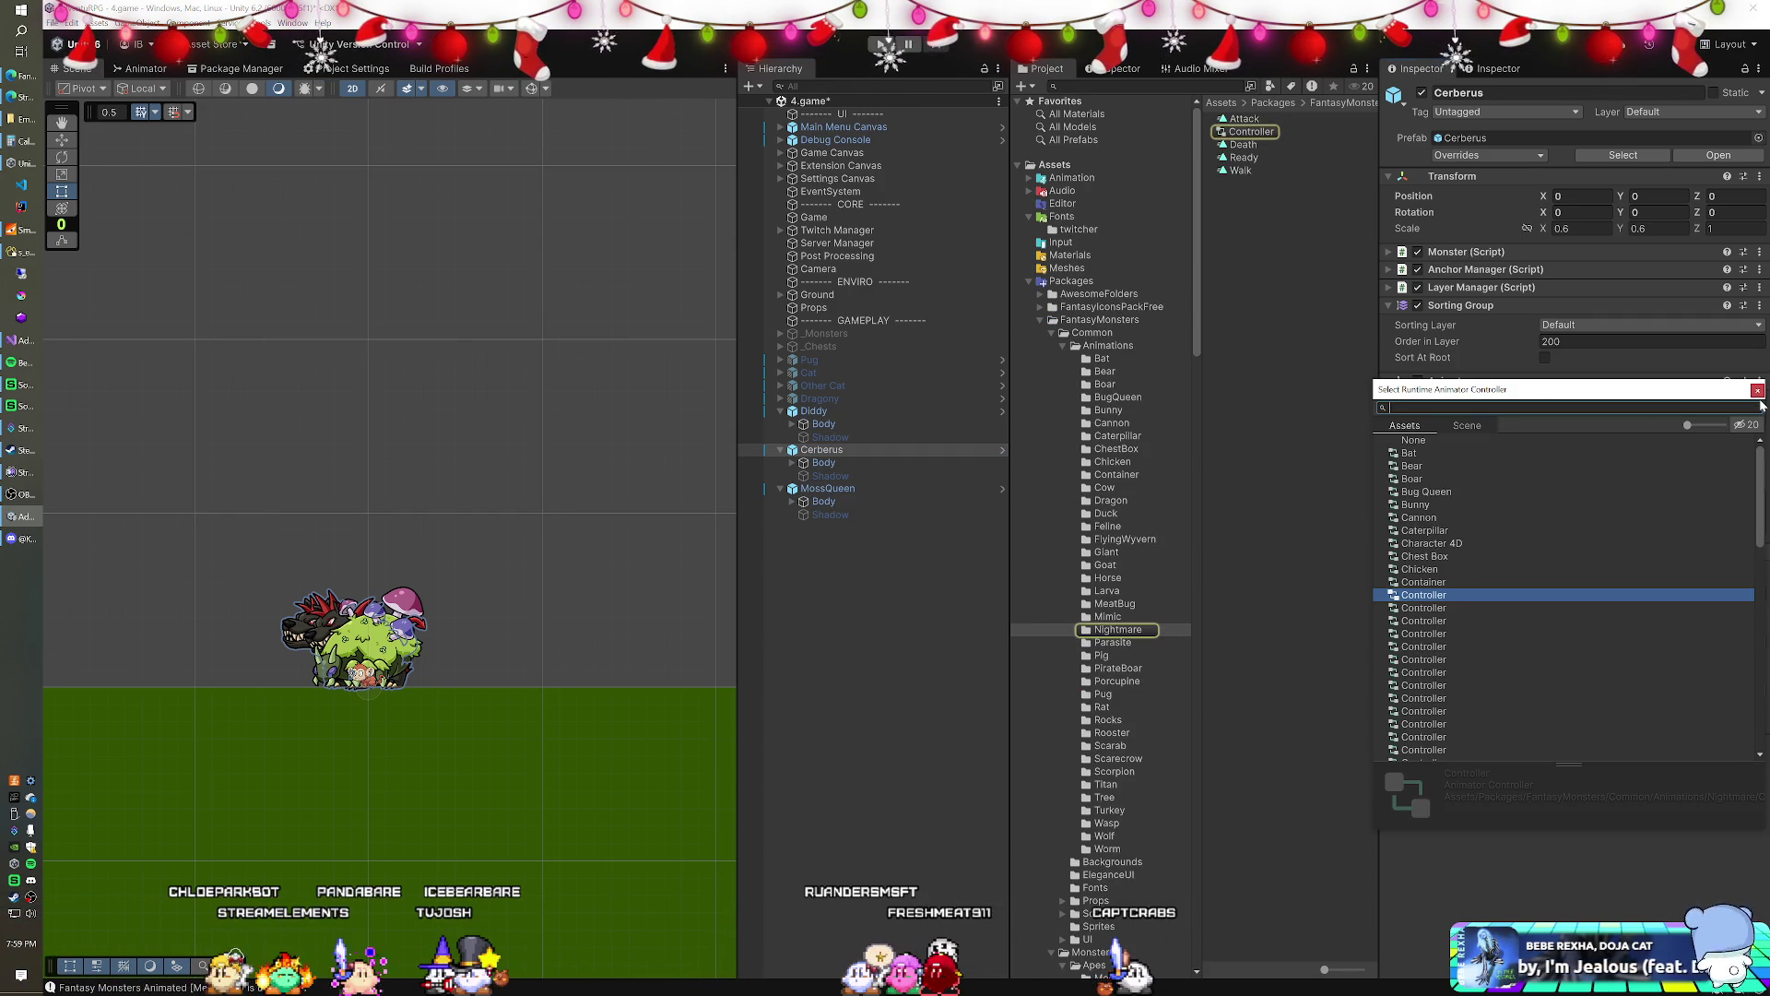
{"action": "type", "text": "night"}
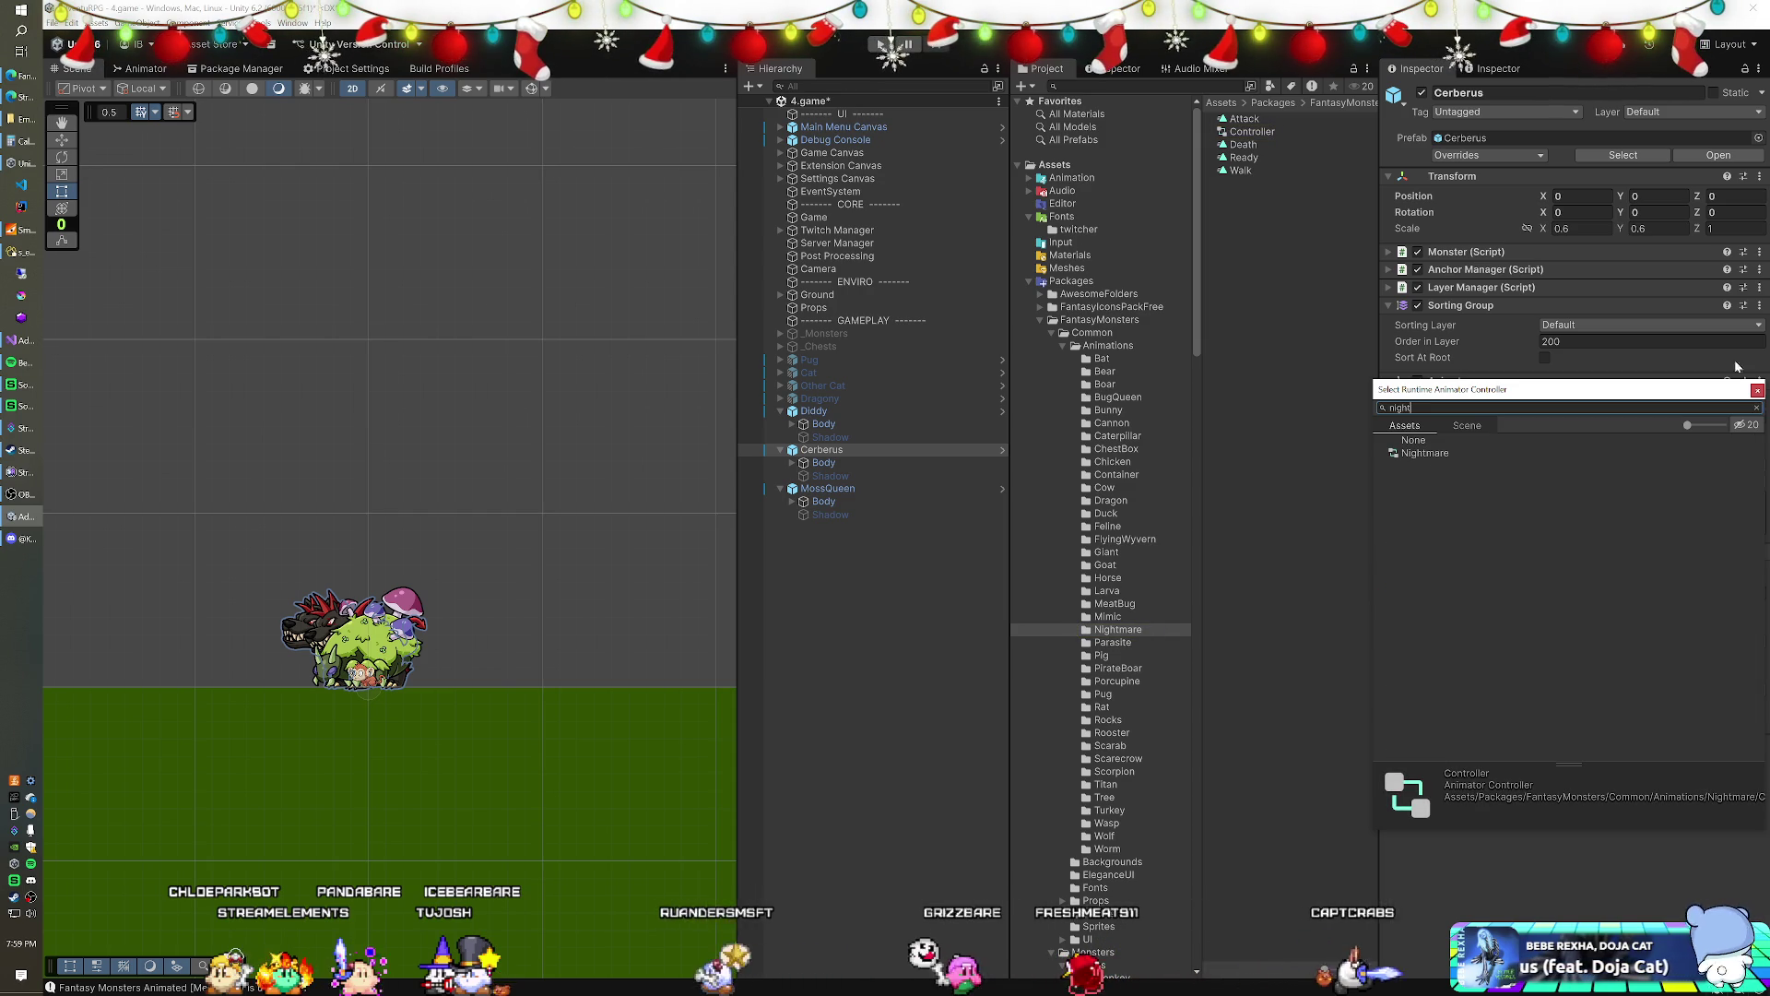
{"action": "double_click", "coordinate": [1419, 454]}
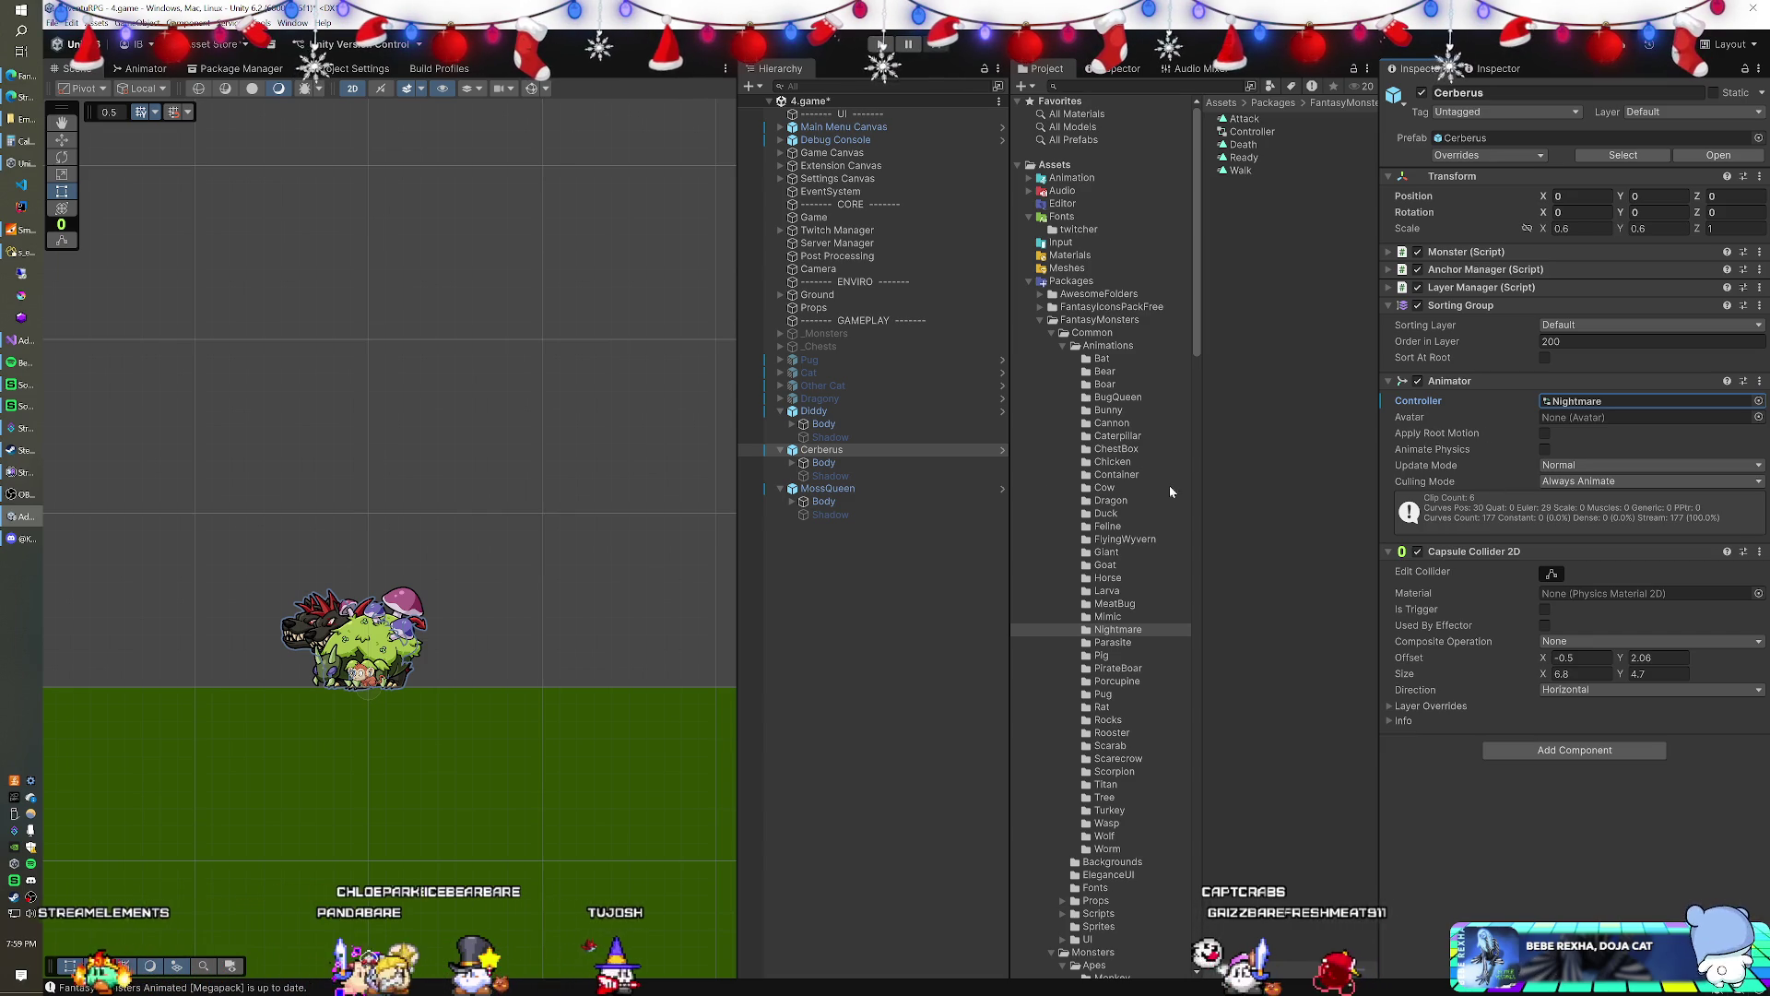
- Assign the Bug Queen animator controller to MossQueen's Animator
{"action": "left_click", "coordinate": [854, 492]}
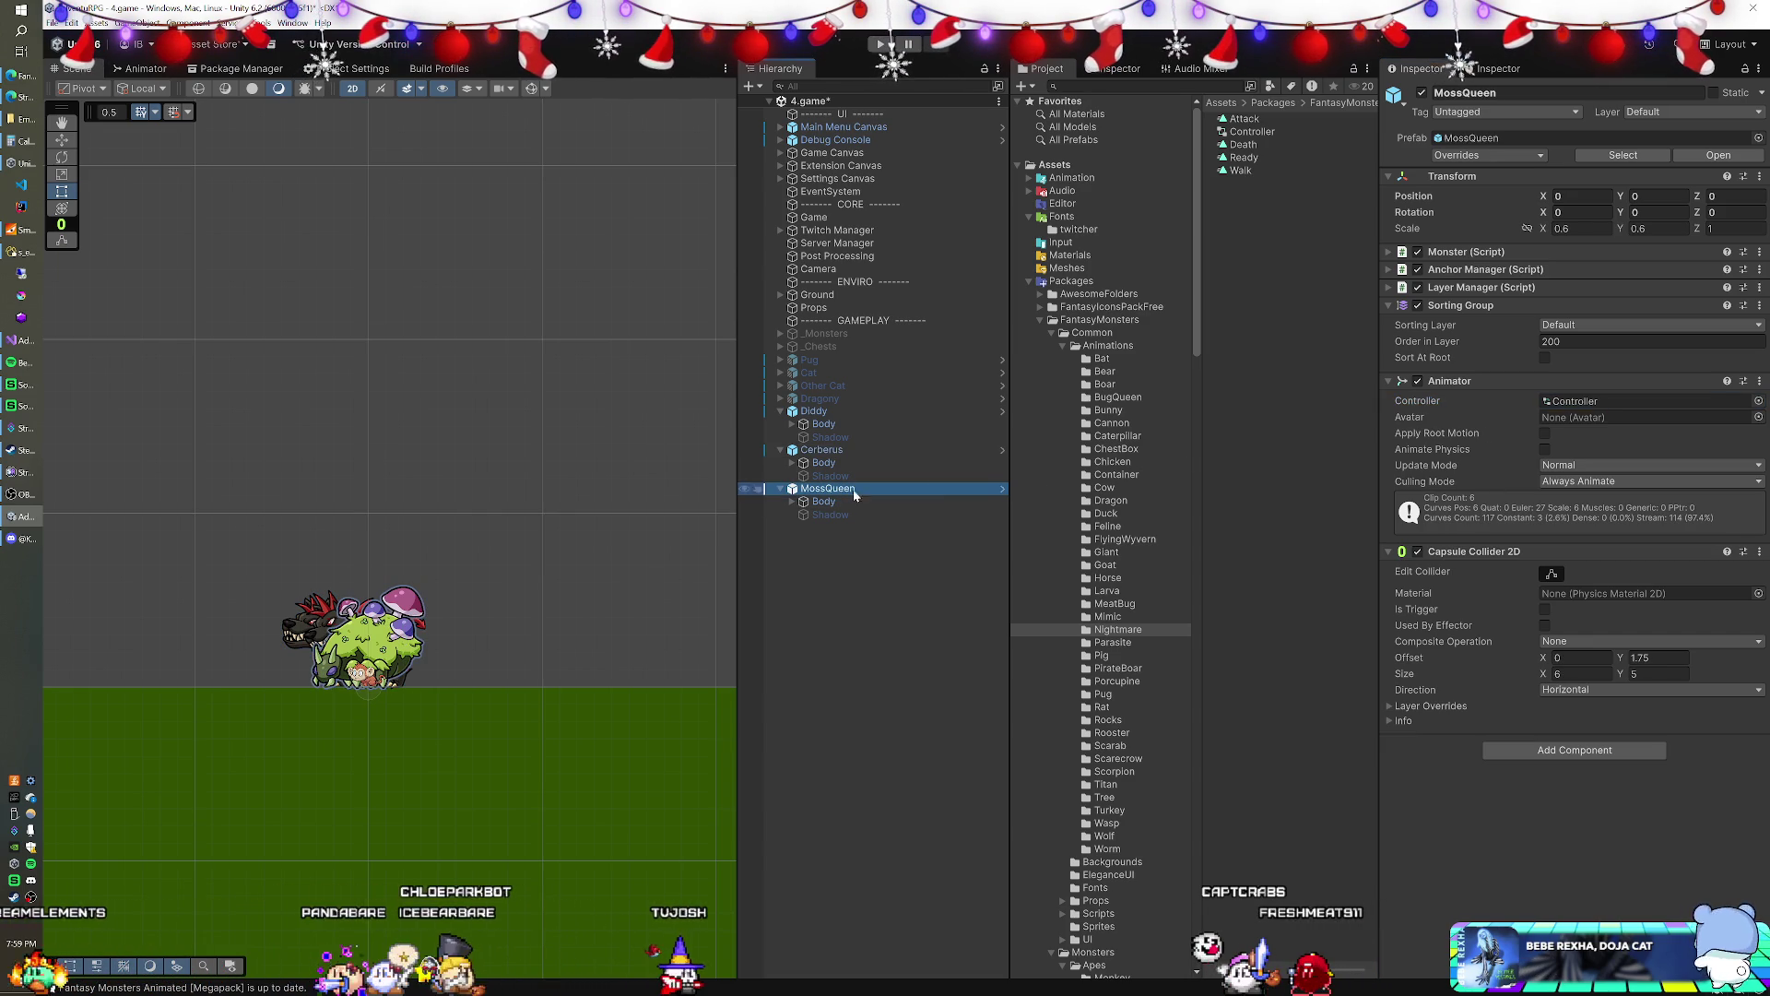
{"action": "left_click", "coordinate": [1712, 404]}
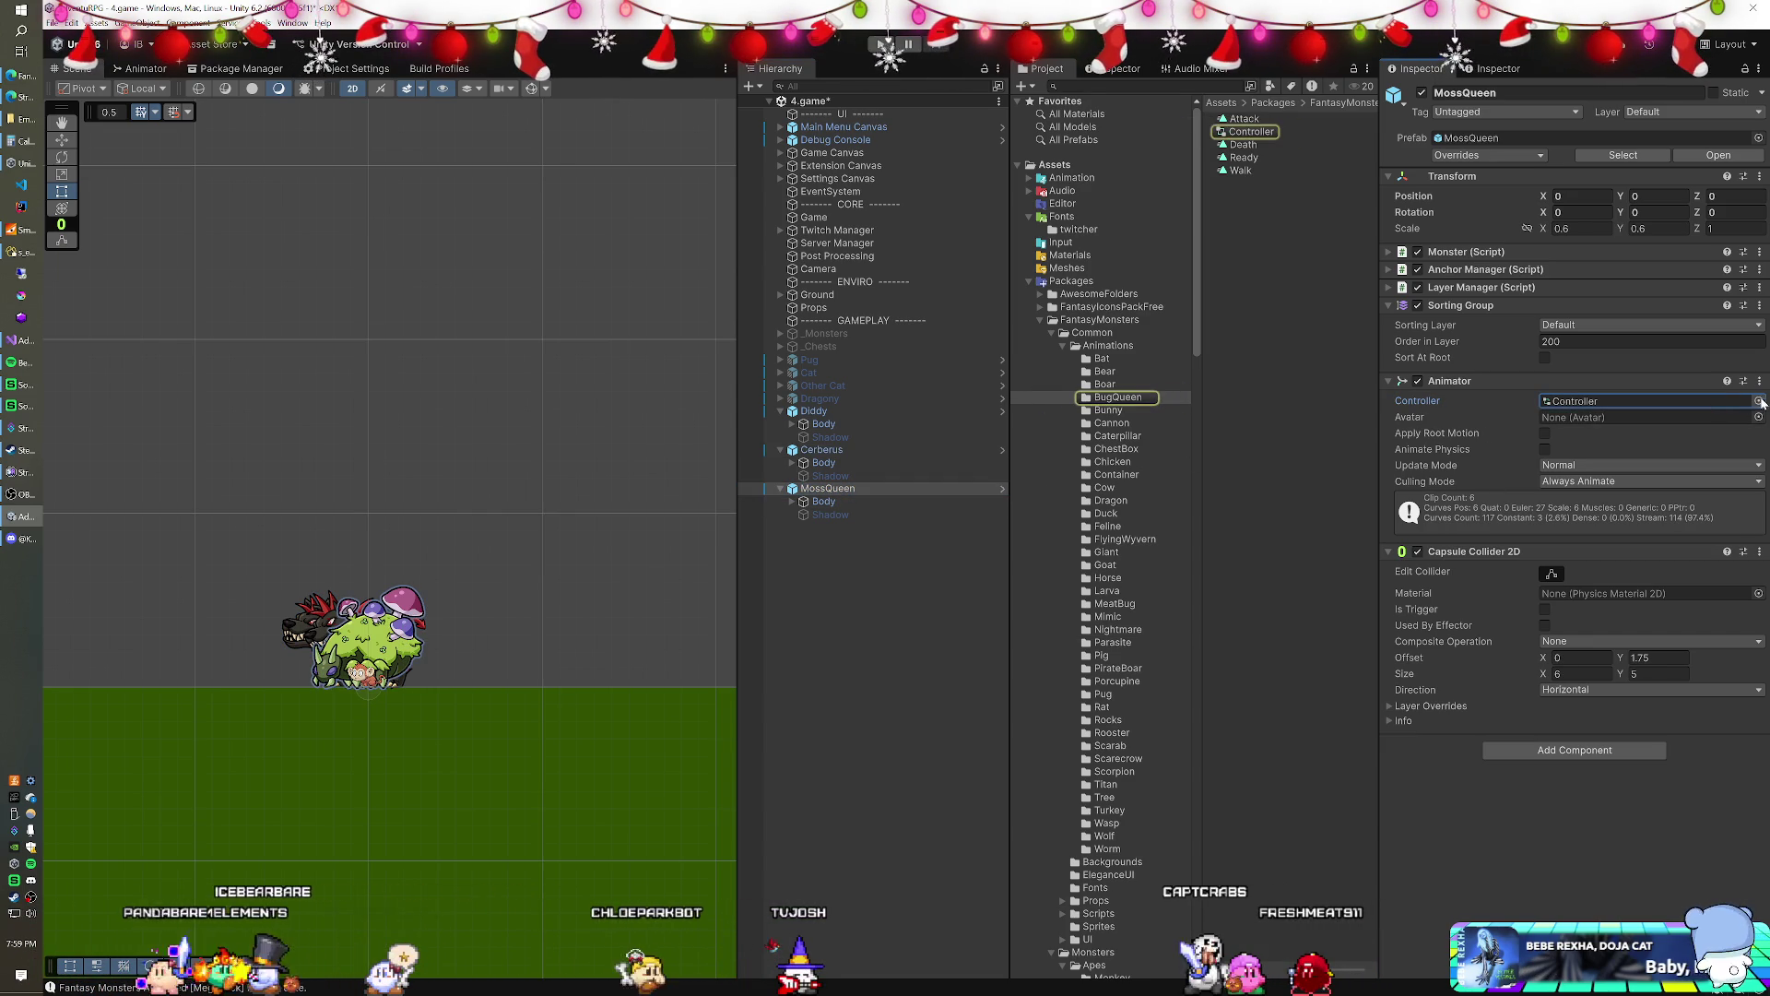
{"action": "key", "text": "Return"}
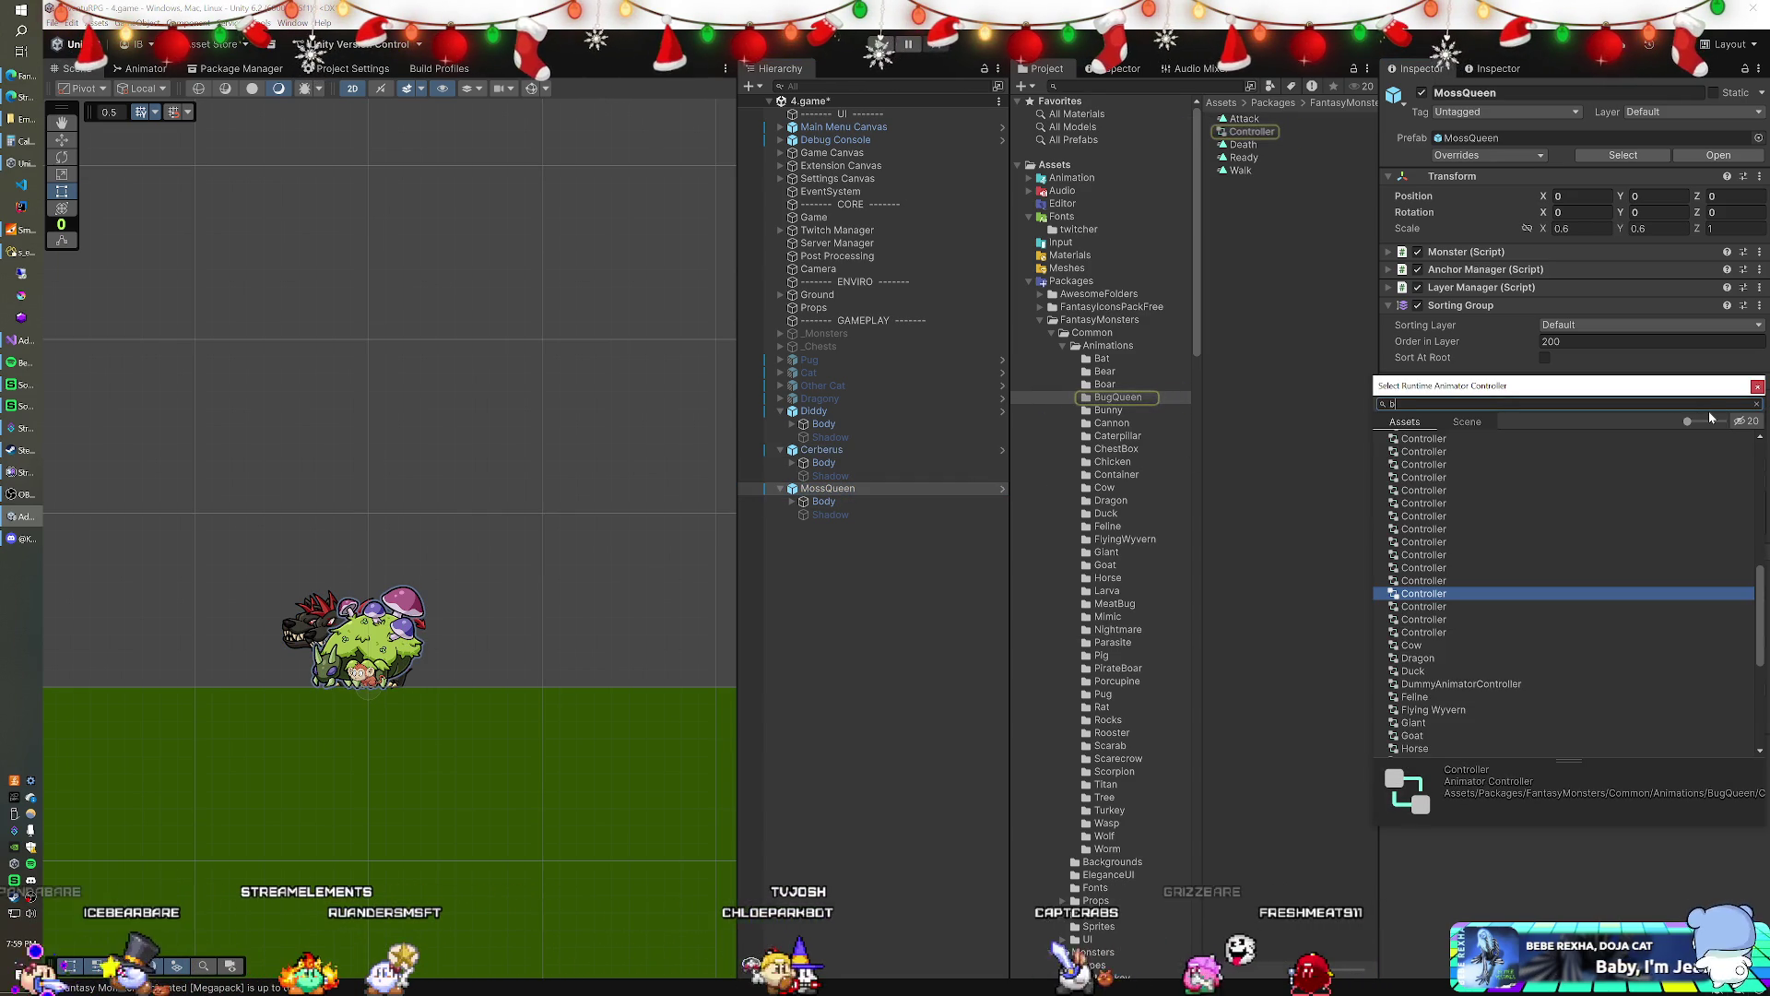
{"action": "type", "text": "bug"}
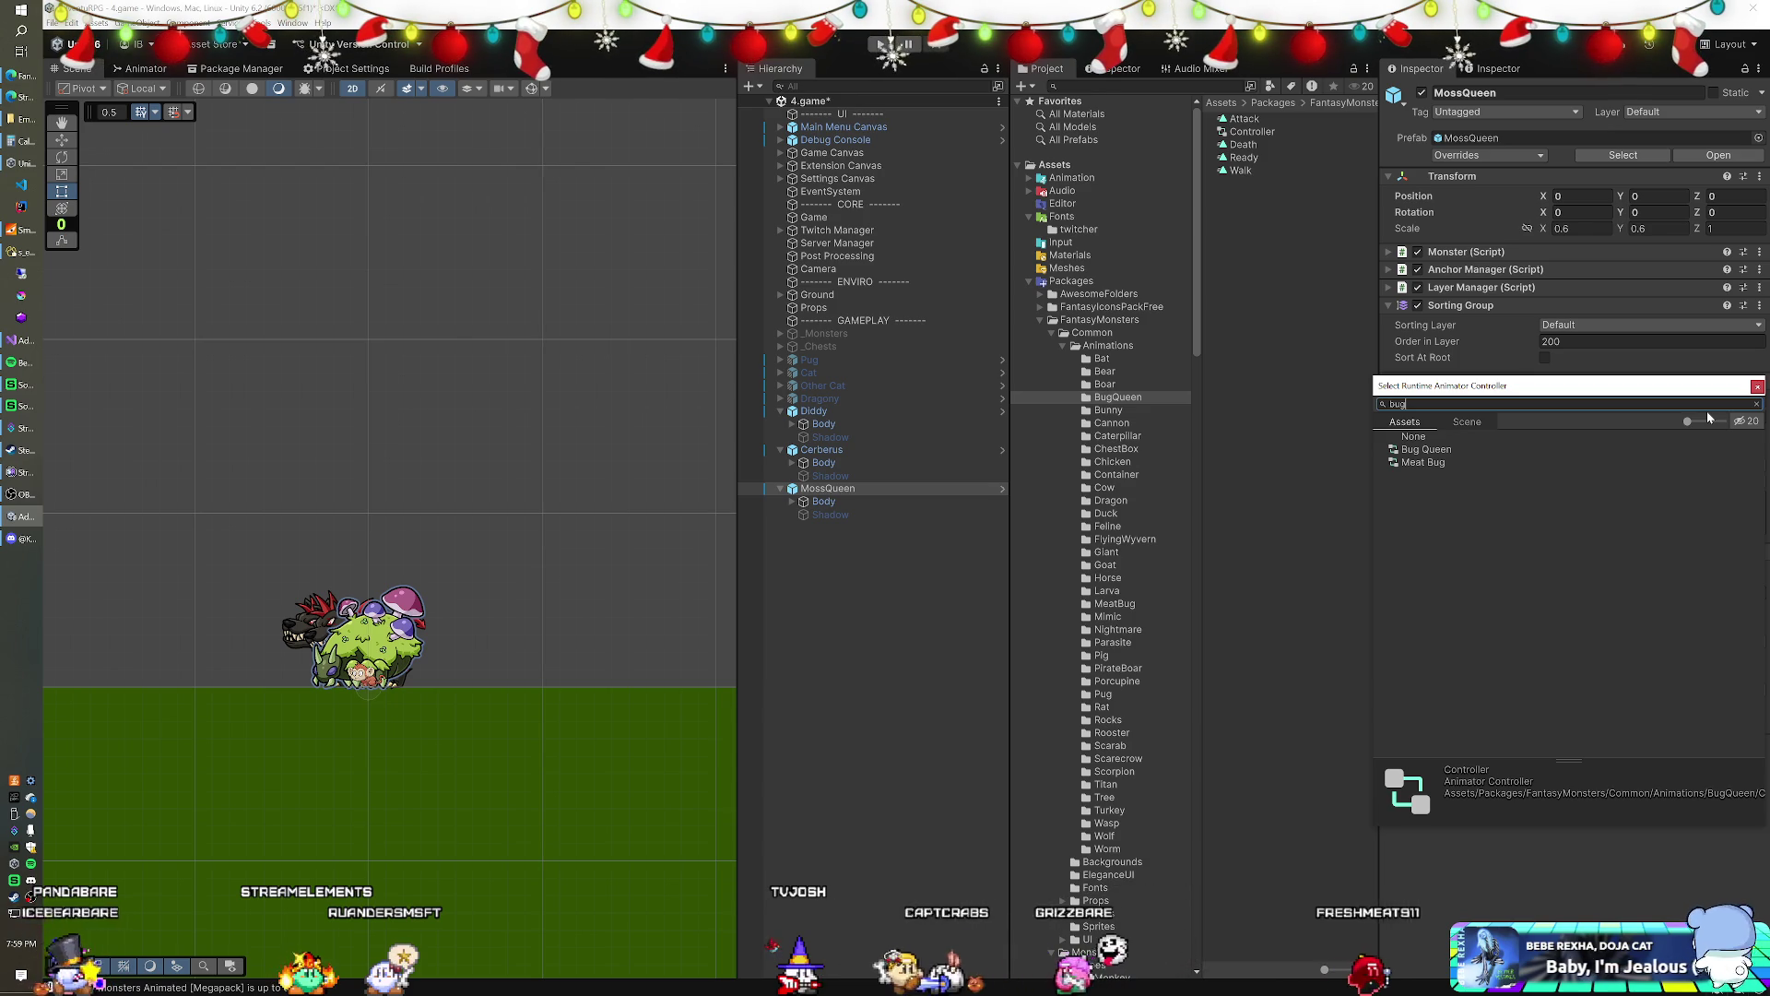
{"action": "left_click", "coordinate": [1532, 451]}
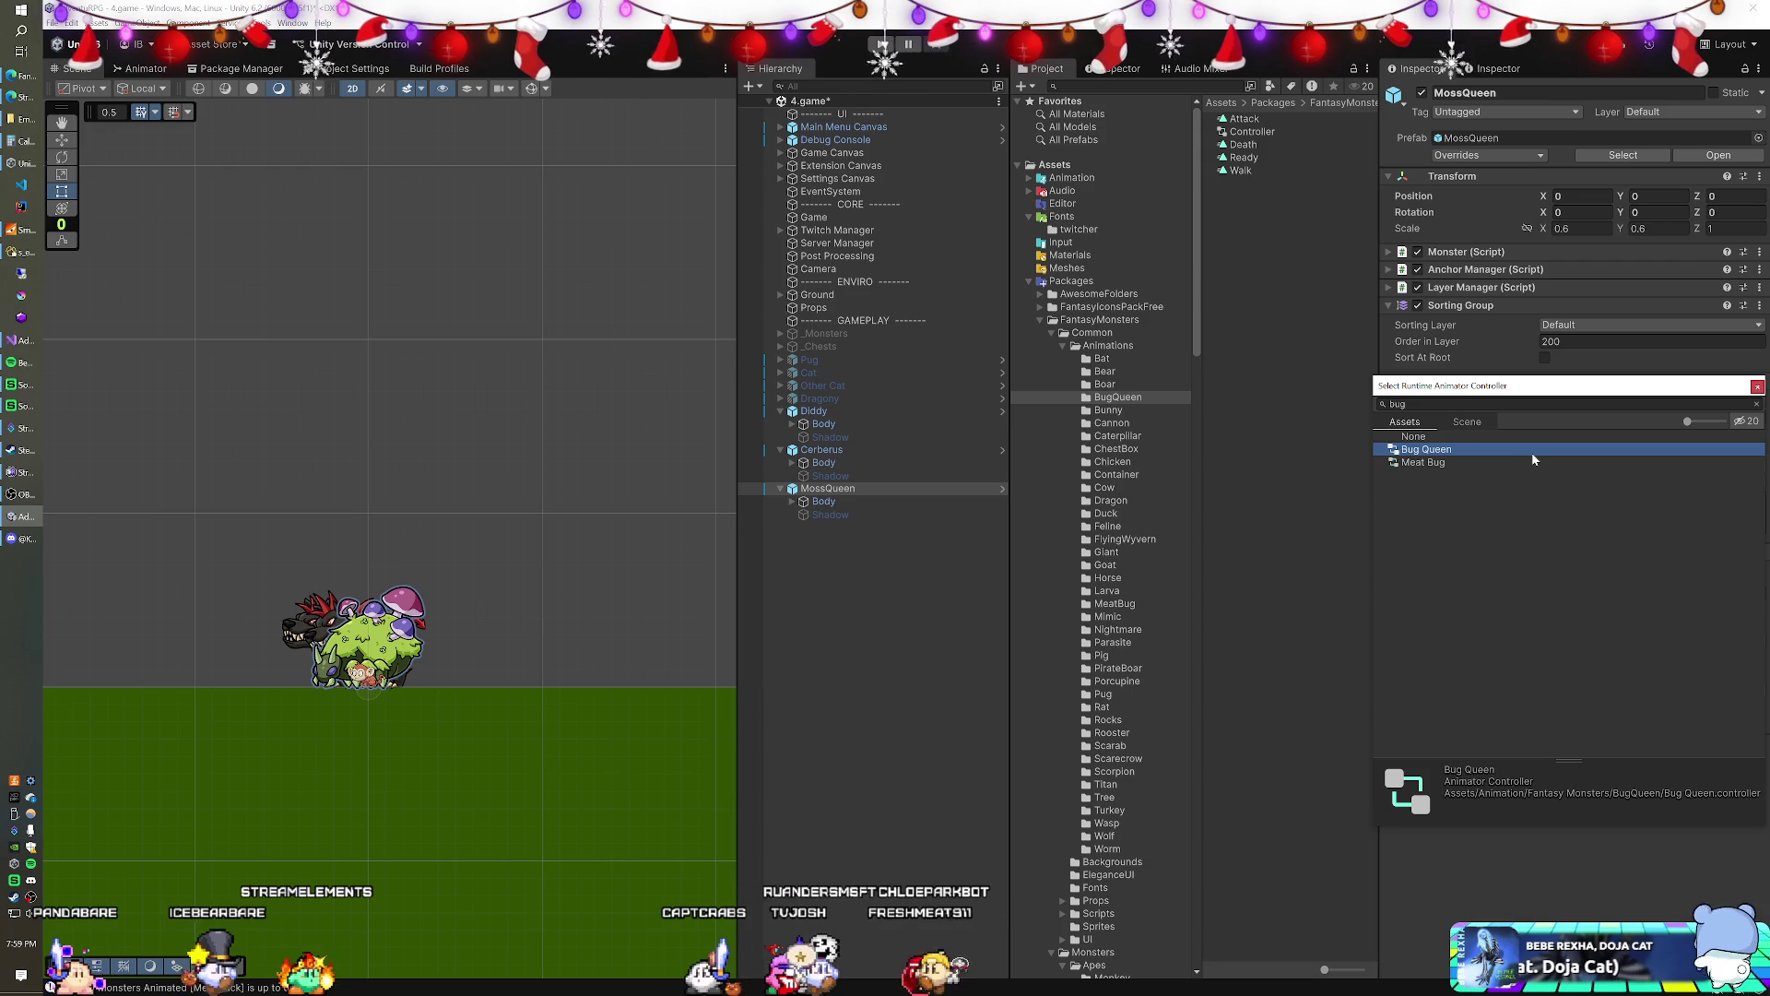
{"action": "double_click", "coordinate": [1530, 452]}
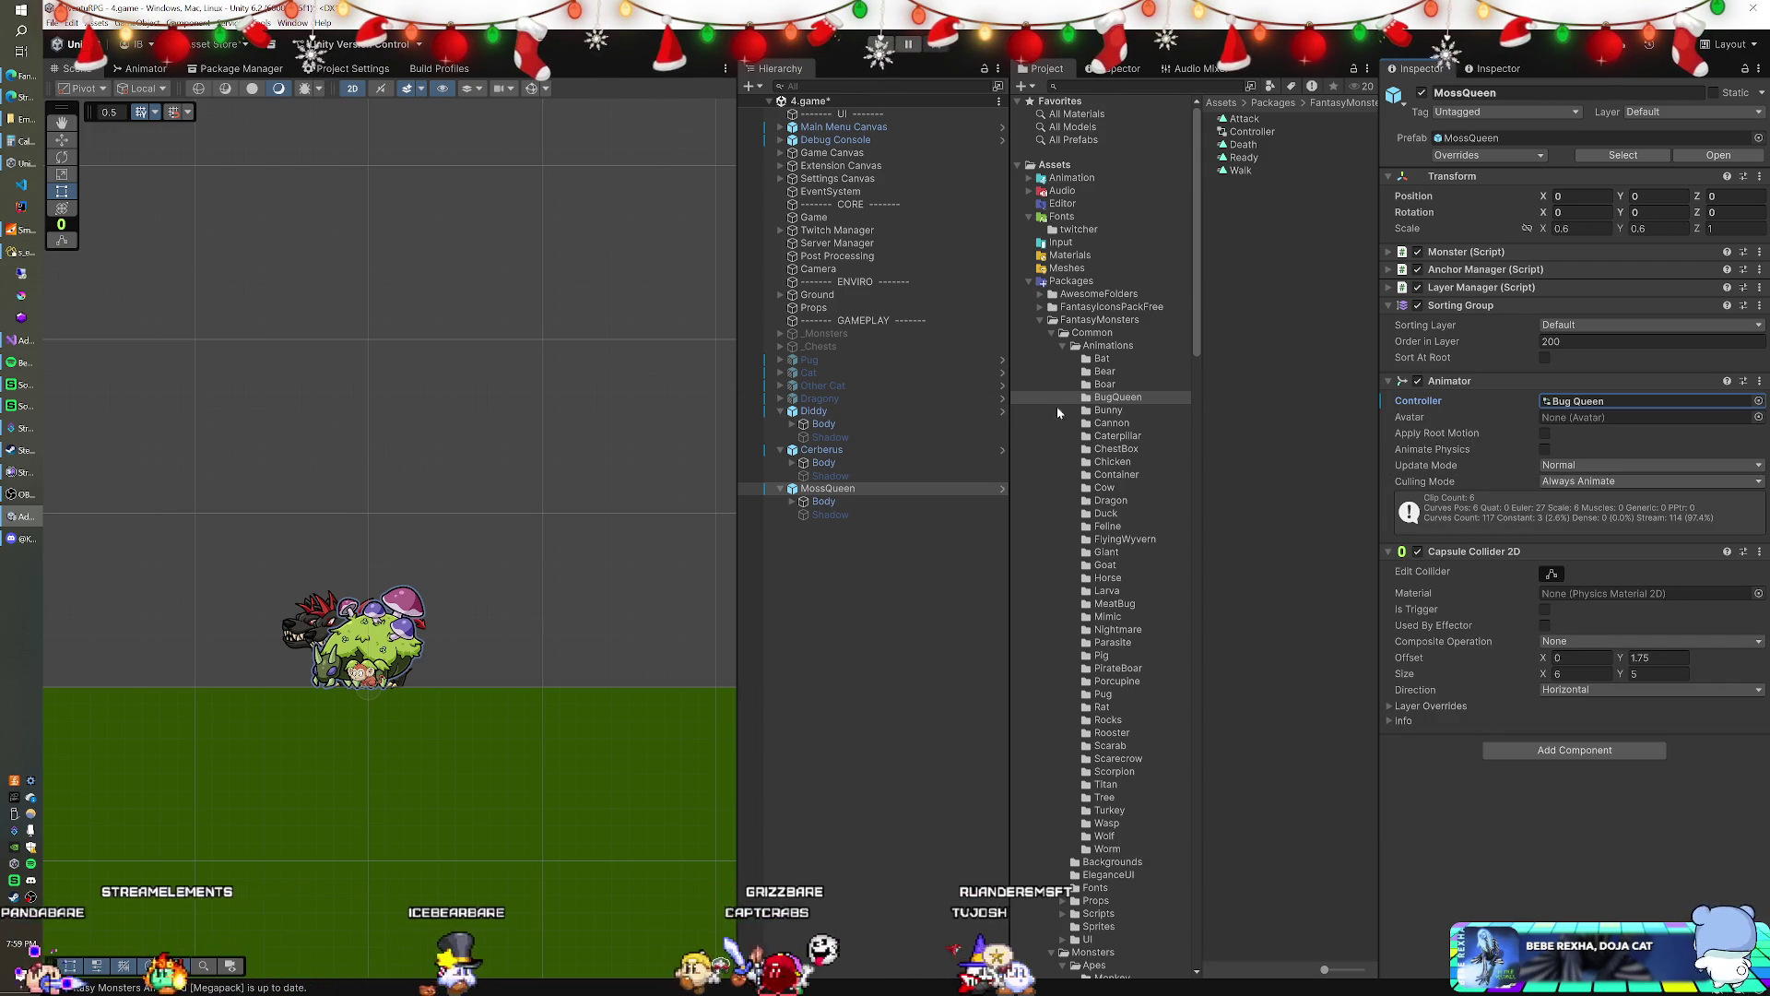
{"action": "left_click", "coordinate": [825, 449], "text": "ctrl"}
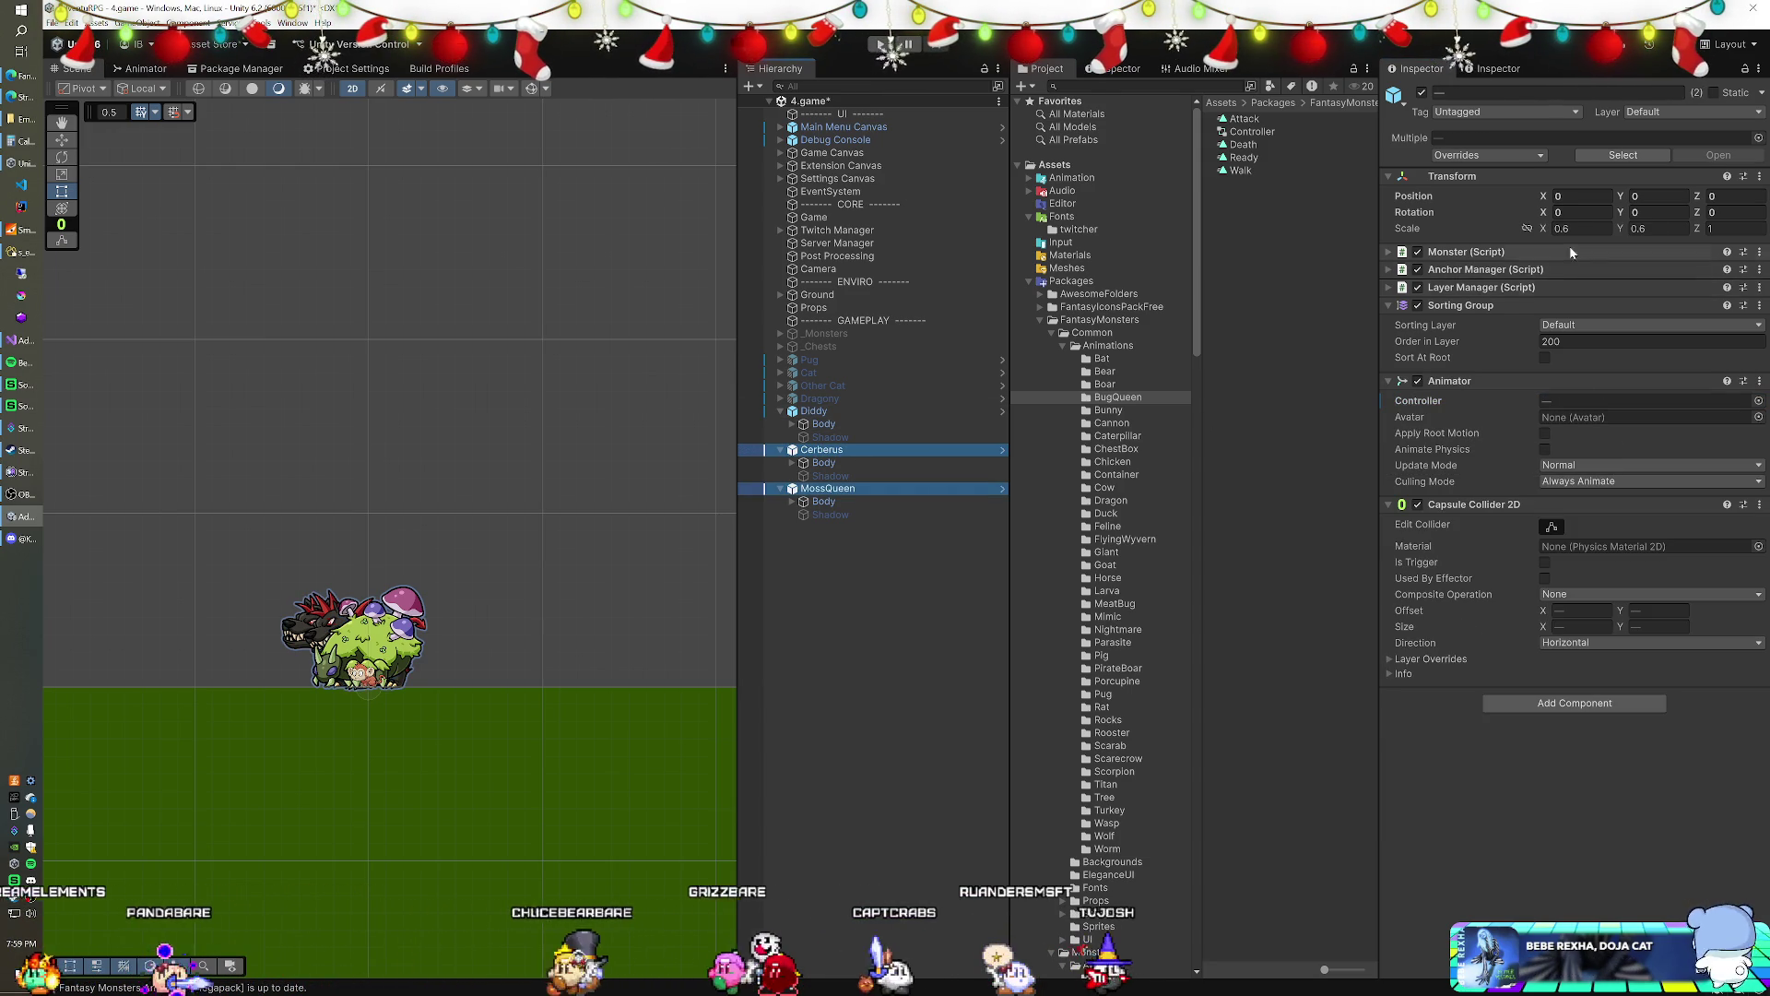
- Add the MMO Enemy script to both Cerberus and MossQueen
{"action": "left_click", "coordinate": [815, 411], "text": "ctrl"}
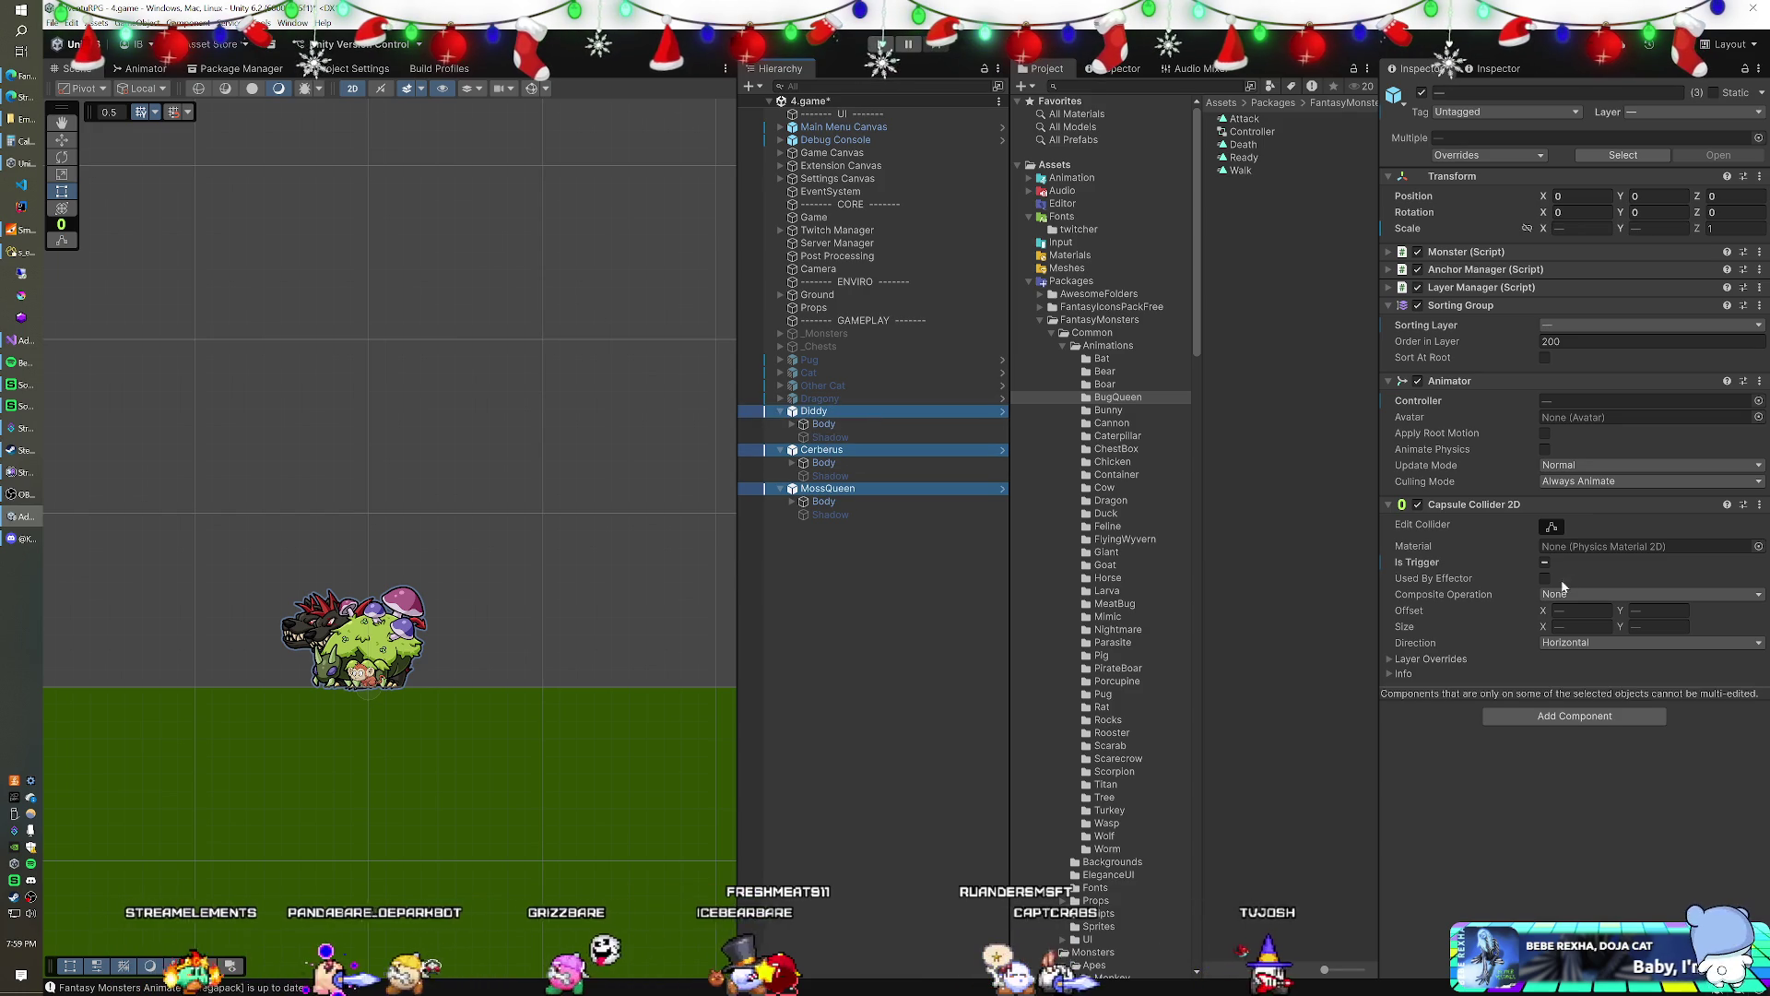
{"action": "left_click", "coordinate": [834, 412]}
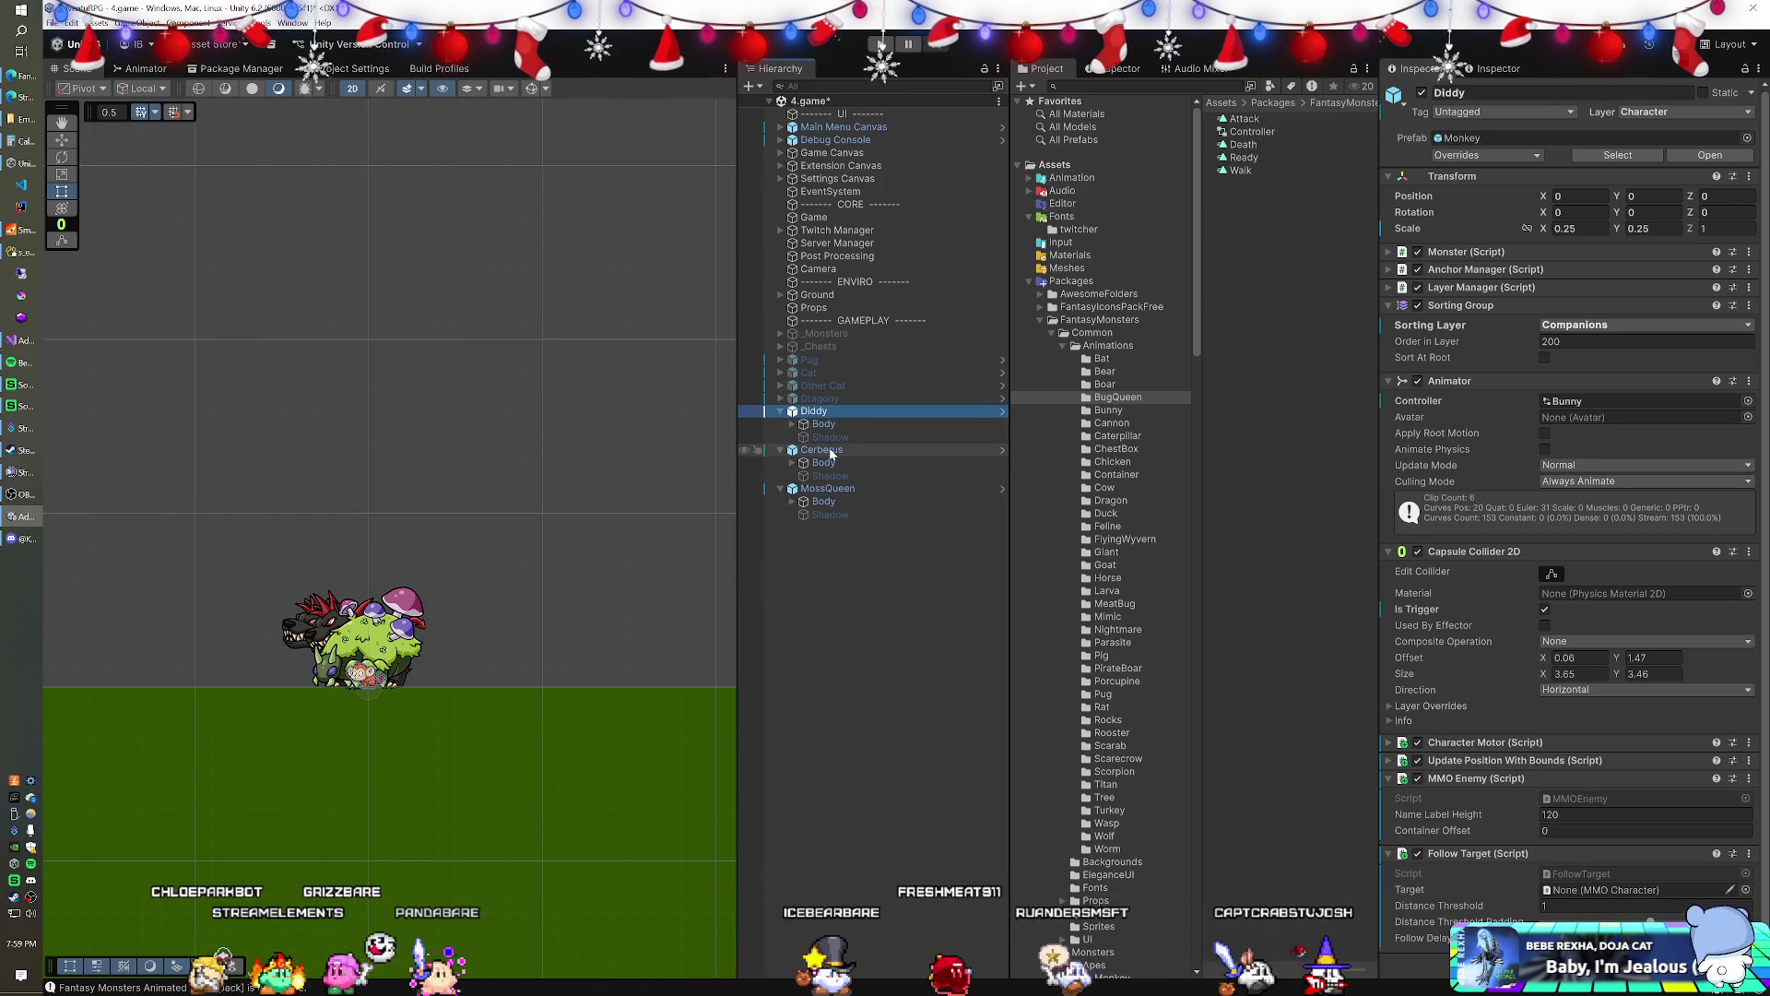
{"action": "left_click", "coordinate": [826, 450]}
{"action": "left_click", "coordinate": [1574, 702]}
{"action": "type", "text": "foll"}
{"action": "type", "text": "mmo"}
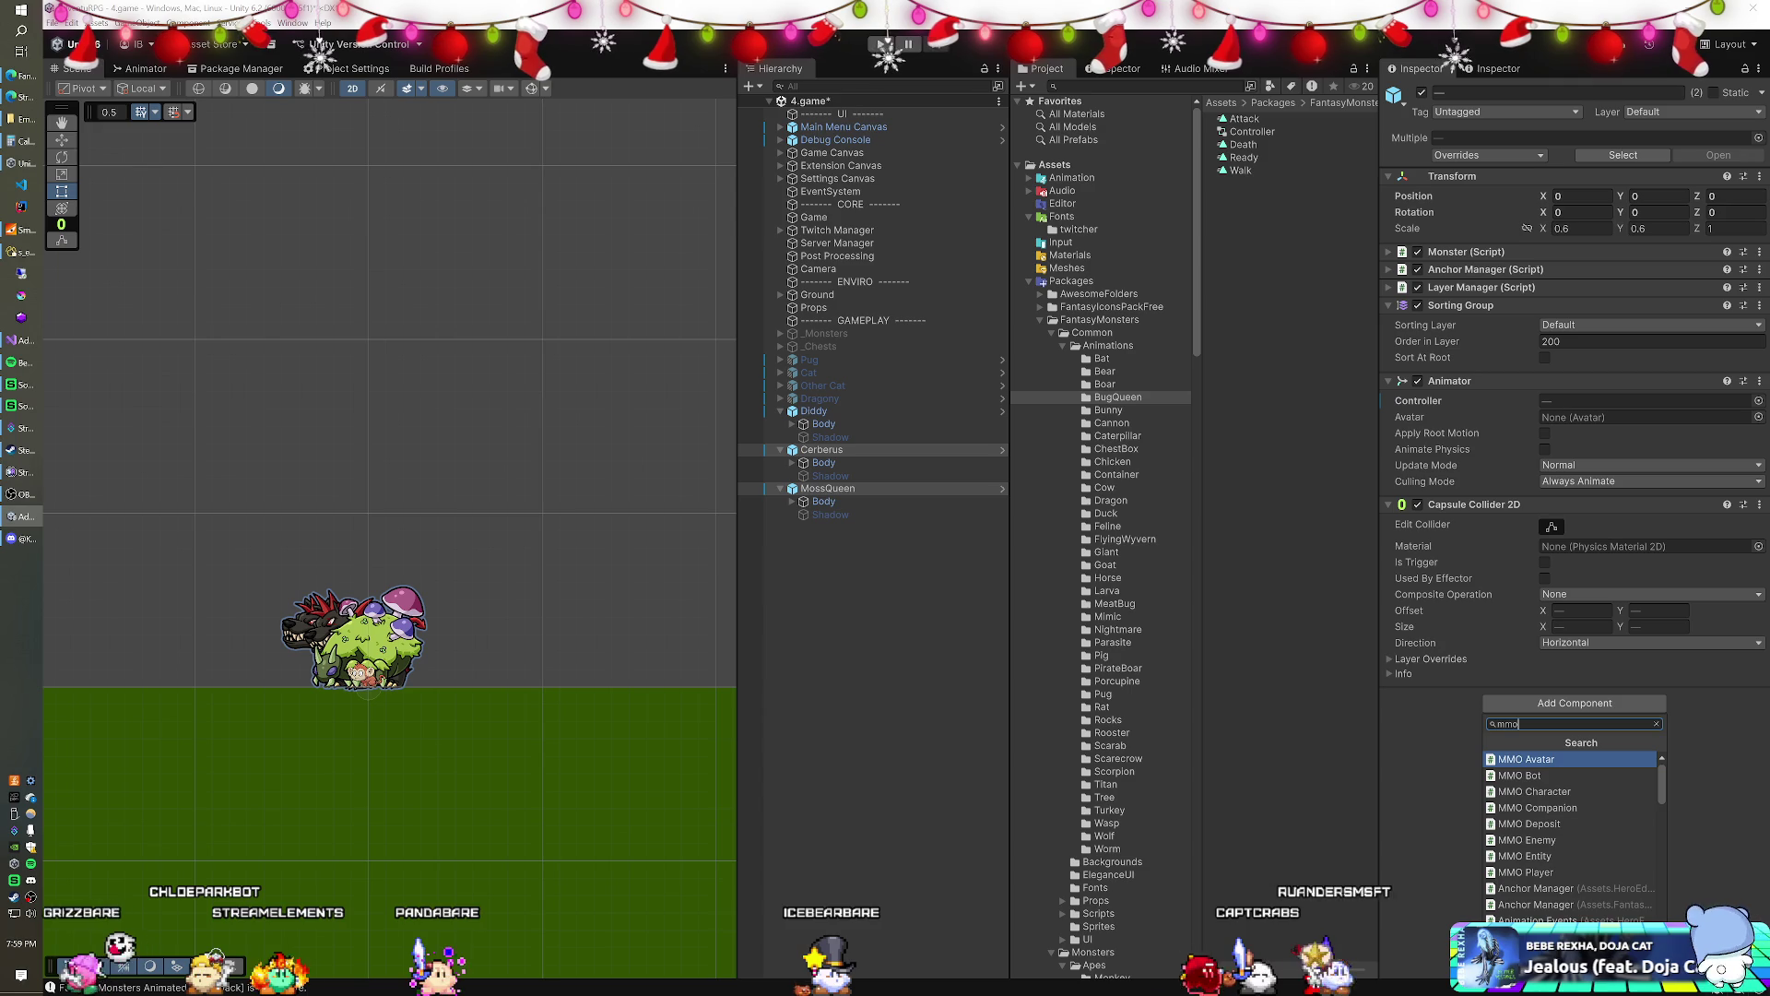
{"action": "left_click", "coordinate": [1526, 840]}
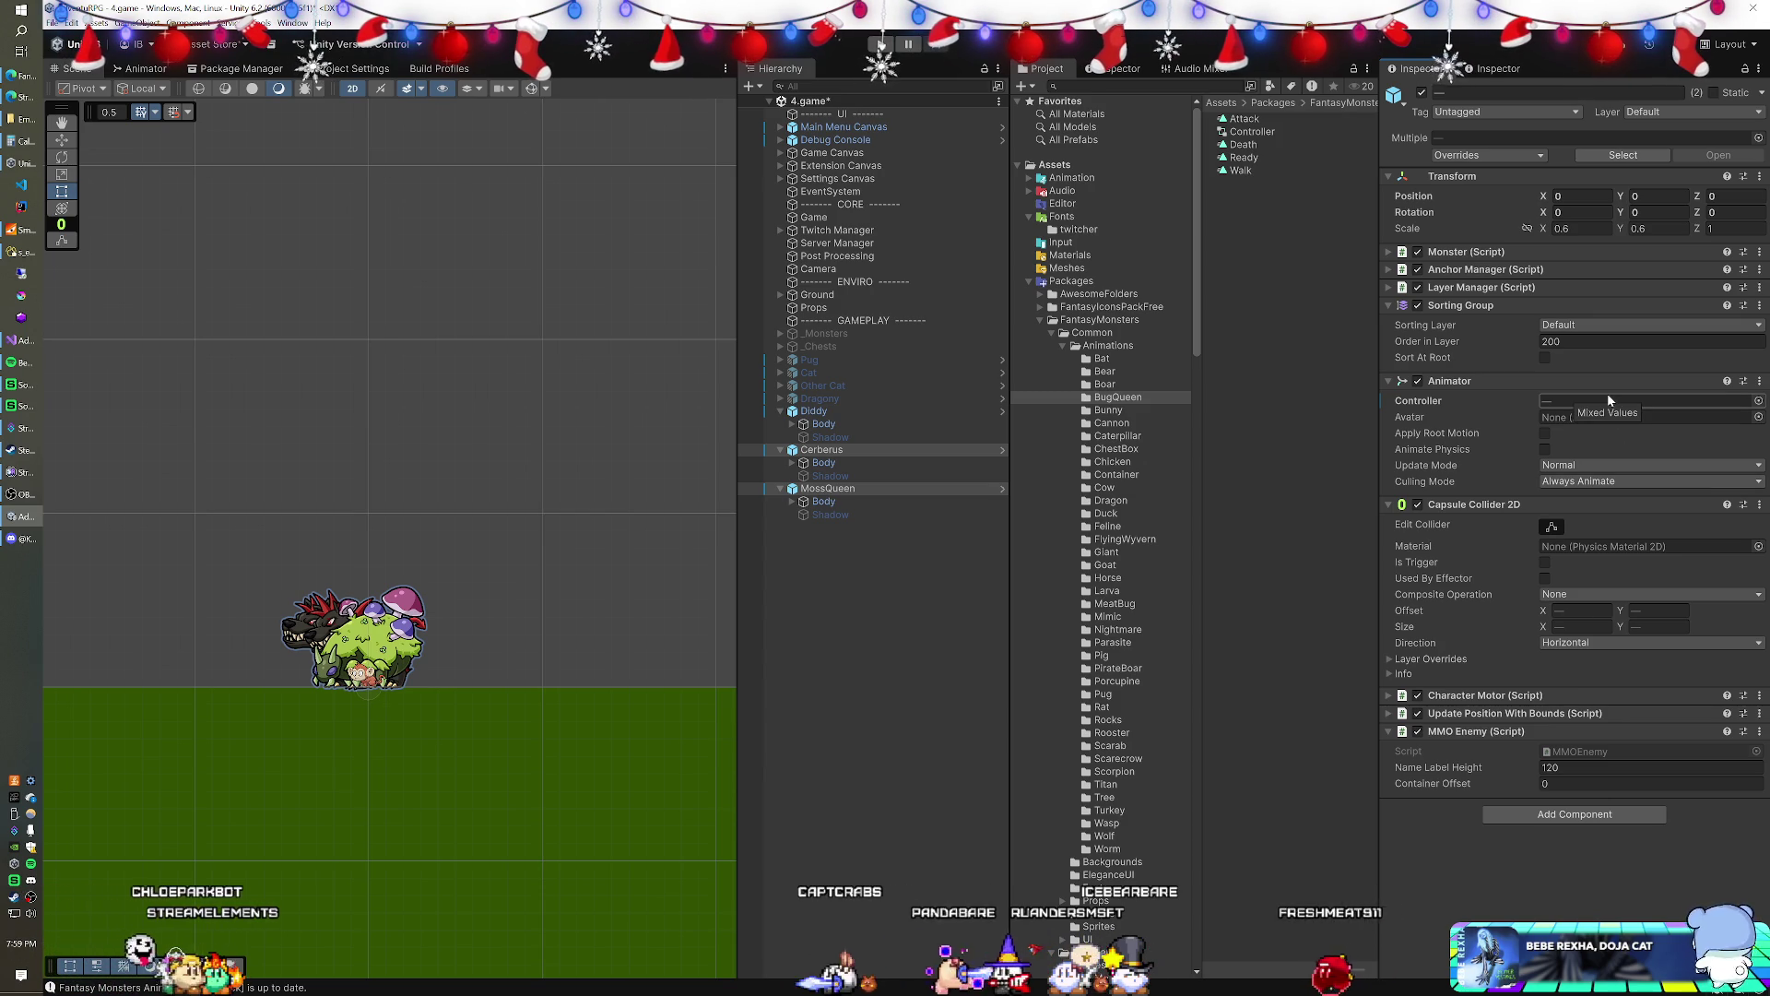
- Put both enemies on the Enemies sorting layer and make their Capsule Collider 2D triggers
{"action": "left_click", "coordinate": [1599, 325]}
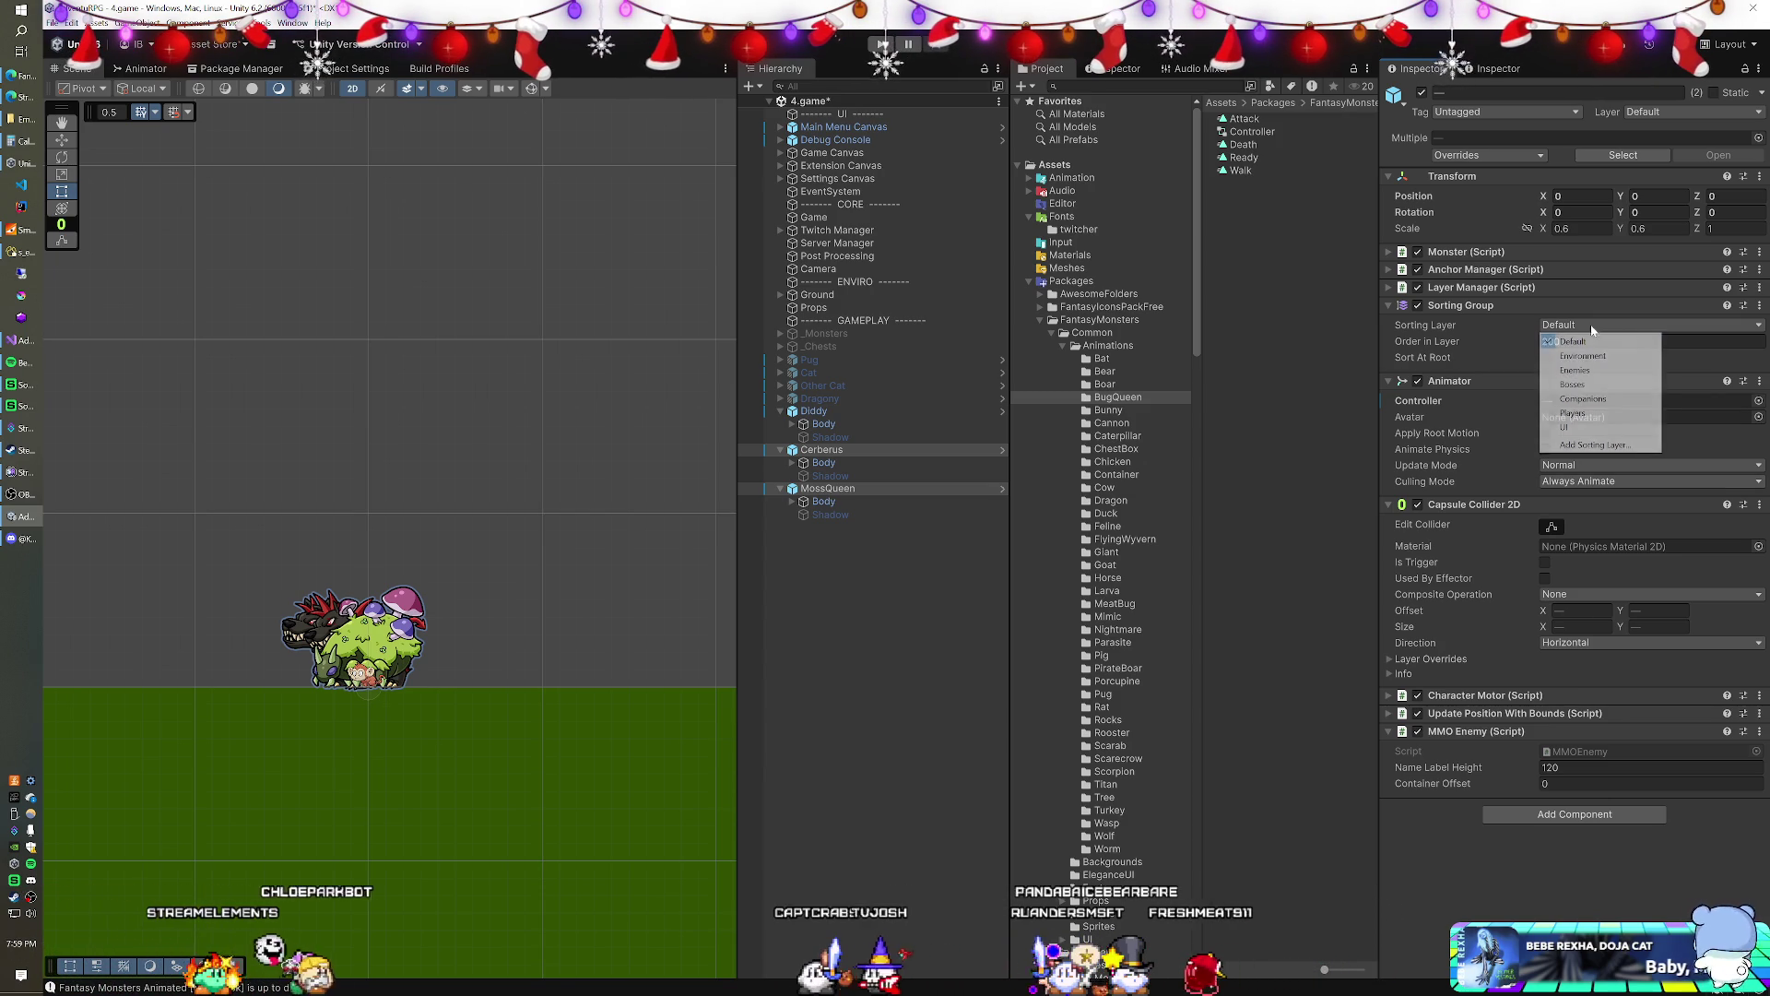
{"action": "left_click", "coordinate": [1580, 372]}
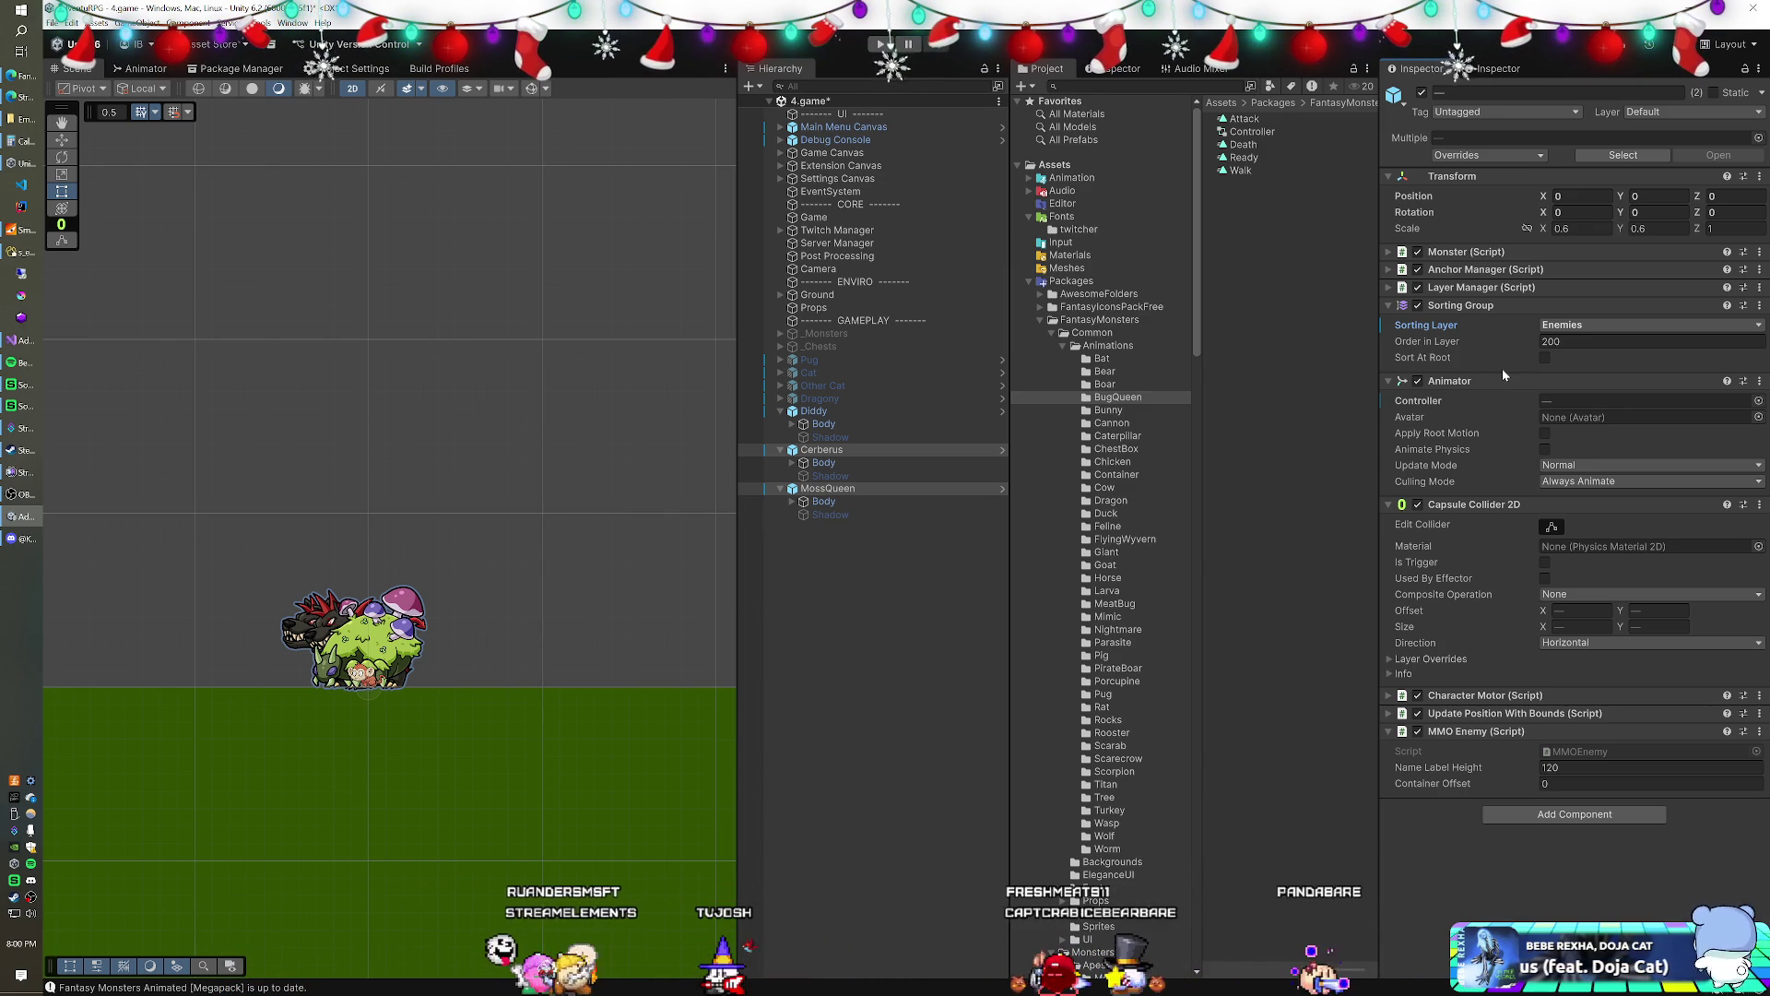
{"action": "left_click", "coordinate": [1544, 562]}
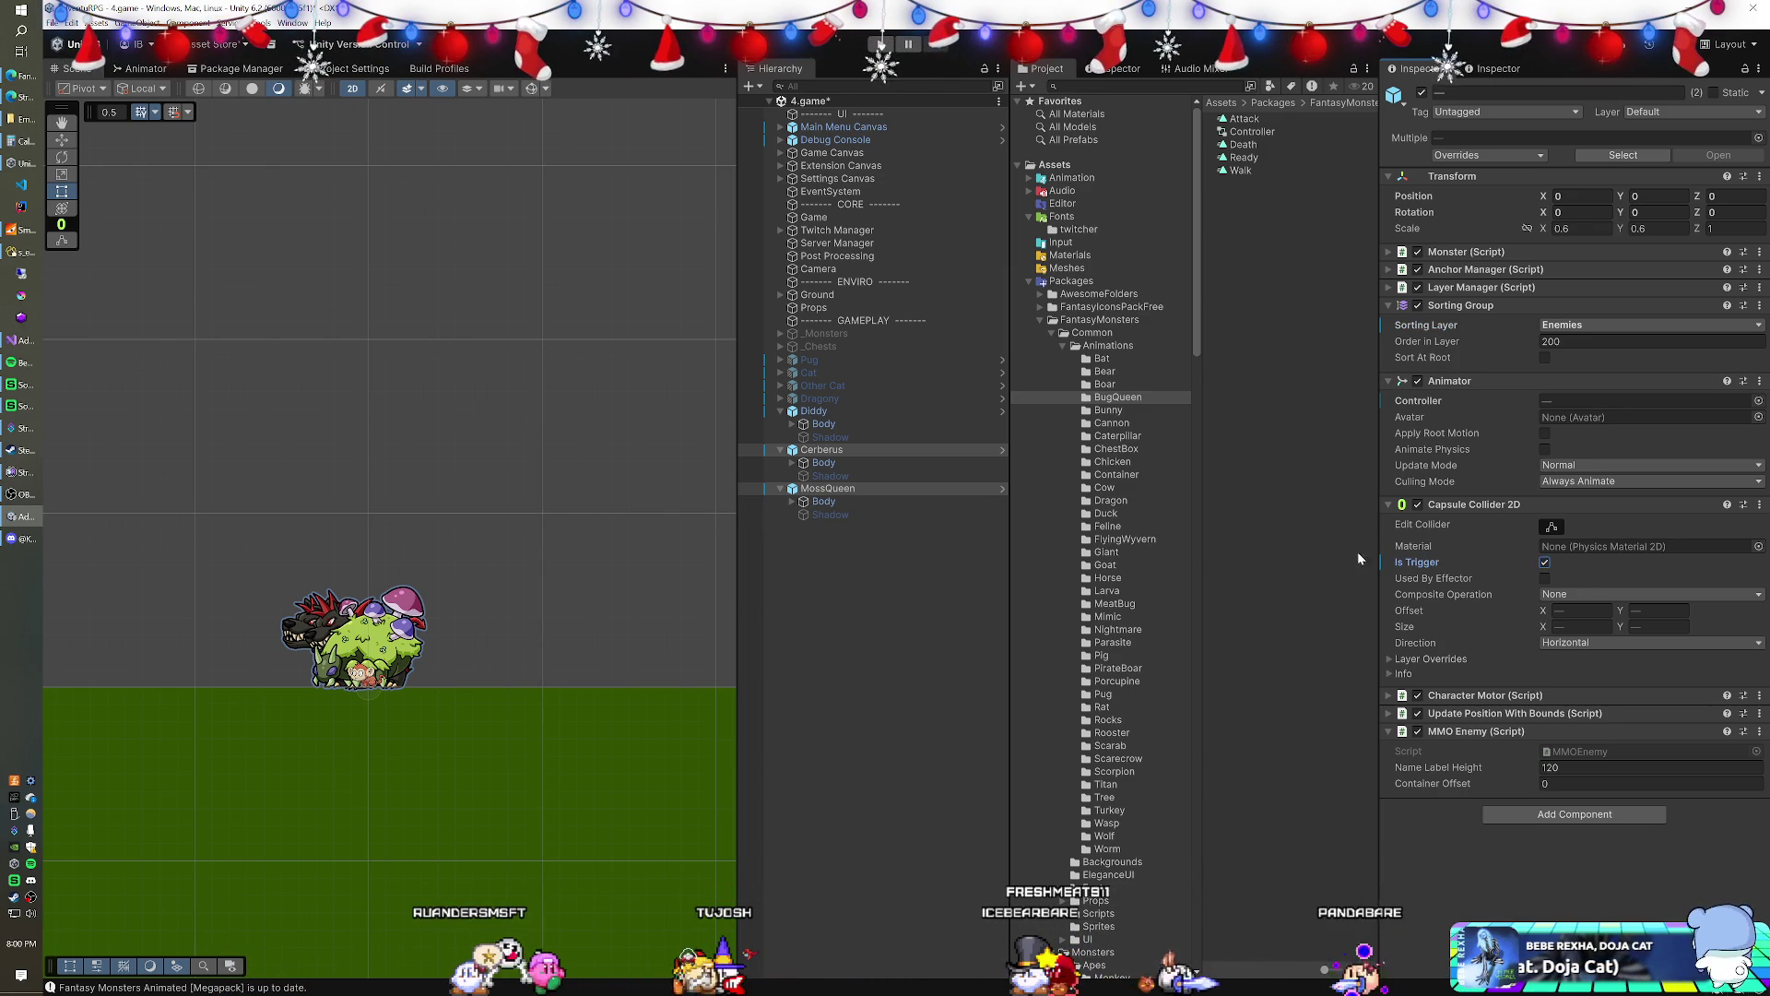
{"action": "left_click", "coordinate": [816, 411]}
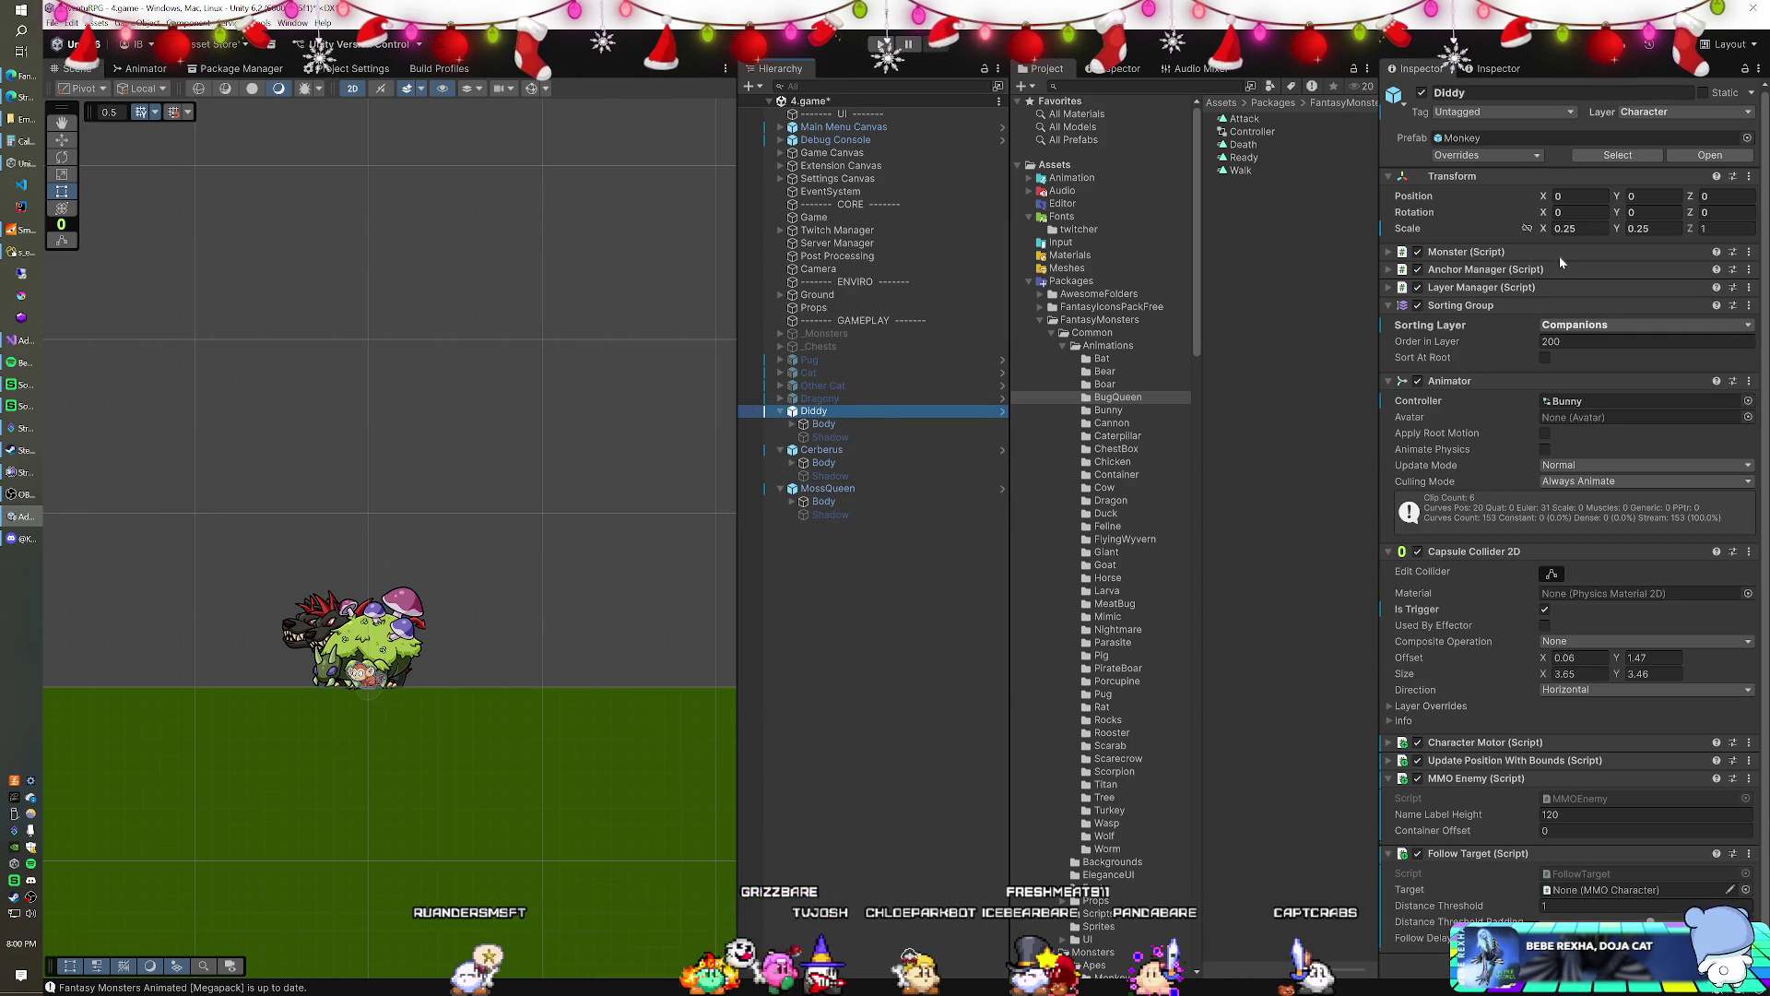
- Save Diddy as a prefab variant in the Companions folder, renamed from Diddy Variant to Diddy
{"action": "scroll", "coordinate": [1491, 334], "scroll_direction": "down", "scroll_amount": 1}
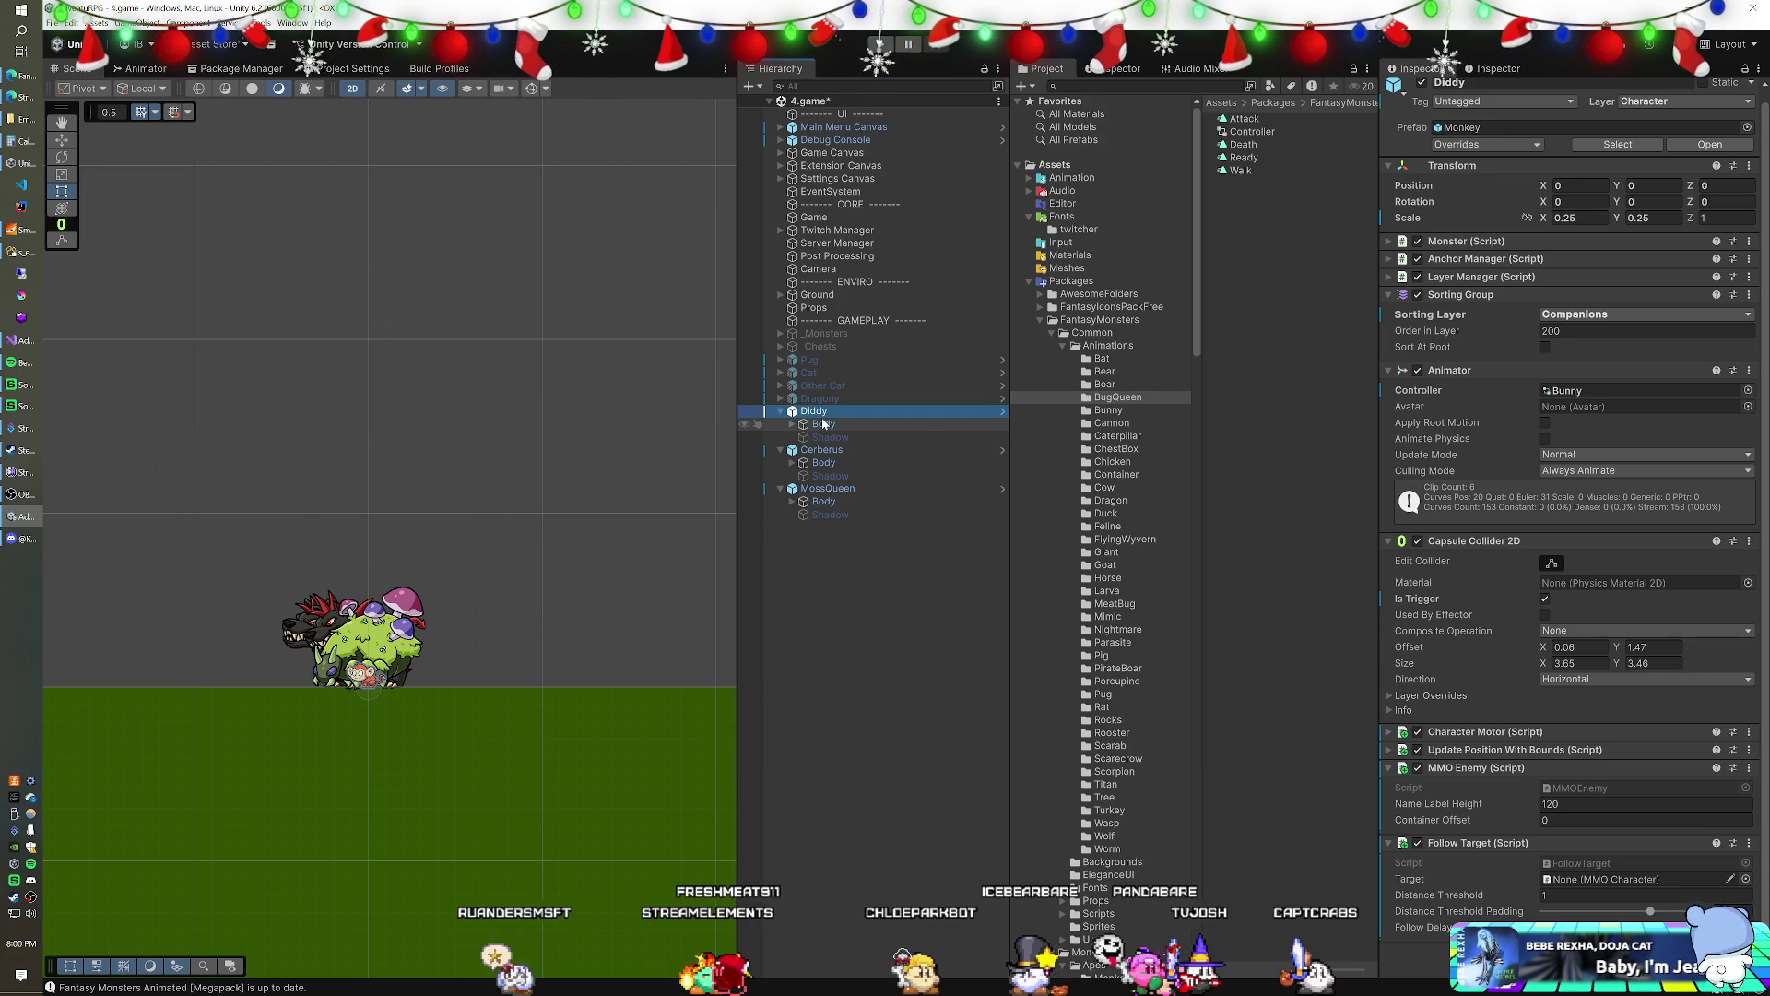
{"action": "left_click", "coordinate": [1029, 281]}
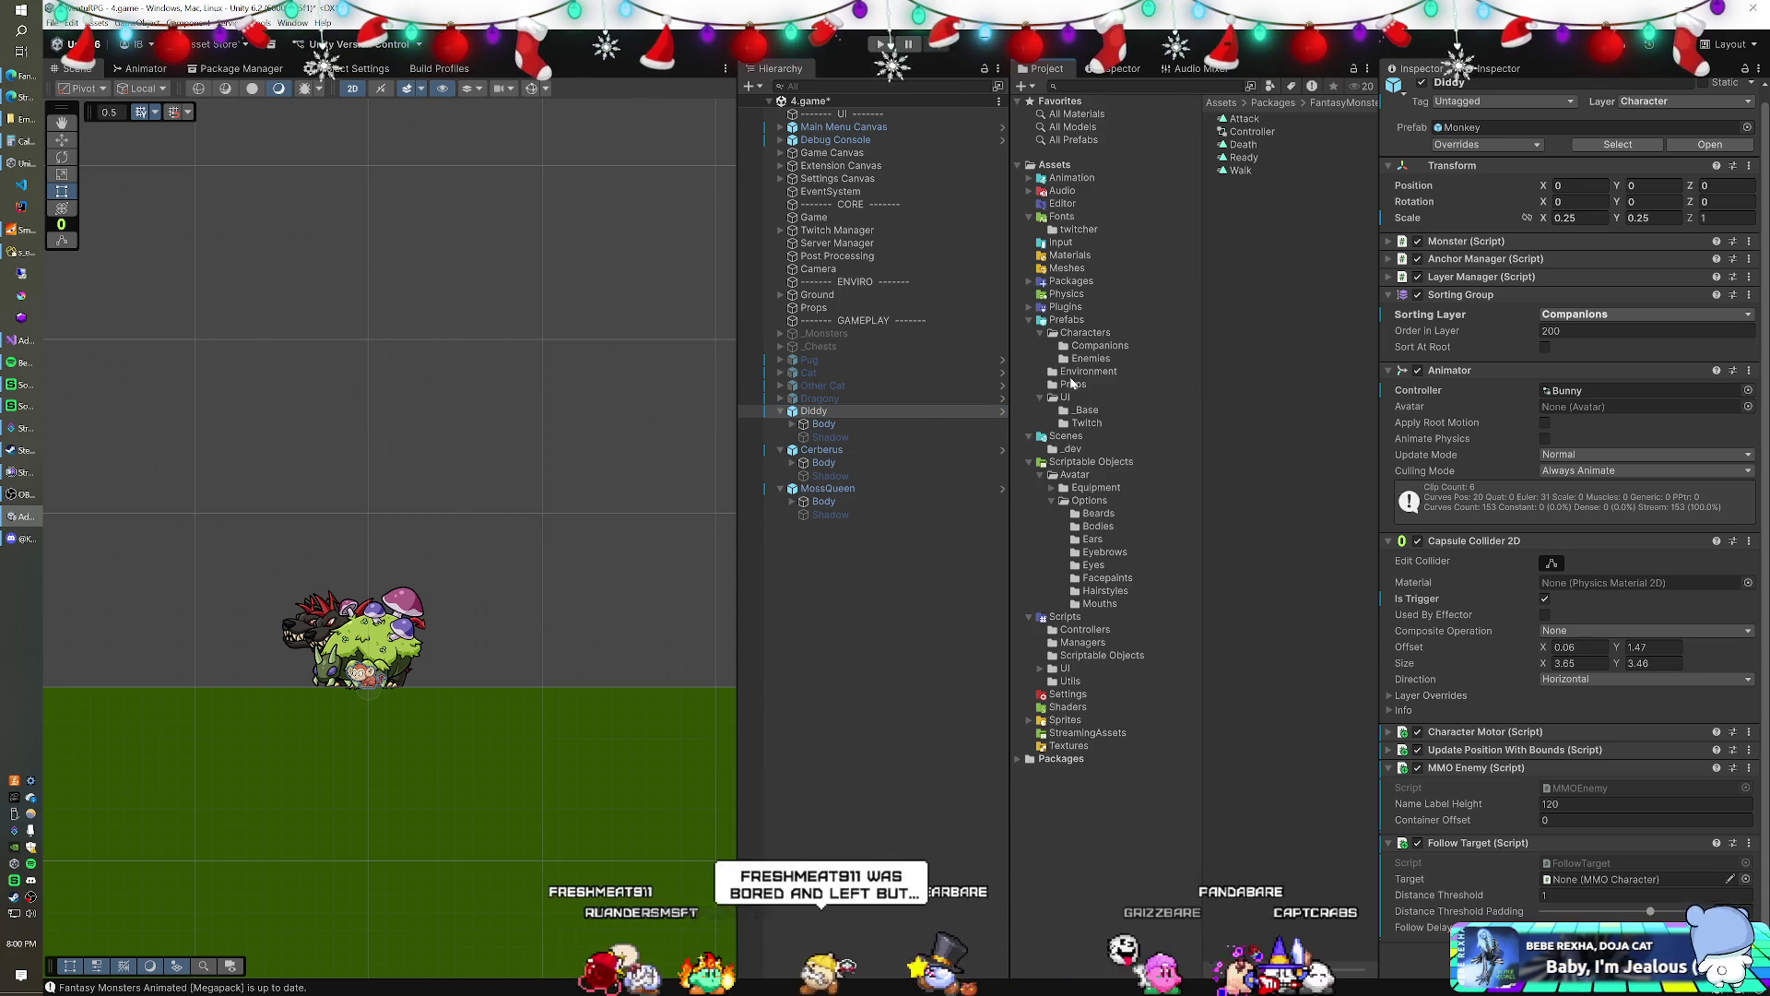
{"action": "left_click", "coordinate": [1100, 345]}
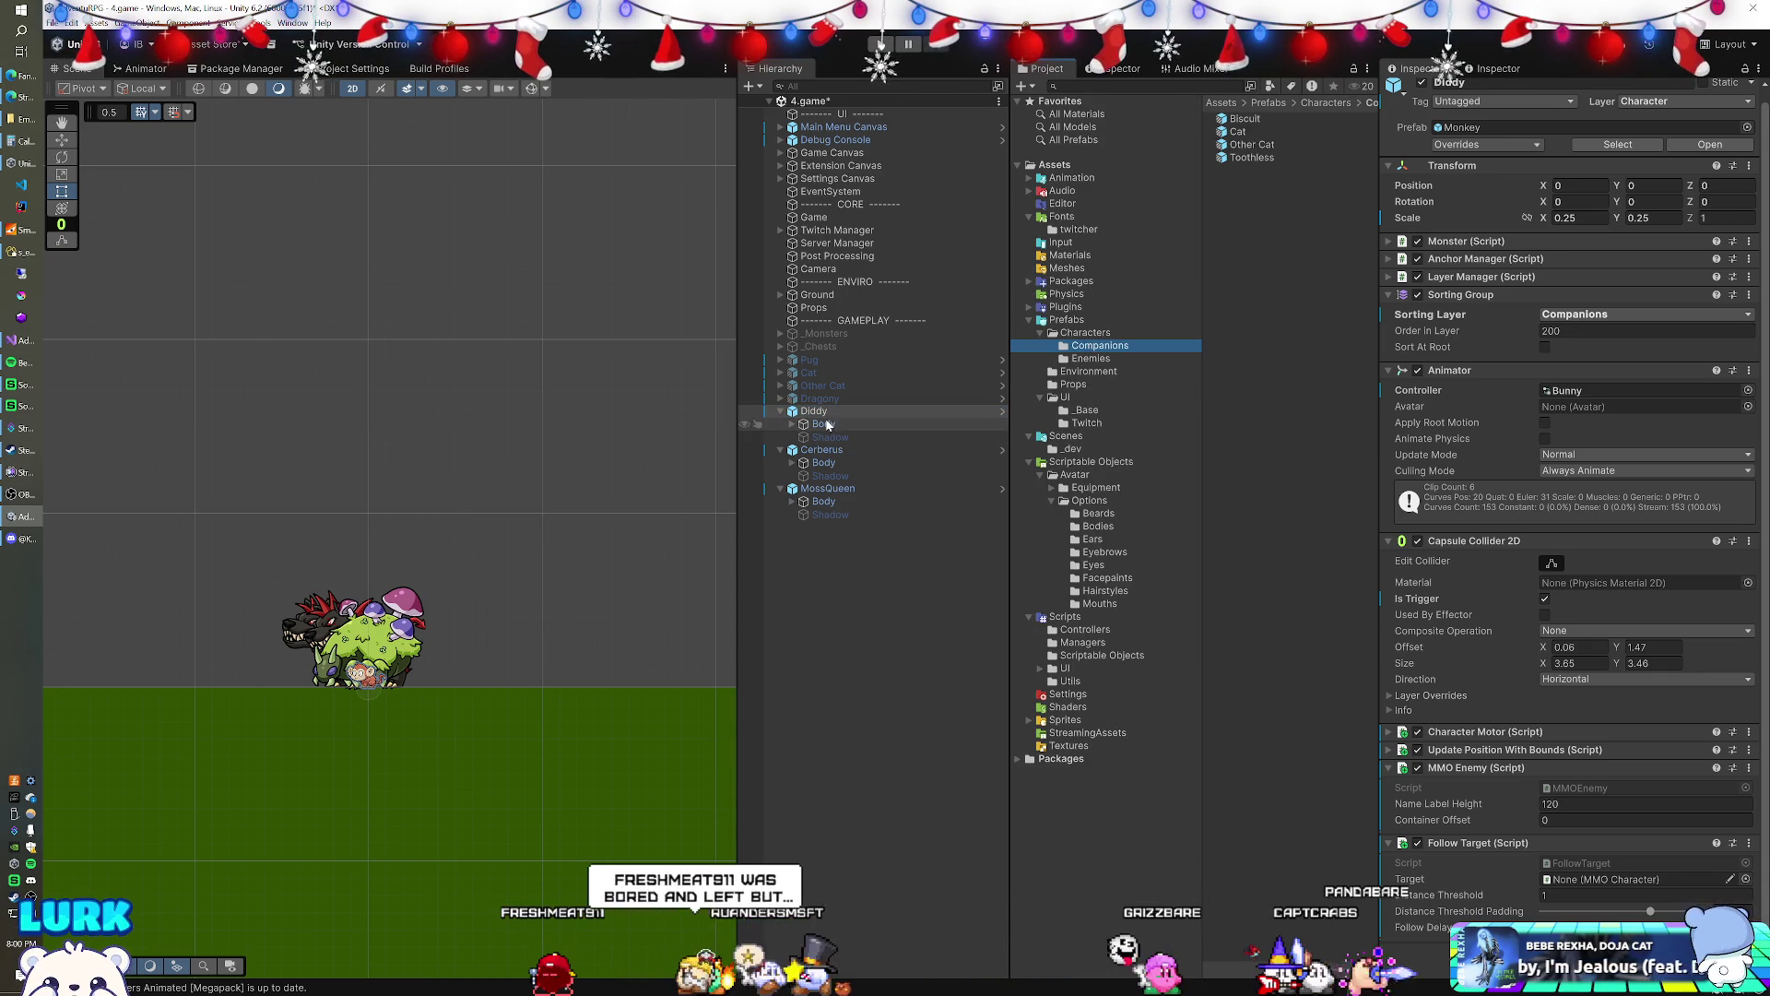
{"action": "left_click_drag", "start_coordinate": [916, 410], "coordinate": [1073, 384]}
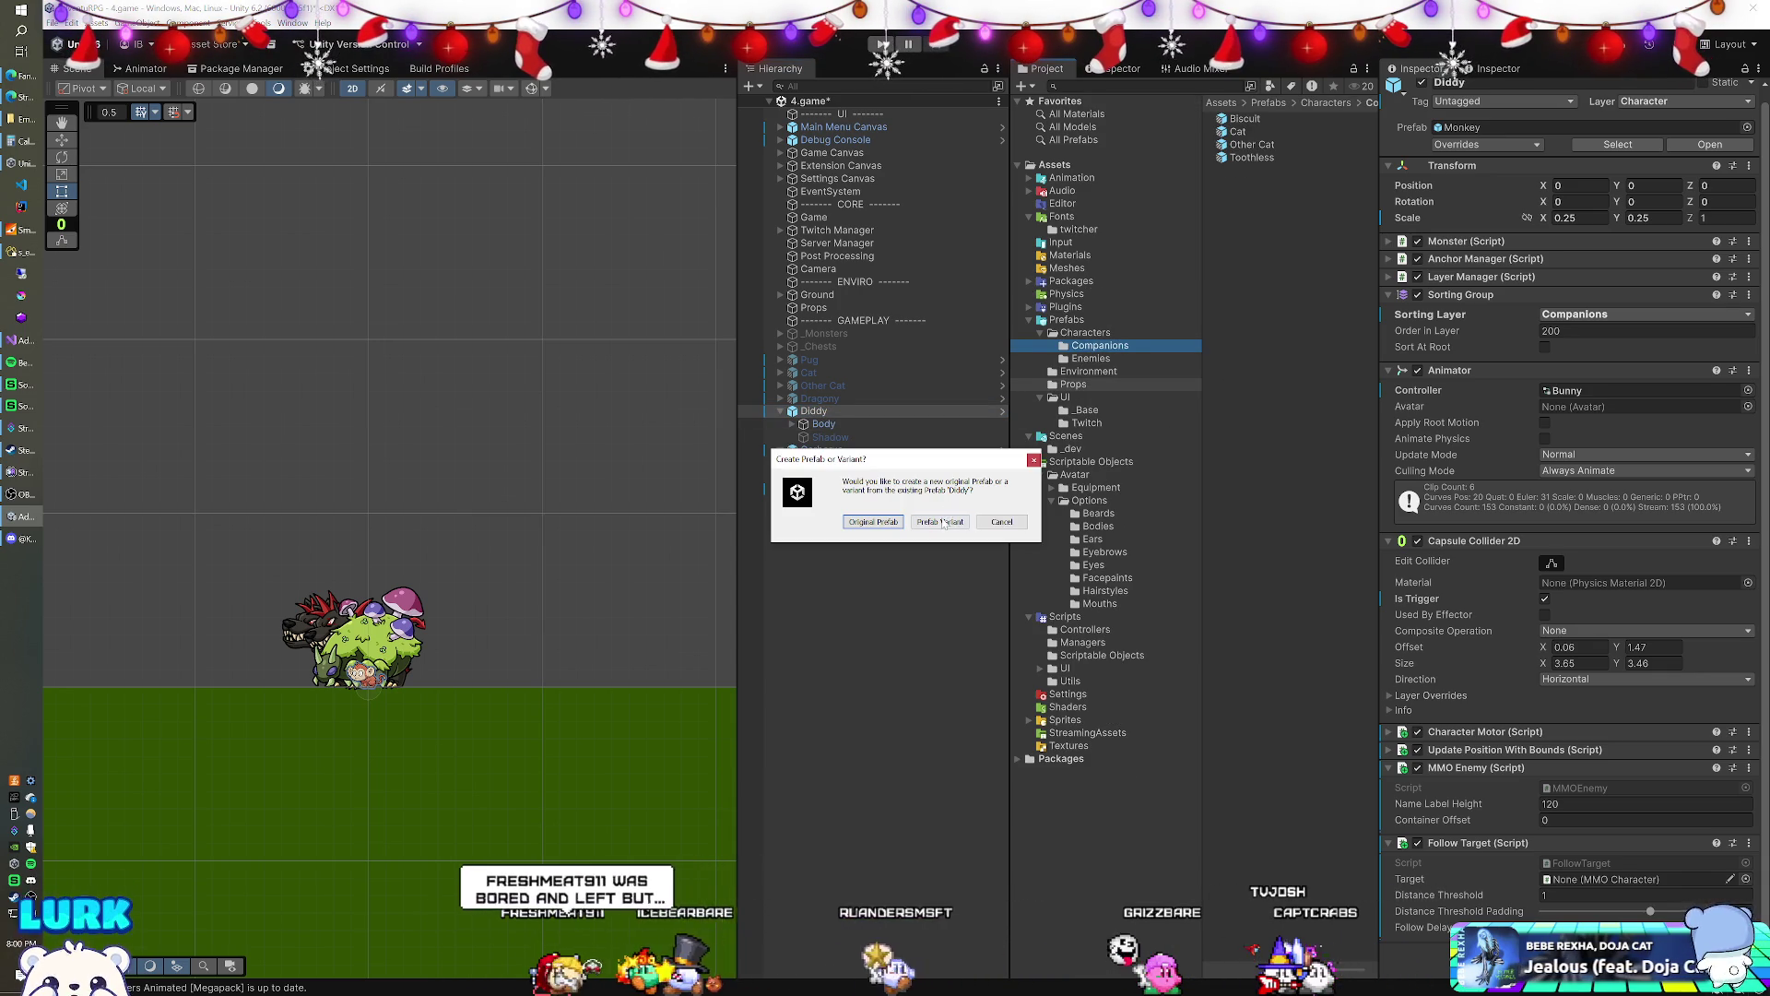
{"action": "left_click", "coordinate": [939, 522]}
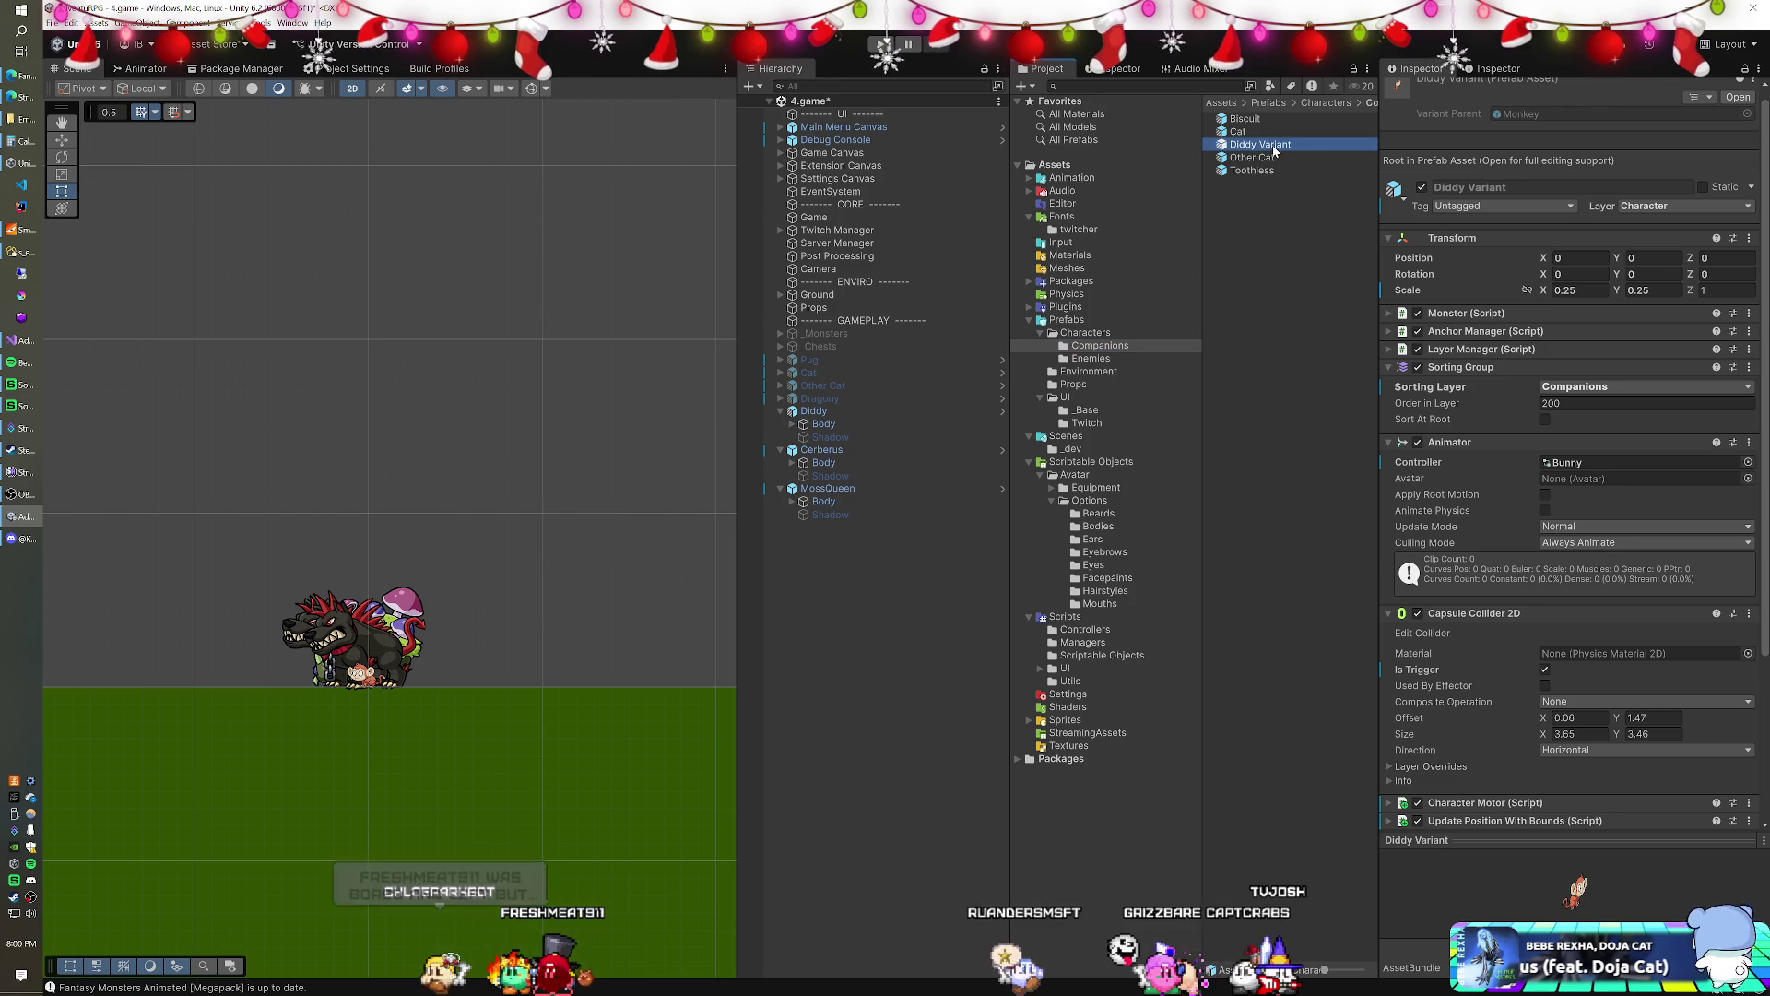
{"action": "left_click", "coordinate": [1300, 148]}
{"action": "key", "text": "F2"}
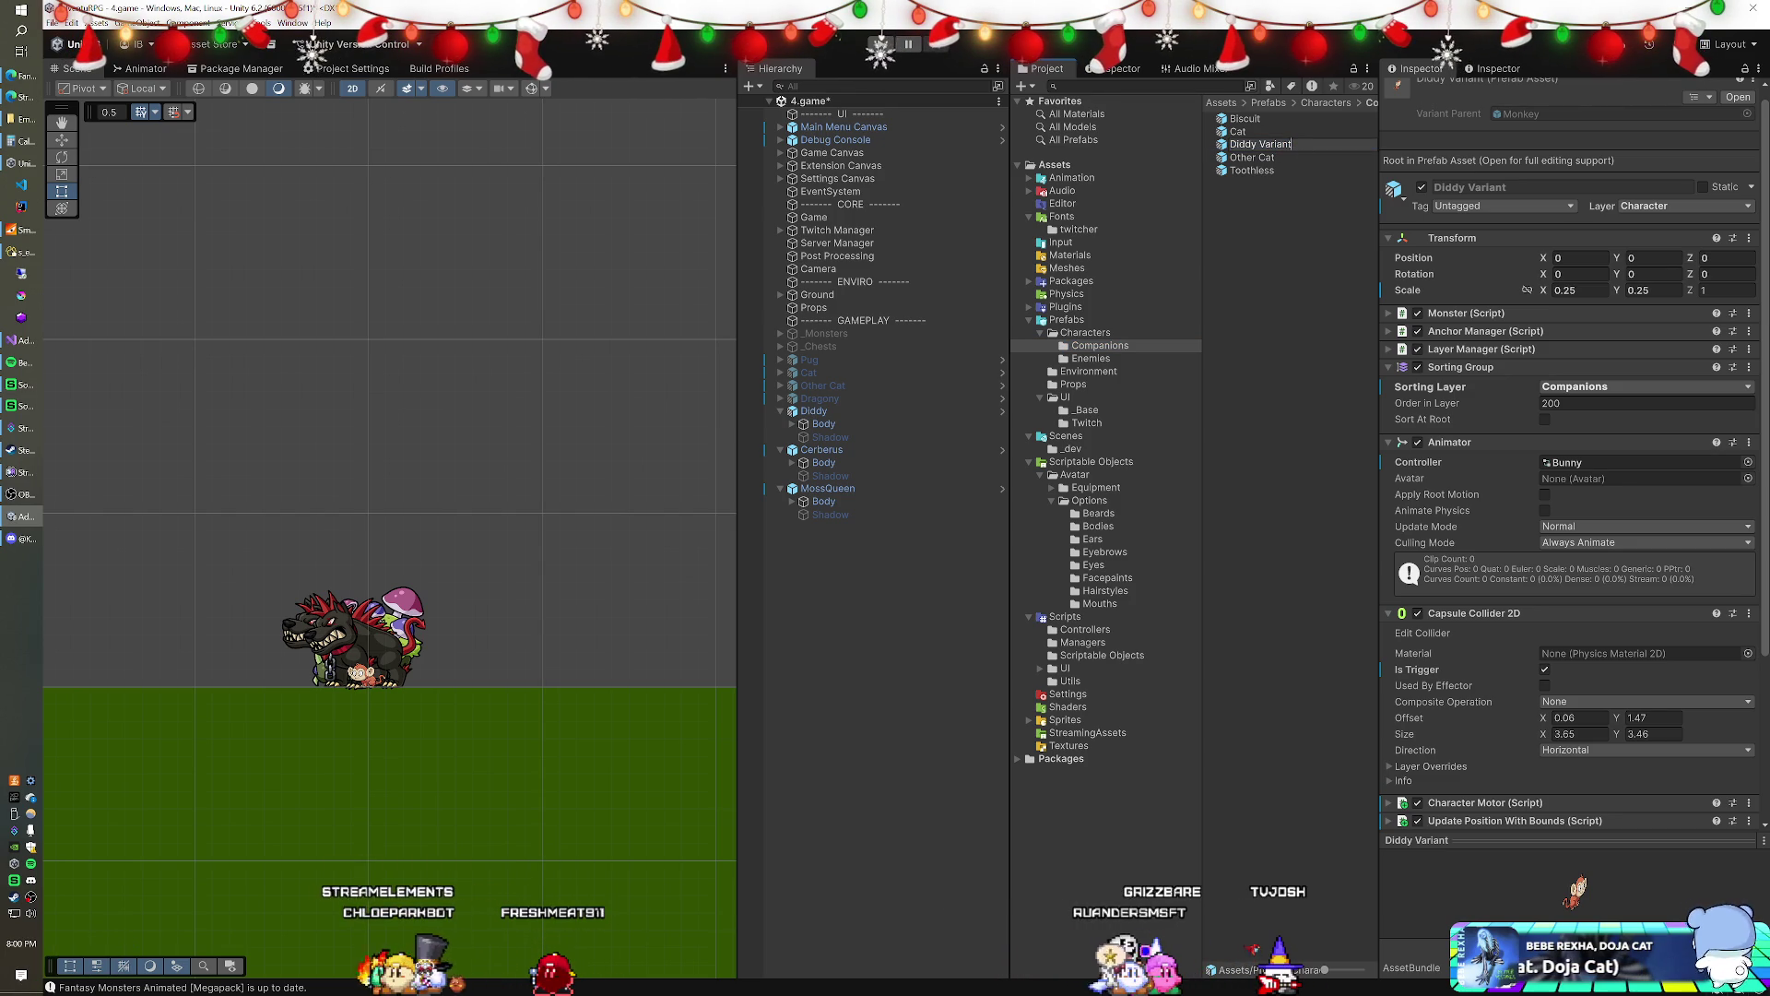
{"action": "key", "text": "Return"}
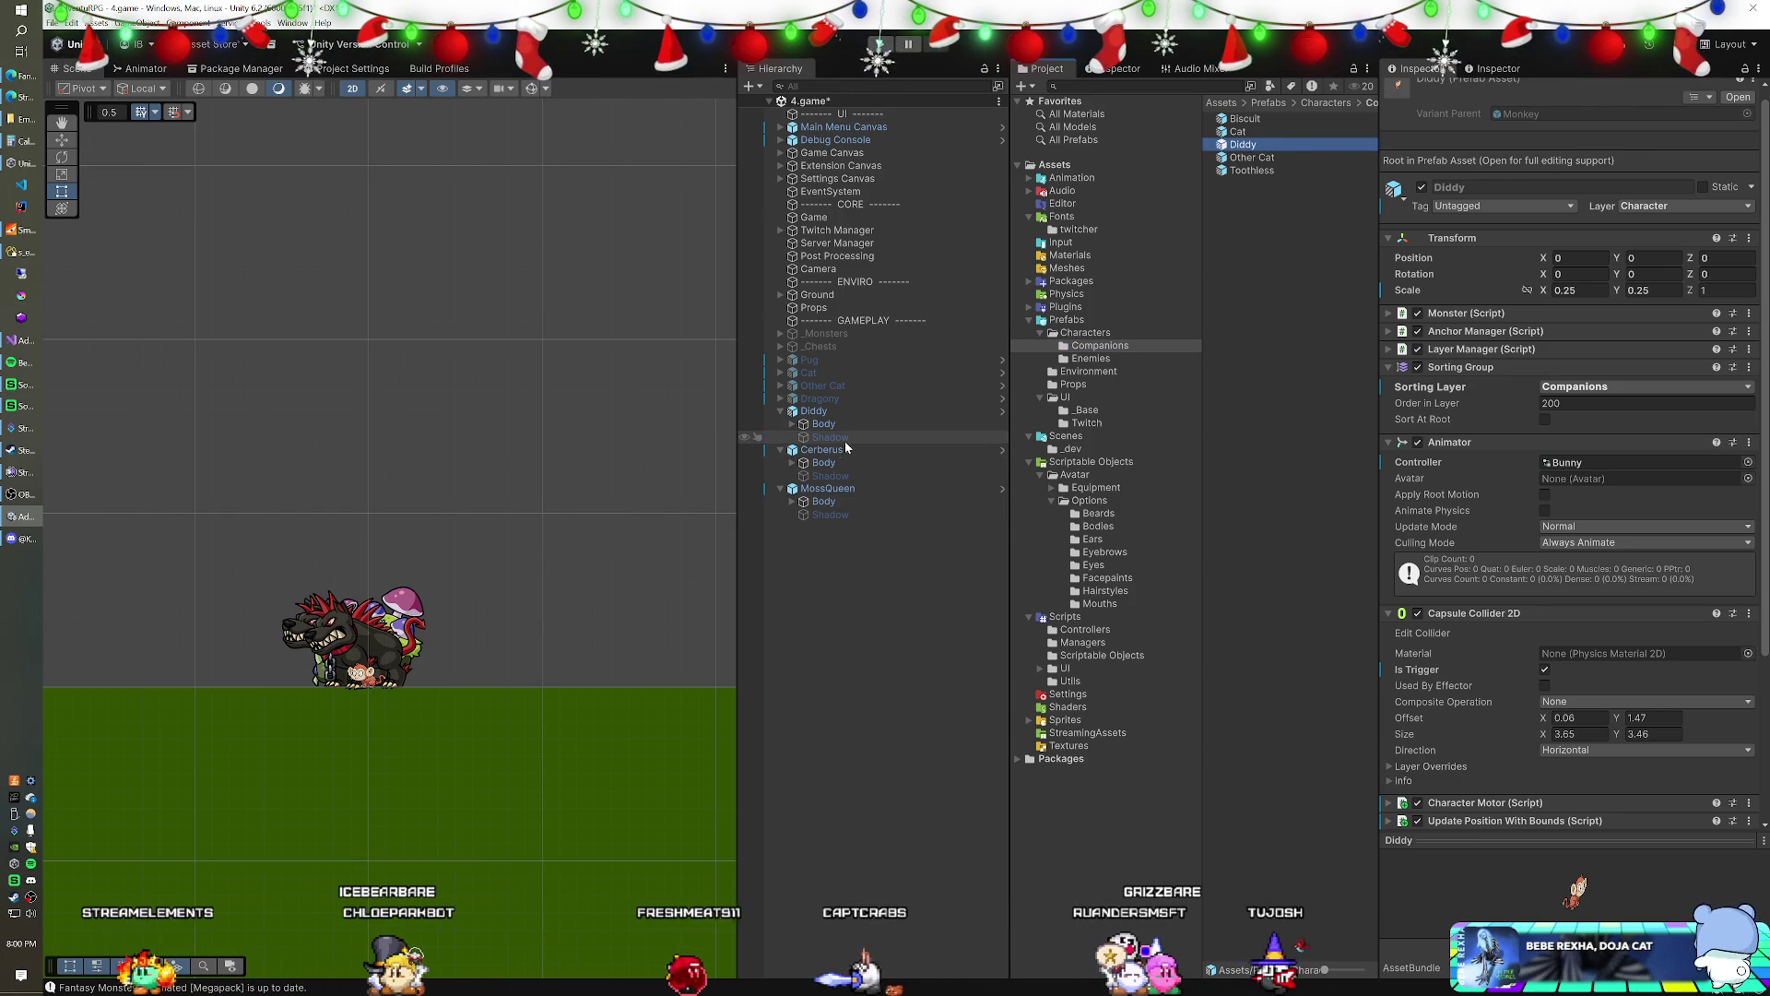
{"action": "left_click", "coordinate": [835, 450]}
{"action": "left_click", "coordinate": [827, 488], "text": "ctrl"}
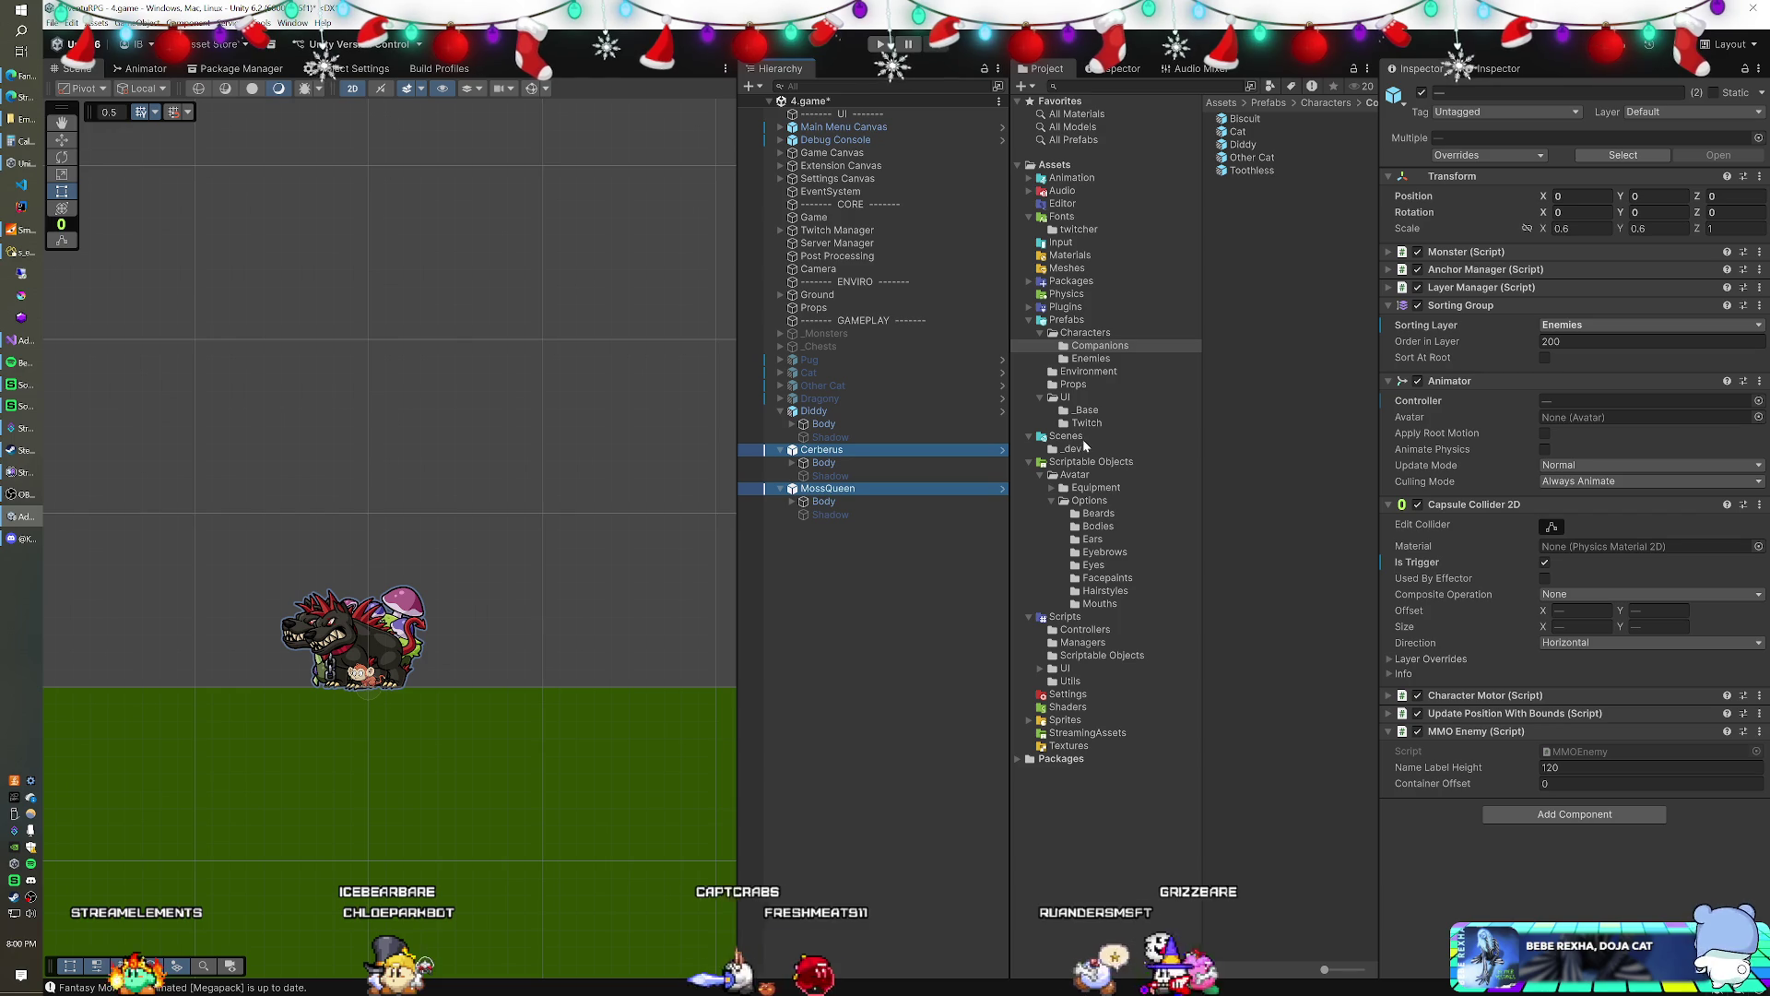
- Save Cerberus and MossQueen as prefab variants in the Enemies prefabs folder
{"action": "left_click", "coordinate": [1096, 360]}
{"action": "left_click_drag", "start_coordinate": [833, 451], "coordinate": [1226, 406]}
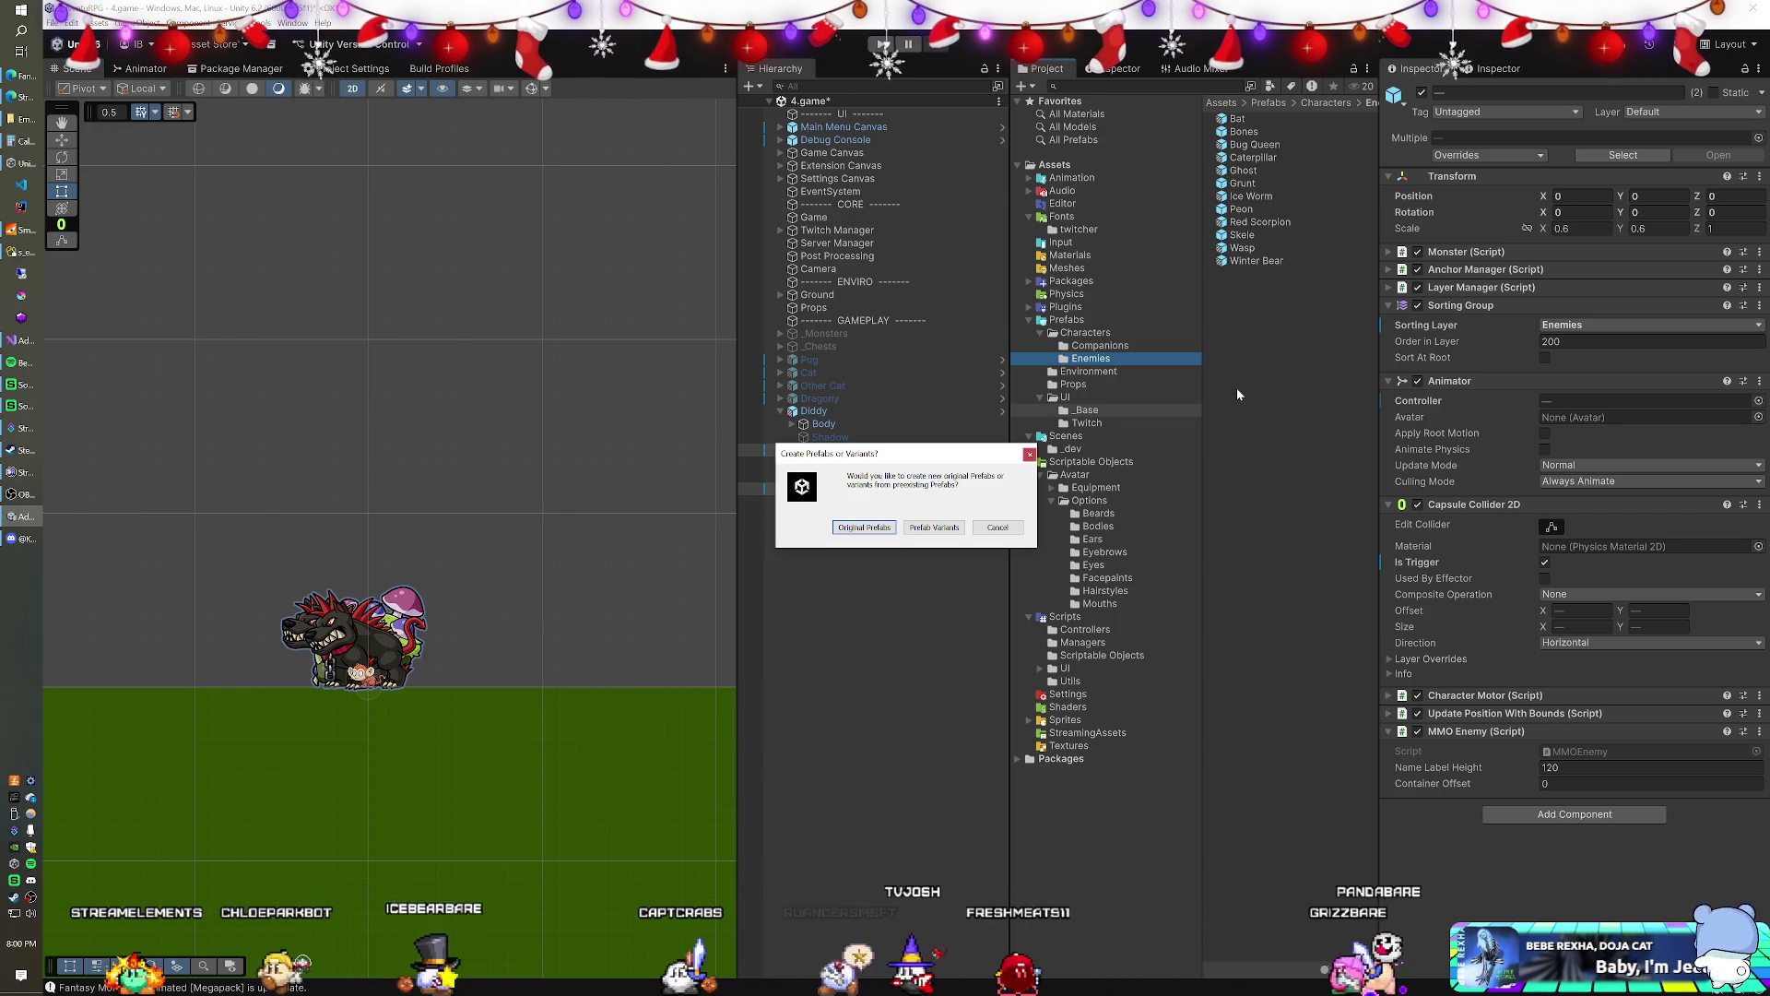
{"action": "left_click", "coordinate": [931, 530]}
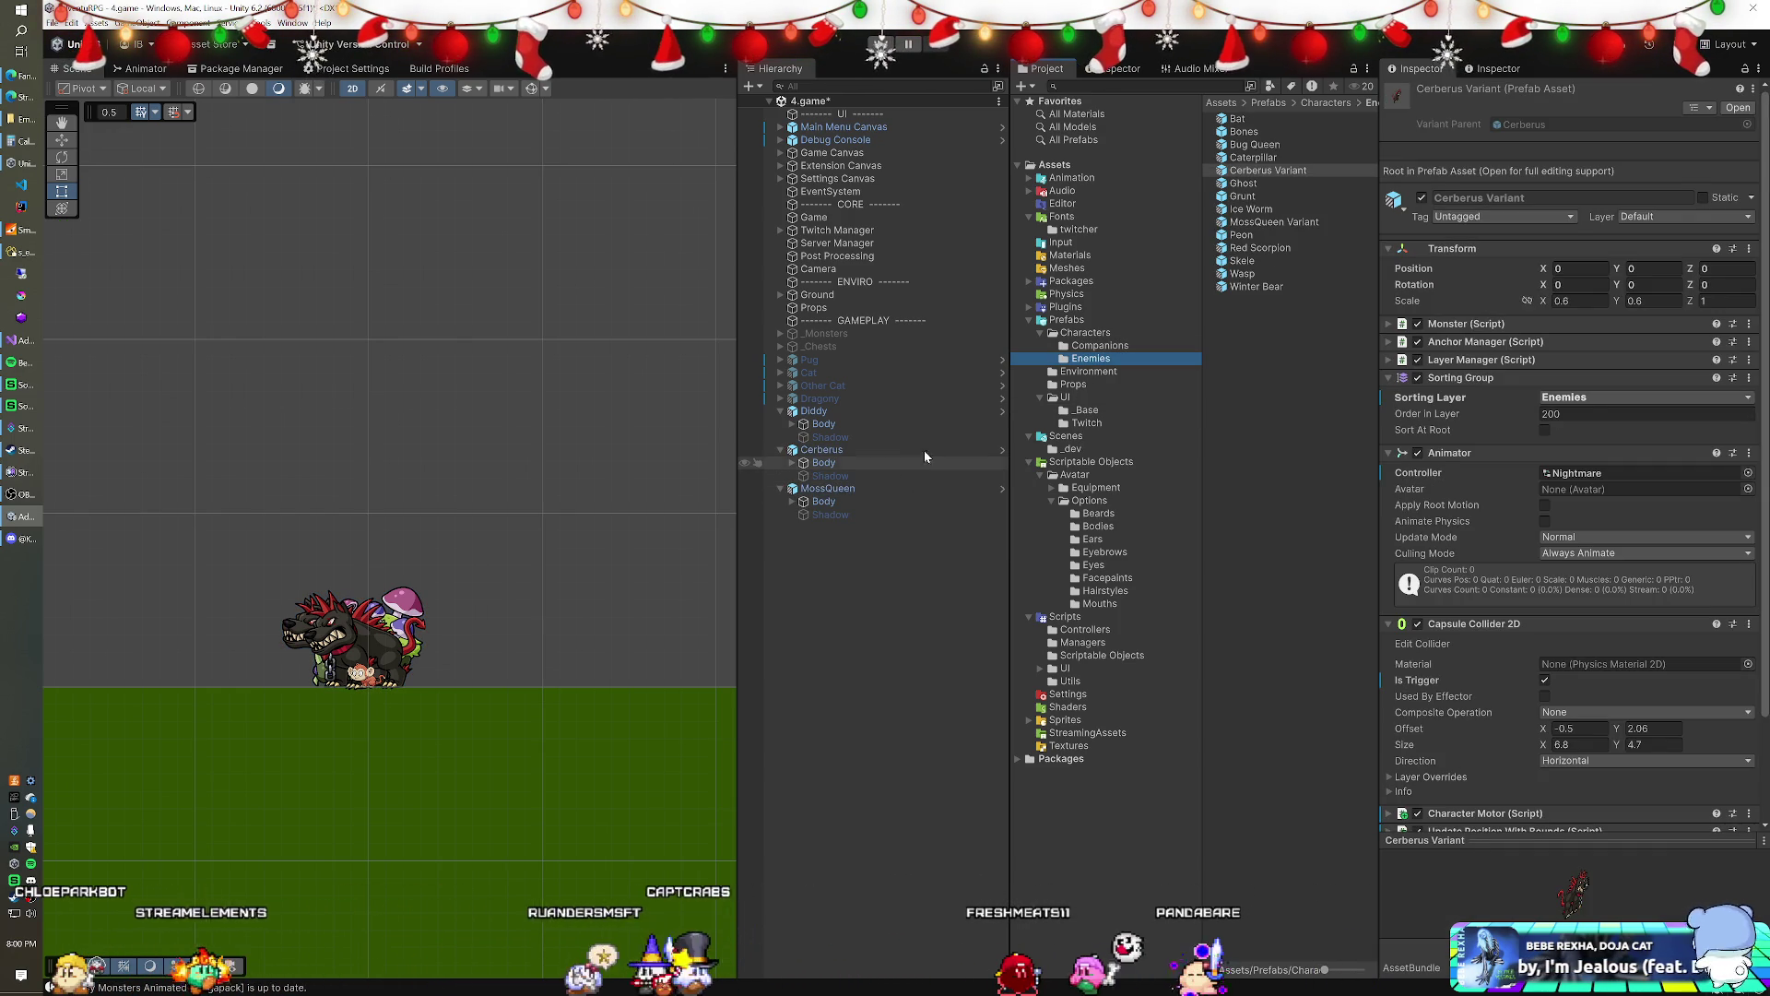
{"action": "left_click", "coordinate": [1295, 172]}
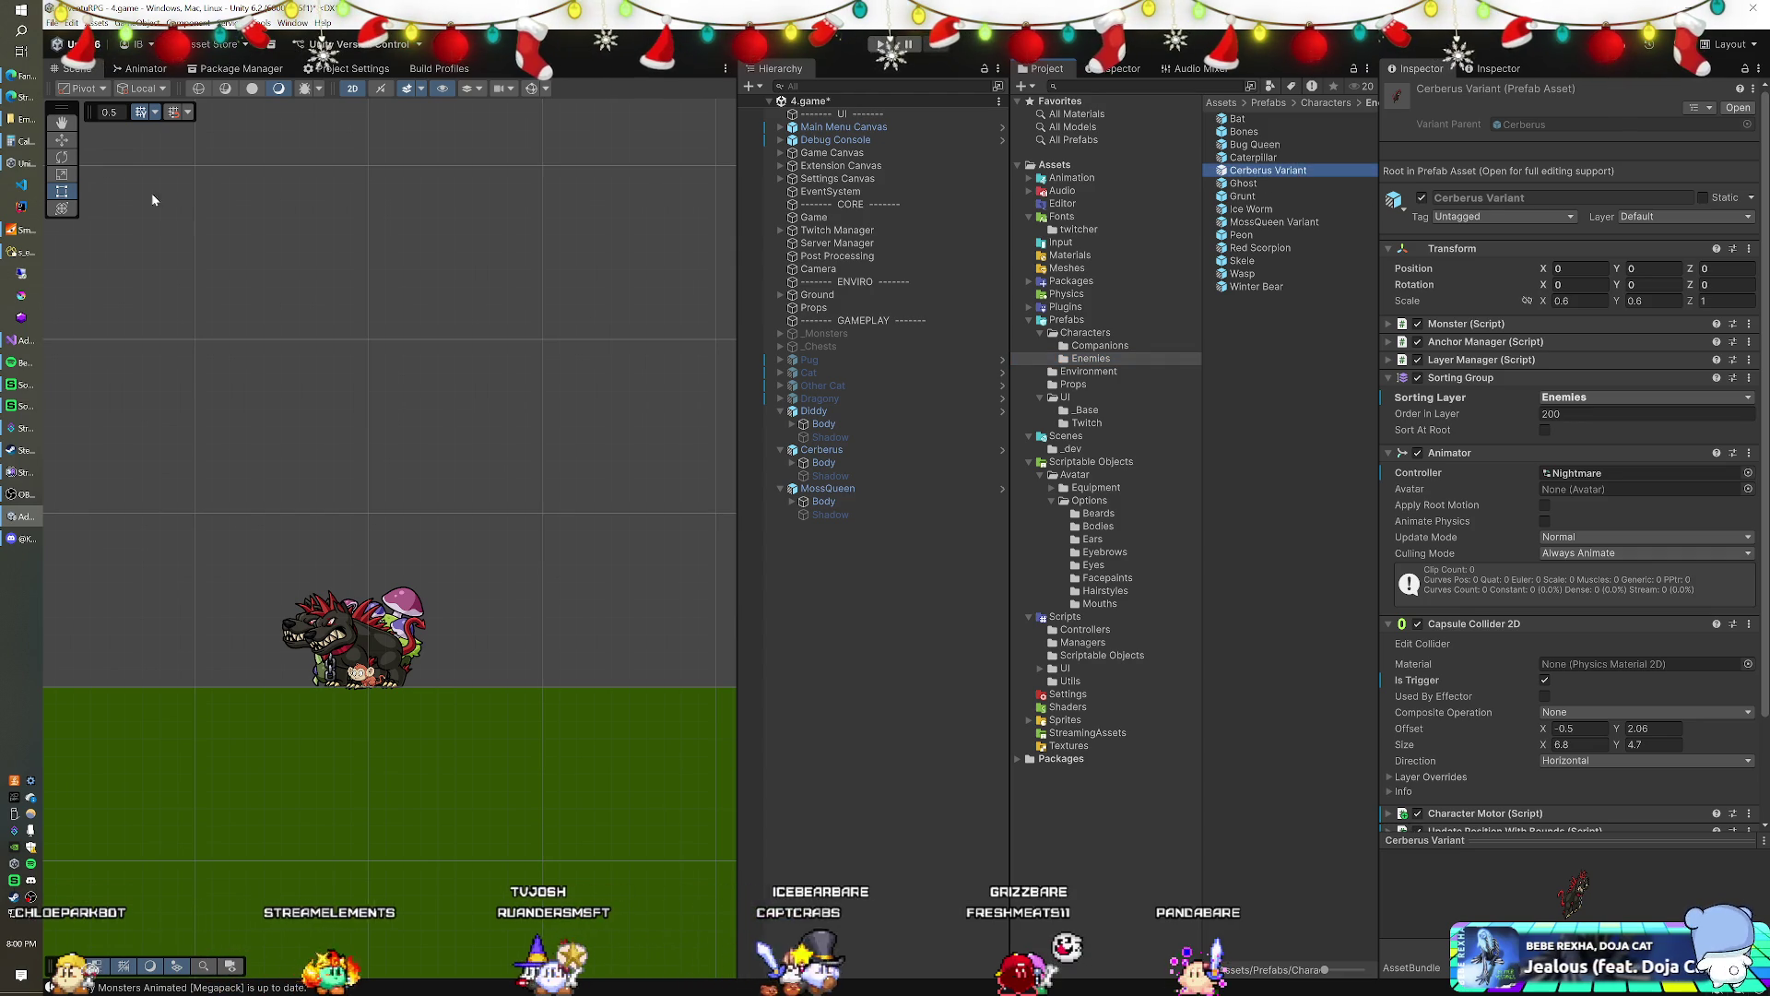
{"action": "left_click", "coordinate": [57, 25]}
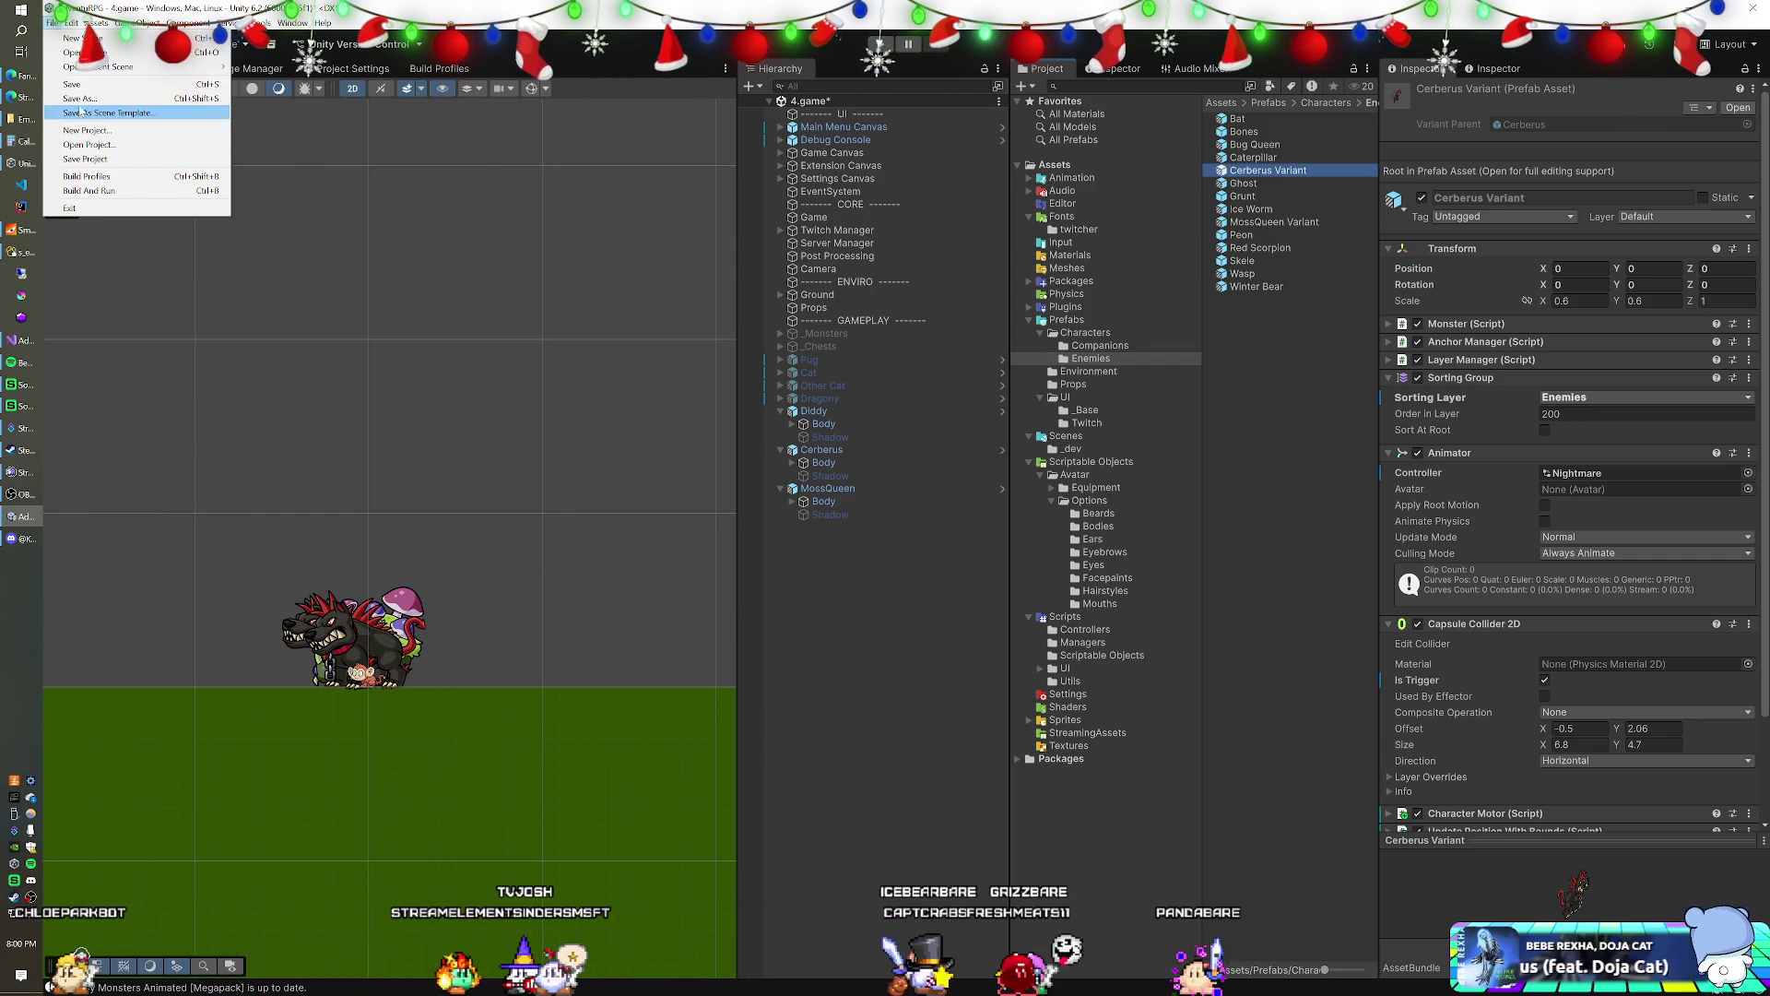
- Open Edit > Preferences and view the General, 2D Physics, Sprite Editor and Folders pages
{"action": "mouse_move", "coordinate": [71, 23]}
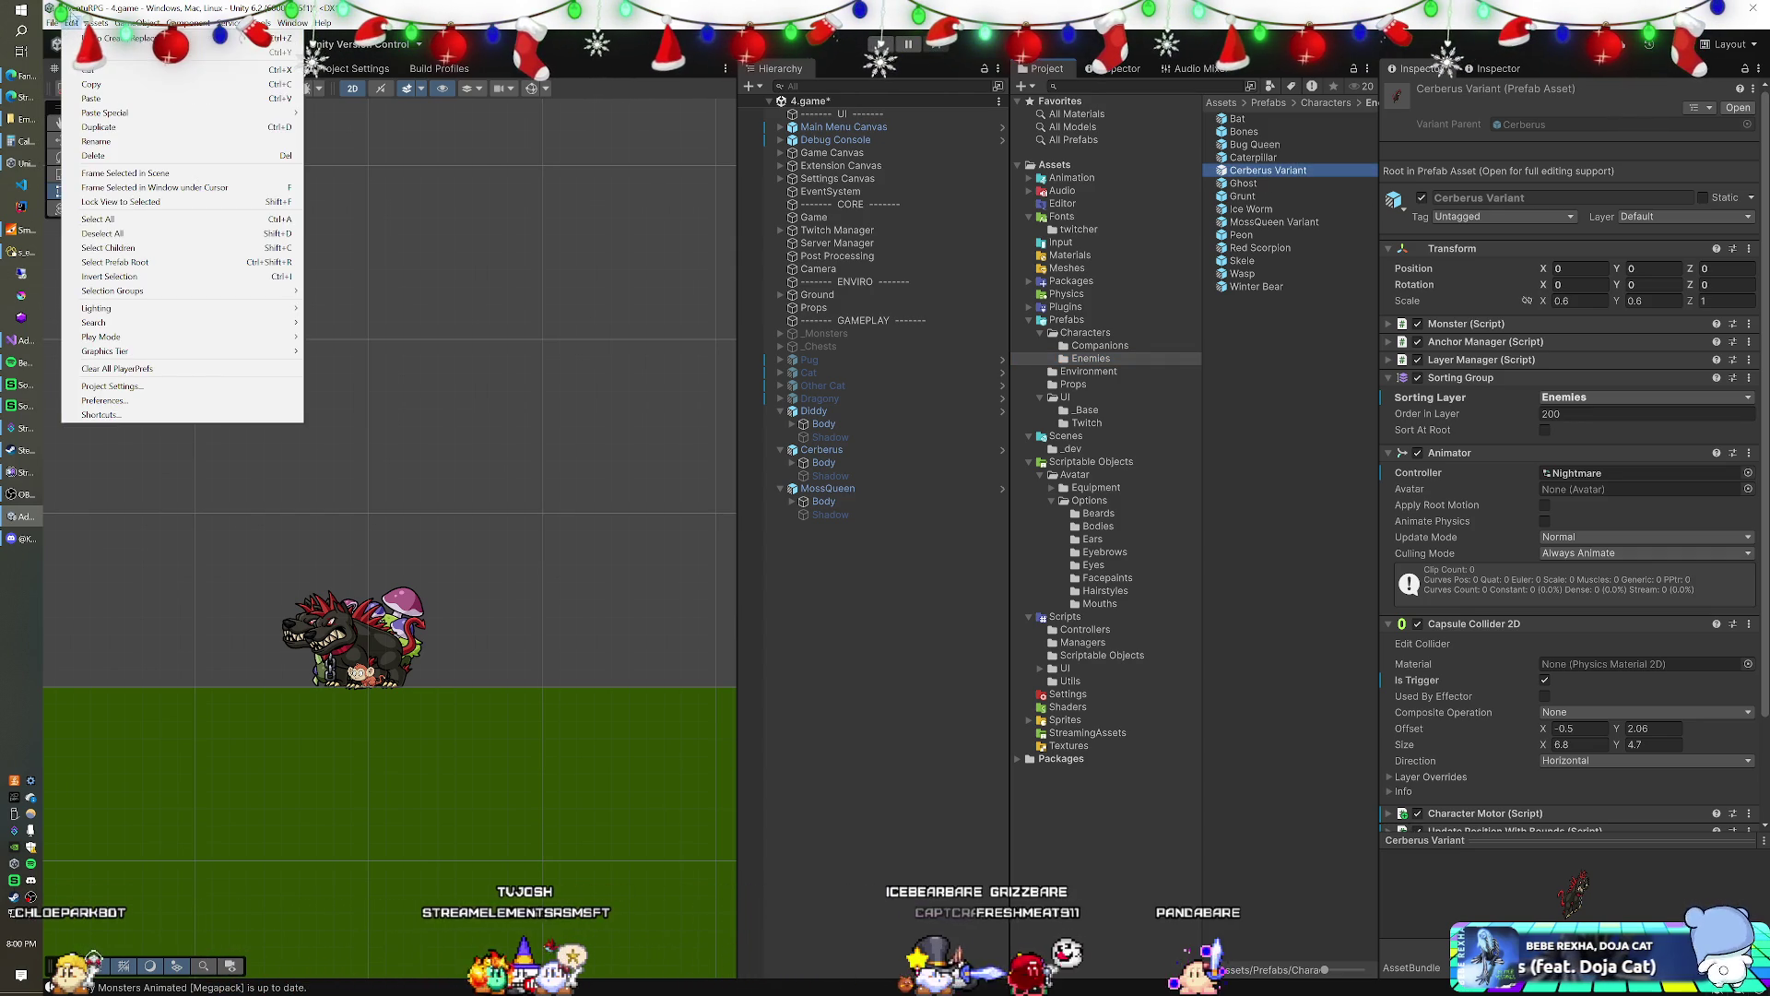
{"action": "left_click", "coordinate": [107, 400]}
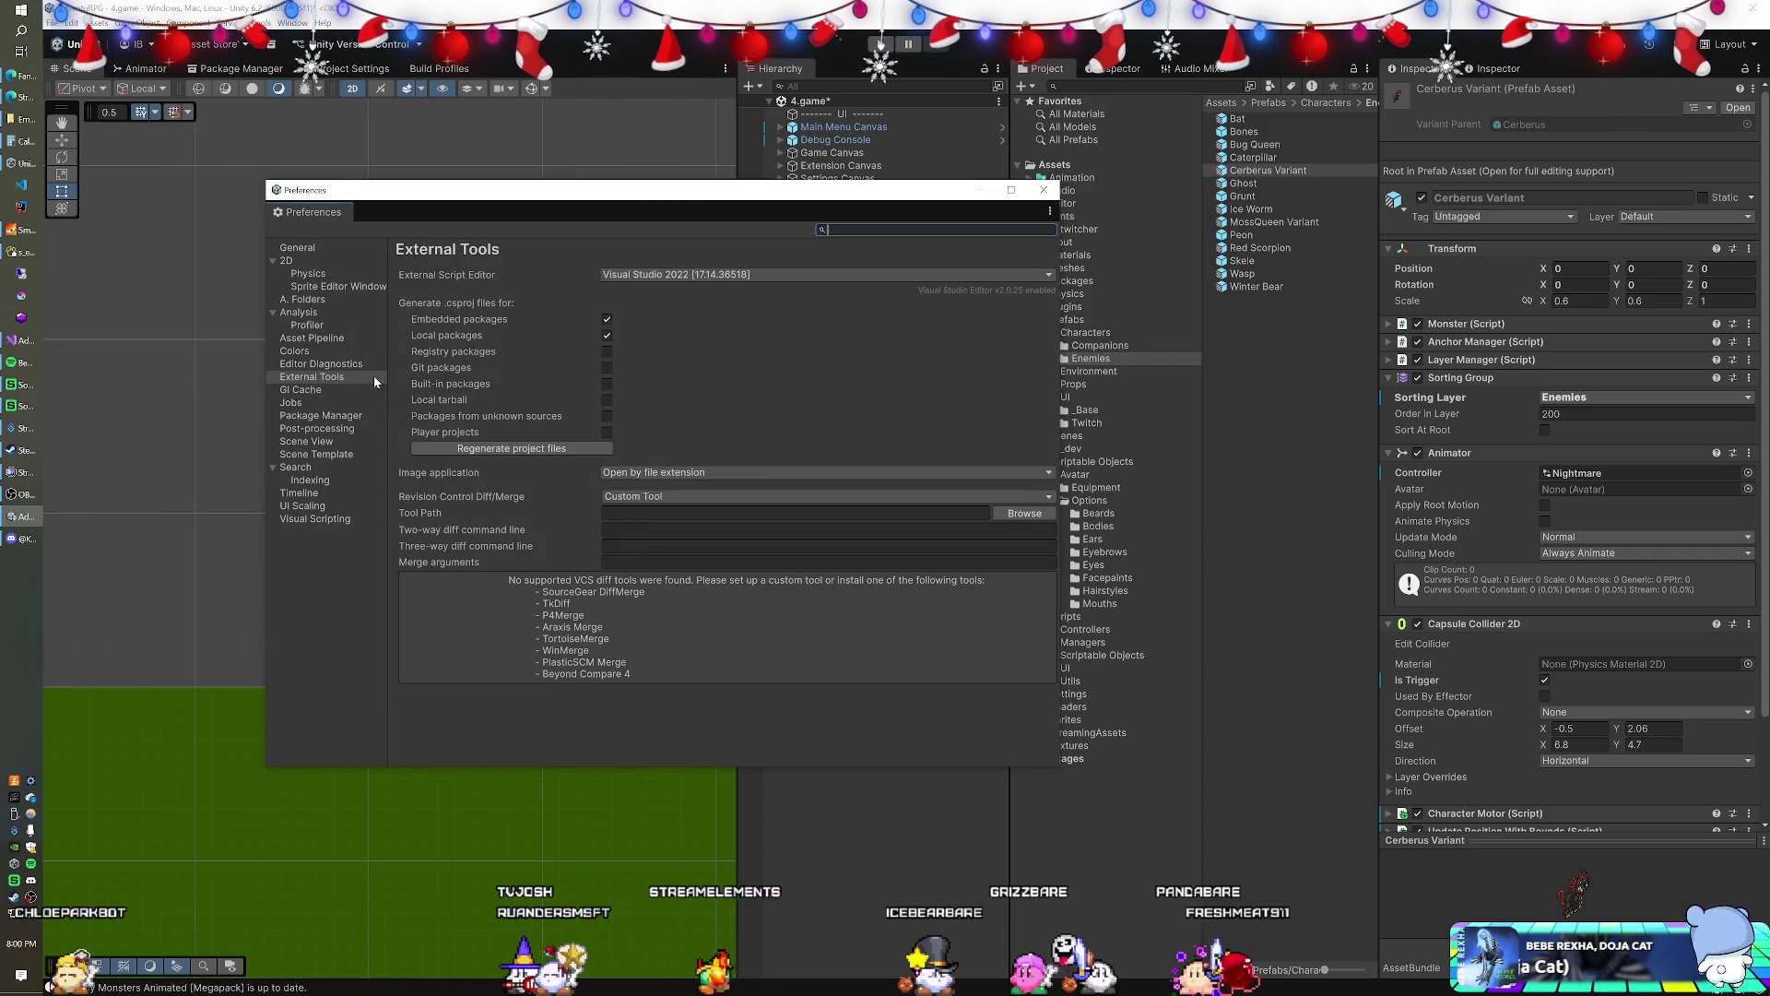
{"action": "left_click", "coordinate": [297, 247]}
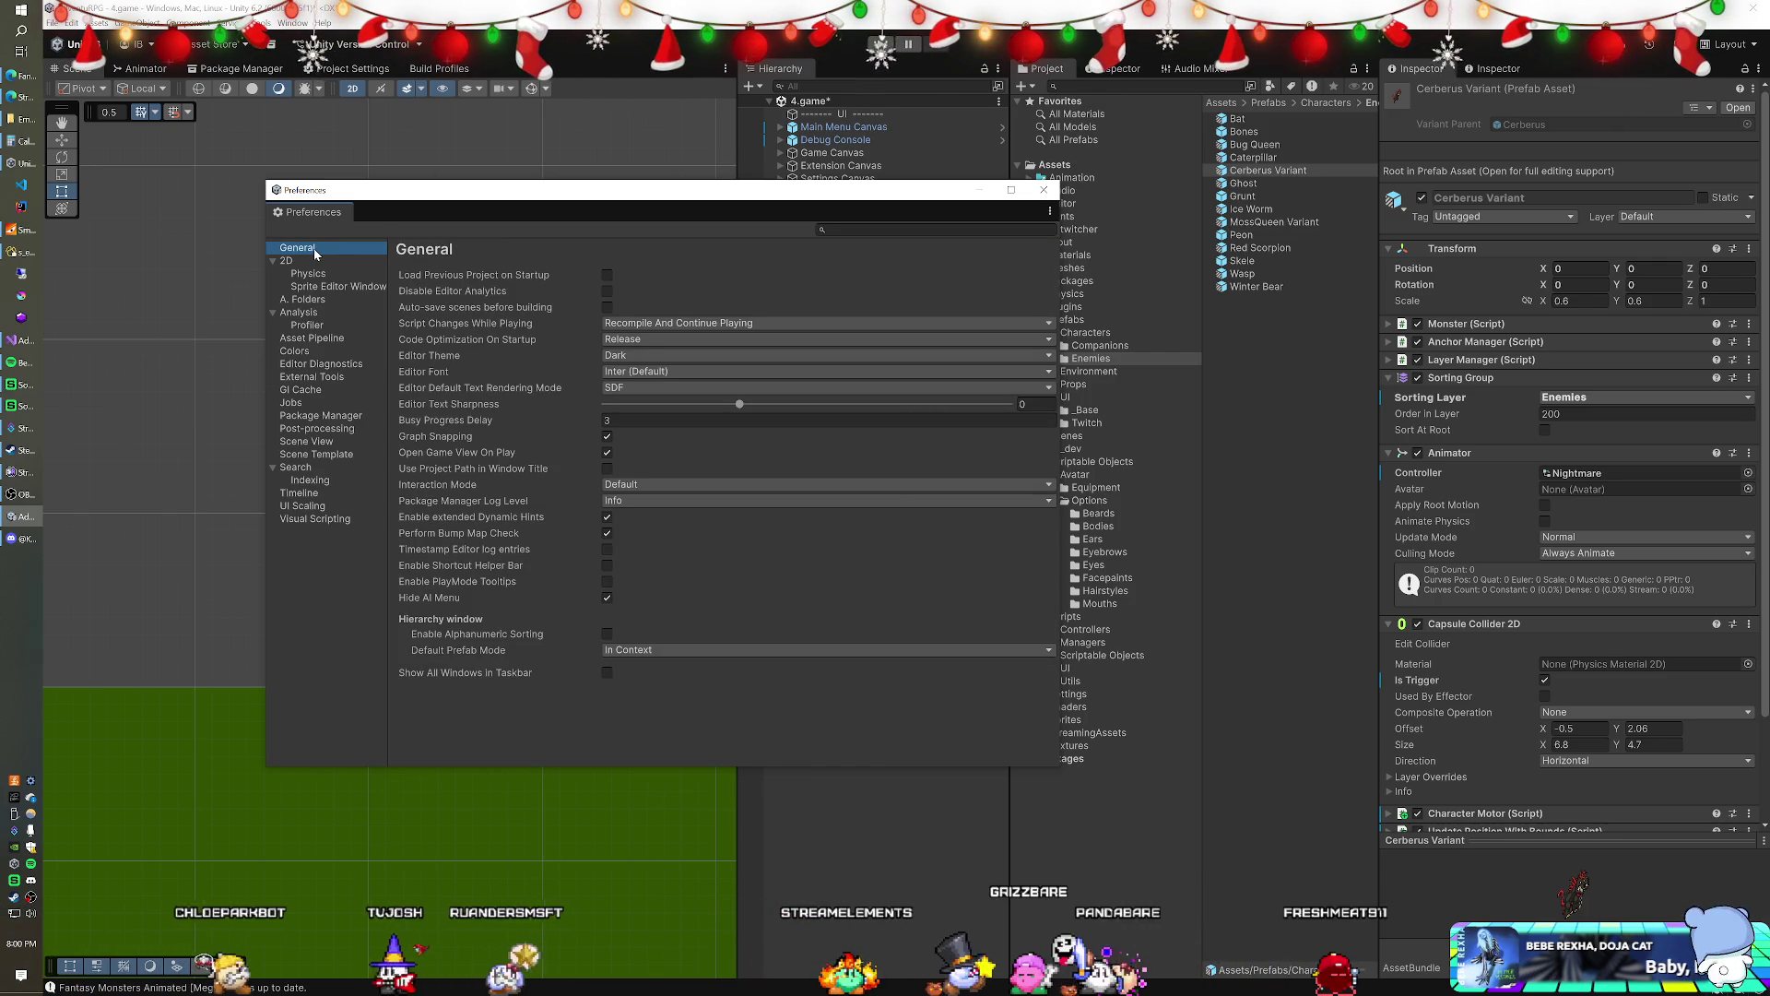
{"action": "left_click", "coordinate": [308, 273]}
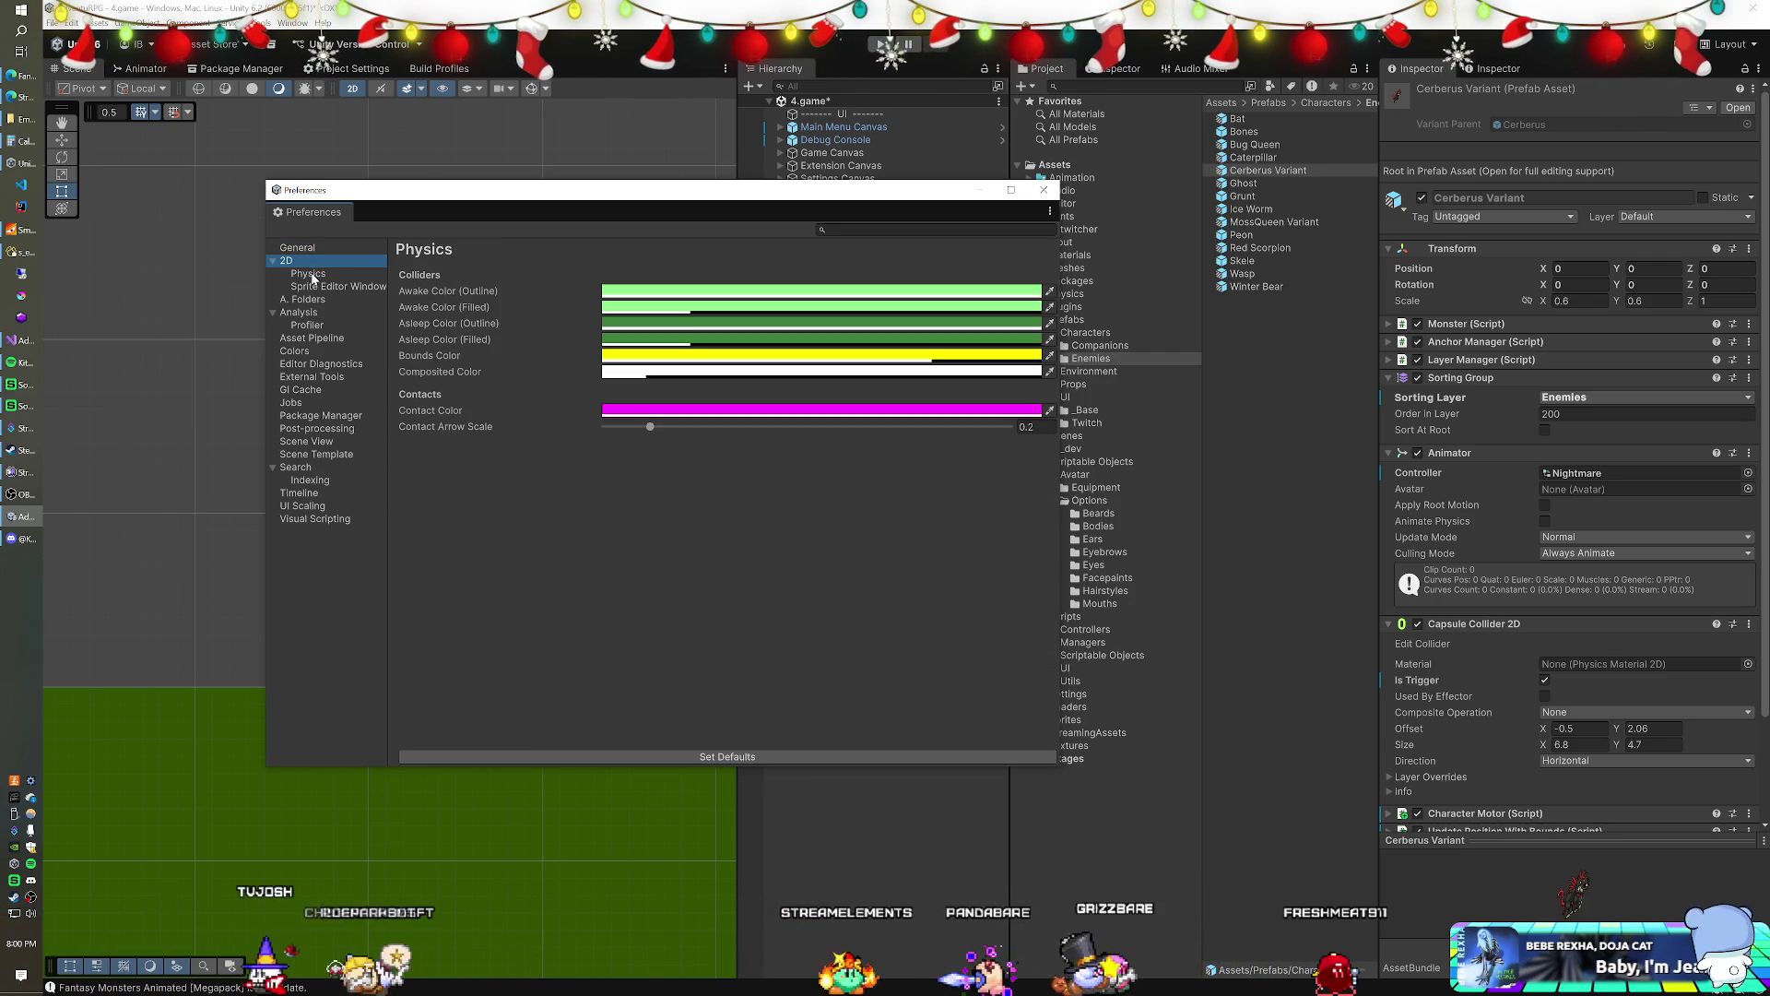
{"action": "left_click", "coordinate": [312, 286]}
{"action": "left_click", "coordinate": [308, 299]}
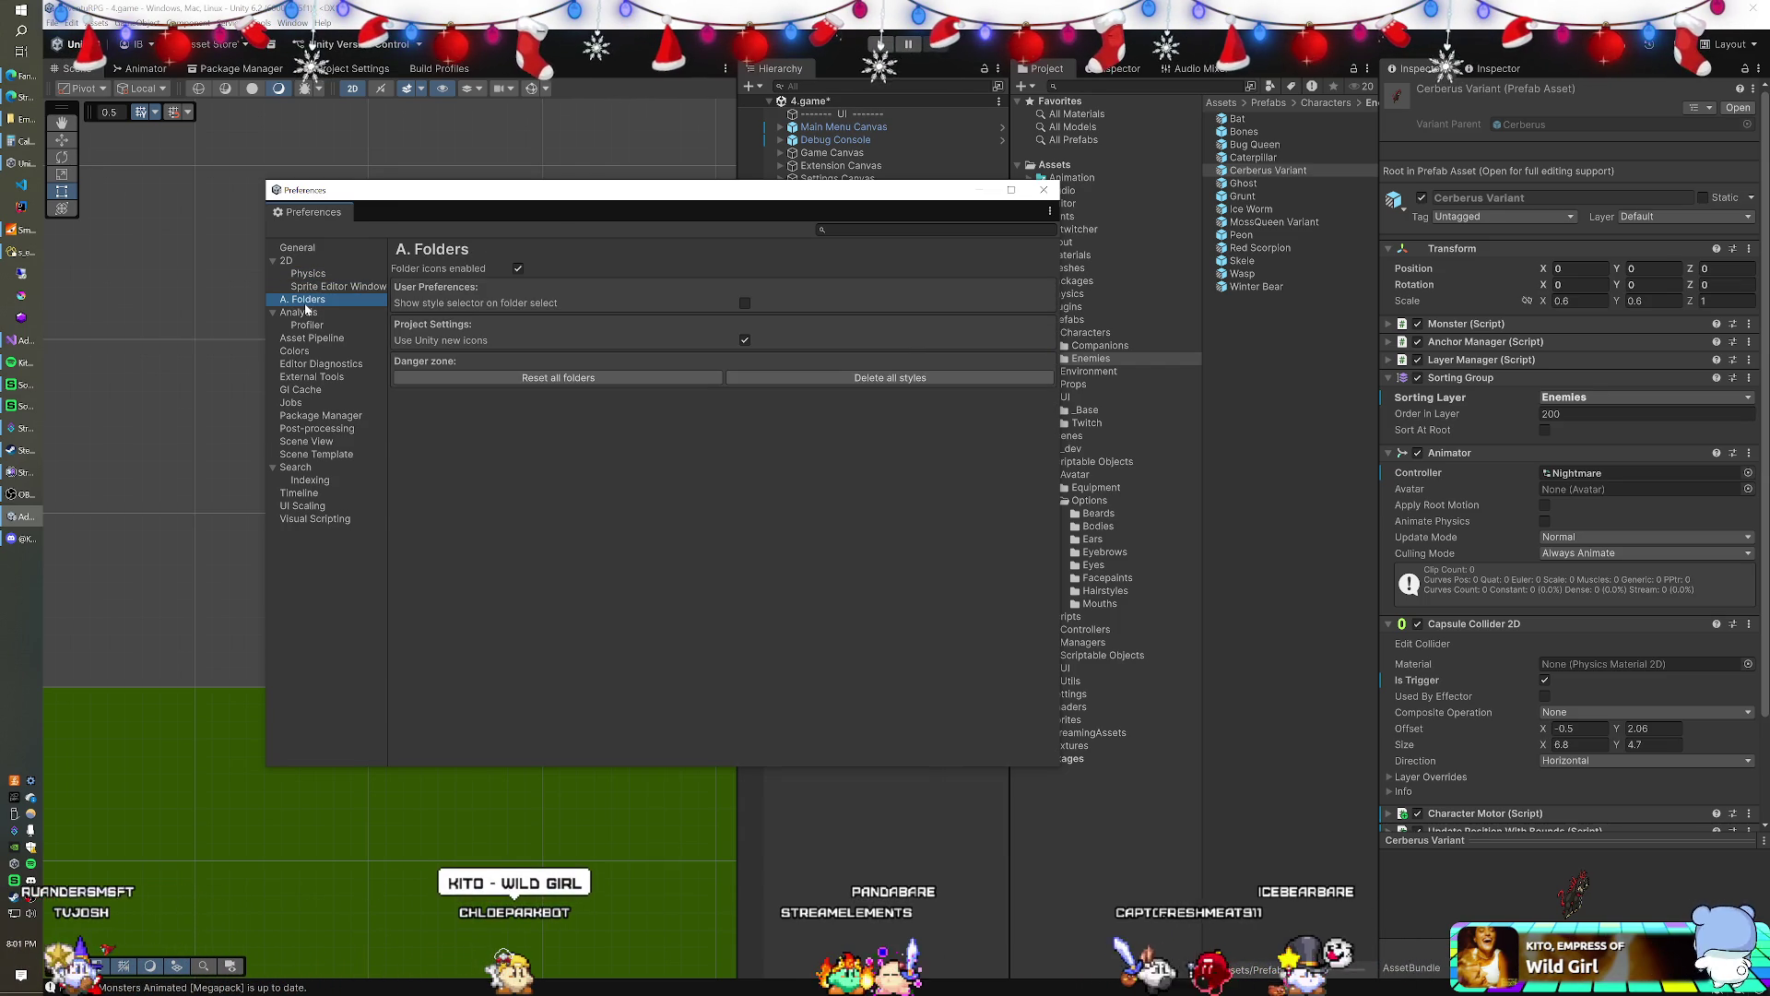
- Browse the Visual Scripting, Timeline, UI Scaling, Indexing and Search pages, then return to General
{"action": "left_click", "coordinate": [317, 520]}
{"action": "left_click", "coordinate": [321, 493]}
{"action": "left_click", "coordinate": [321, 507]}
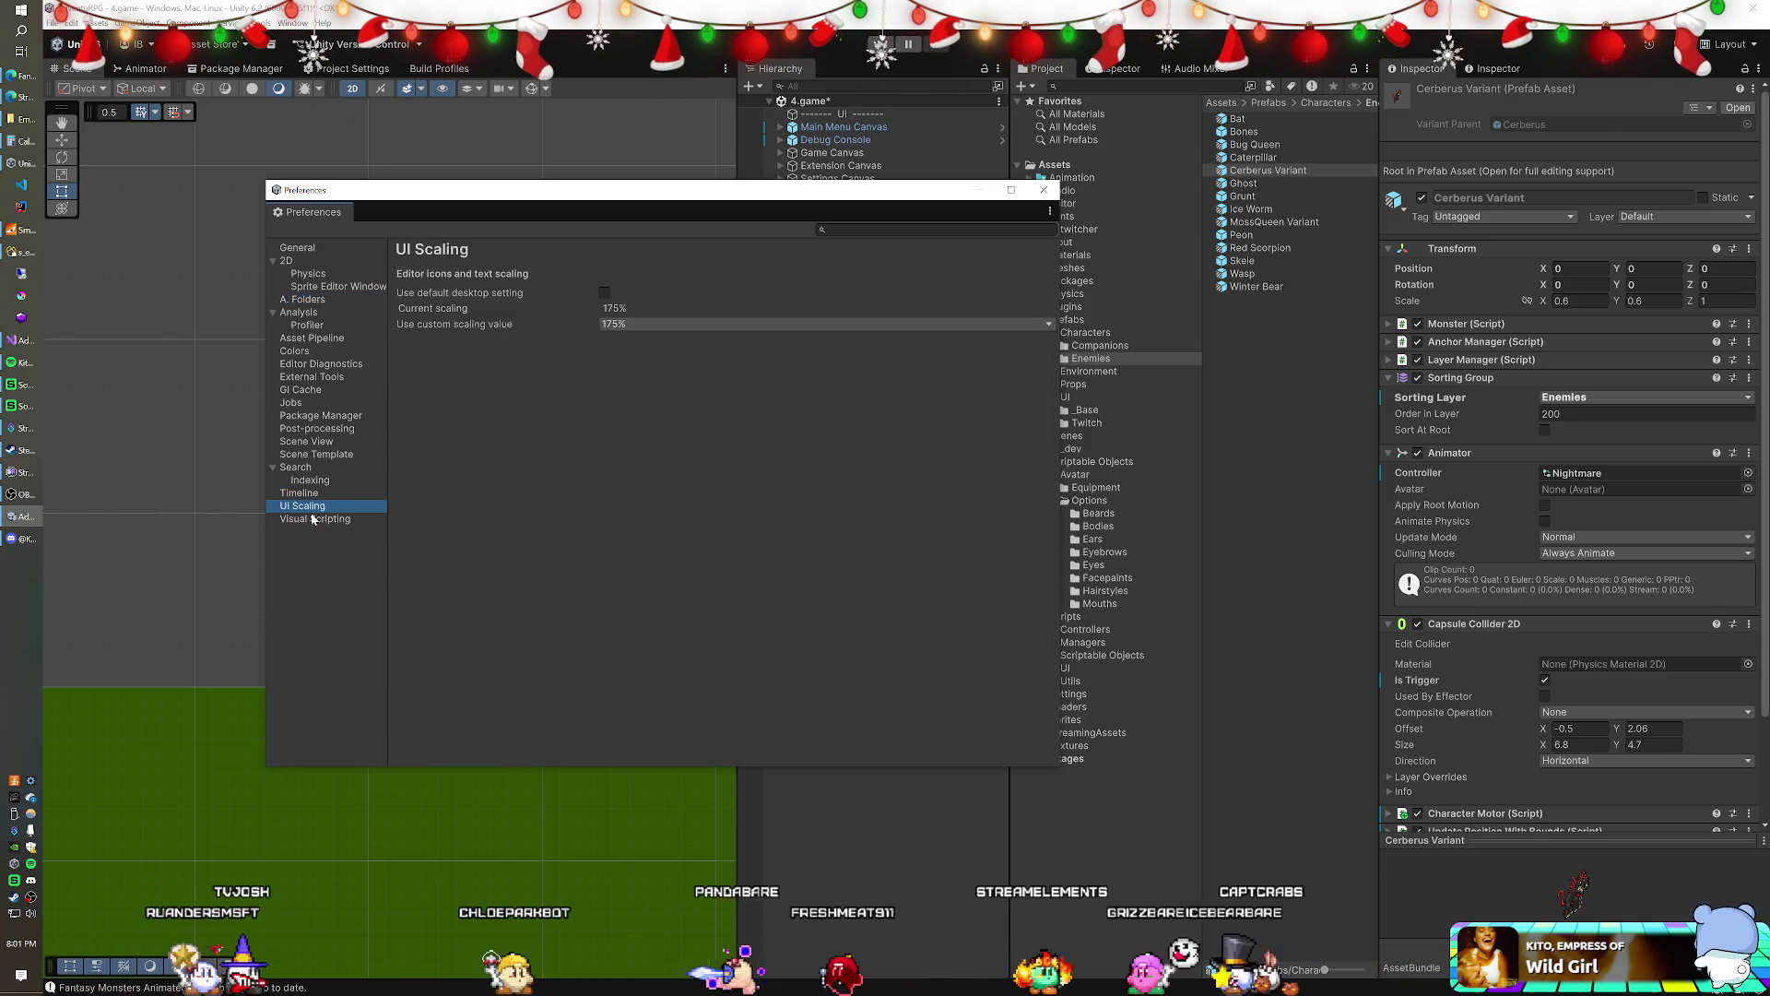
{"action": "left_click", "coordinate": [312, 520]}
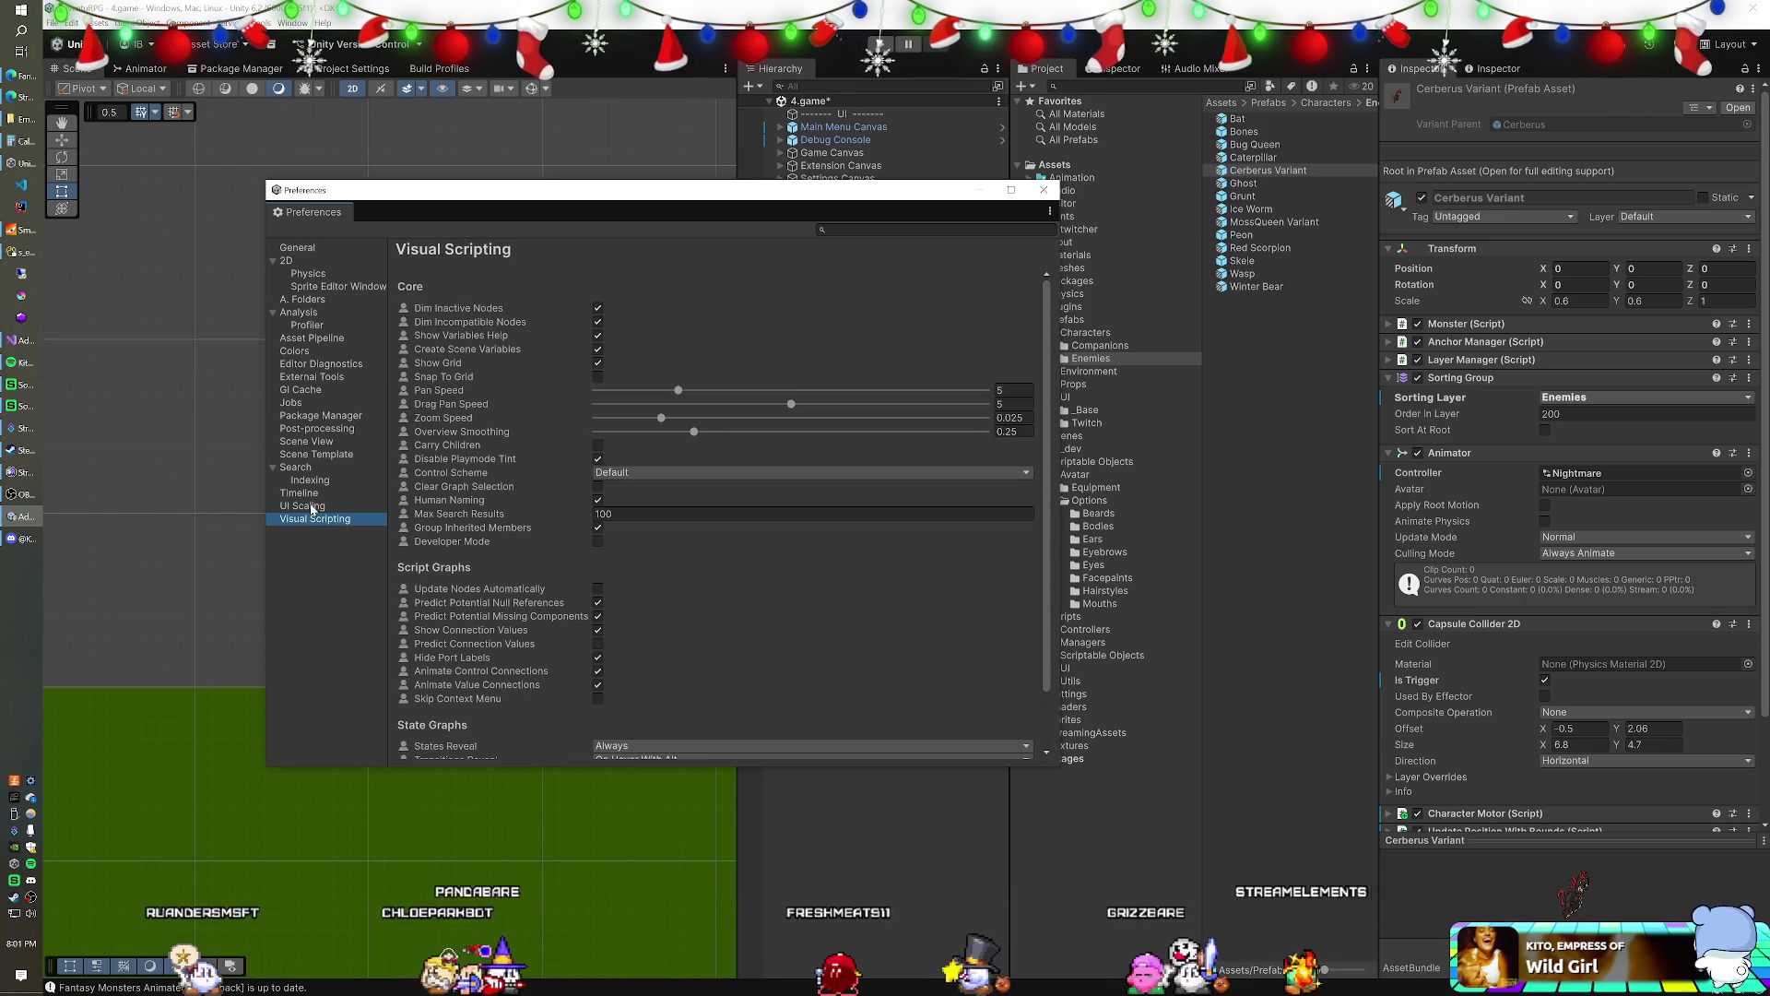
{"action": "left_click", "coordinate": [312, 506]}
{"action": "left_click", "coordinate": [302, 494]}
{"action": "left_click", "coordinate": [304, 480]}
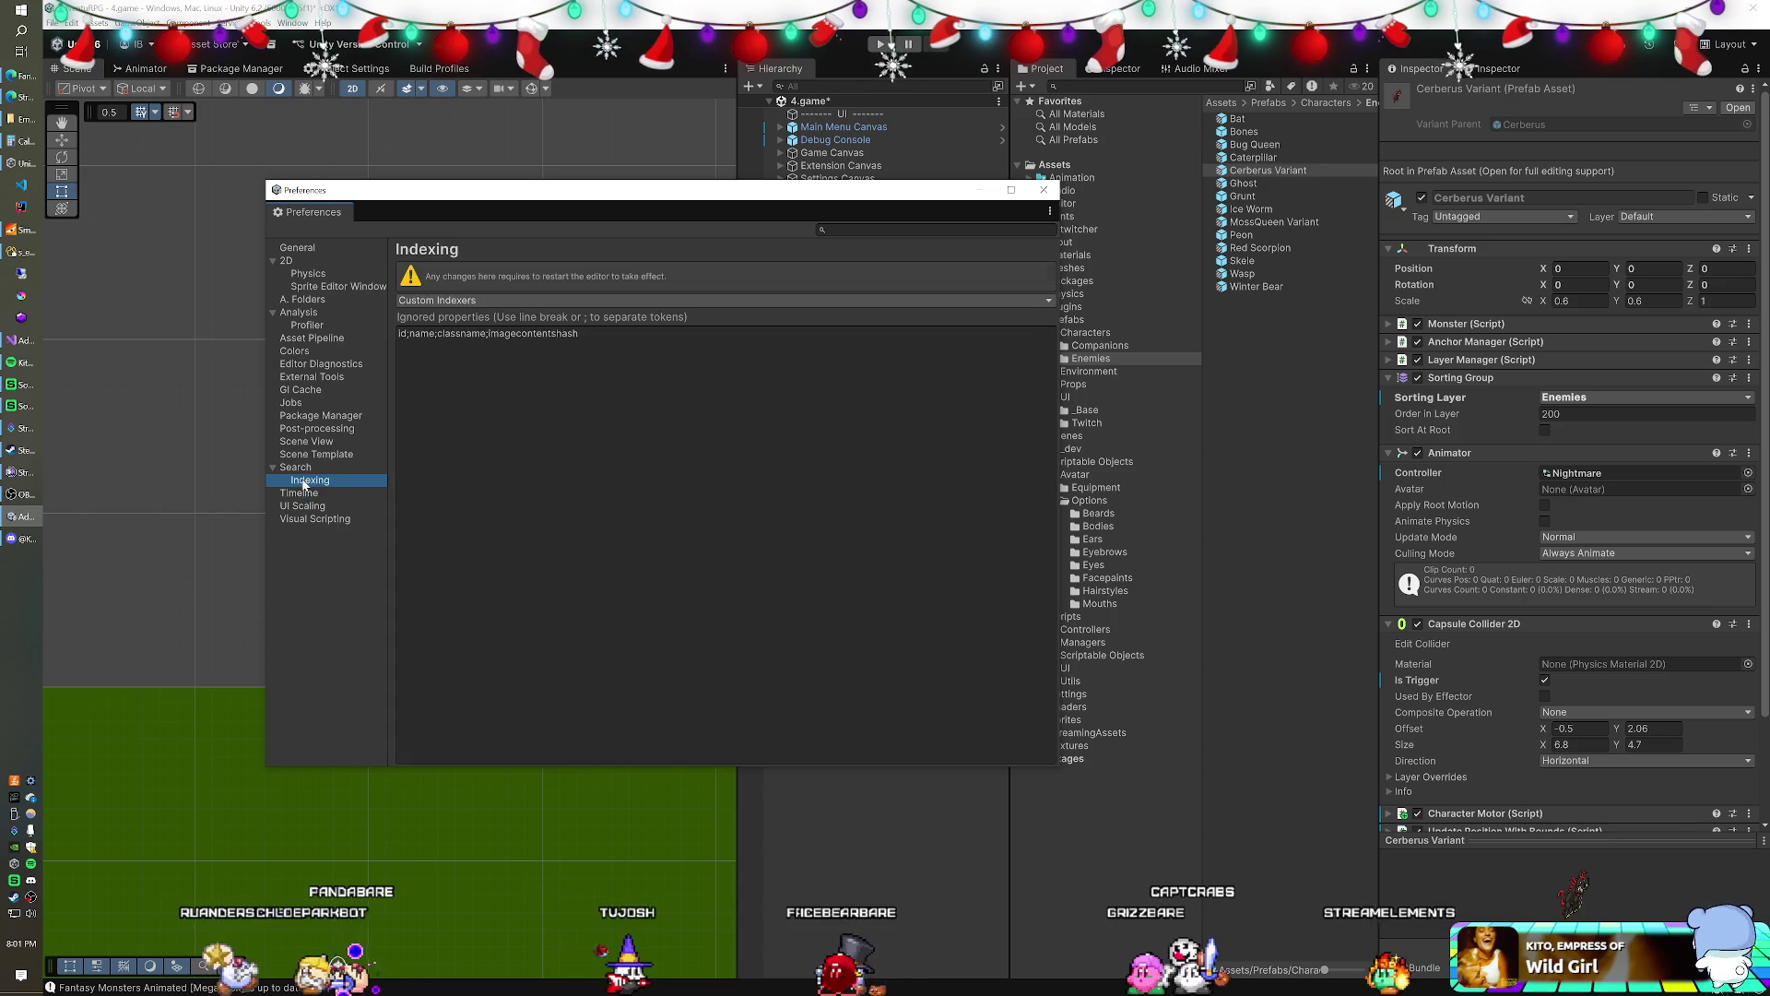
{"action": "left_click", "coordinate": [302, 465]}
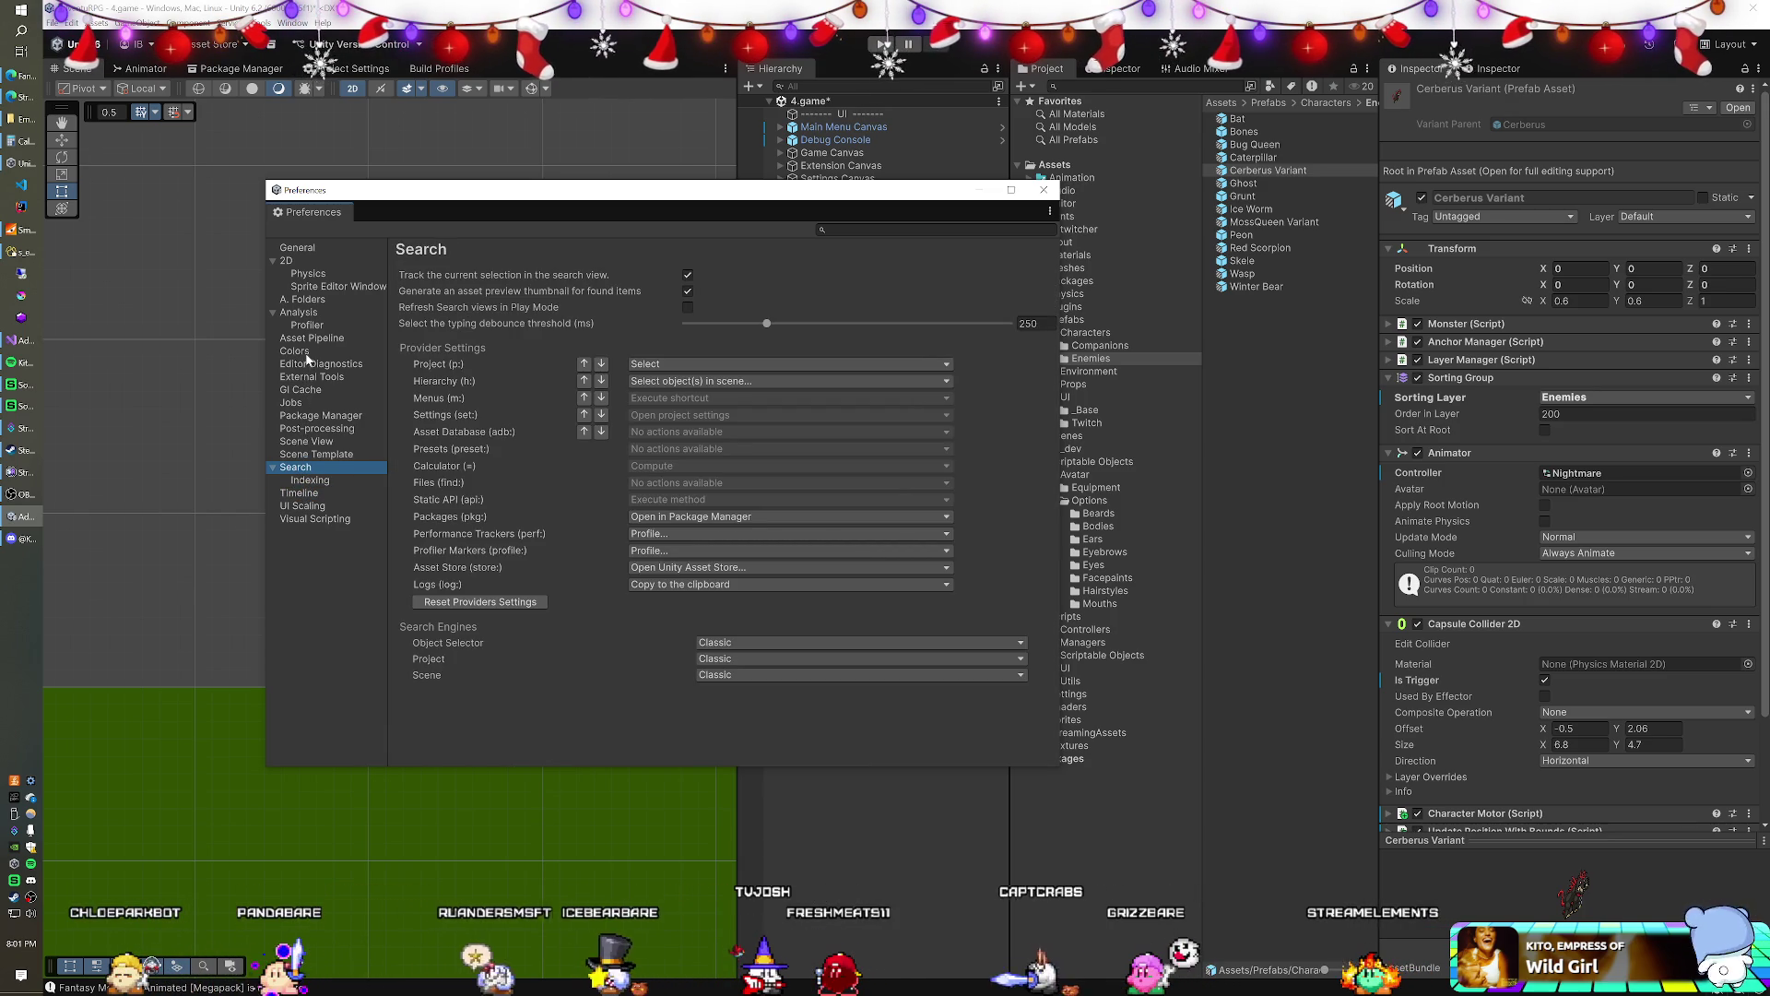
{"action": "left_click", "coordinate": [304, 248]}
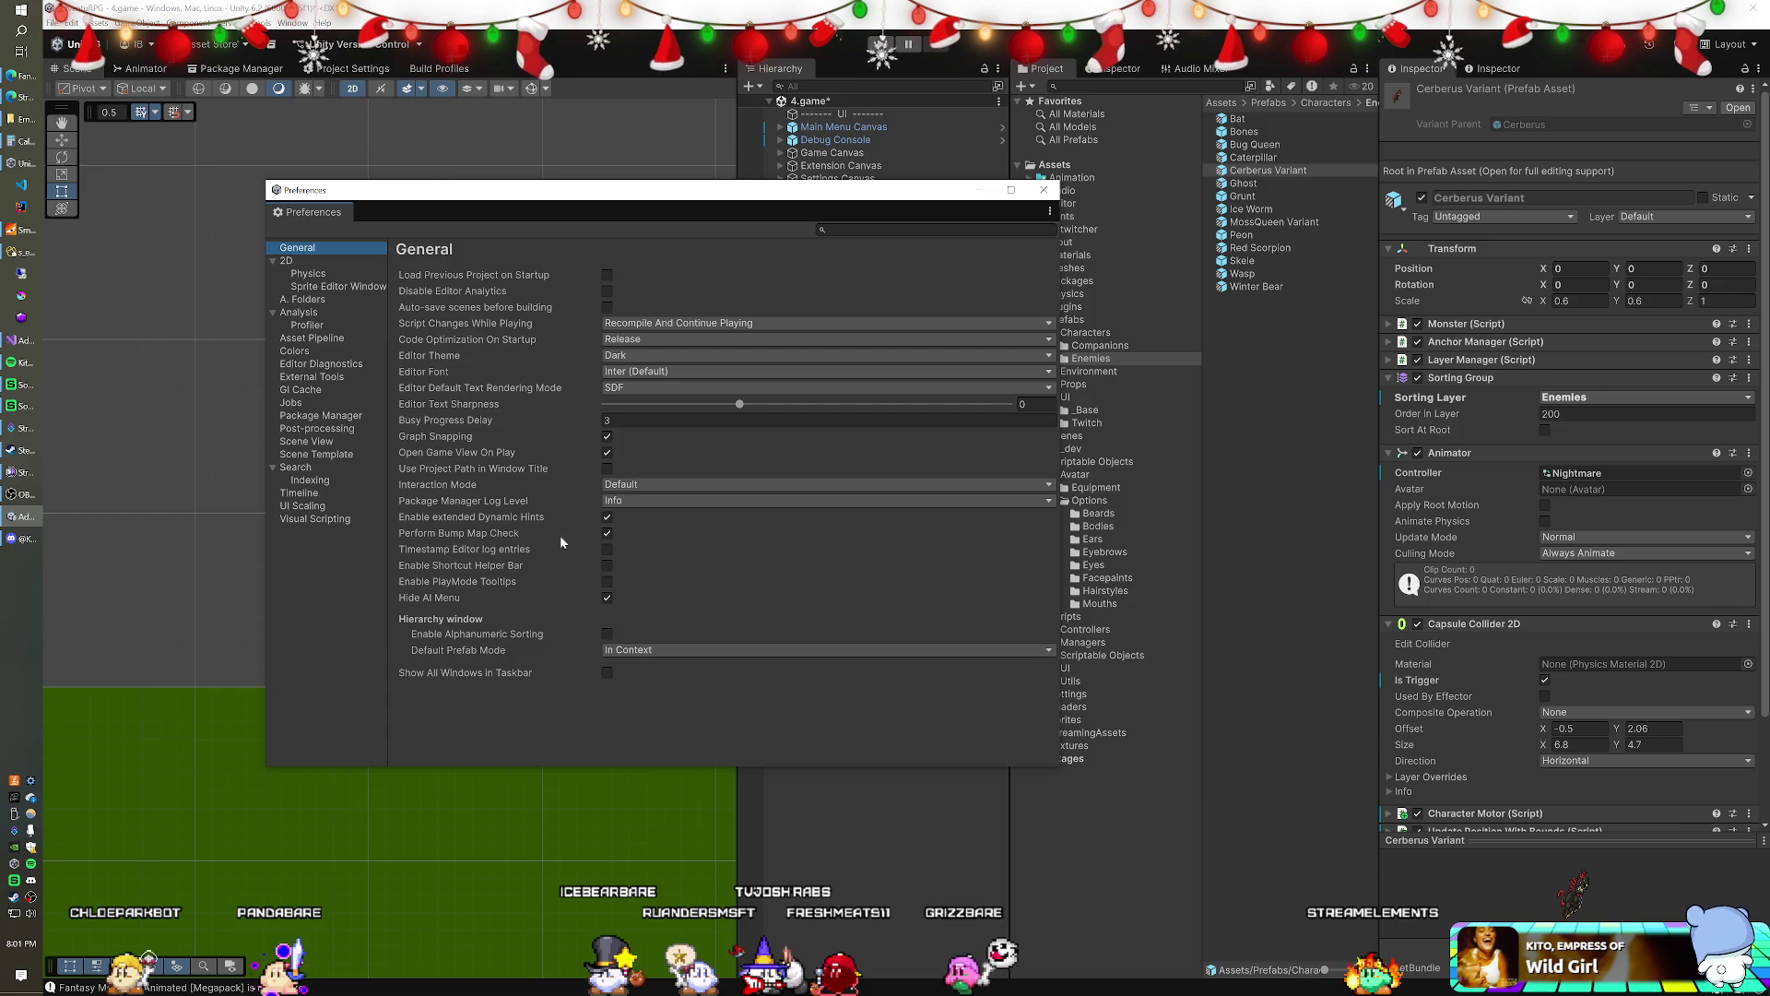
{"action": "mouse_move", "coordinate": [495, 678]}
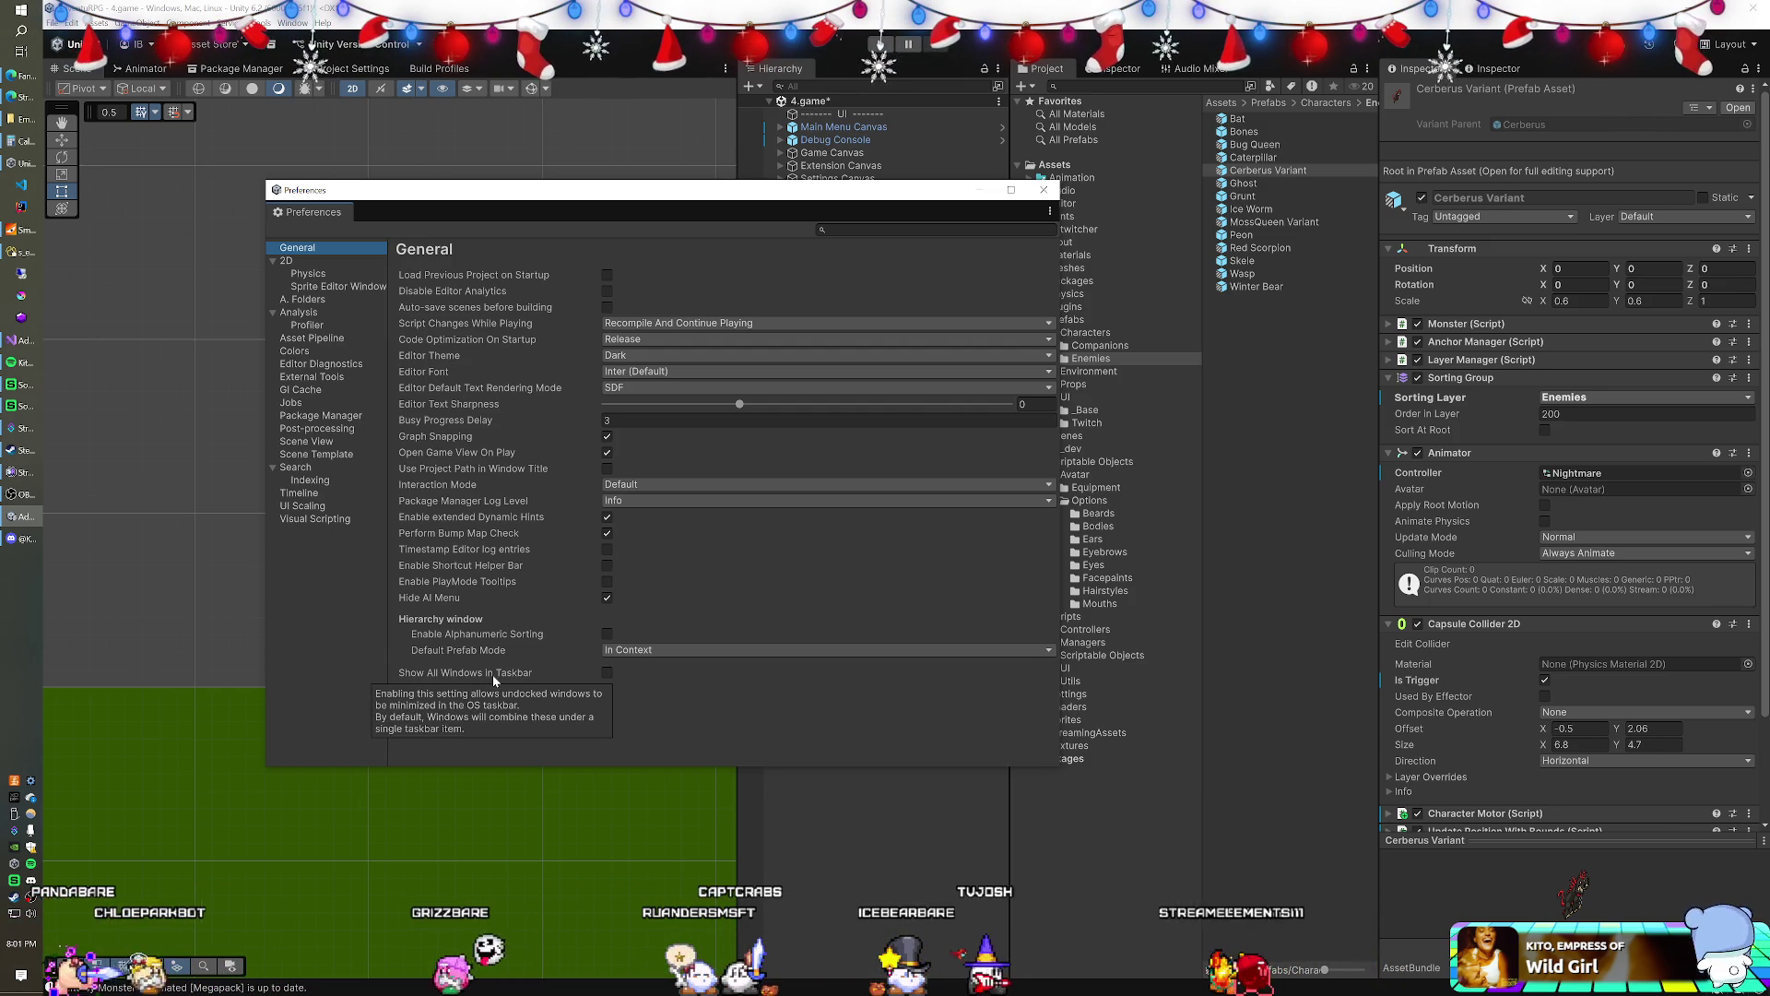
- Tick Show All Windows in Taskbar and Enable Shortcut Helper Bar in General preferences
{"action": "left_click", "coordinate": [608, 674]}
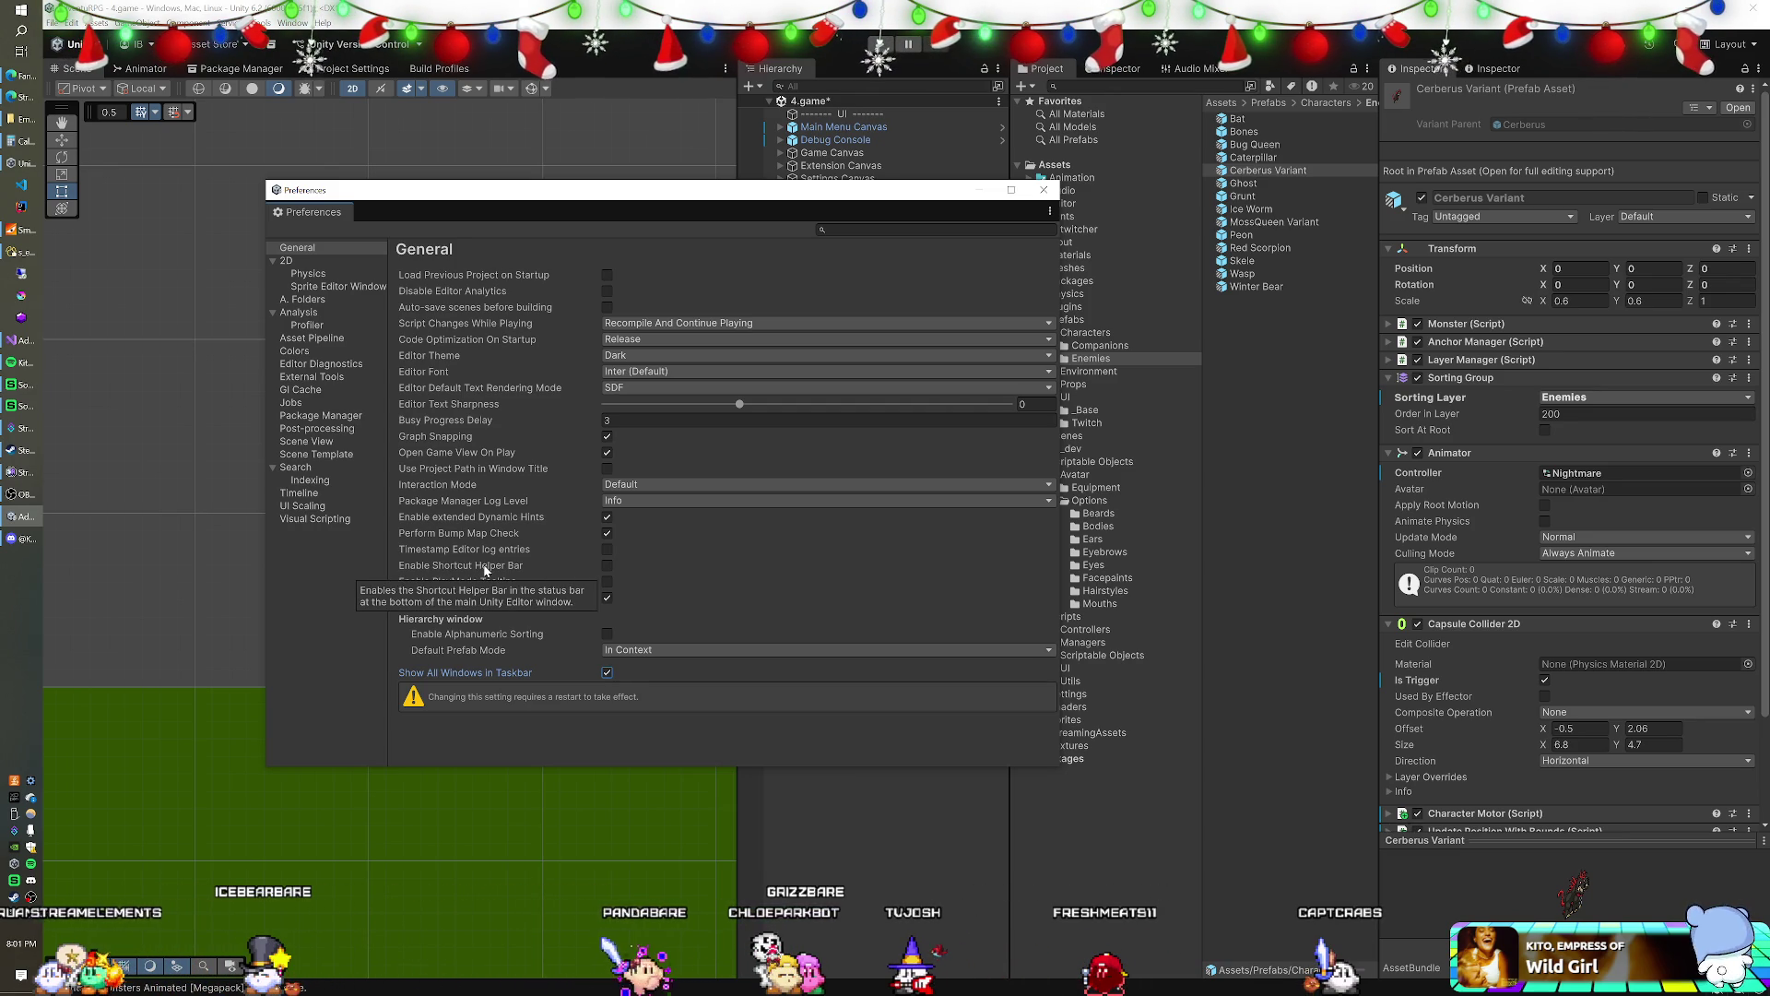
{"action": "left_click", "coordinate": [607, 567]}
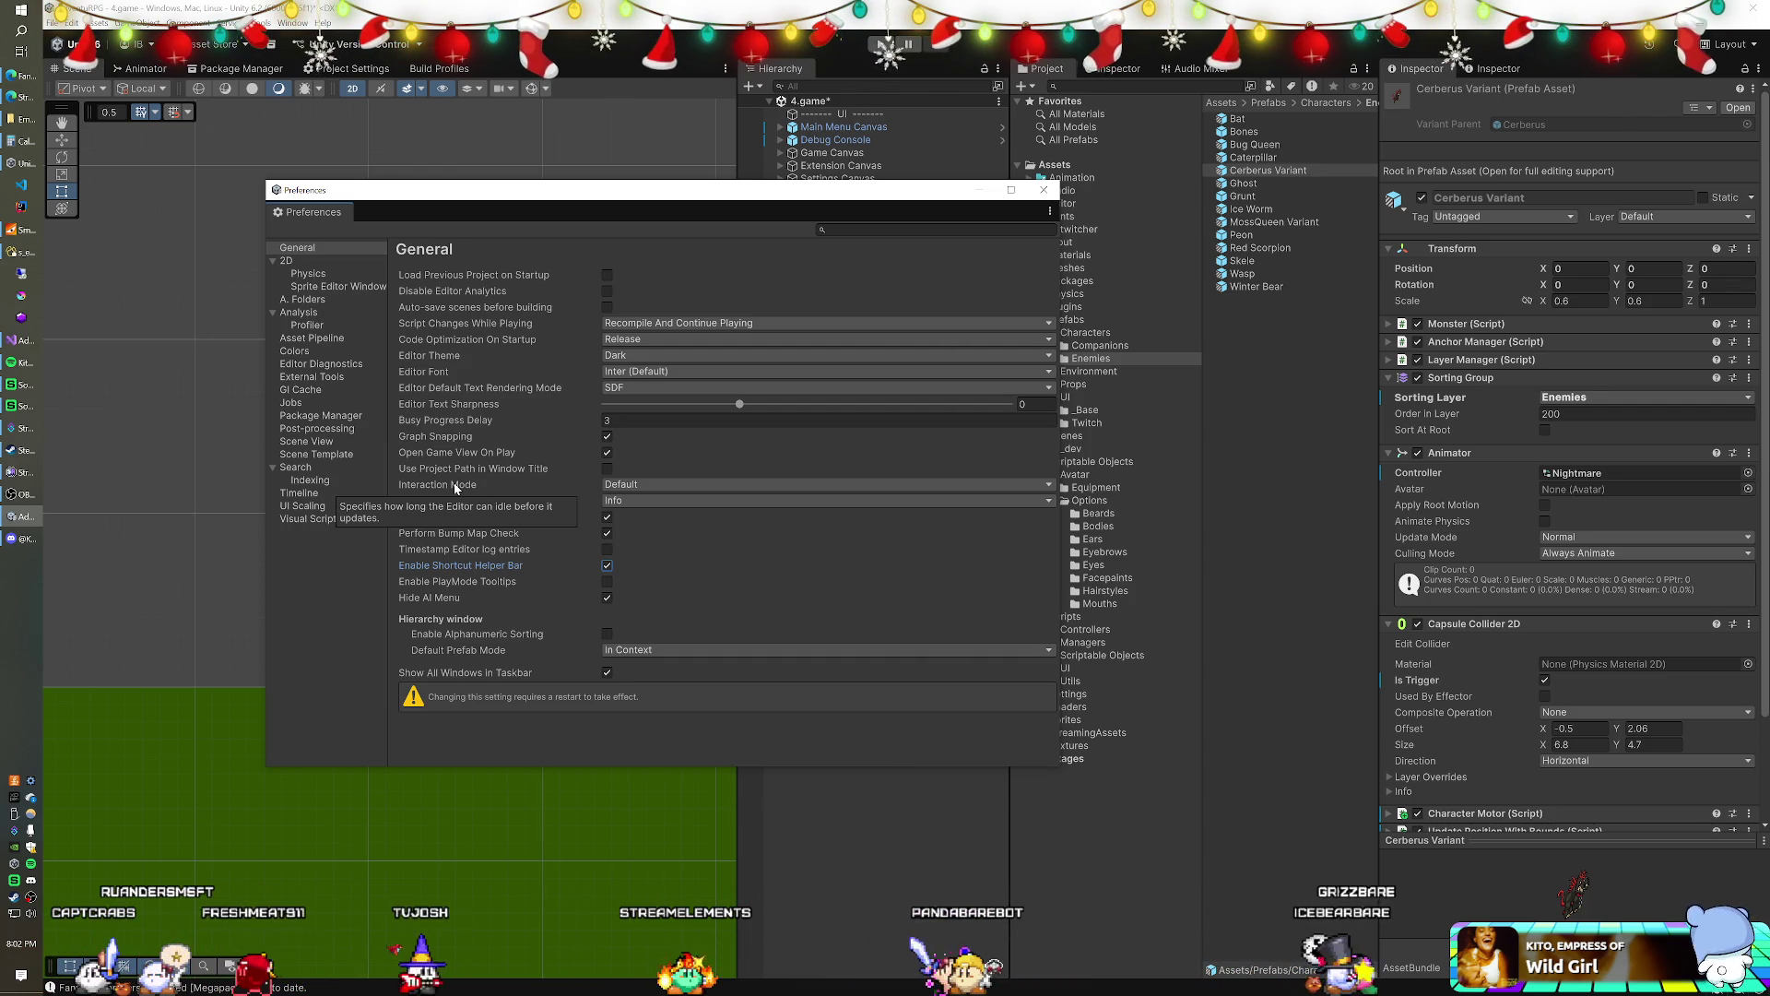
- Keep Interaction Mode at Default, check the 175% UI Scaling page, and close Preferences
{"action": "left_click", "coordinate": [649, 486]}
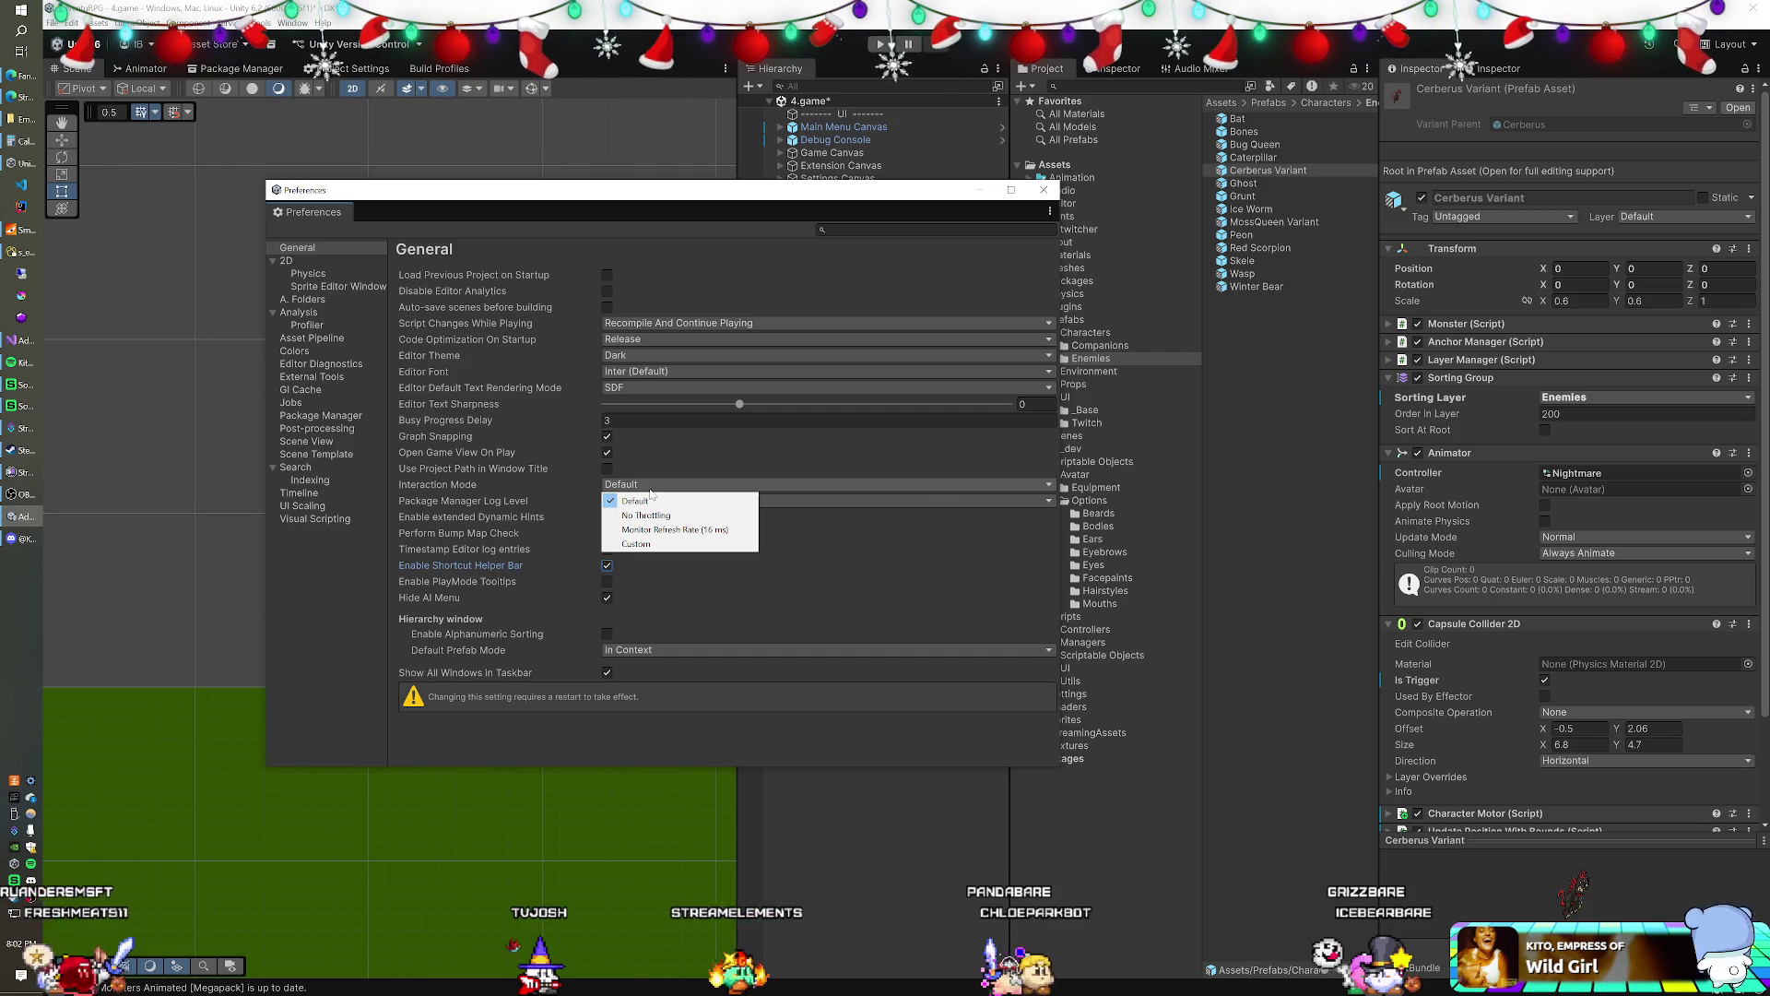
{"action": "left_click", "coordinate": [634, 501]}
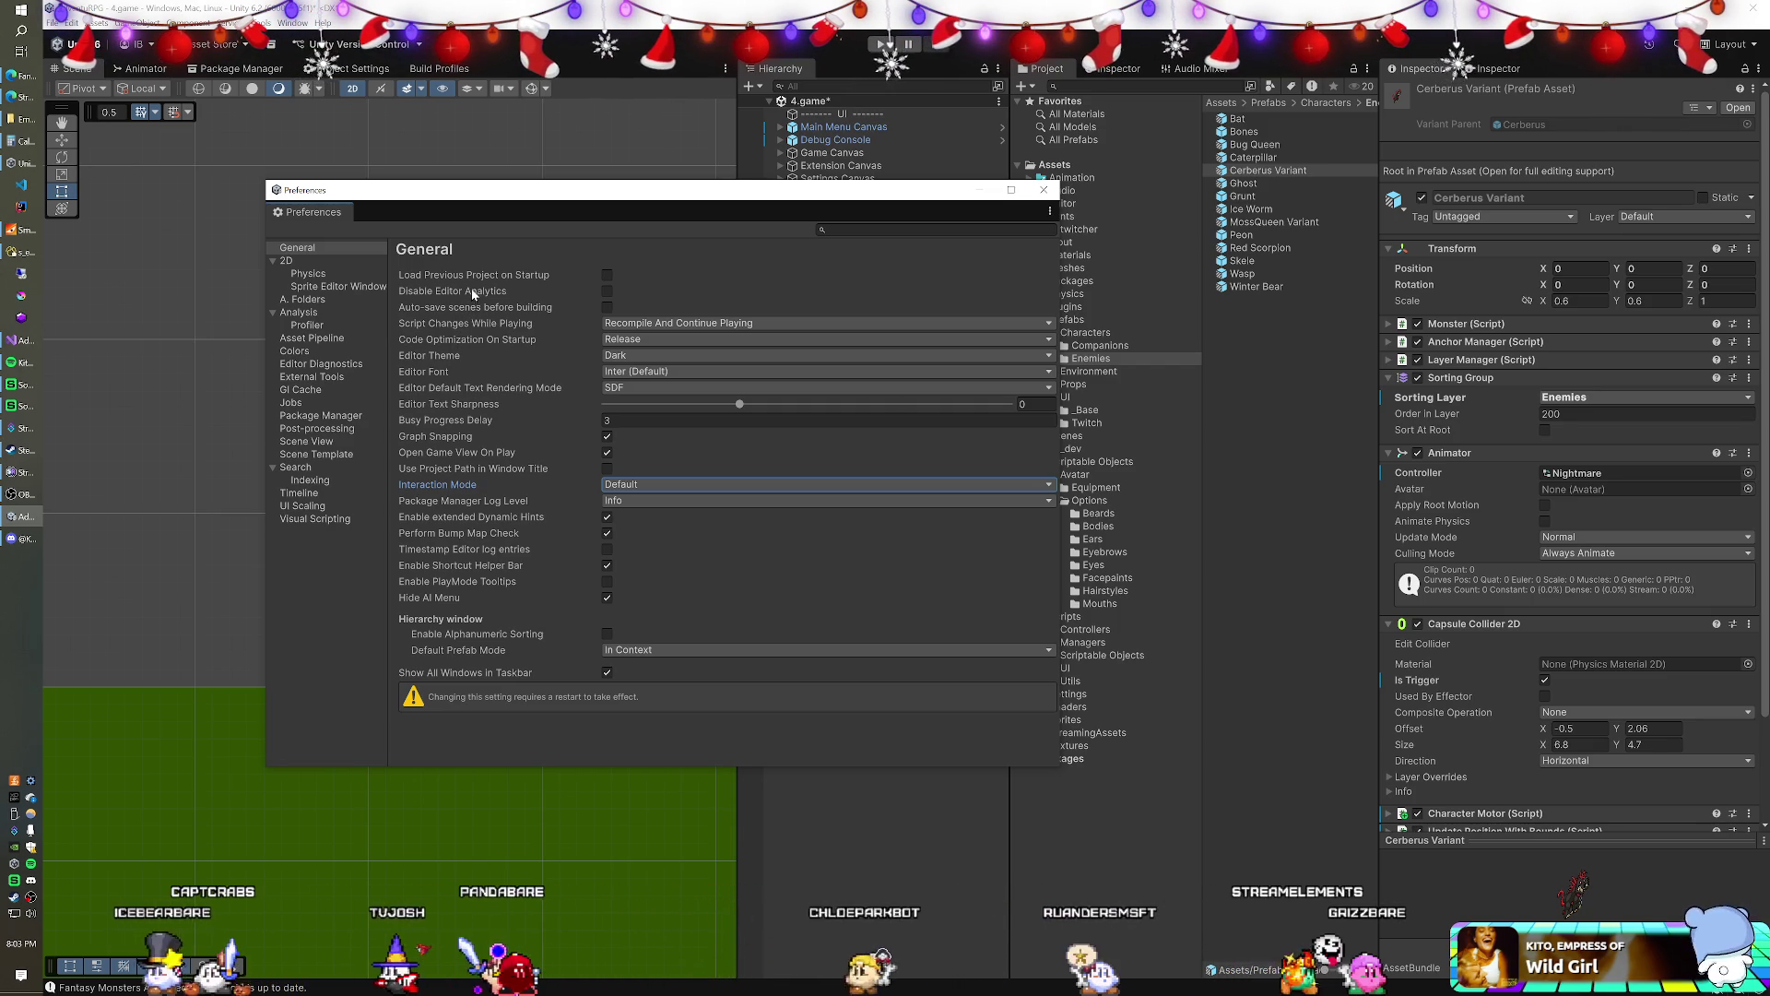
{"action": "left_click", "coordinate": [302, 299]}
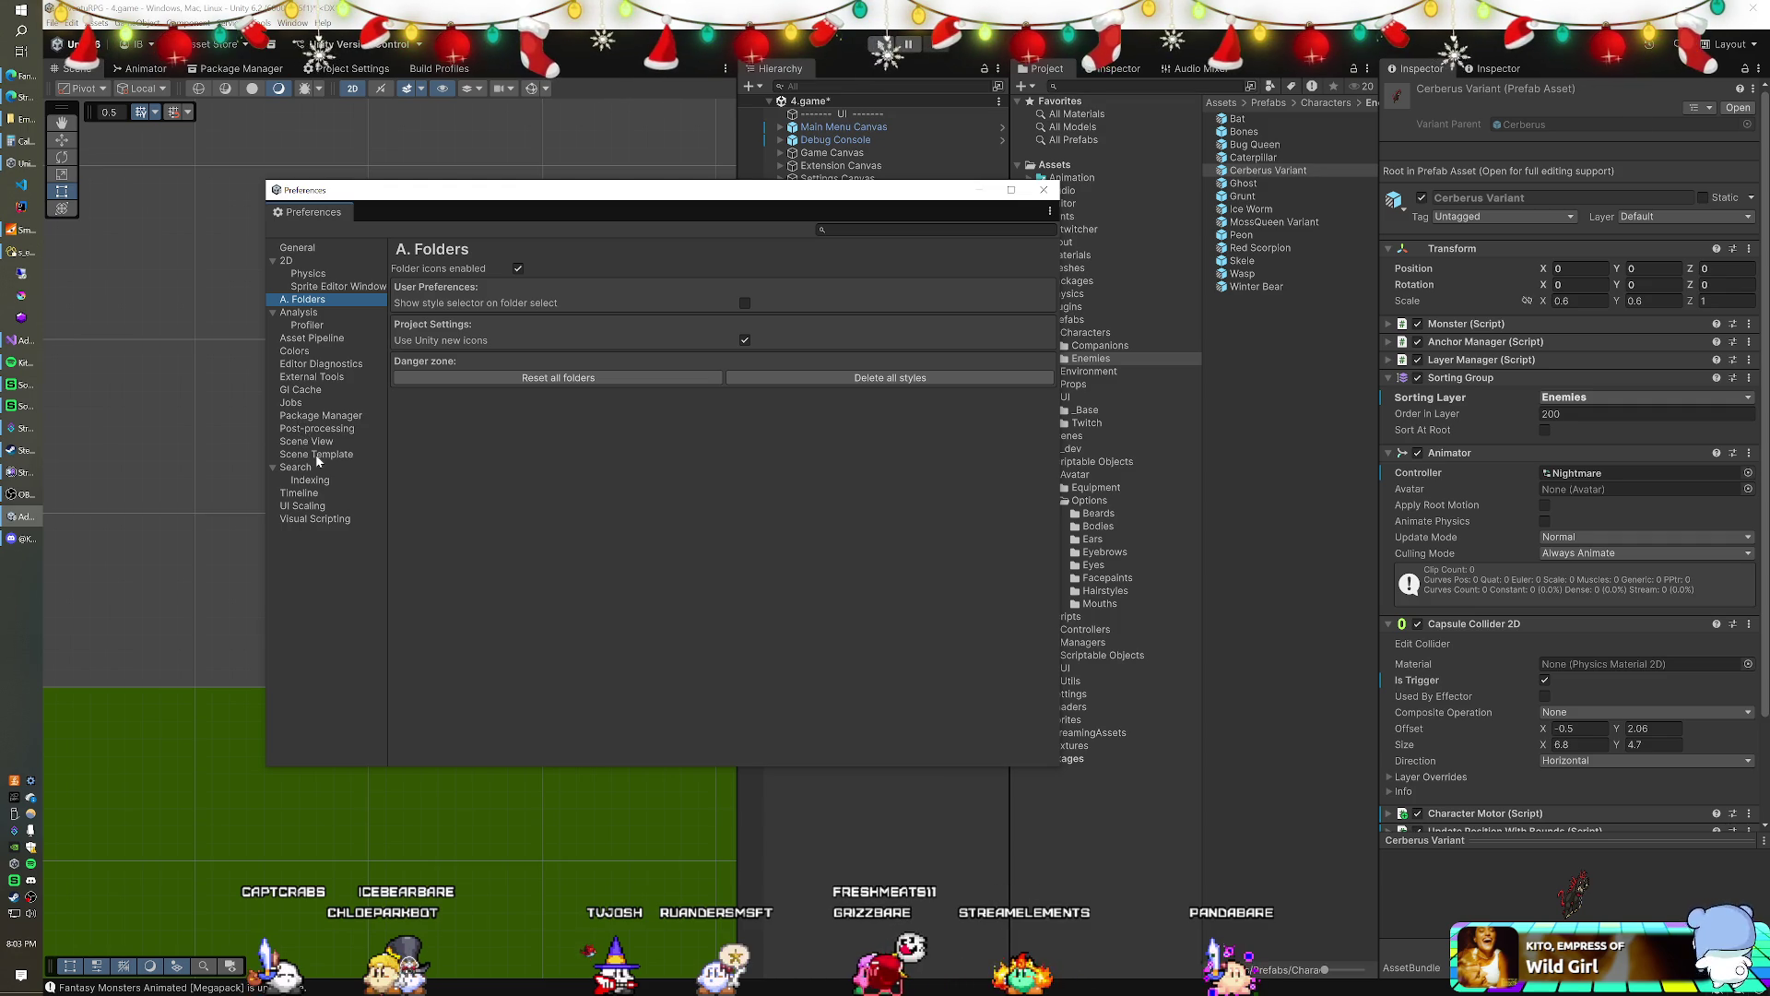
{"action": "left_click", "coordinate": [311, 507]}
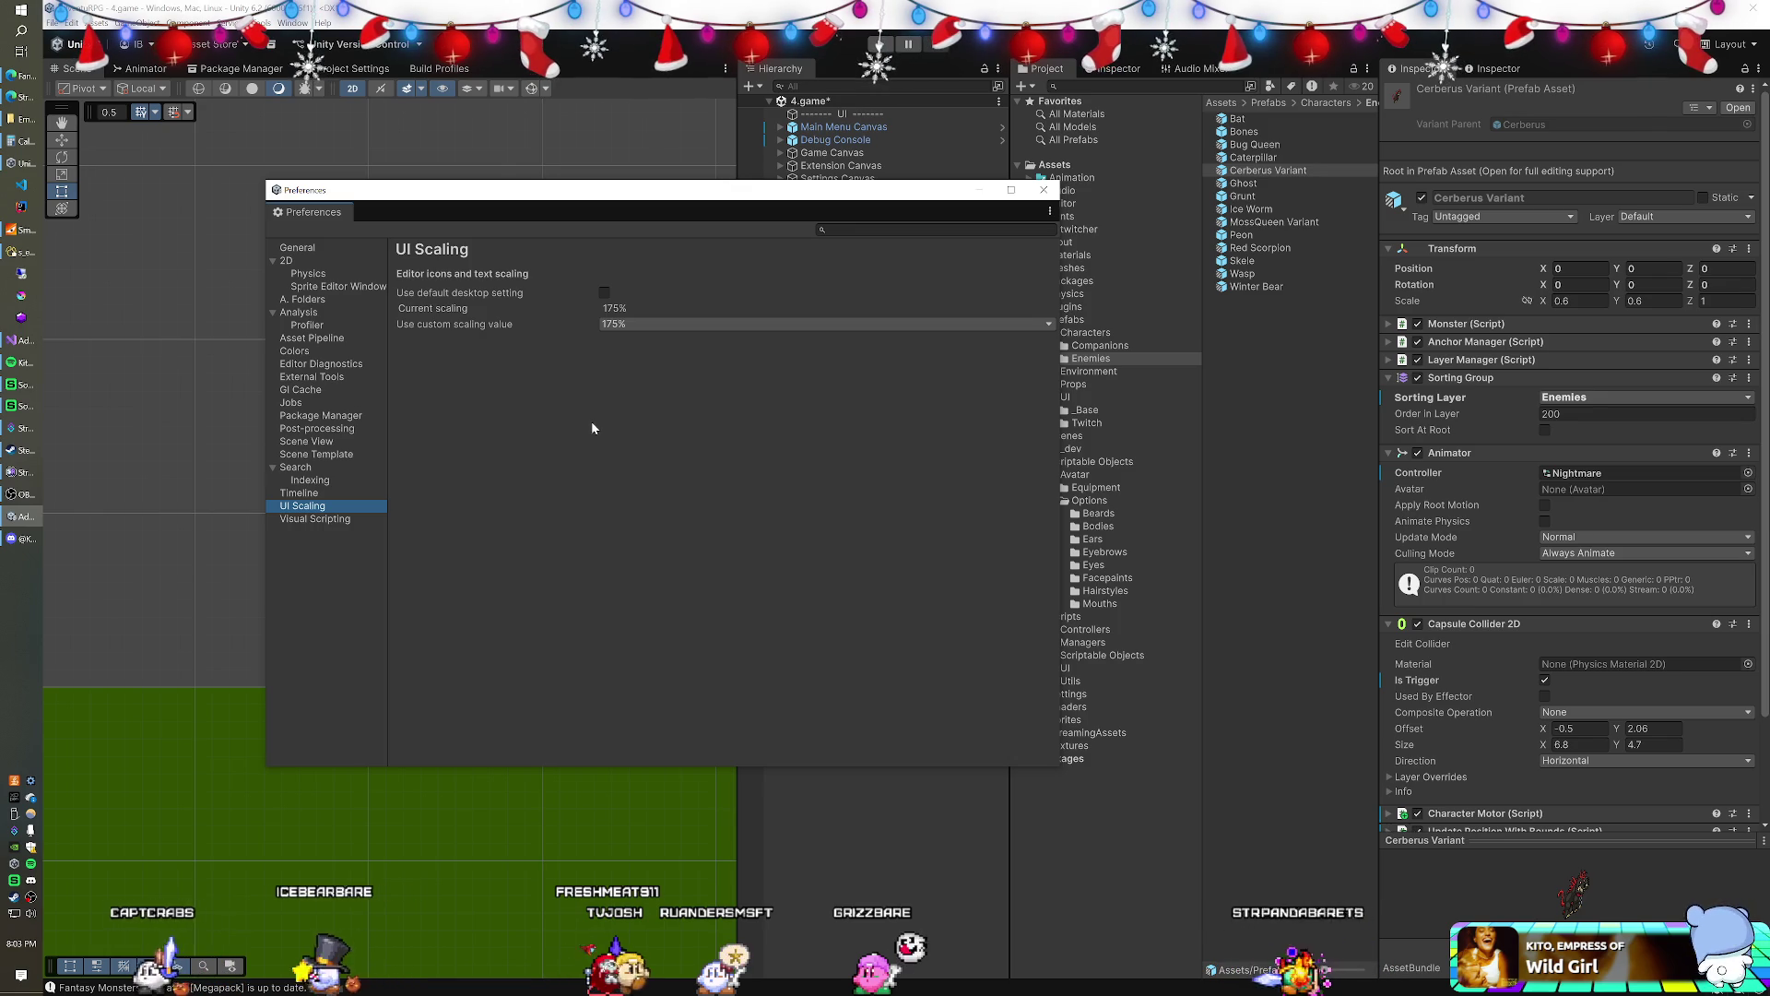
{"action": "left_click", "coordinate": [1044, 190]}
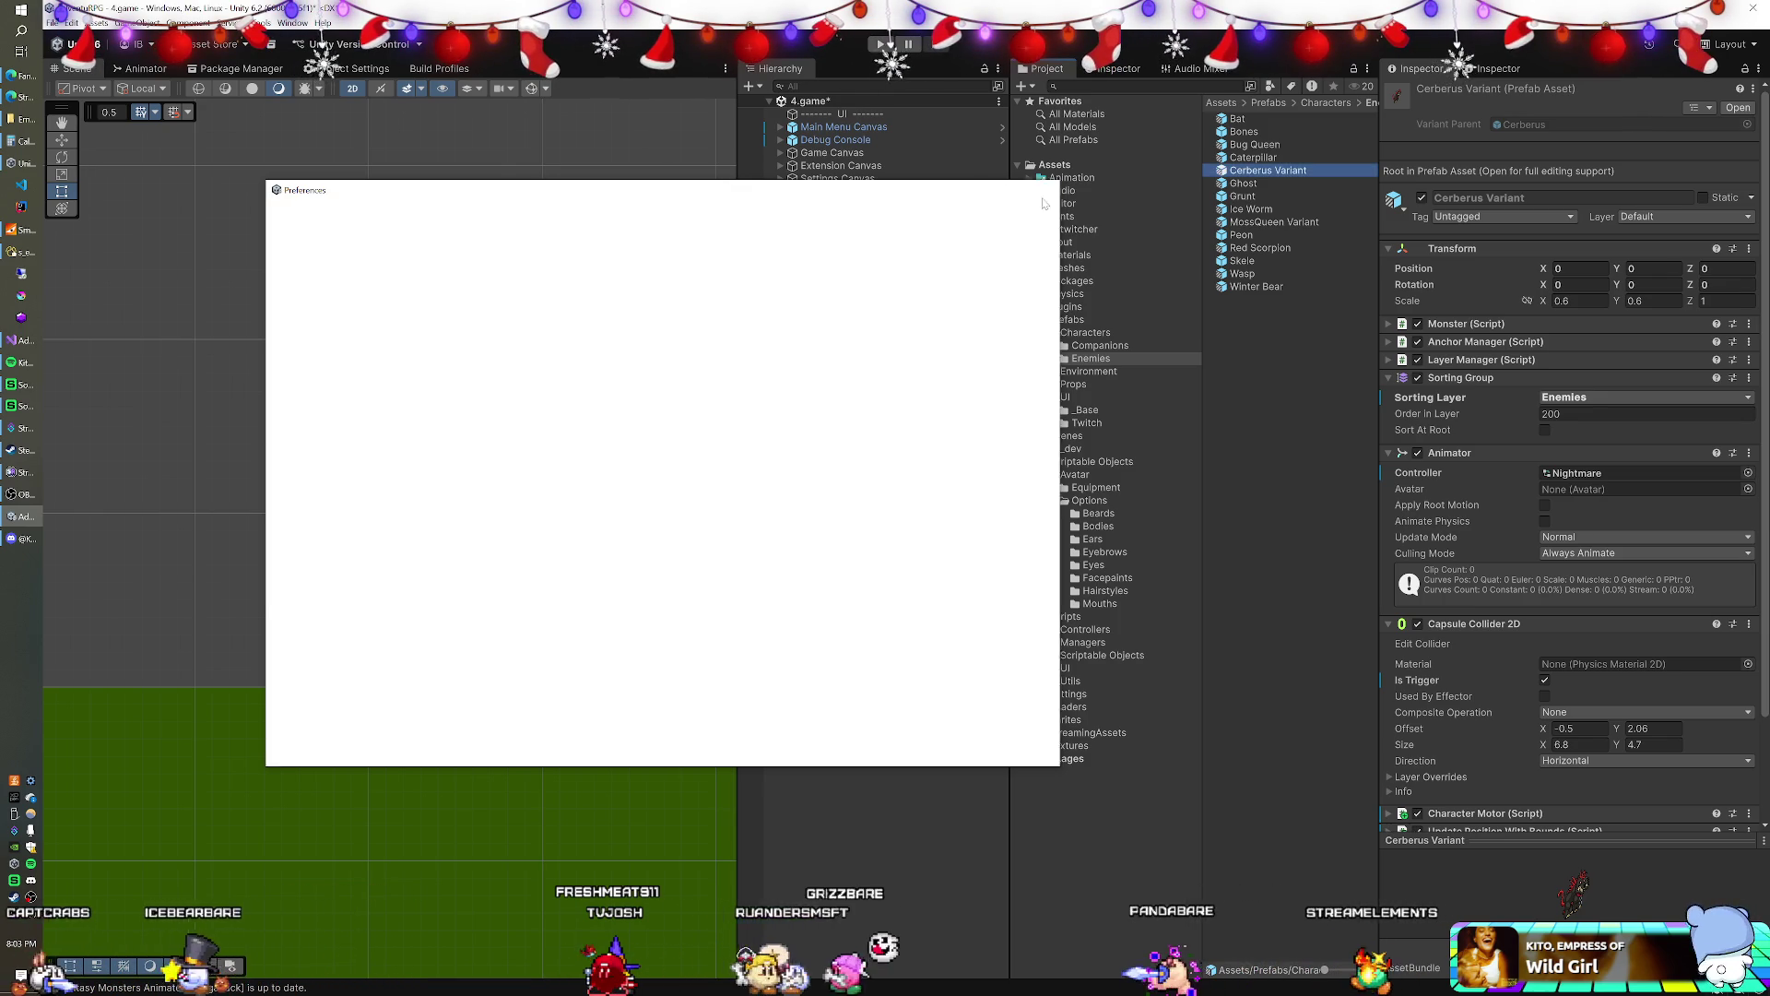
- Rename Cerberus Variant to Cerberus and MossQueen Variant to MossQueen, then open MossQueen for editing
{"action": "key", "text": "F2"}
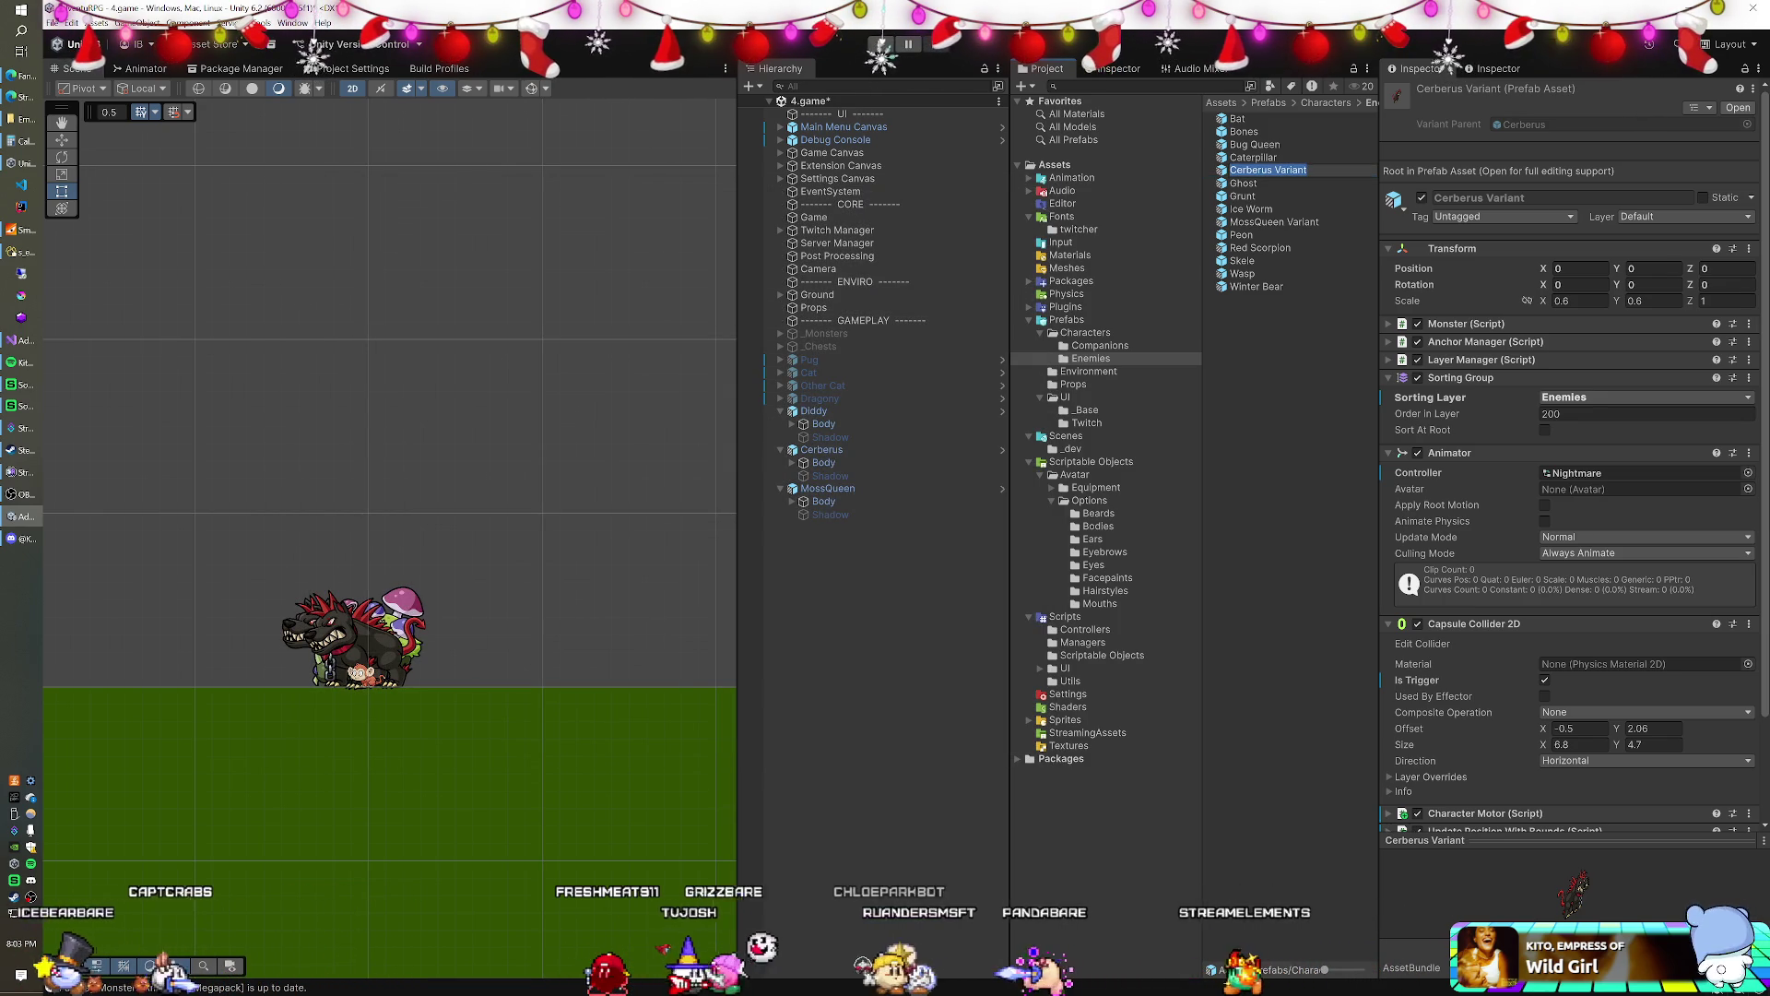
{"action": "key", "text": "BackSpace"}
{"action": "key", "text": "BackSpace"}
{"action": "key", "text": "BackSpace"}
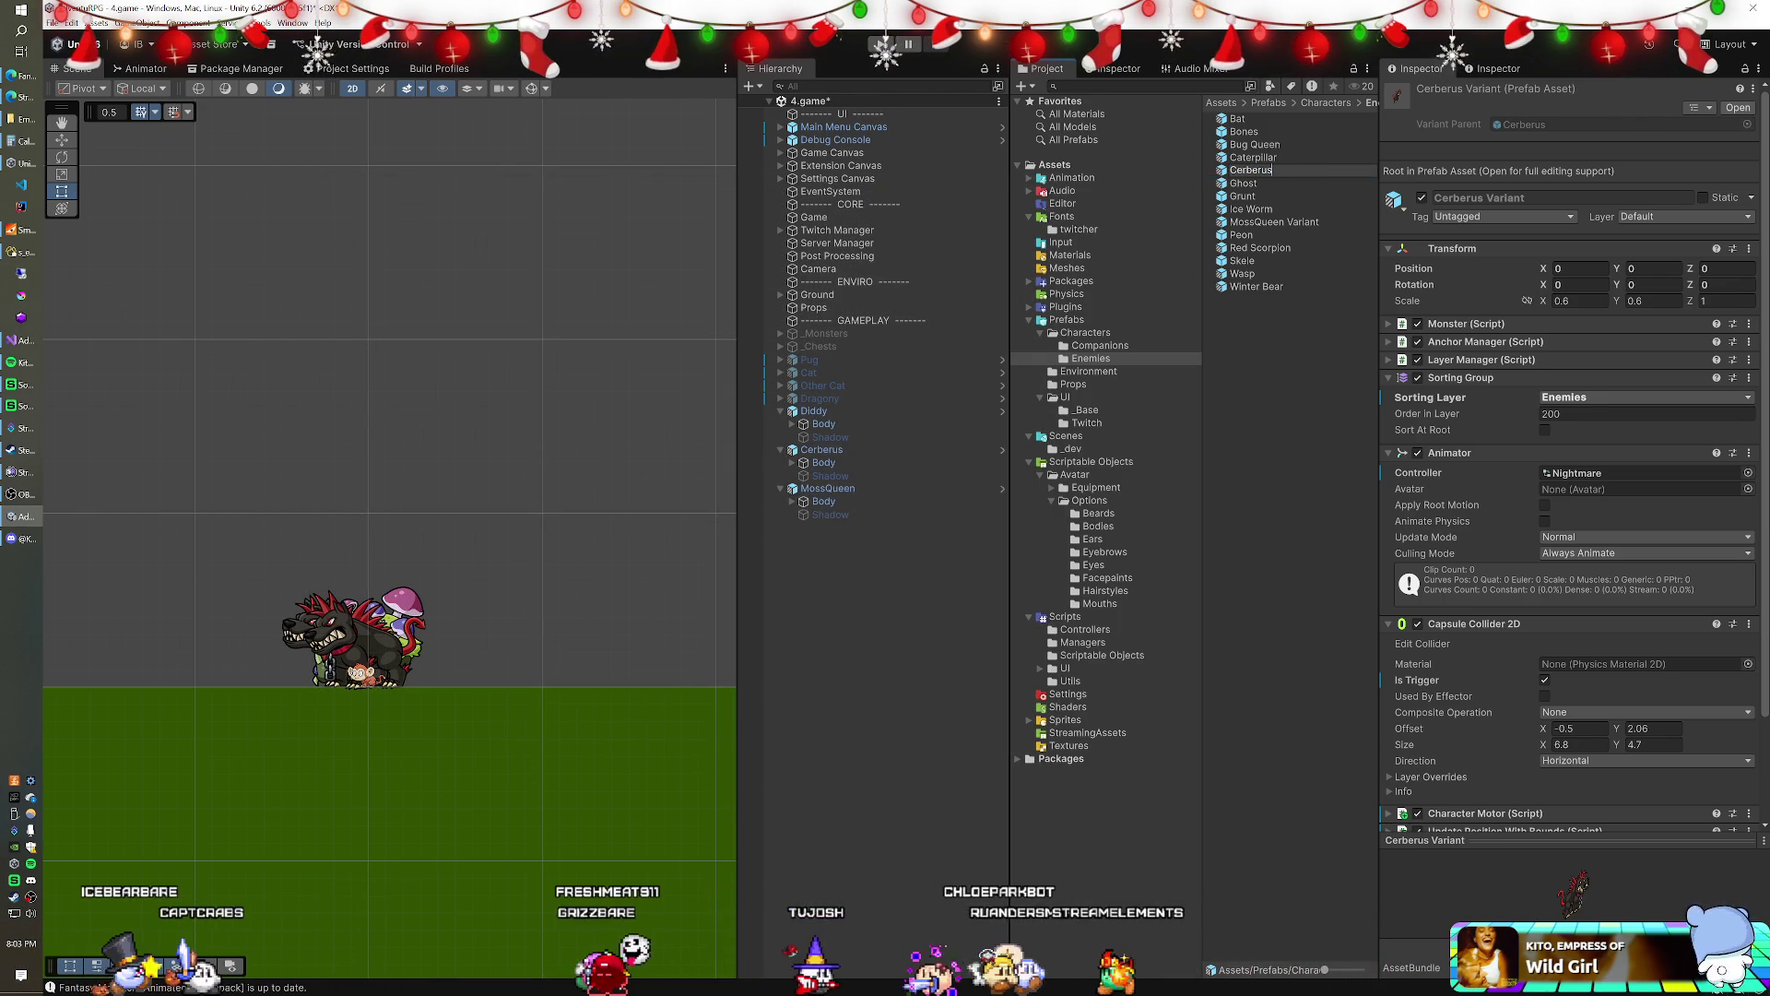
{"action": "left_click", "coordinate": [1278, 224]}
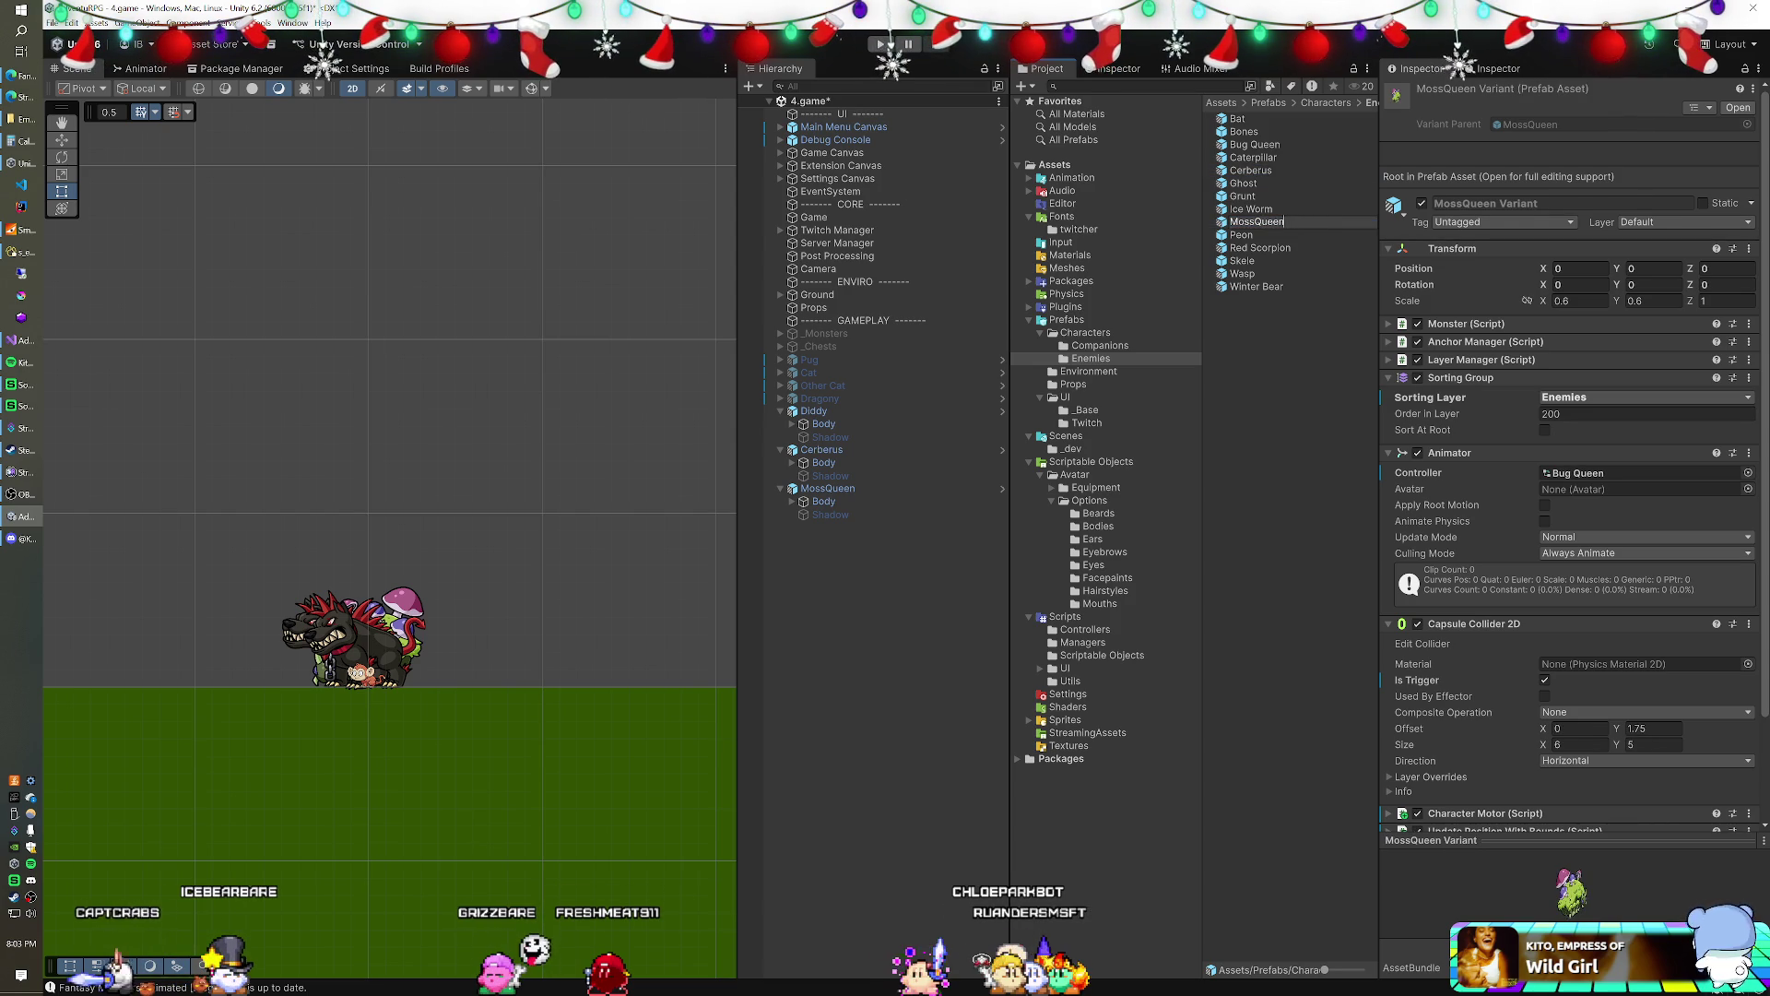
{"action": "key", "text": "Return"}
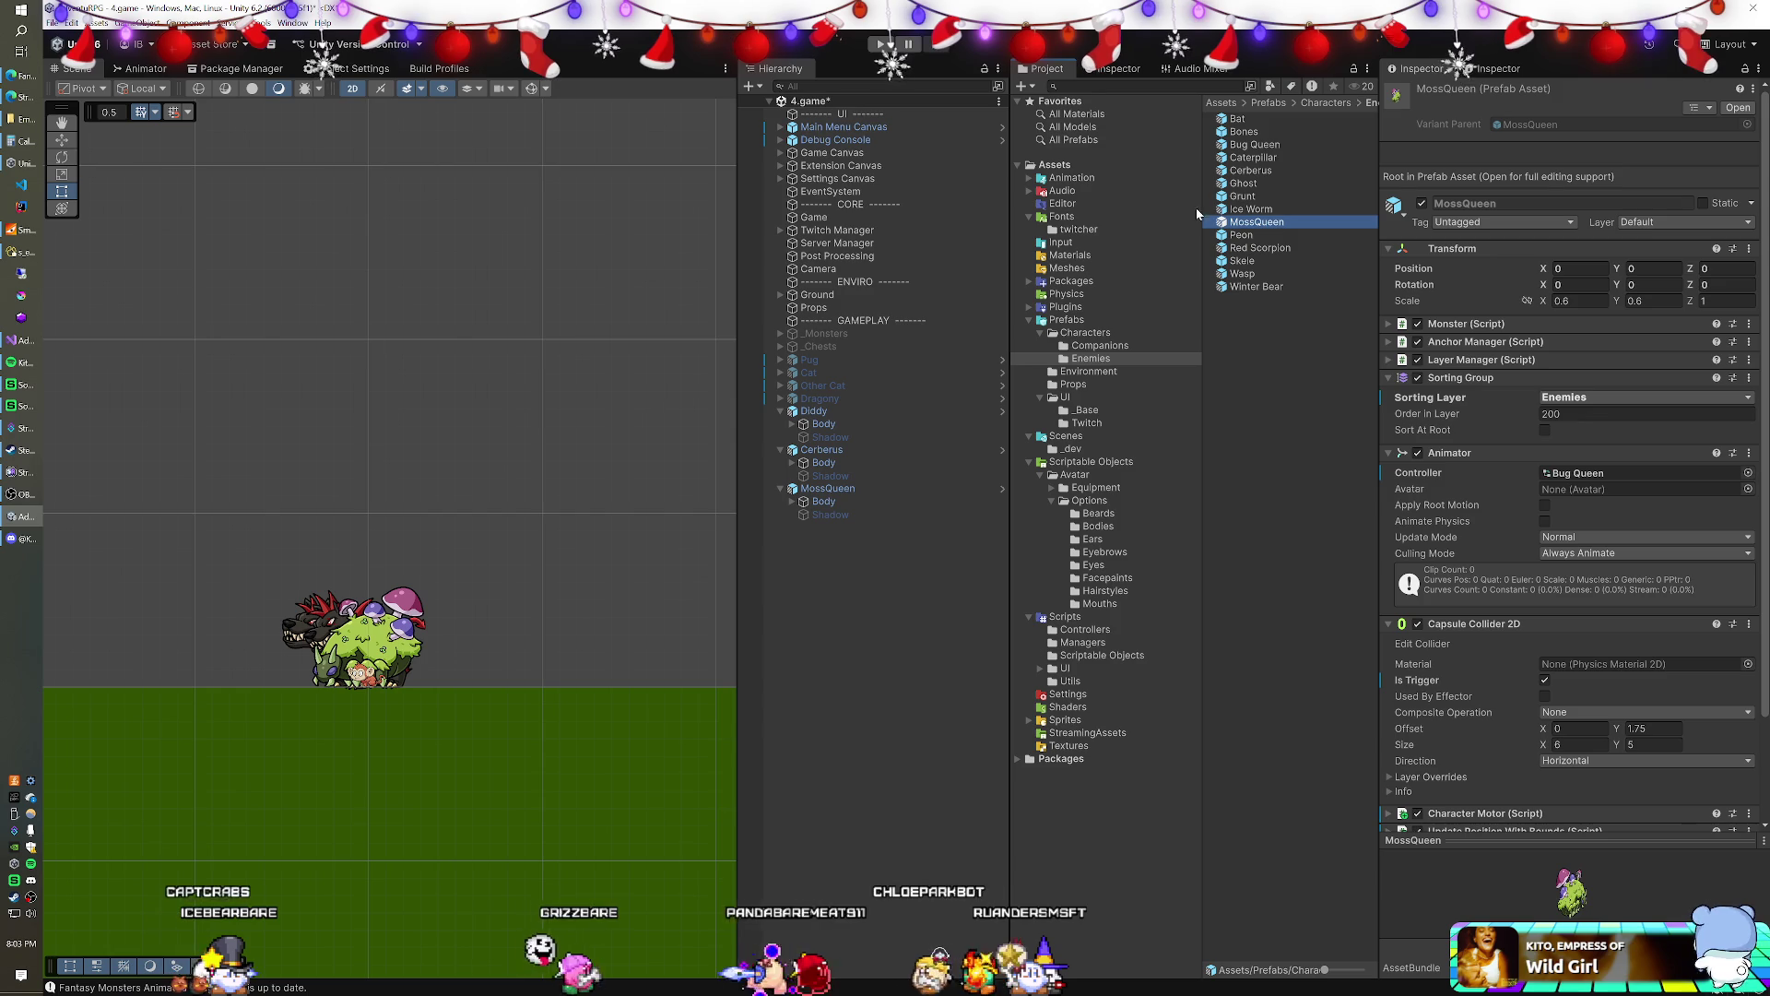
{"action": "double_click", "coordinate": [1254, 222]}
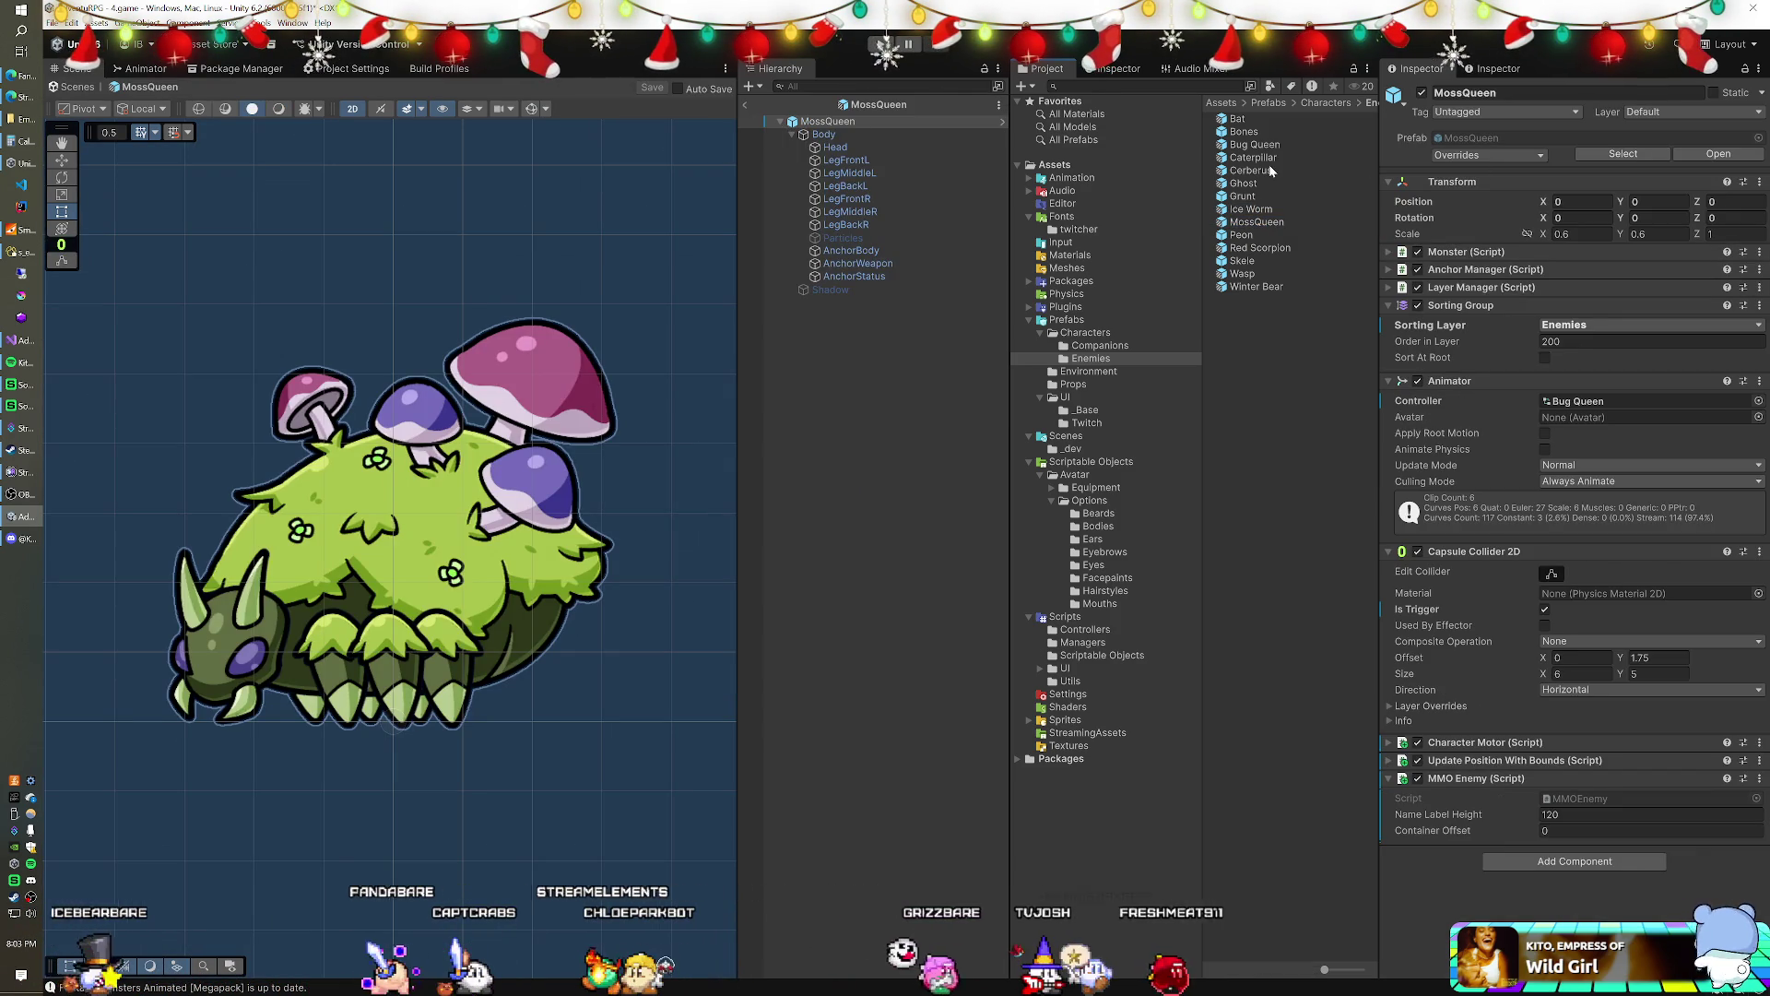
- Ping MossQueen's original asset in the Fantasy Monsters package, then return to the game scene
{"action": "left_click", "coordinate": [1588, 157]}
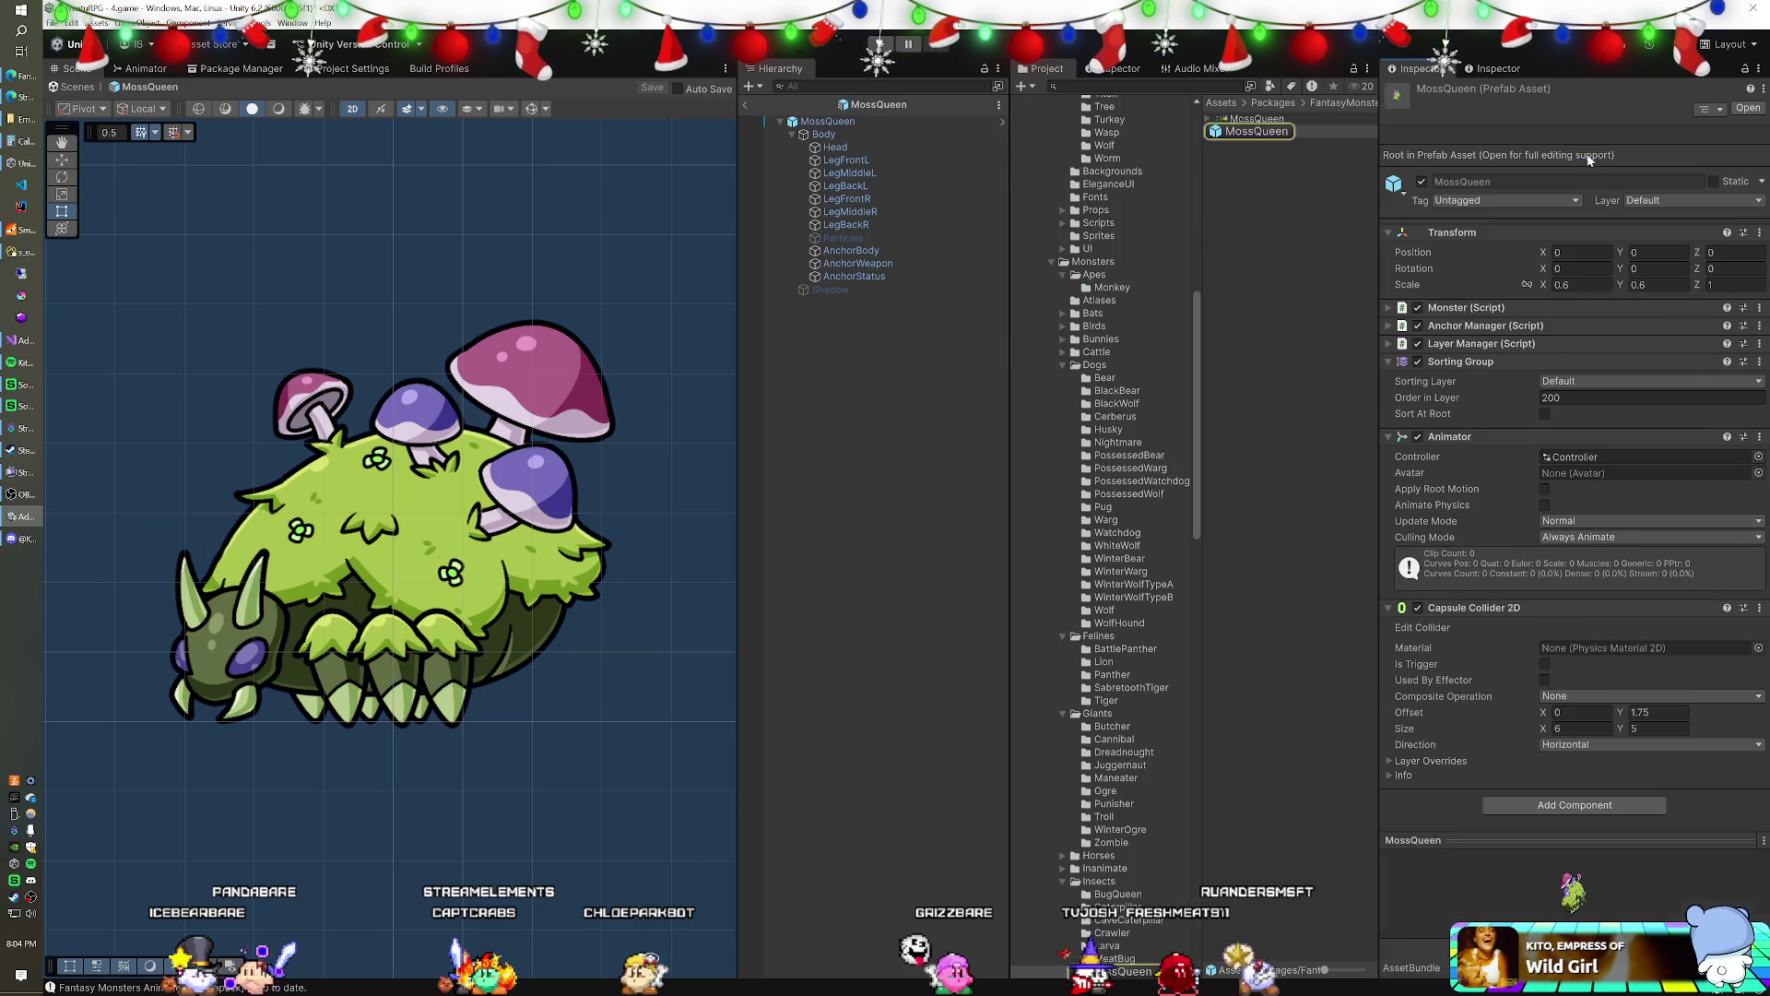
{"action": "left_click", "coordinate": [747, 112]}
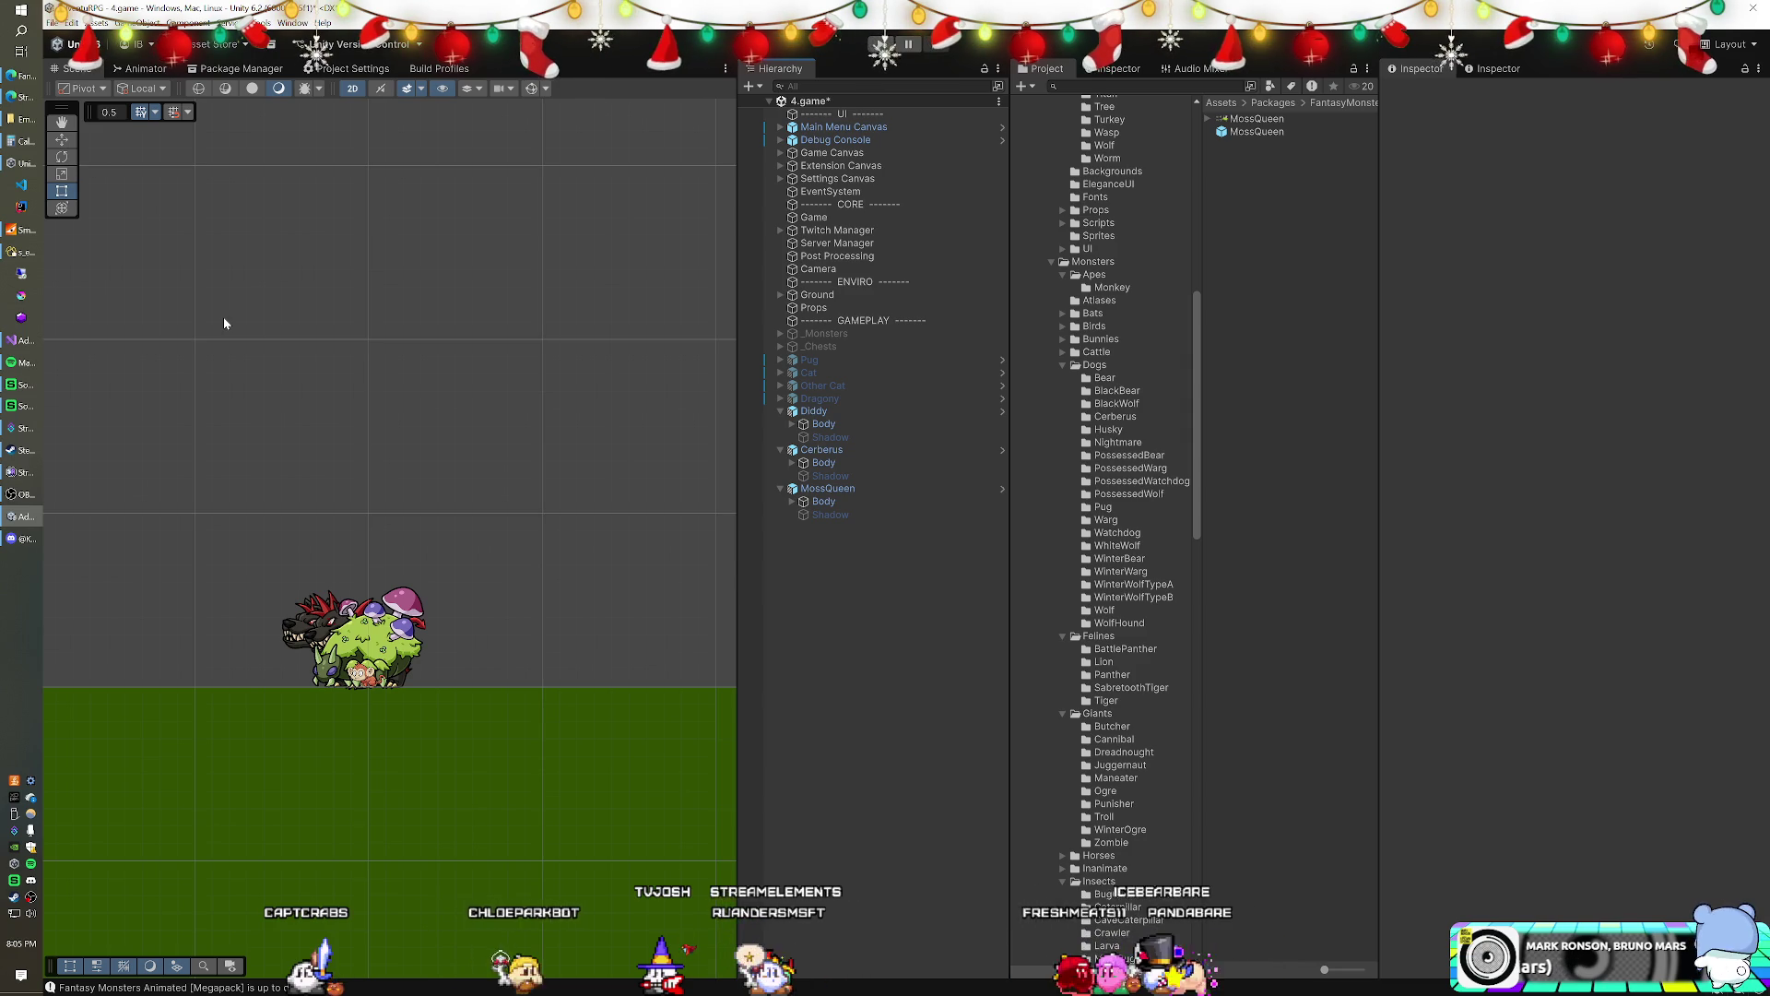
- In Navicat, add a Canine record below Bears in the s_enemy_types table
{"action": "left_click", "coordinate": [28, 254]}
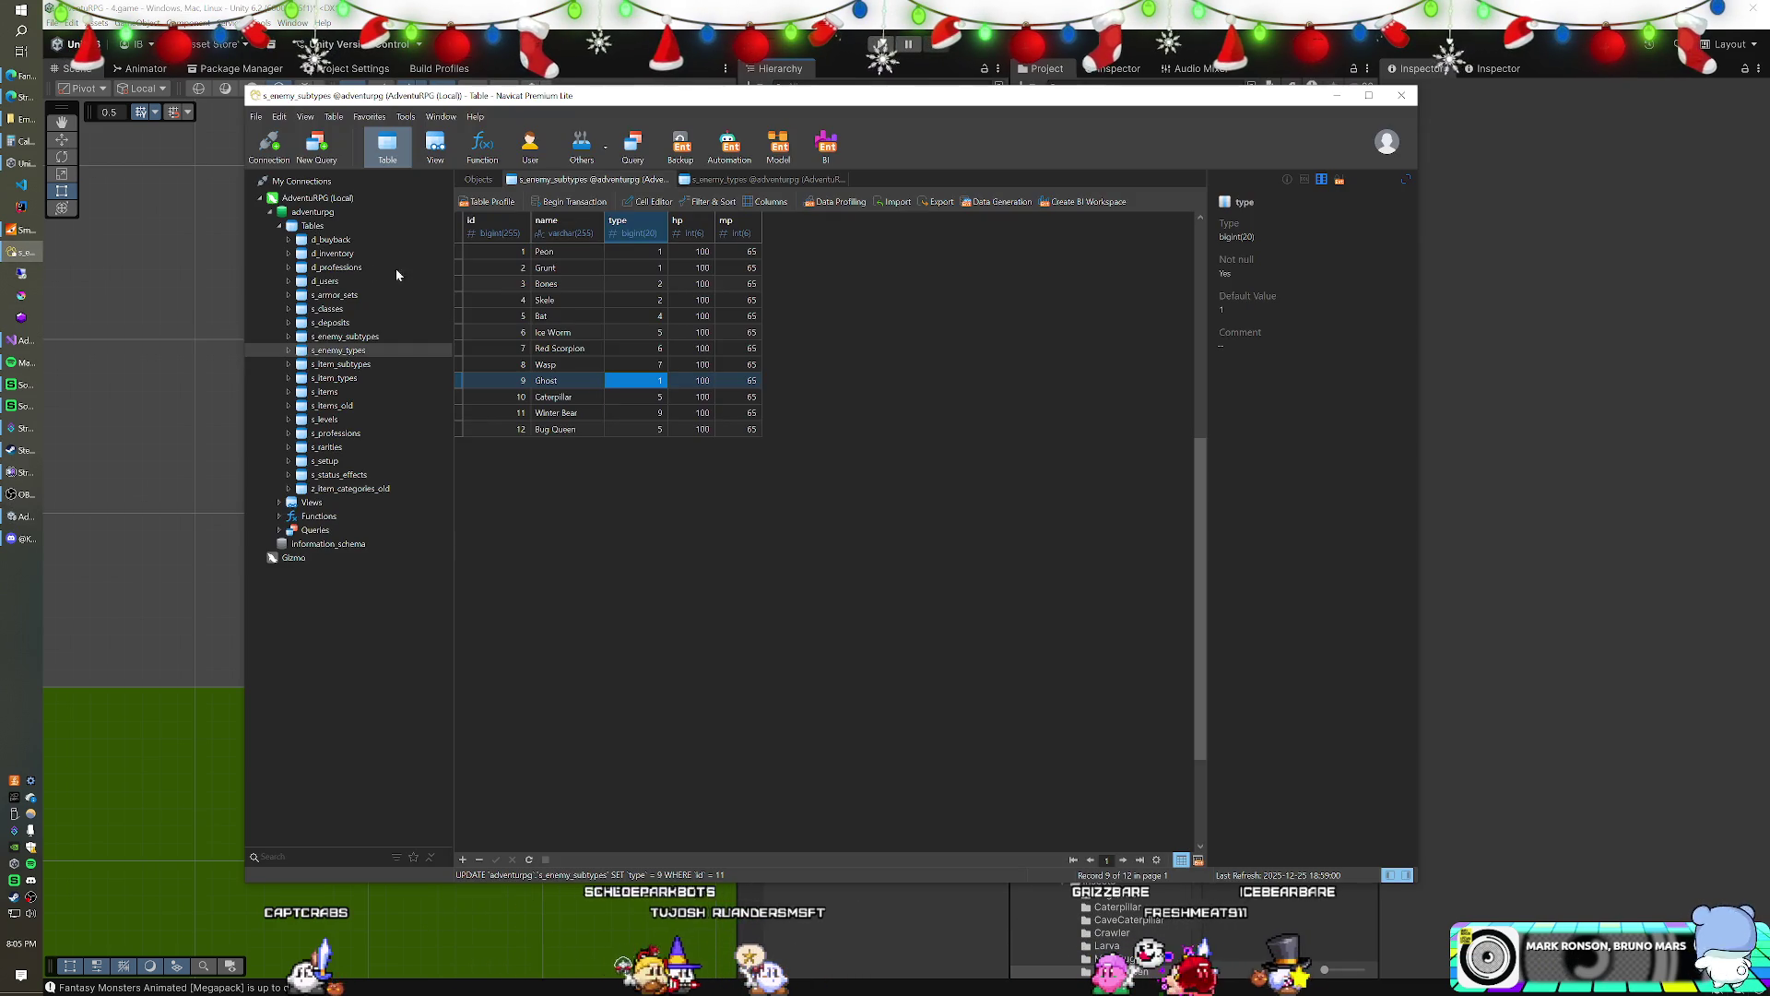
{"action": "left_click", "coordinate": [756, 178]}
{"action": "left_click", "coordinate": [598, 181]}
{"action": "left_click", "coordinate": [713, 180]}
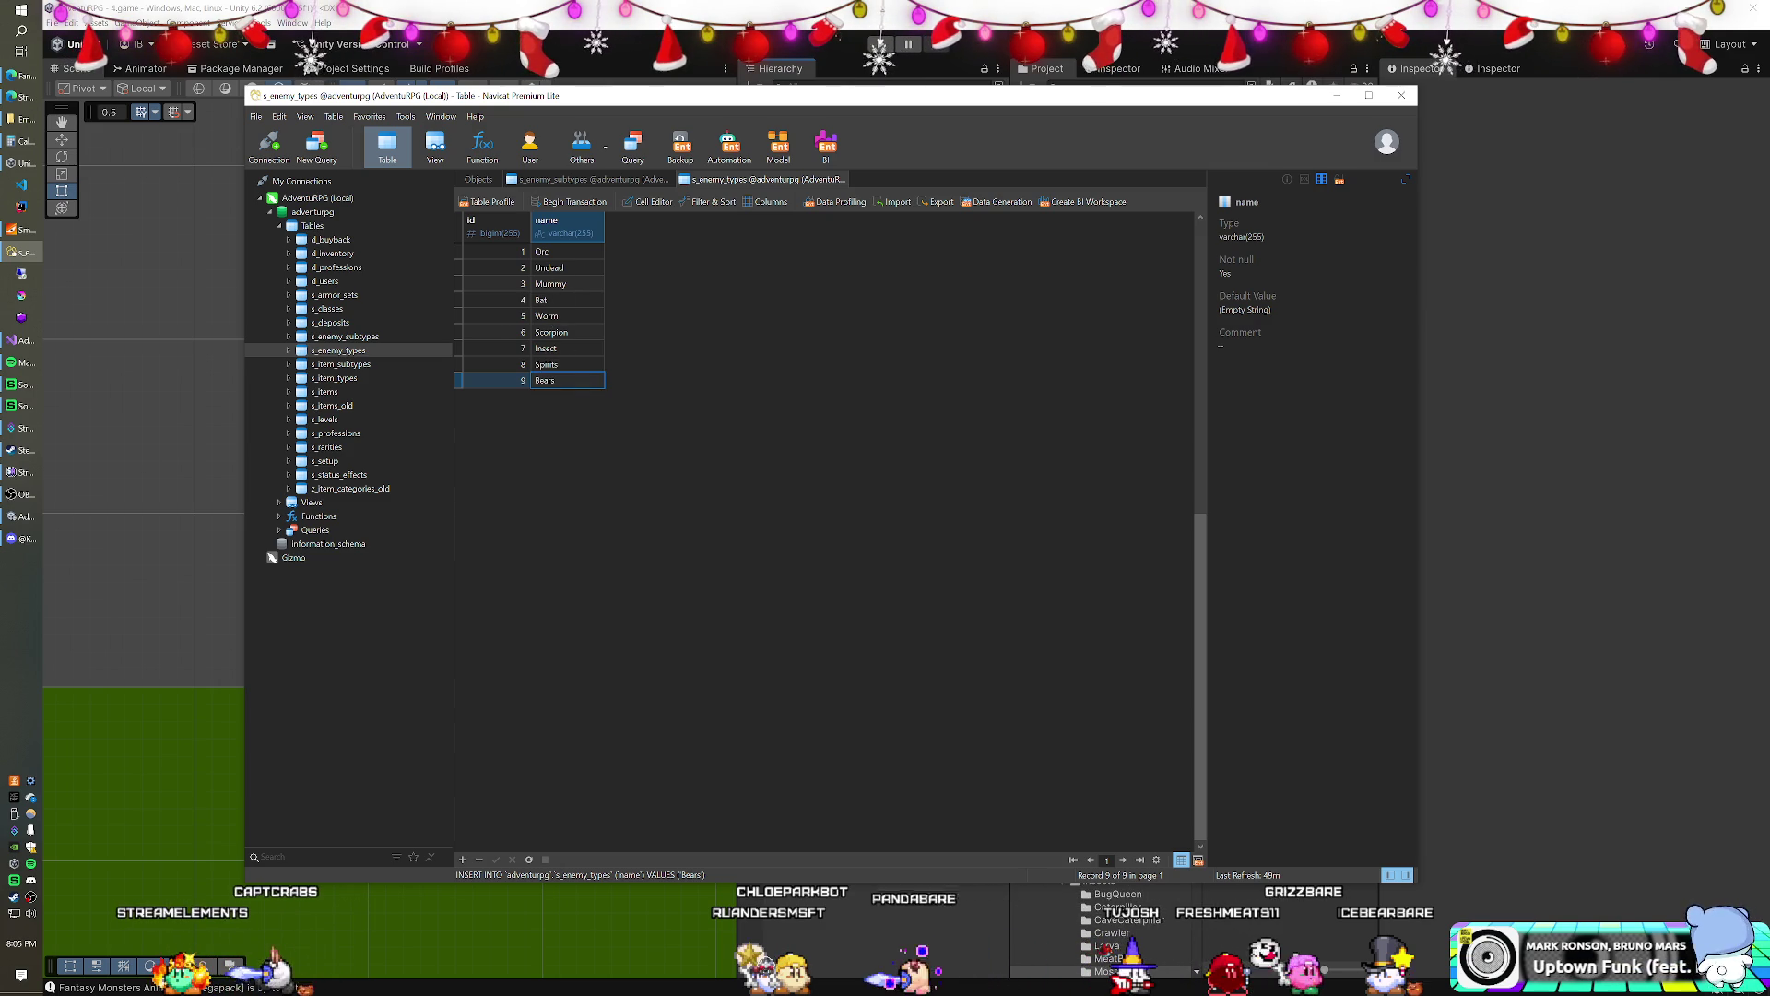
{"action": "key", "text": "Down"}
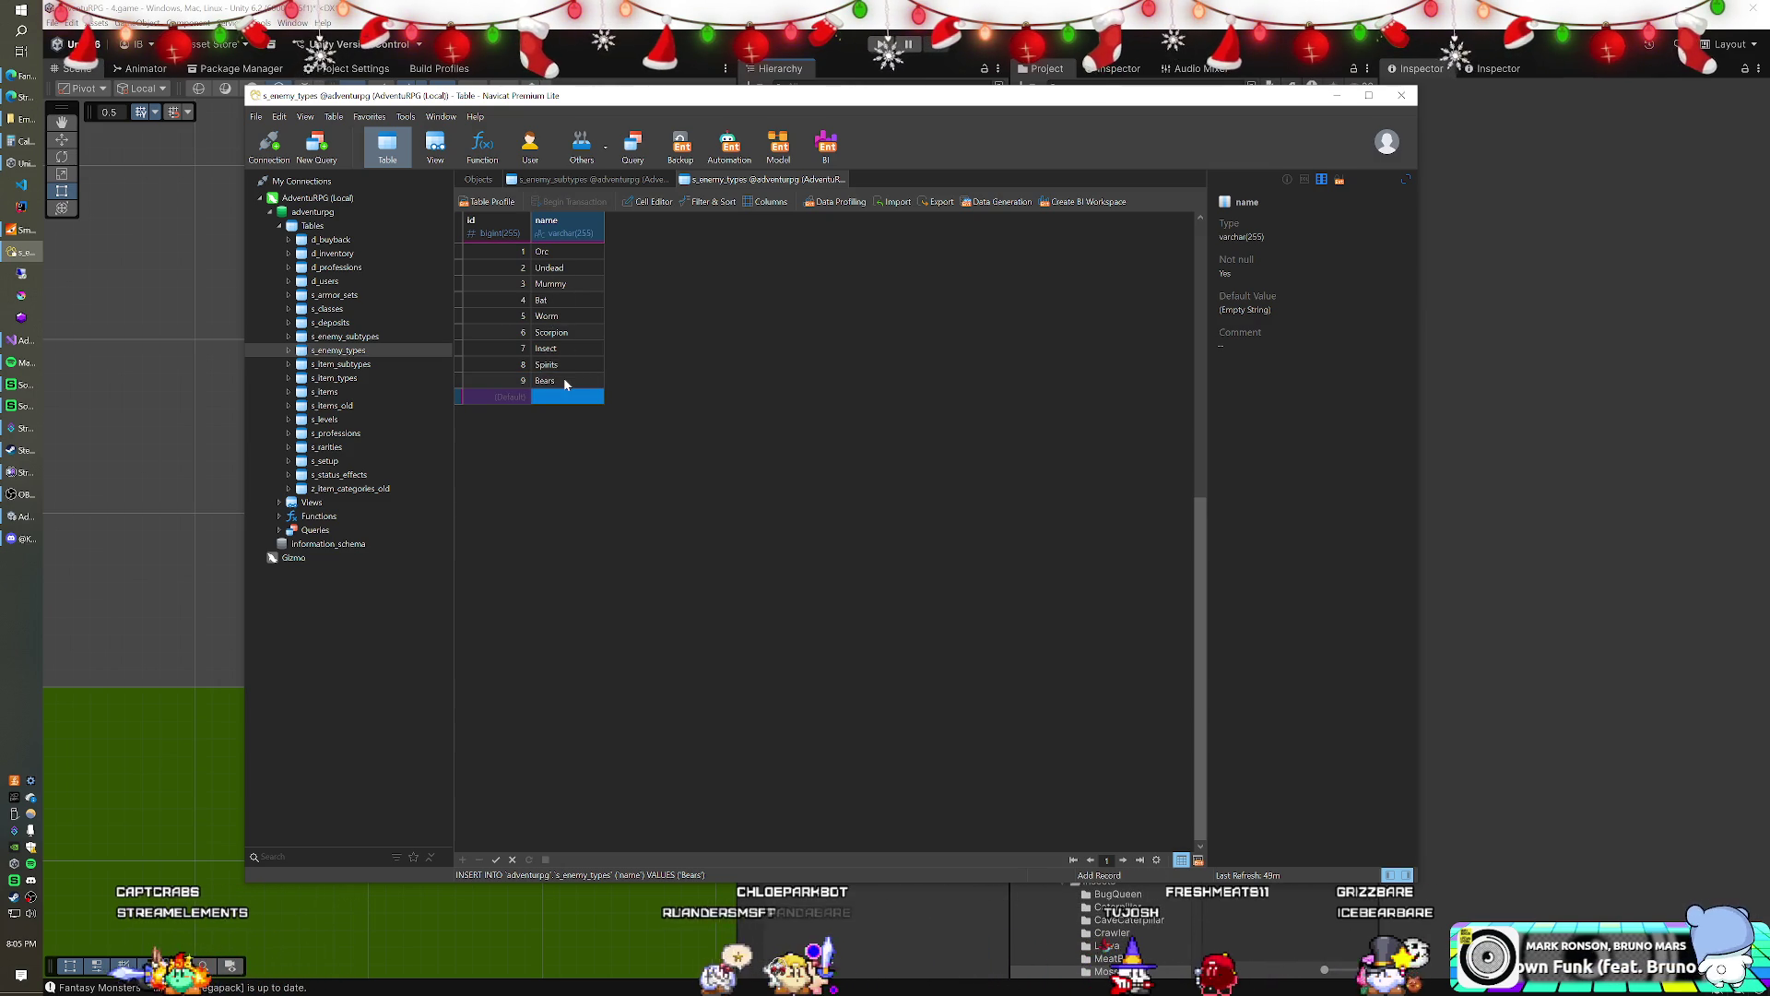
{"action": "type", "text": "Canine"}
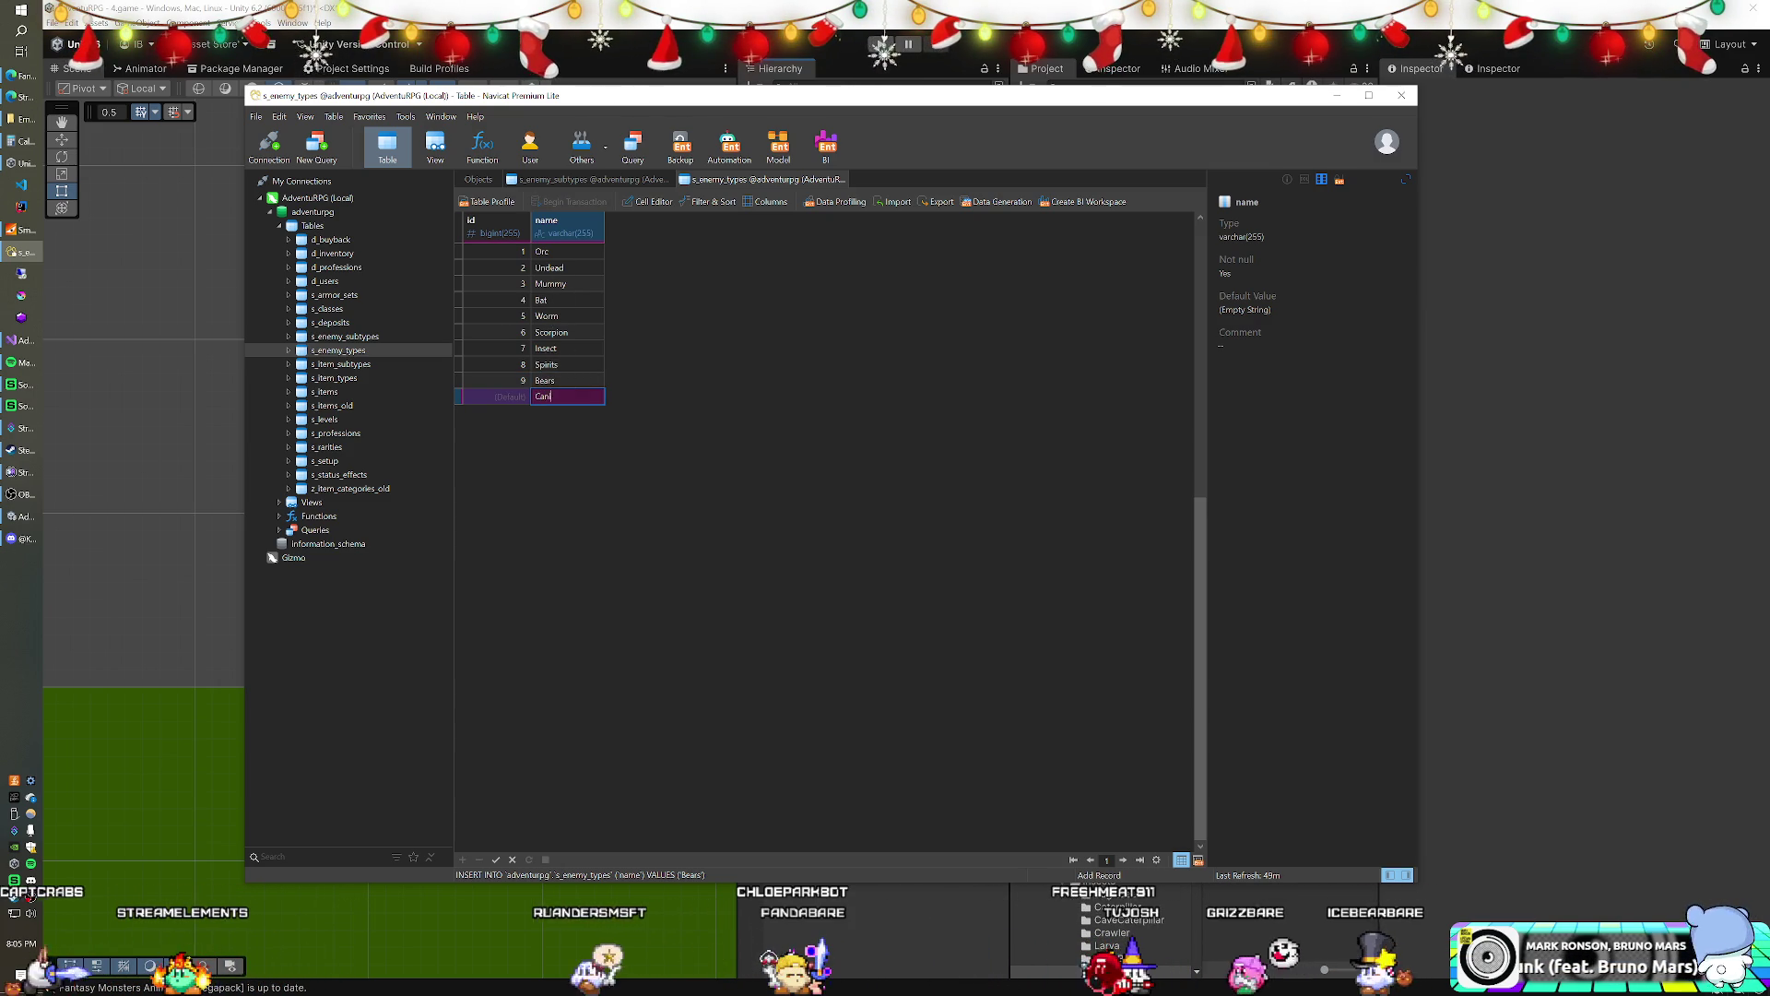
{"action": "key", "text": "Return"}
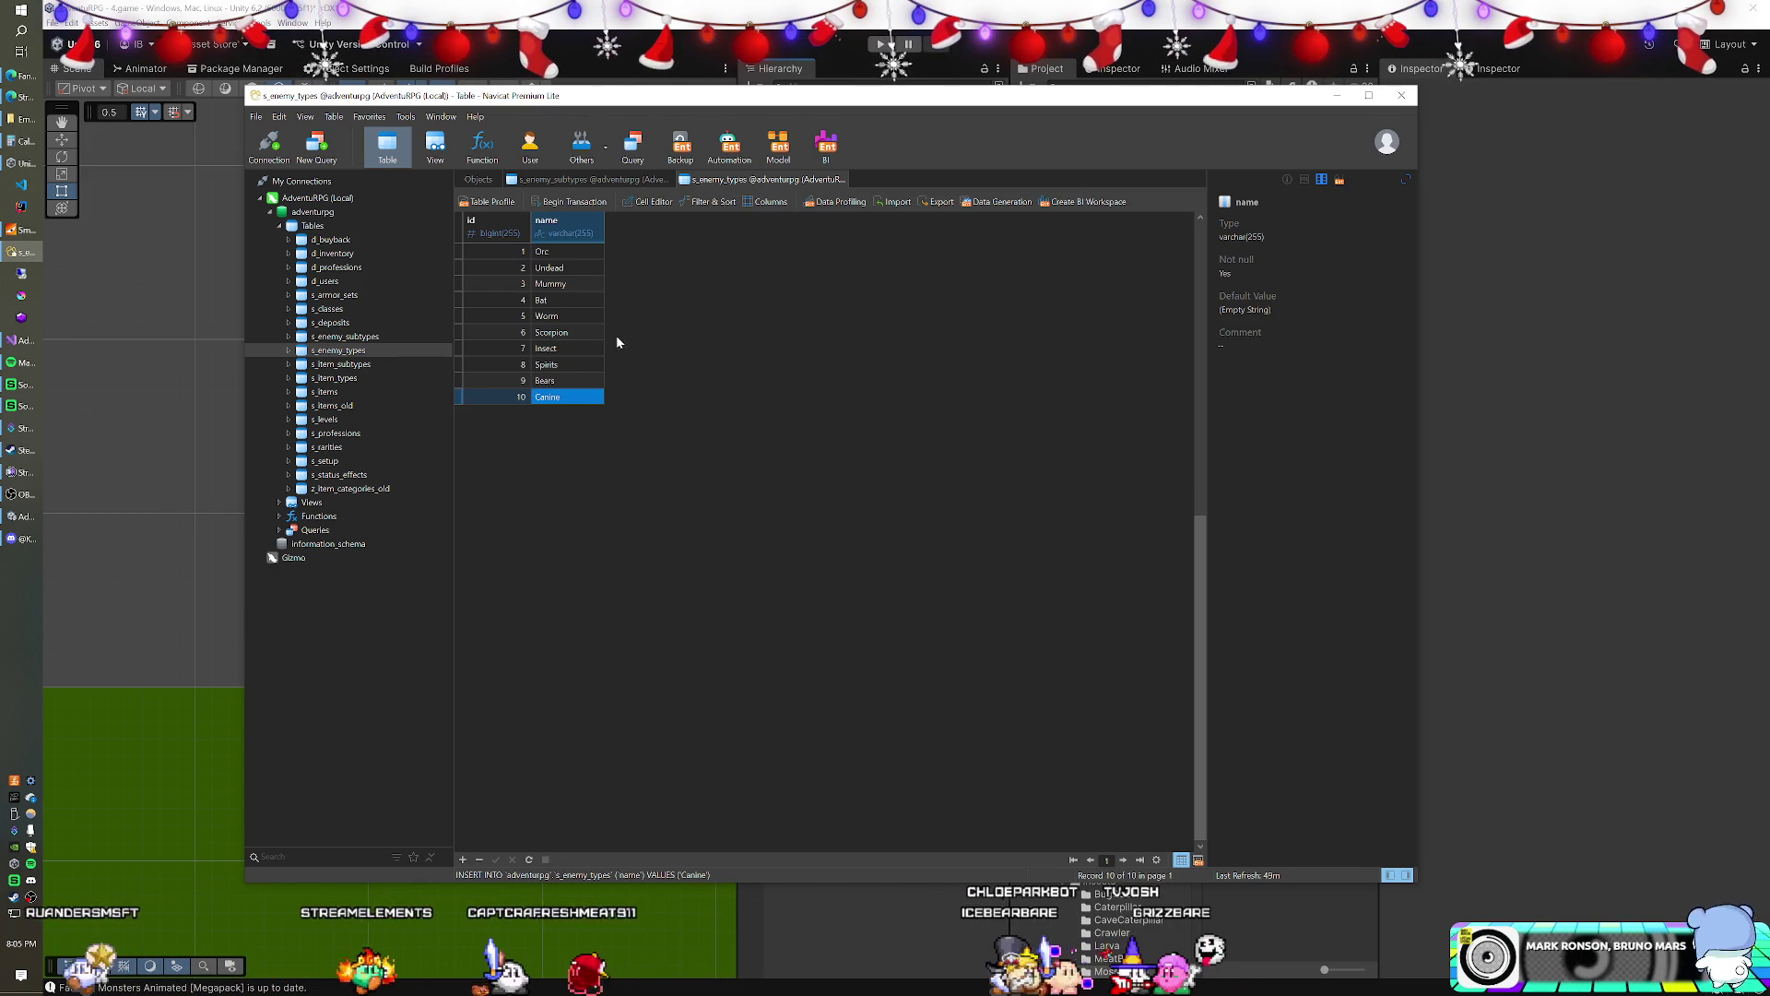
- Add a Cerberus row after Bug Queen in the s_enemy_subtypes table
{"action": "left_click", "coordinate": [623, 181]}
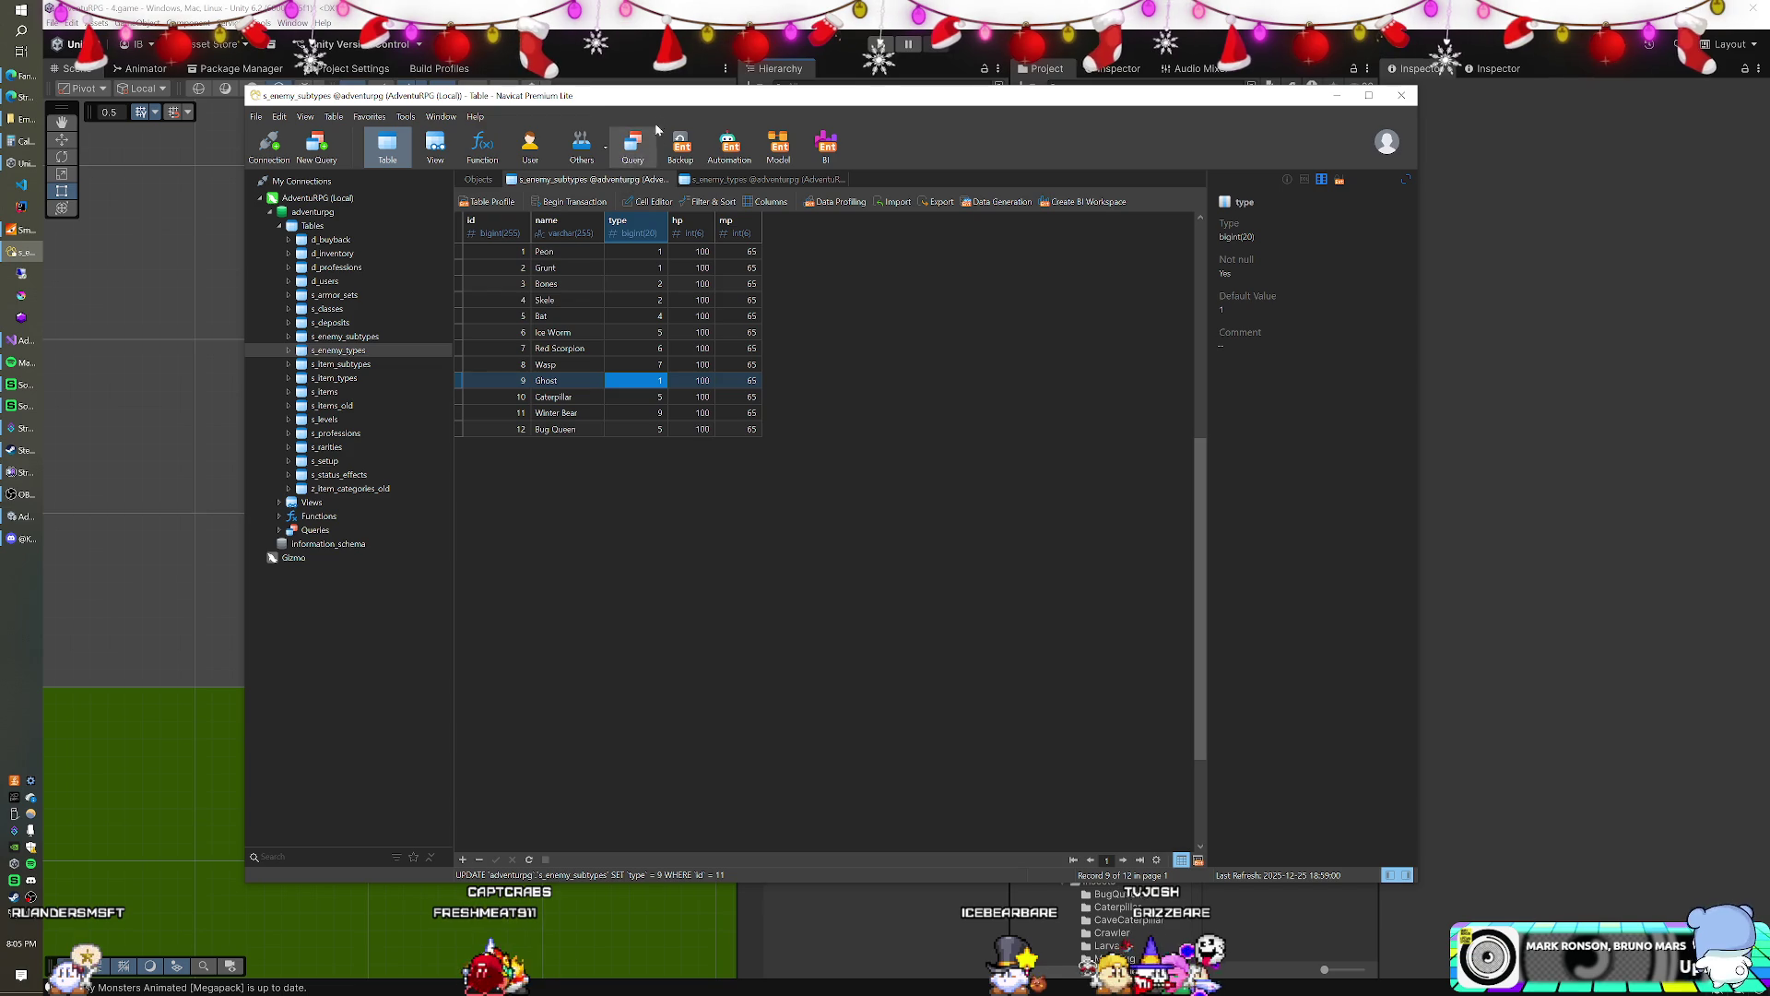
{"action": "double_click", "coordinate": [597, 427]}
{"action": "key", "text": "Down"}
{"action": "type", "text": "Cerberus"}
{"action": "key", "text": "Down"}
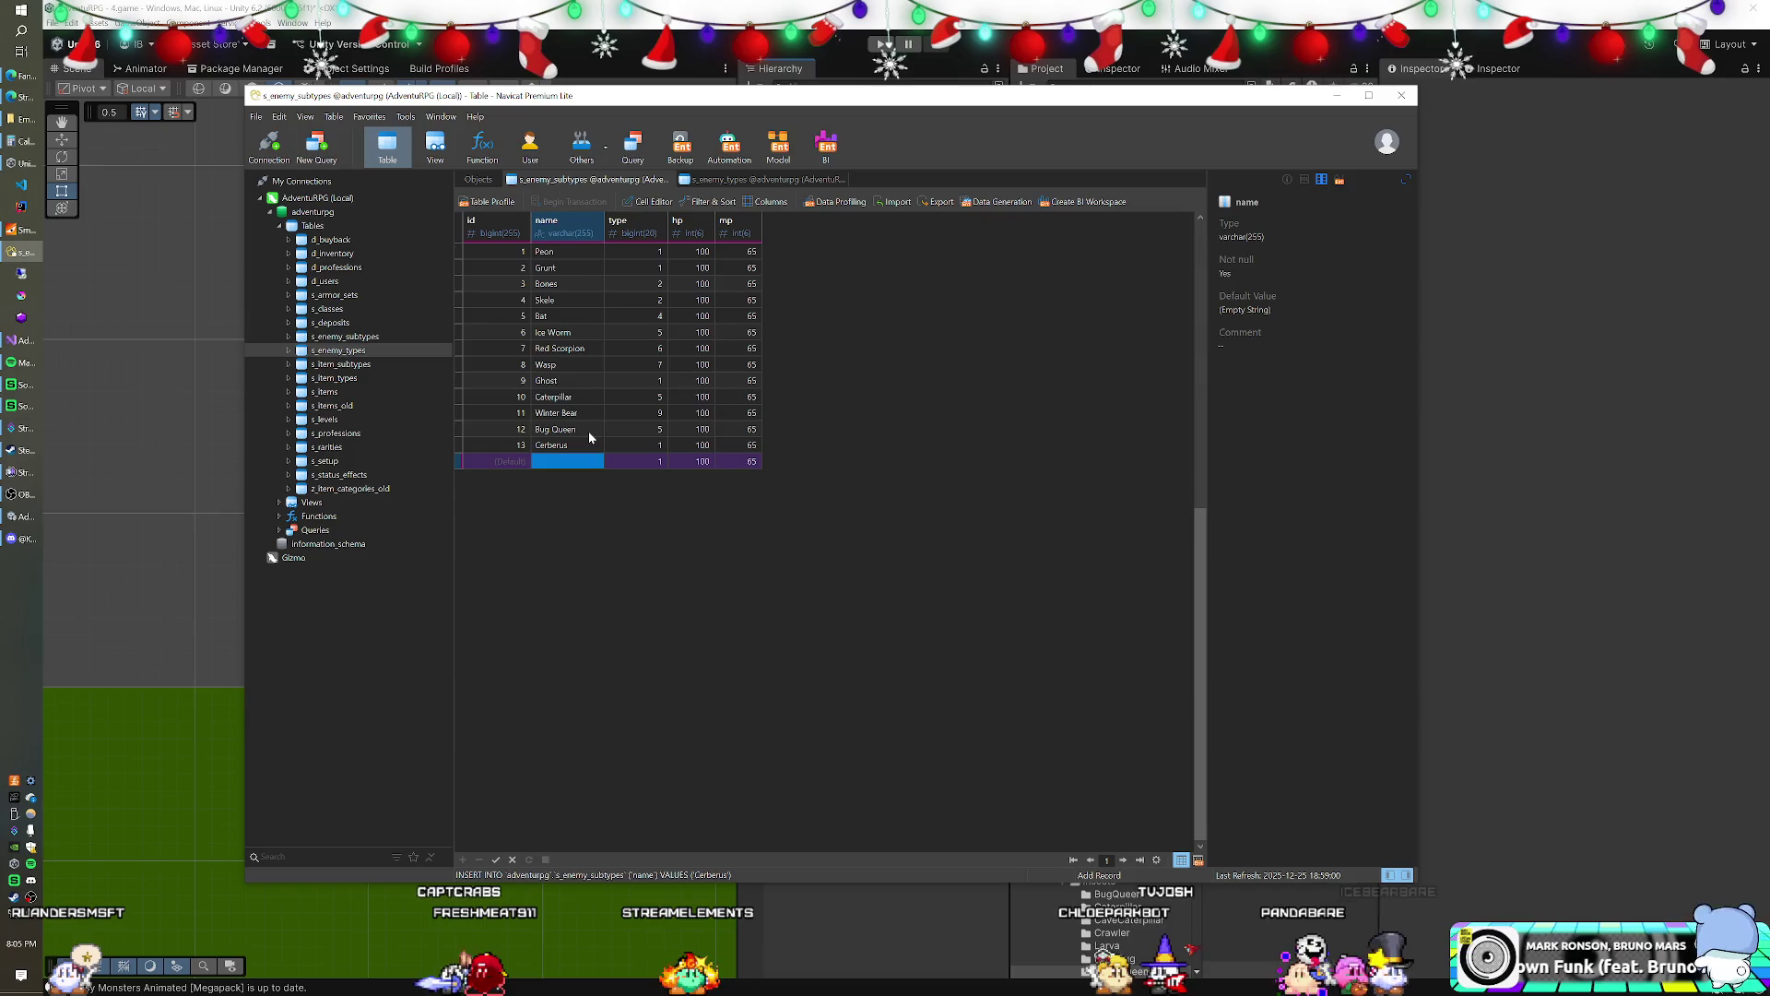
{"action": "mouse_move", "coordinate": [812, 100]}
{"action": "left_mouse_down"}
{"action": "mouse_move", "coordinate": [717, 334]}
{"action": "mouse_move", "coordinate": [737, 599]}
{"action": "mouse_move", "coordinate": [834, 147]}
{"action": "left_mouse_up"}
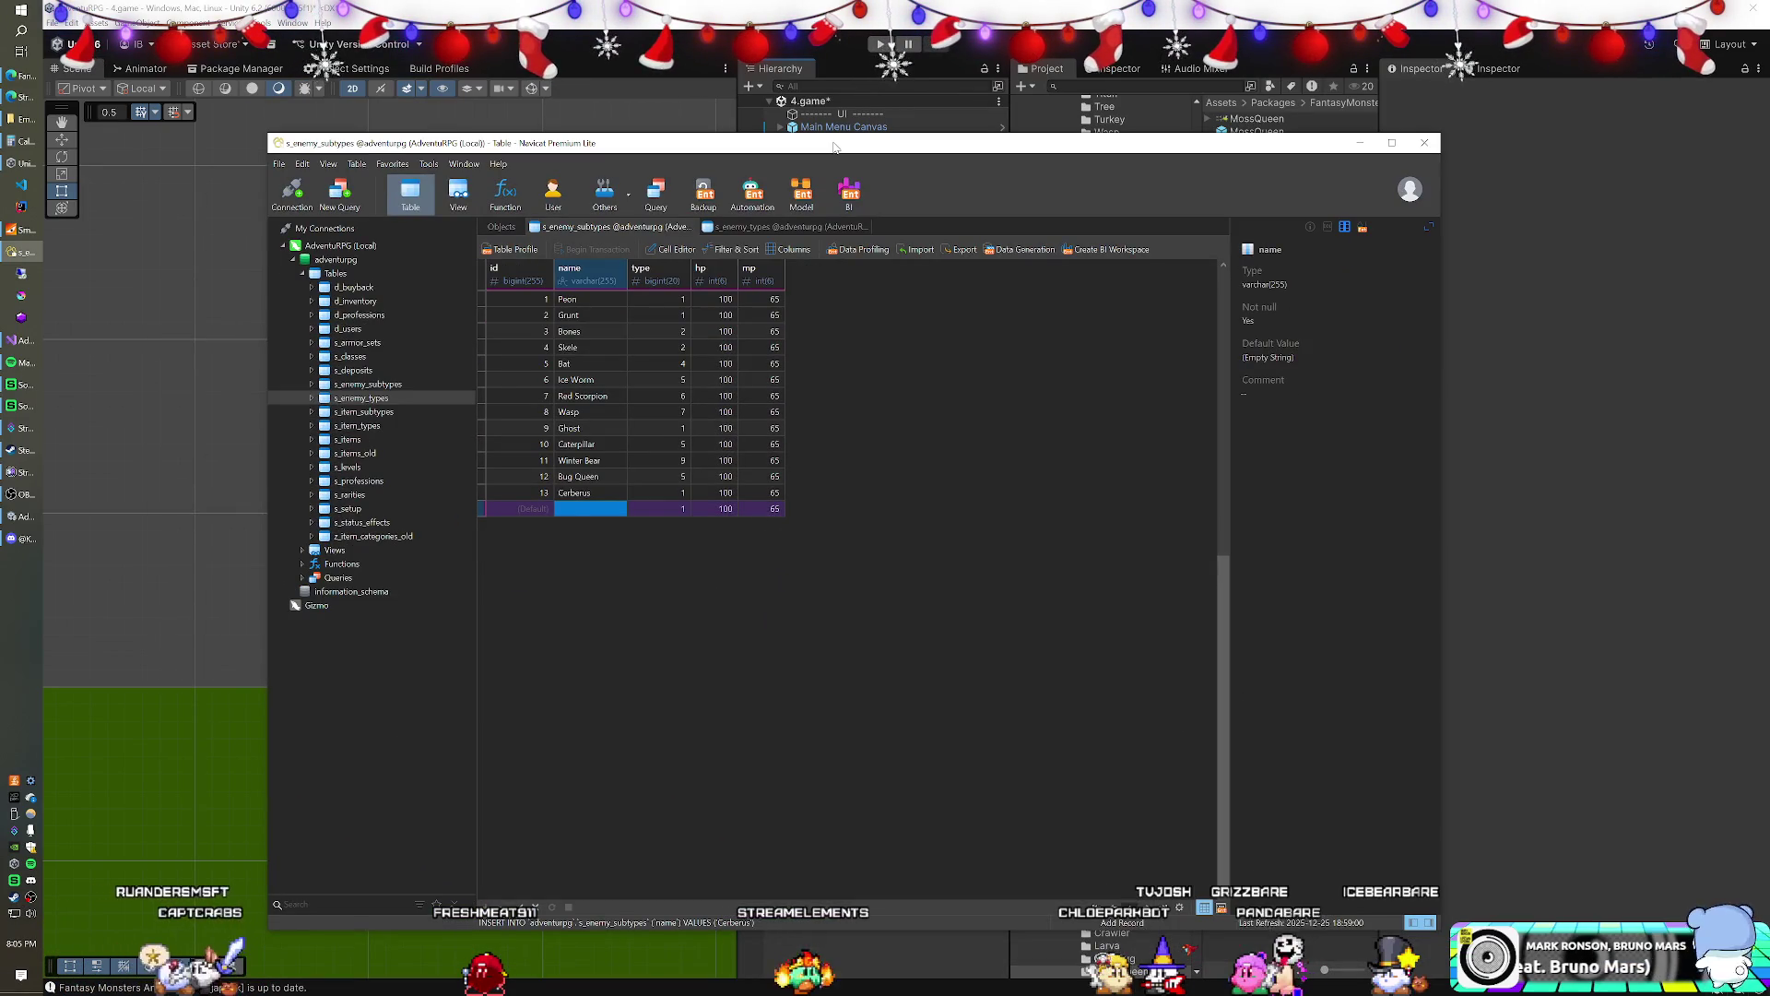
- Add a Moss Queen subtype with type 5 and set Cerberus's type to 10
{"action": "type", "text": "Moss Queen"}
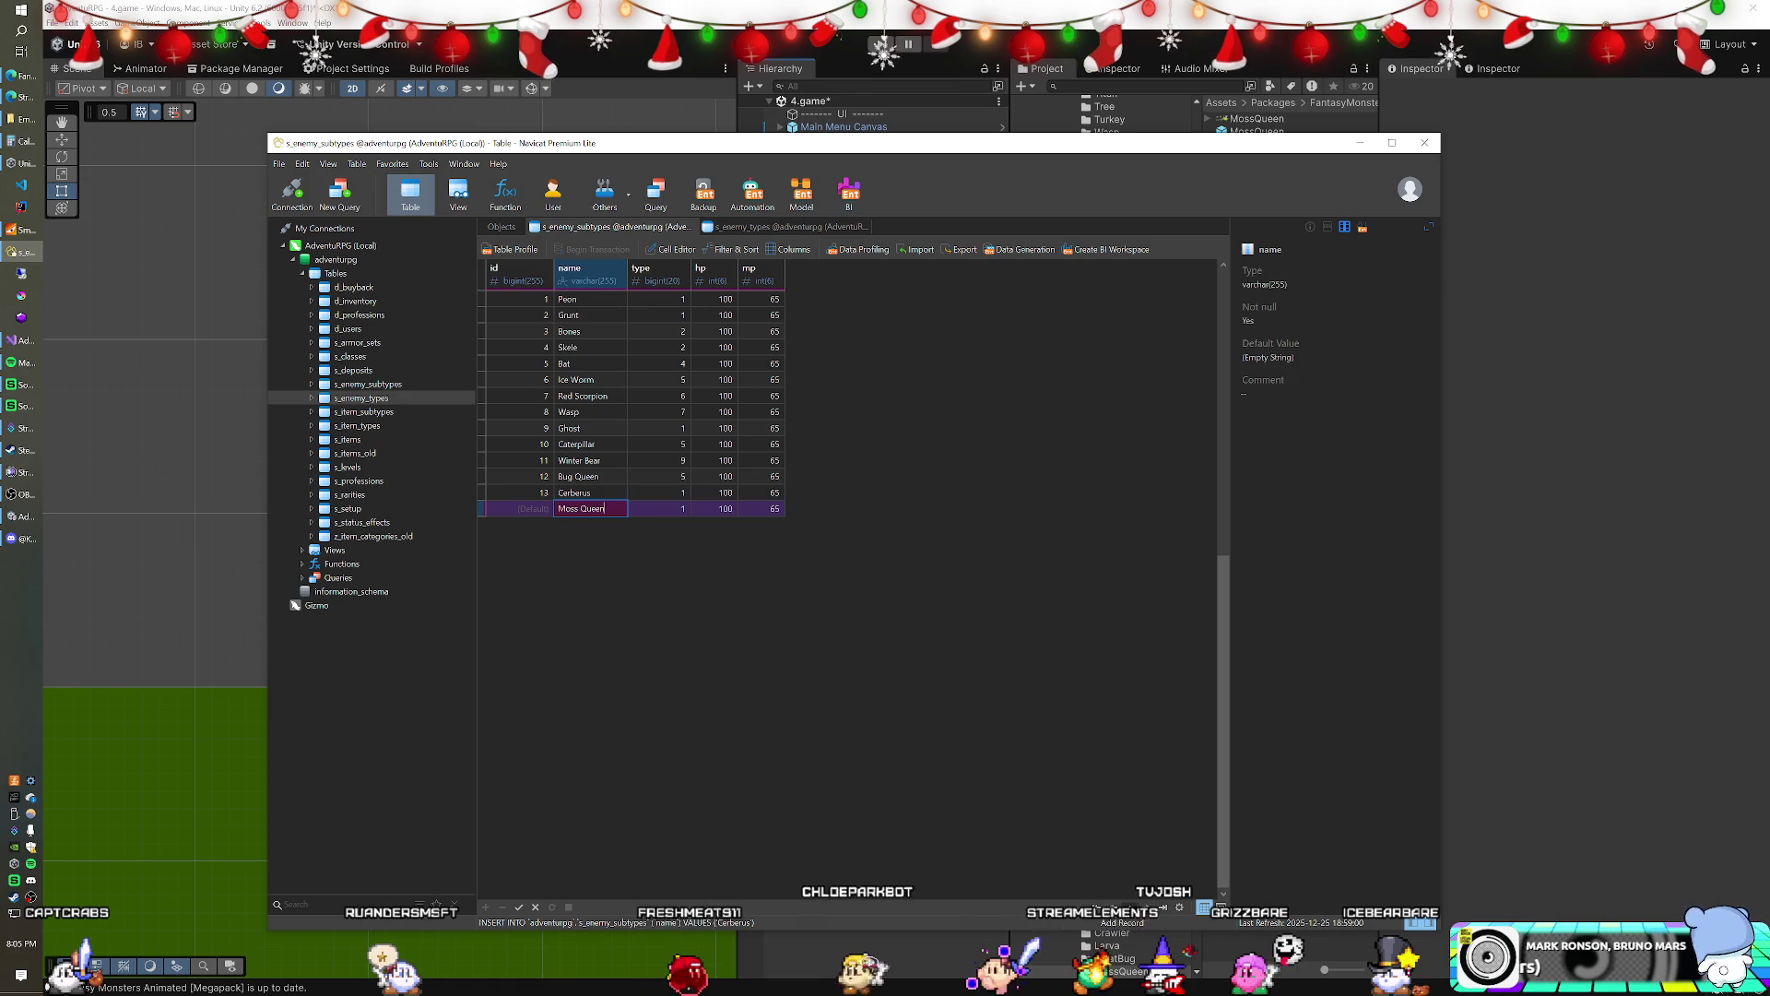
{"action": "key", "text": "Tab"}
{"action": "type", "text": "5"}
{"action": "key", "text": "Up"}
{"action": "type", "text": "10"}
{"action": "left_click", "coordinate": [738, 227]}
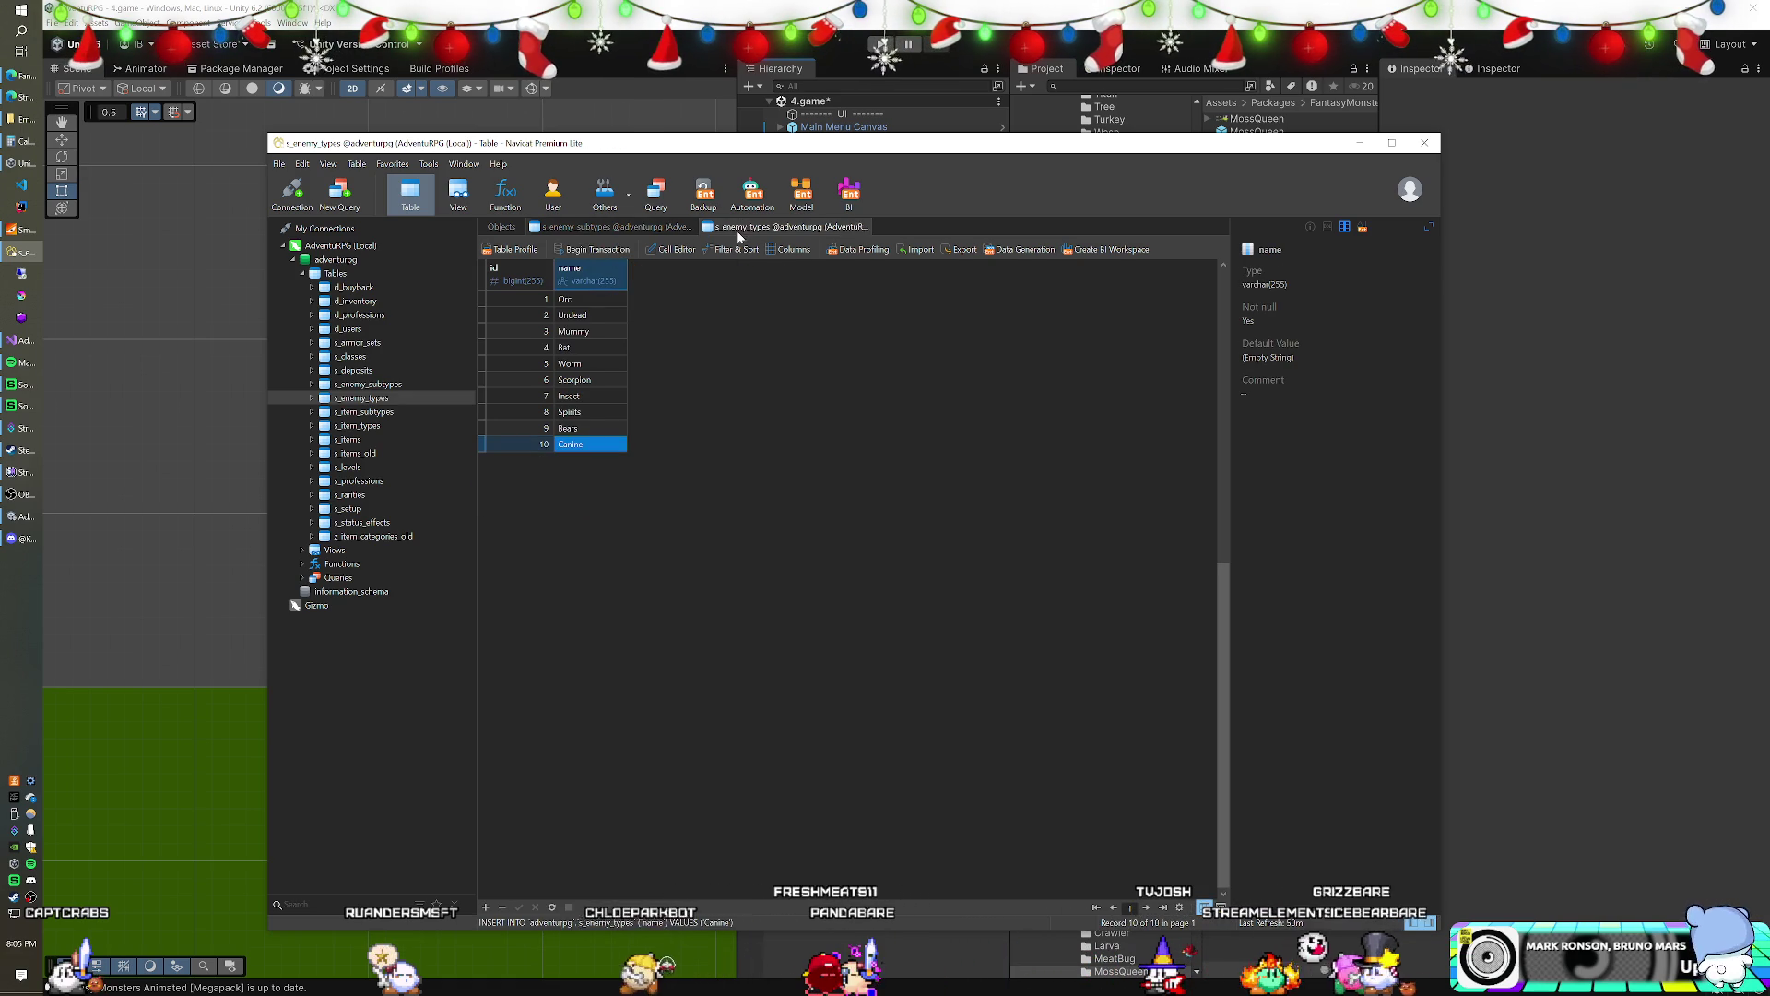
{"action": "key", "text": "alt+Tab"}
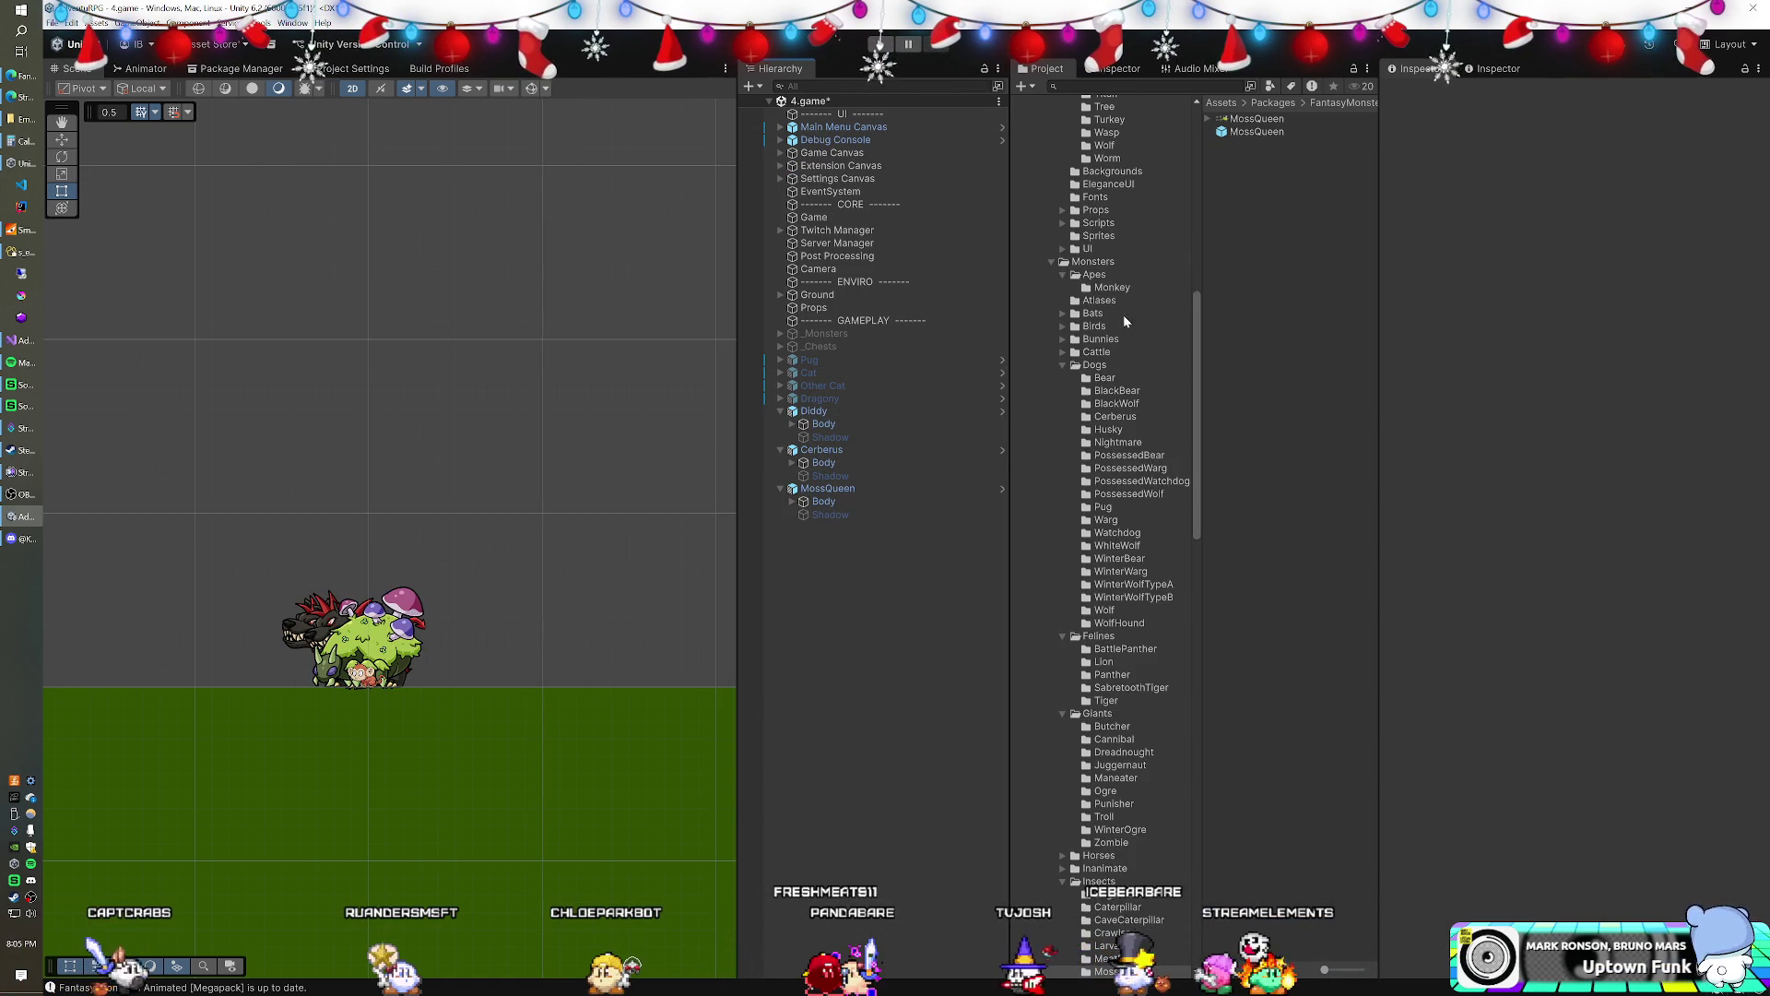
- Rename the MossQueen prefab in the Enemies folder to 'Moss Queen'
{"action": "scroll", "coordinate": [1130, 310], "scroll_direction": "up", "scroll_amount": 10}
{"action": "left_click", "coordinate": [1027, 268]}
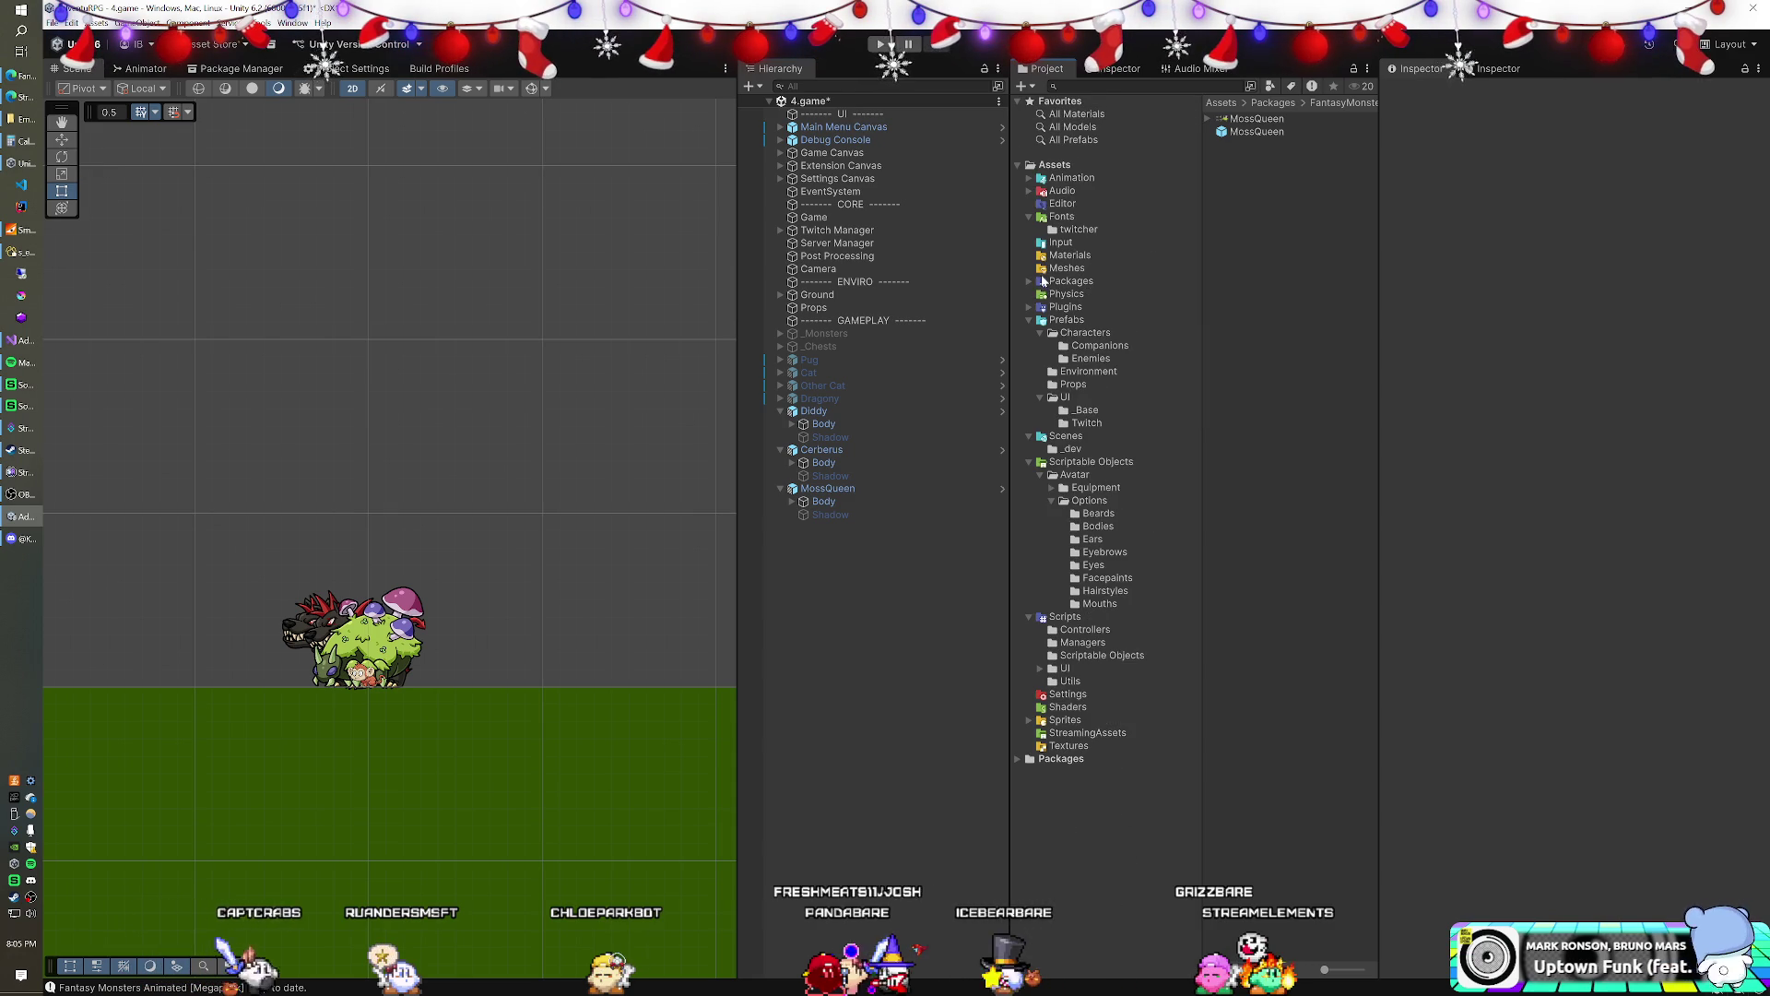
{"action": "left_click", "coordinate": [1090, 357]}
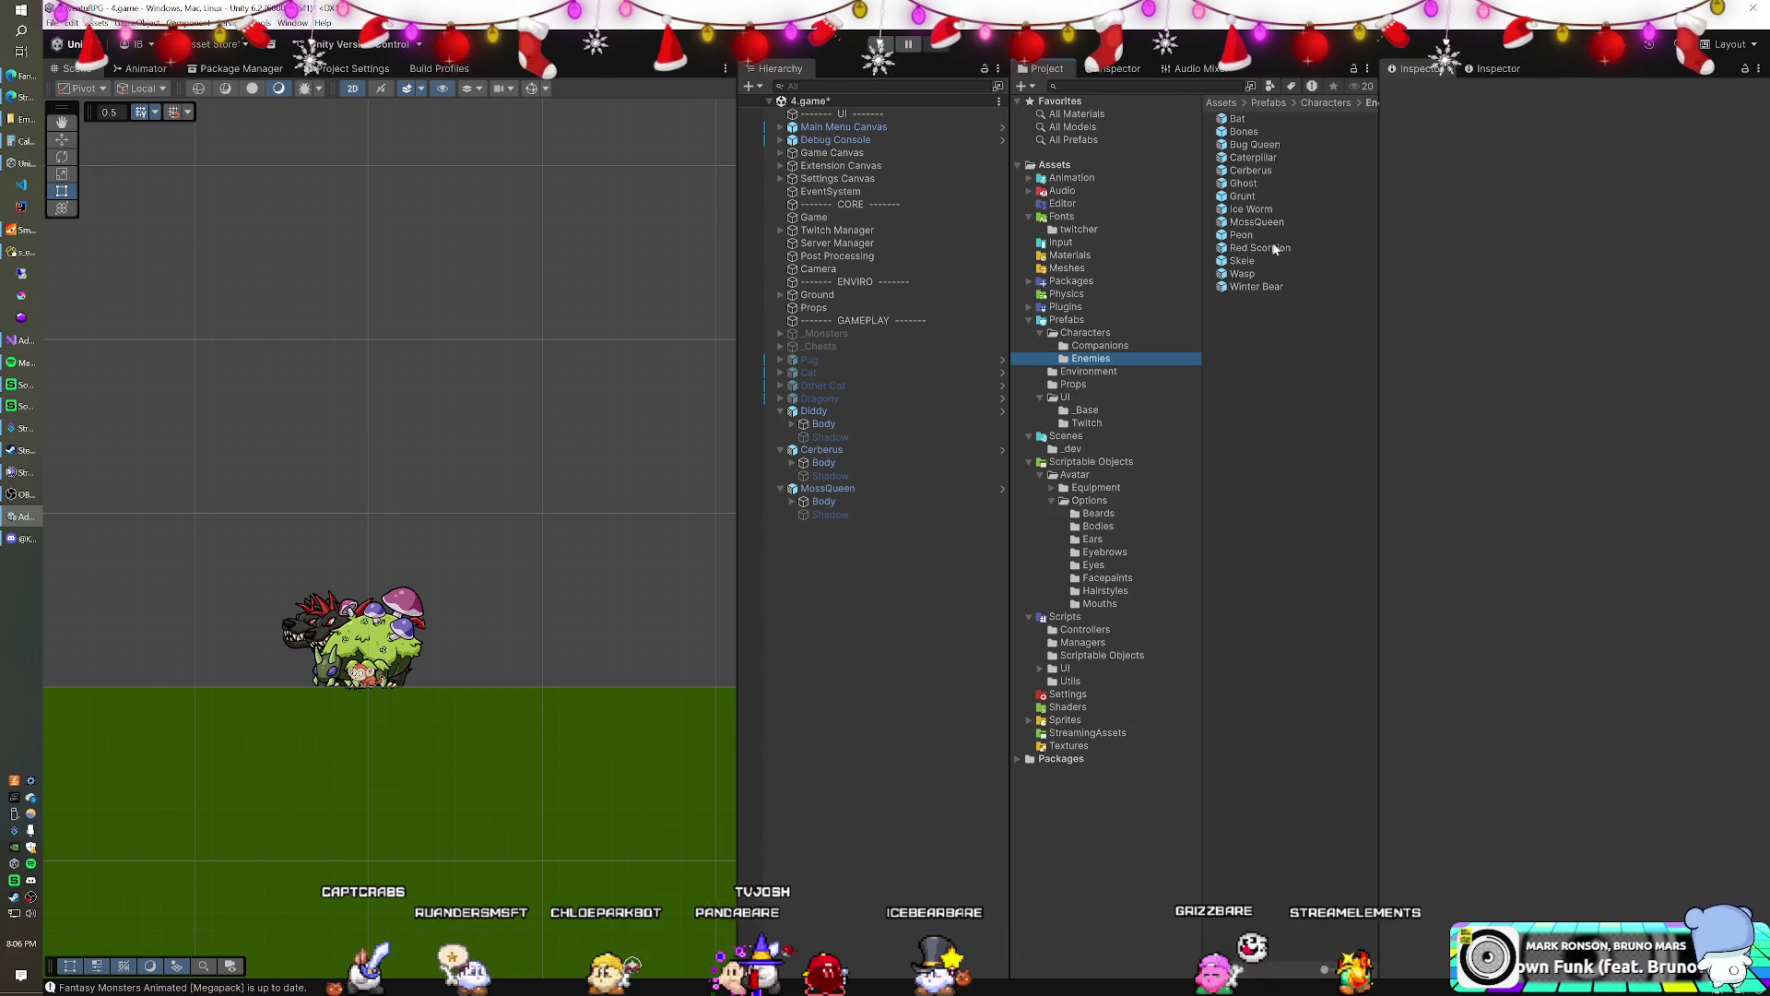
{"action": "left_click", "coordinate": [1255, 222]}
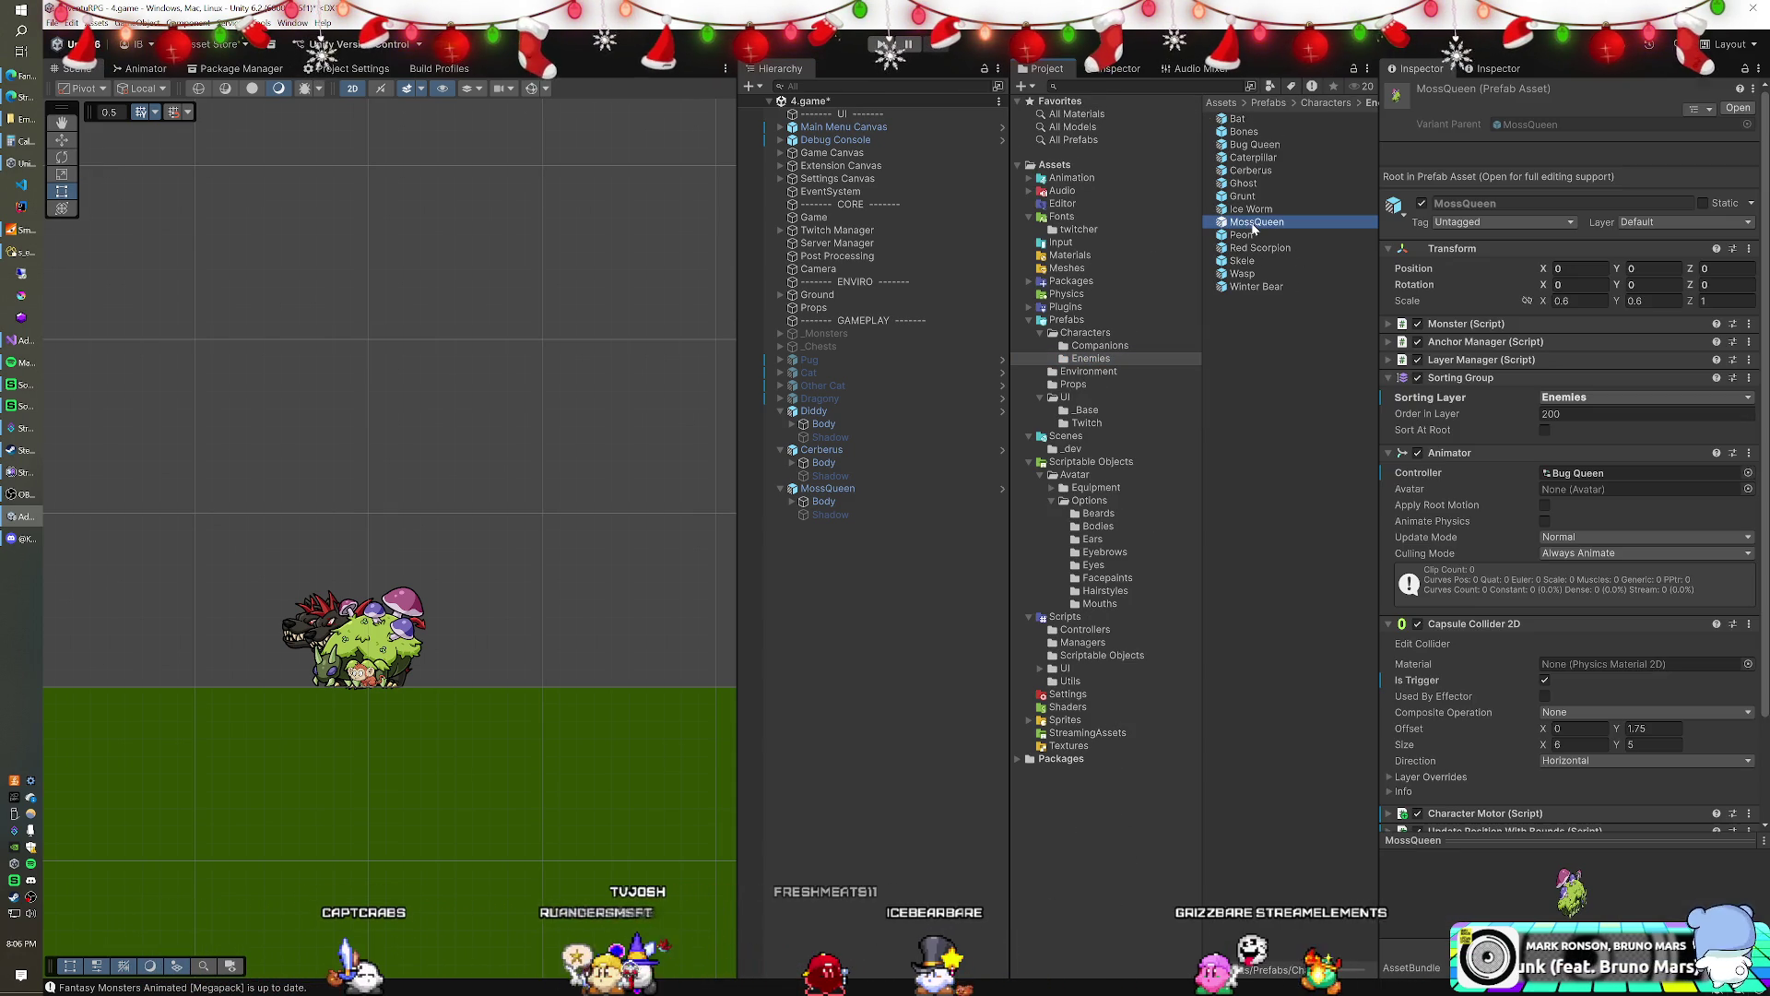
{"action": "key", "text": "F2"}
{"action": "type", "text": "Moss Queen"}
{"action": "key", "text": "Return"}
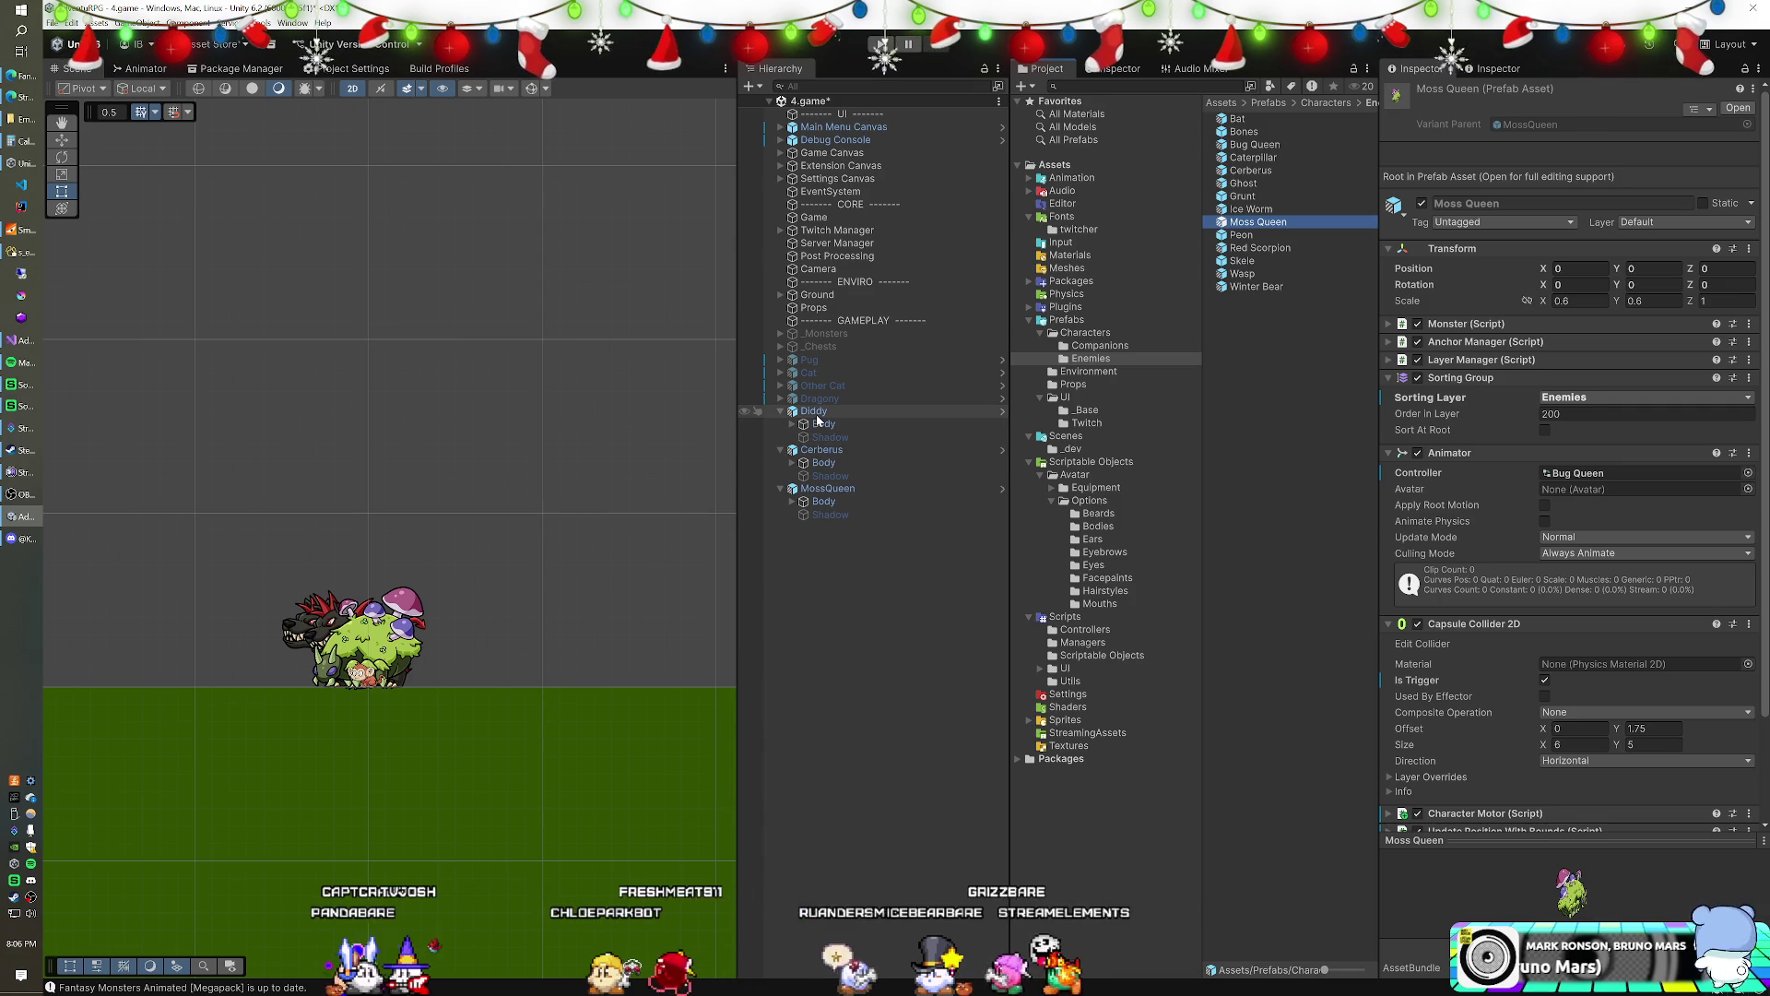
- Delete the Diddy, Cerberus and MossQueen objects from the scene
{"action": "left_click", "coordinate": [816, 413]}
{"action": "left_click", "coordinate": [823, 450], "text": "ctrl"}
{"action": "left_click", "coordinate": [823, 489], "text": "ctrl"}
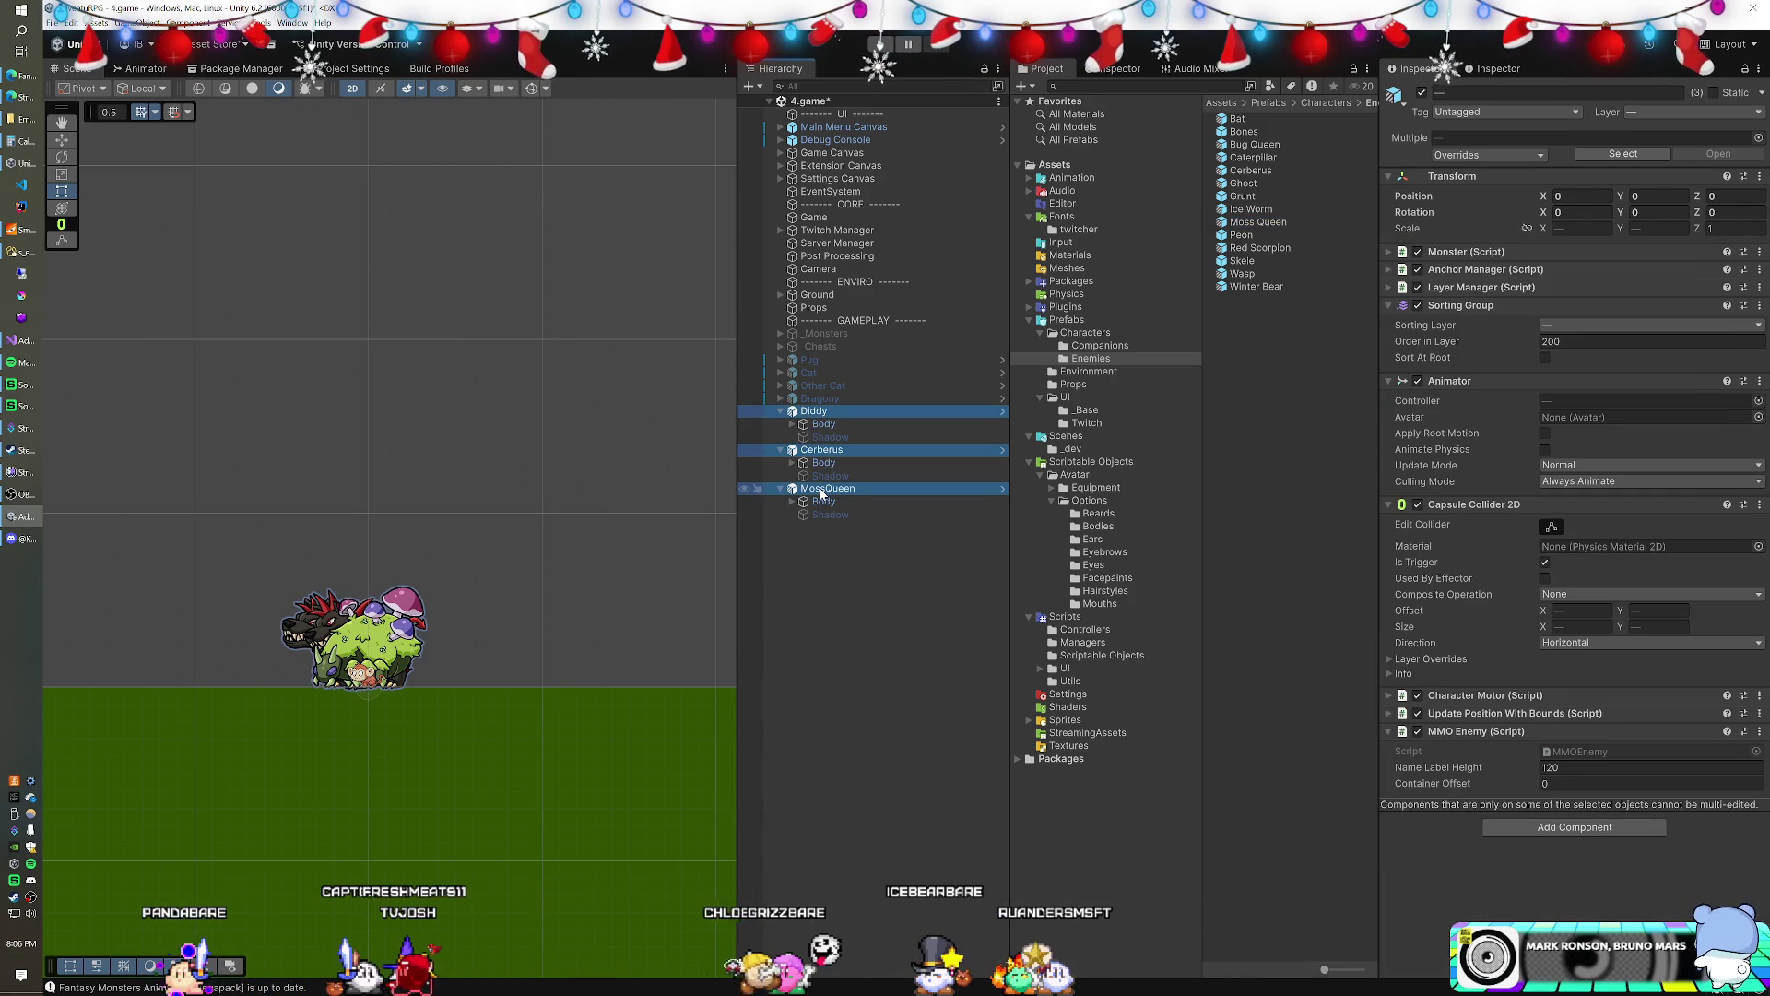
{"action": "key", "text": "Delete"}
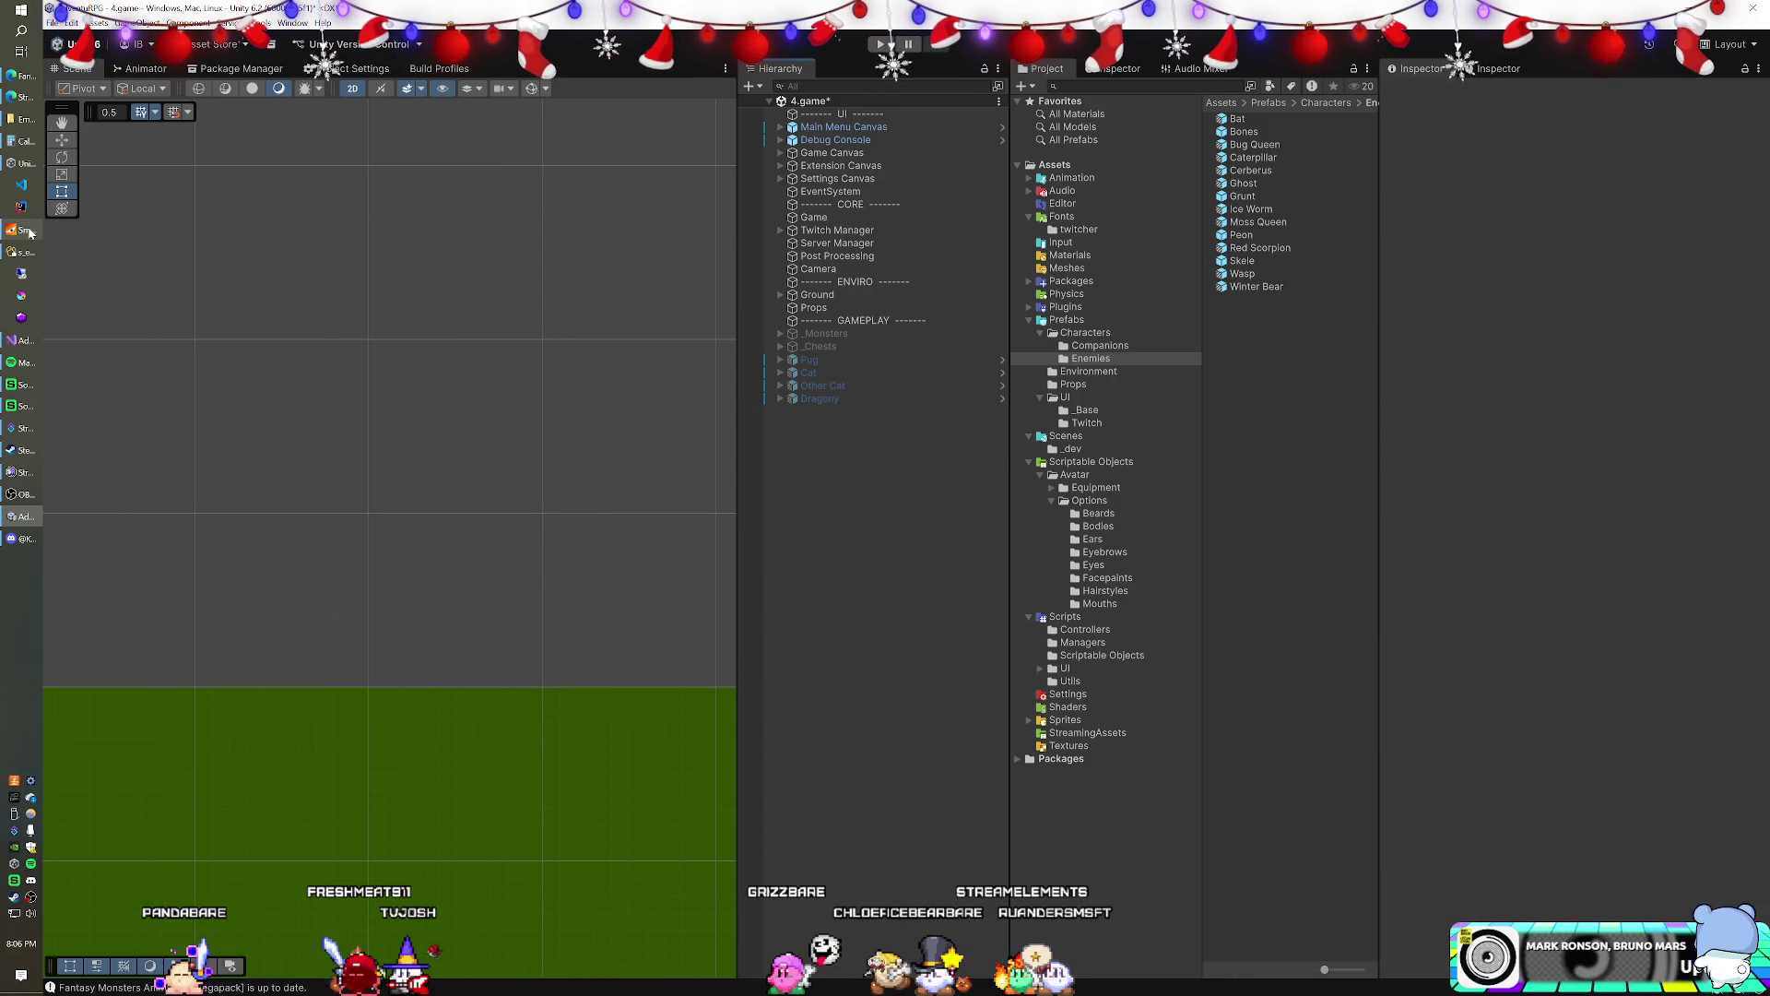
{"action": "left_click", "coordinate": [28, 230]}
- Start SmartFoxServer 2X, let it load the AdventuRPG zone, then bring Unity back in front
{"action": "left_click", "coordinate": [682, 47]}
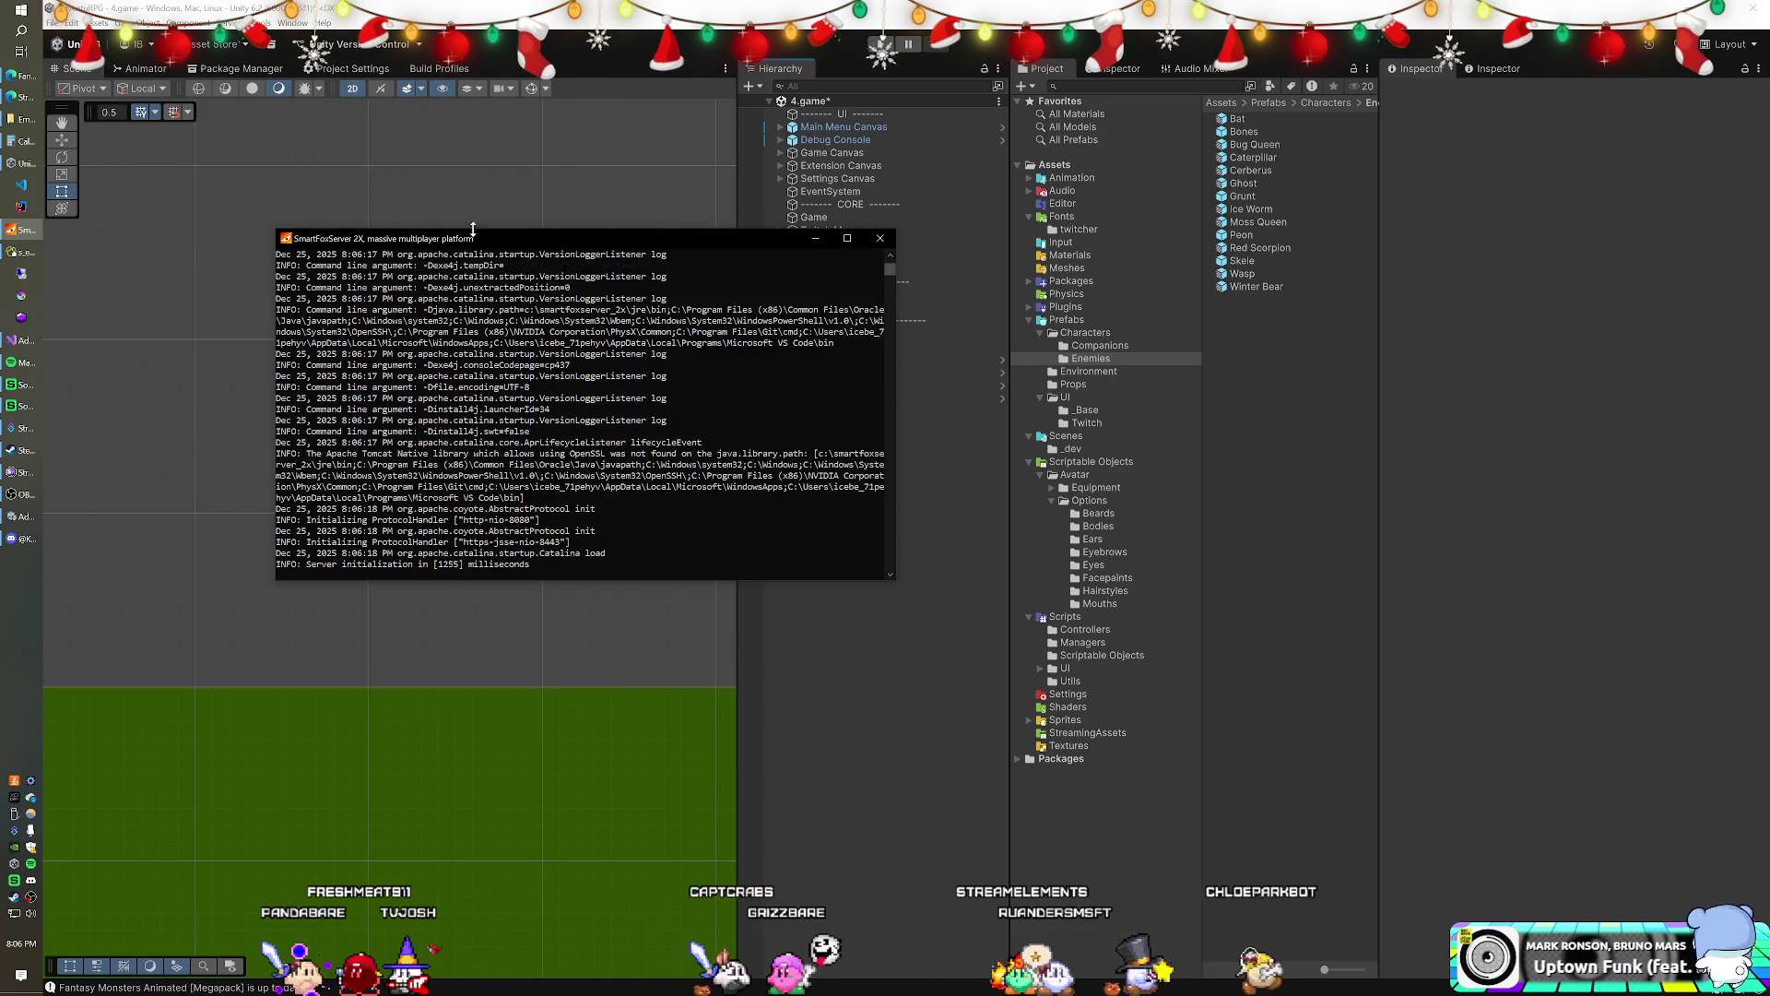
{"action": "left_click", "coordinate": [562, 33]}
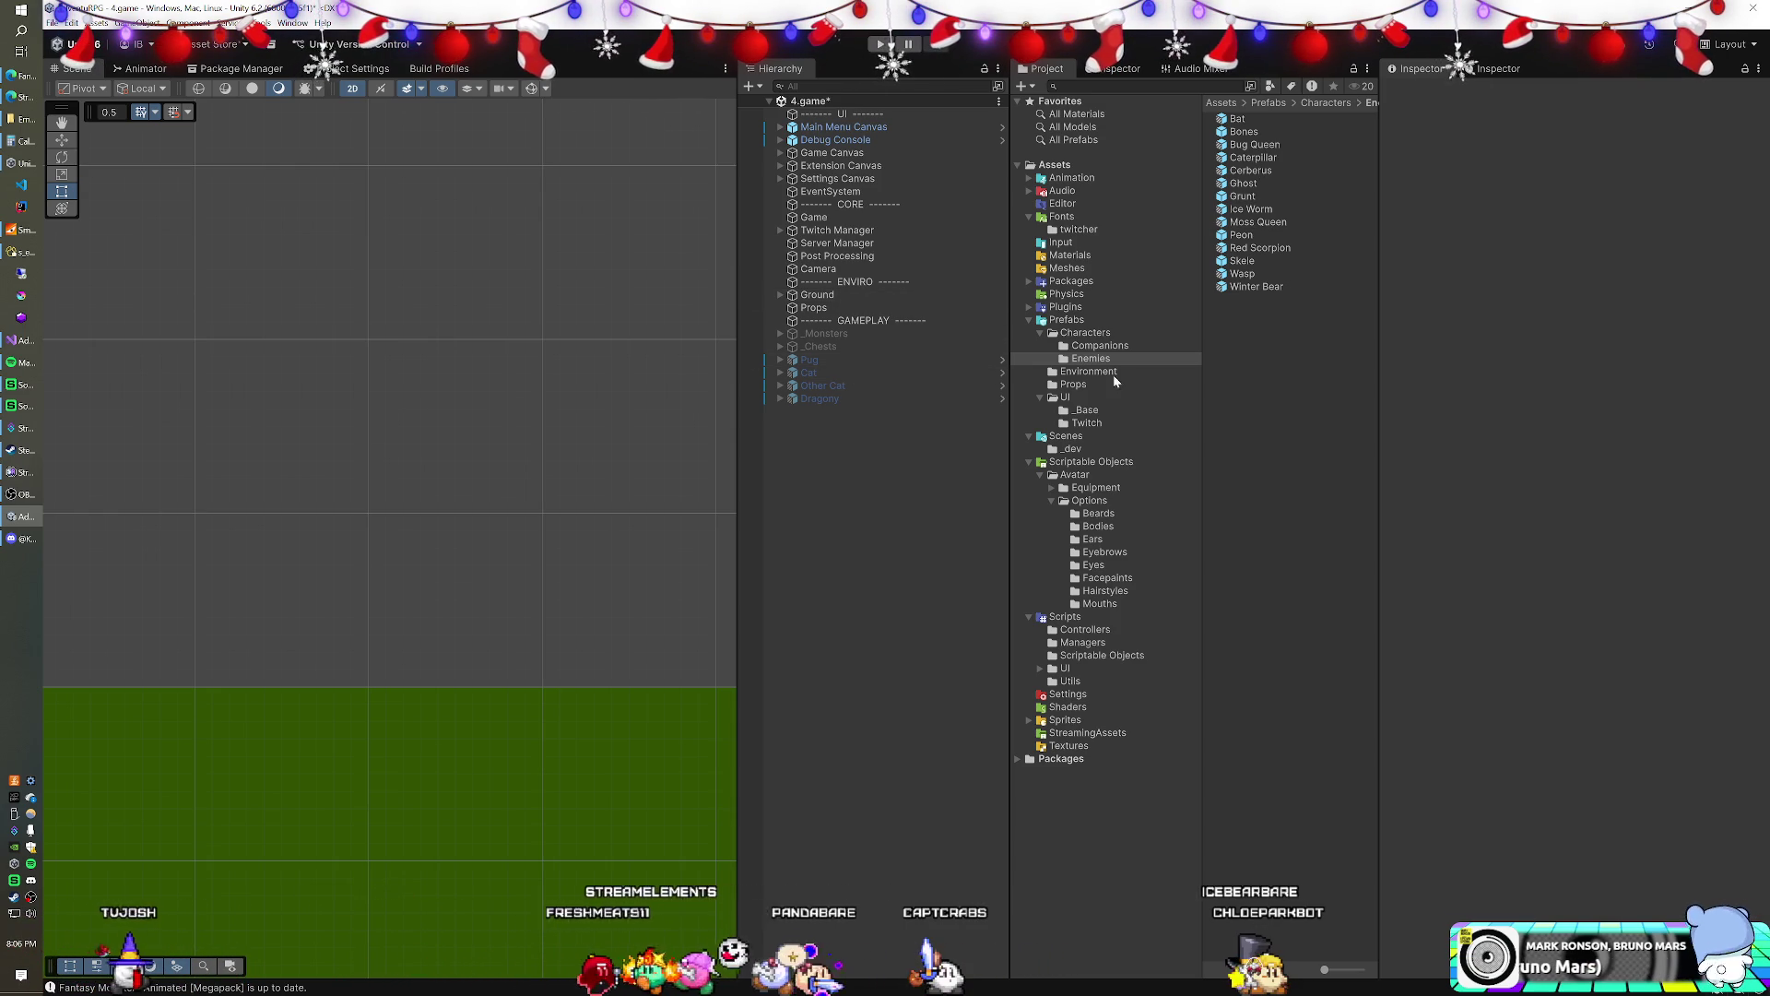
- Place the Diddy companion prefab from the Companions folder into the scene
{"action": "left_click", "coordinate": [1099, 345]}
{"action": "left_click_drag", "start_coordinate": [1243, 145], "coordinate": [802, 419]}
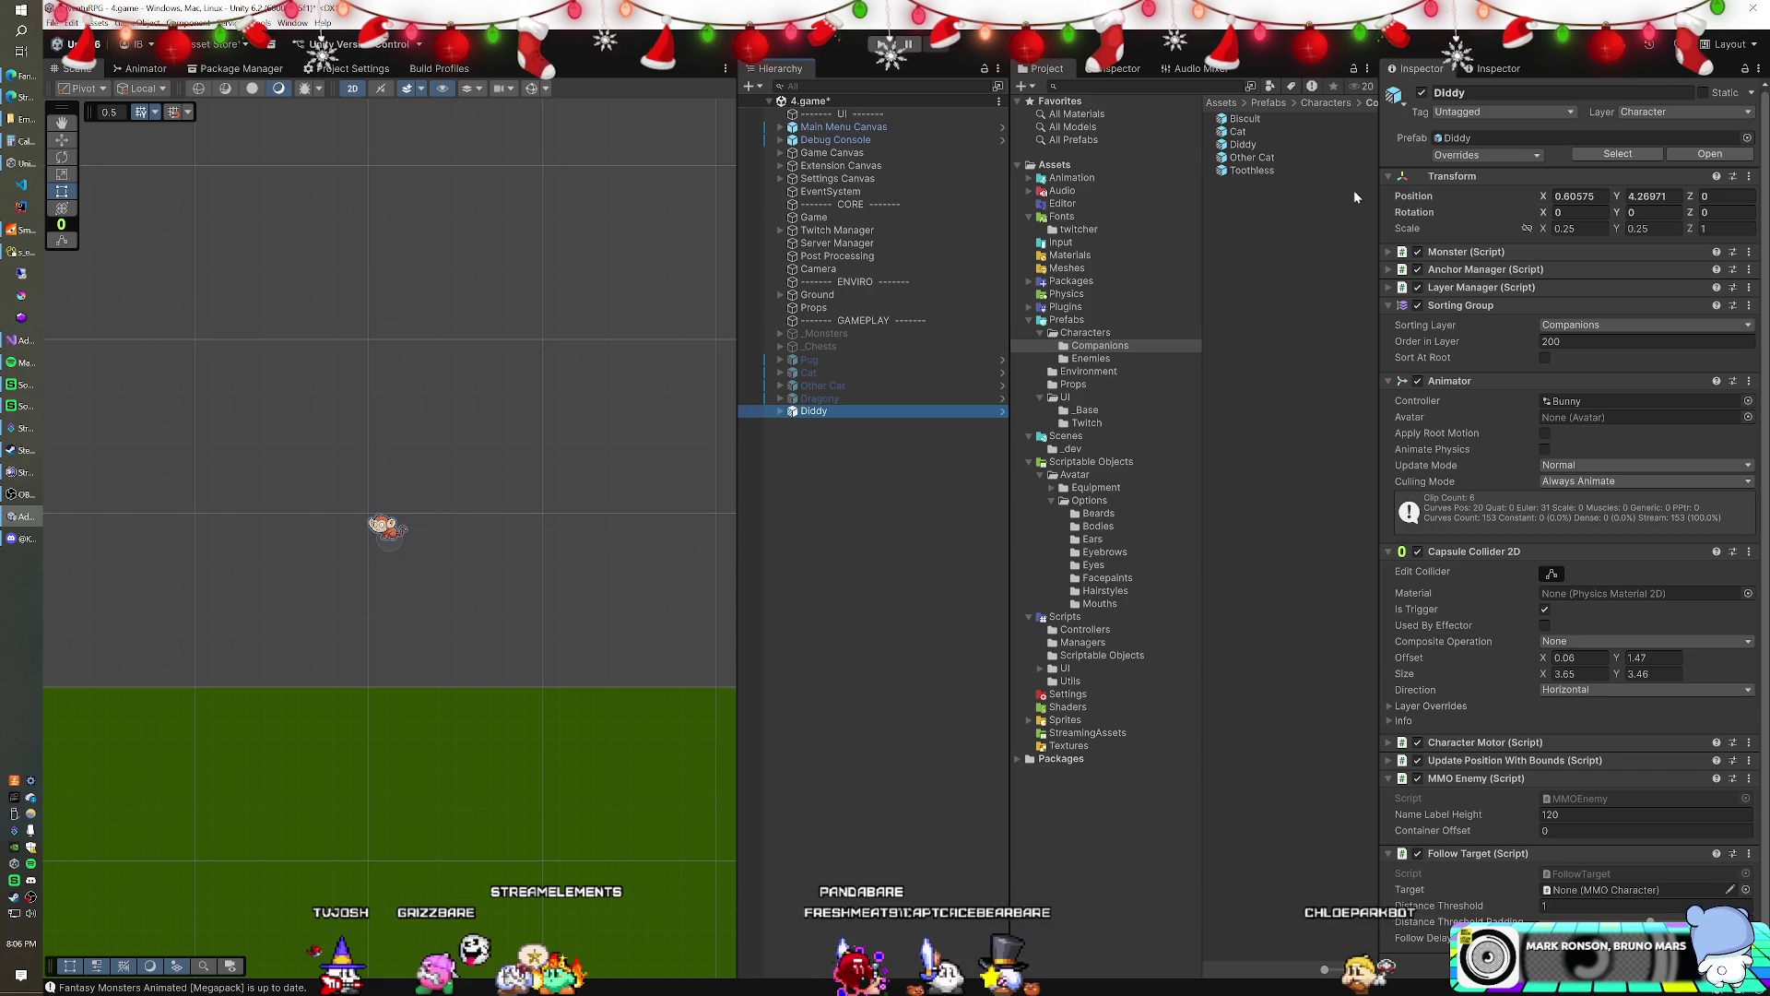
{"action": "left_click", "coordinate": [1268, 146]}
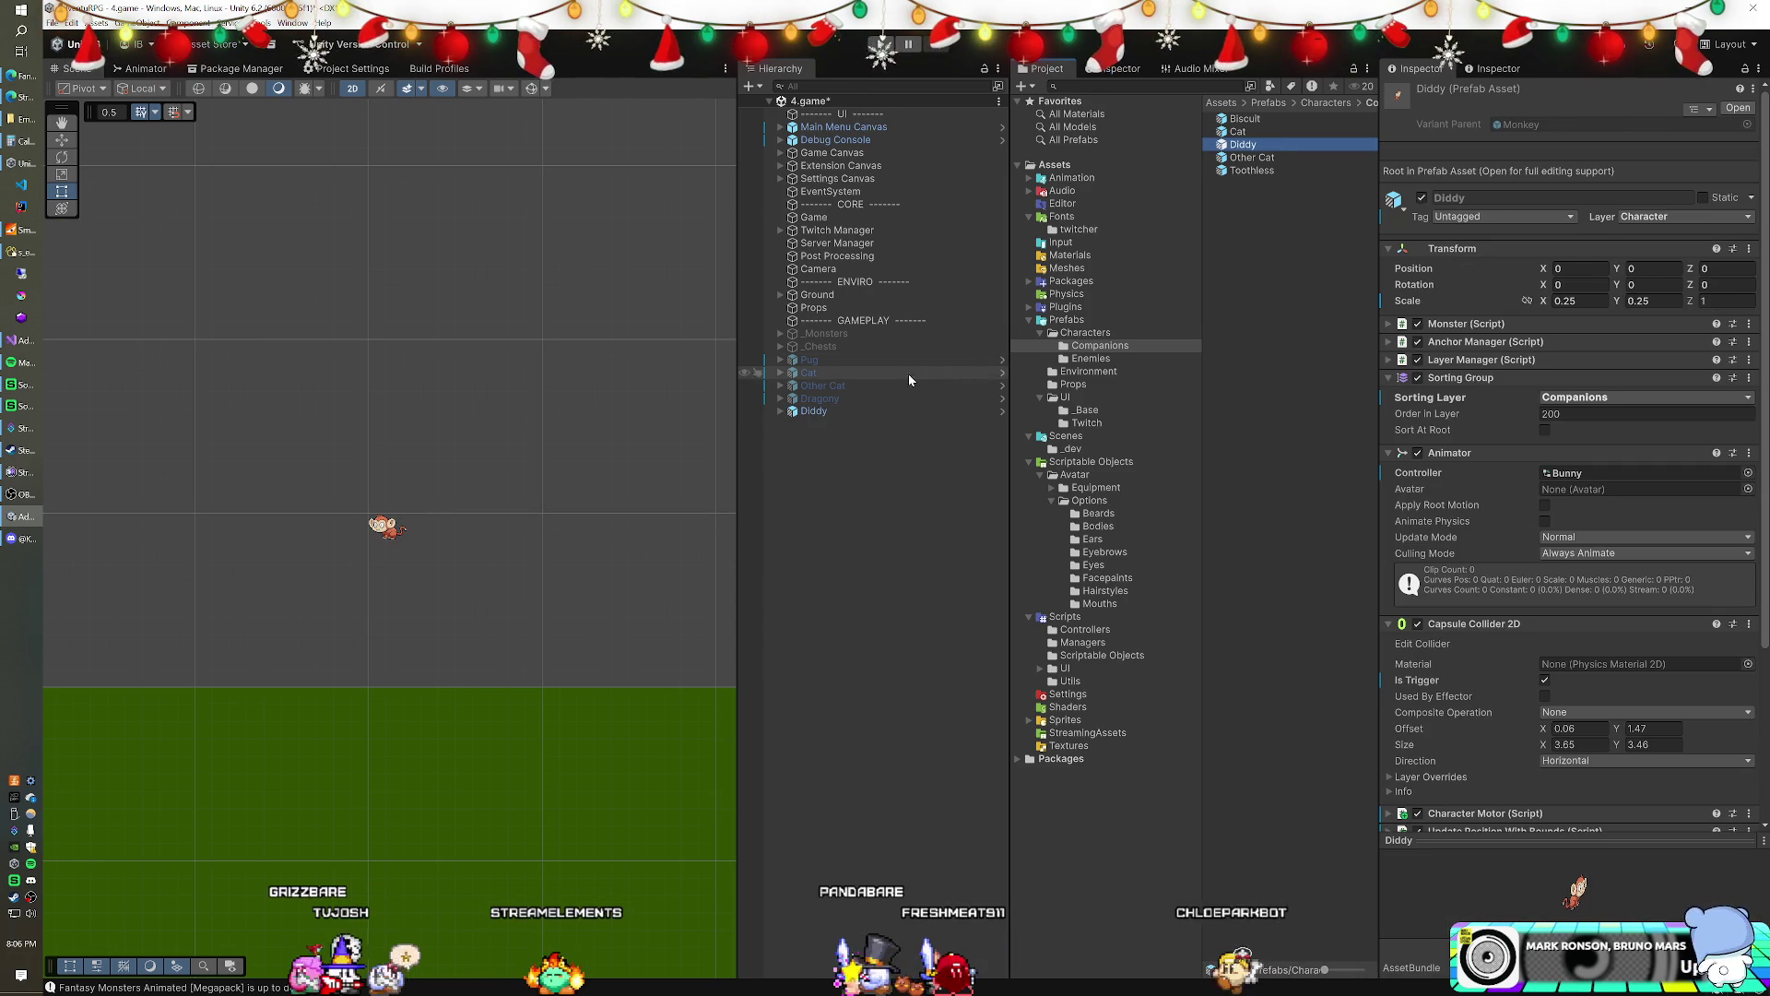
- Set the Diddy instance's position to X 0, Y 0 and play a test run
{"action": "left_click", "coordinate": [876, 411]}
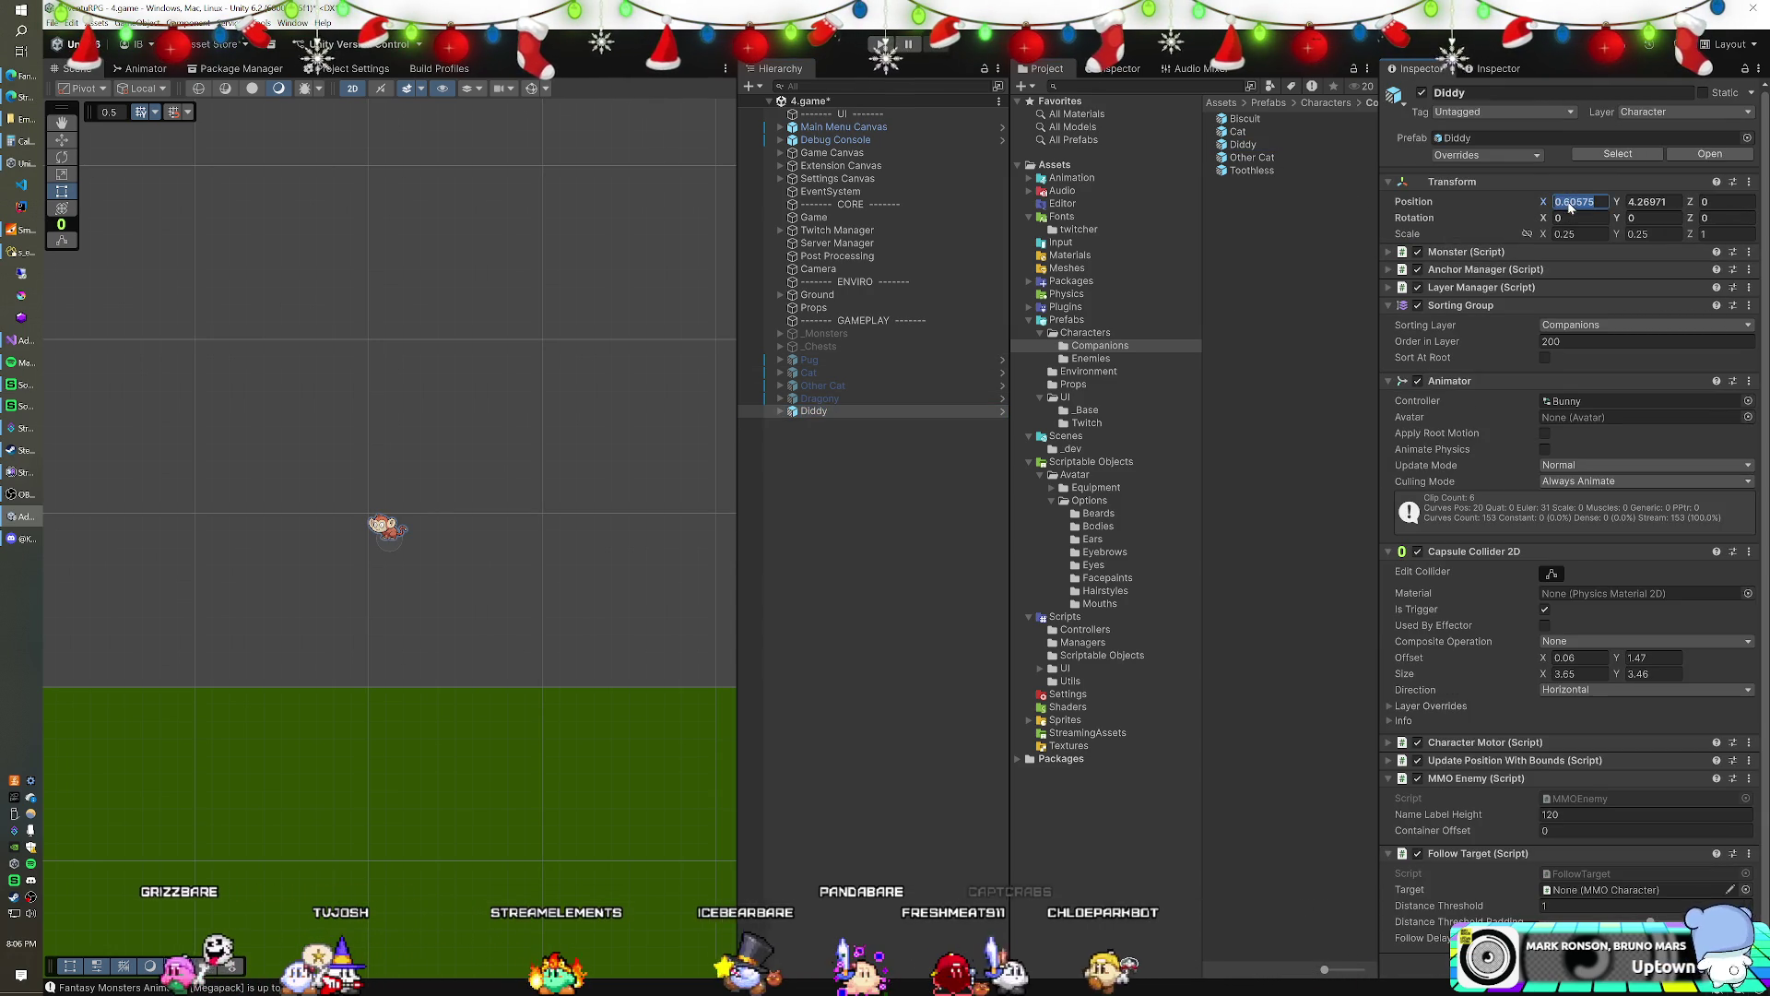
{"action": "type", "text": "0"}
{"action": "key", "text": "Tab"}
{"action": "type", "text": "0"}
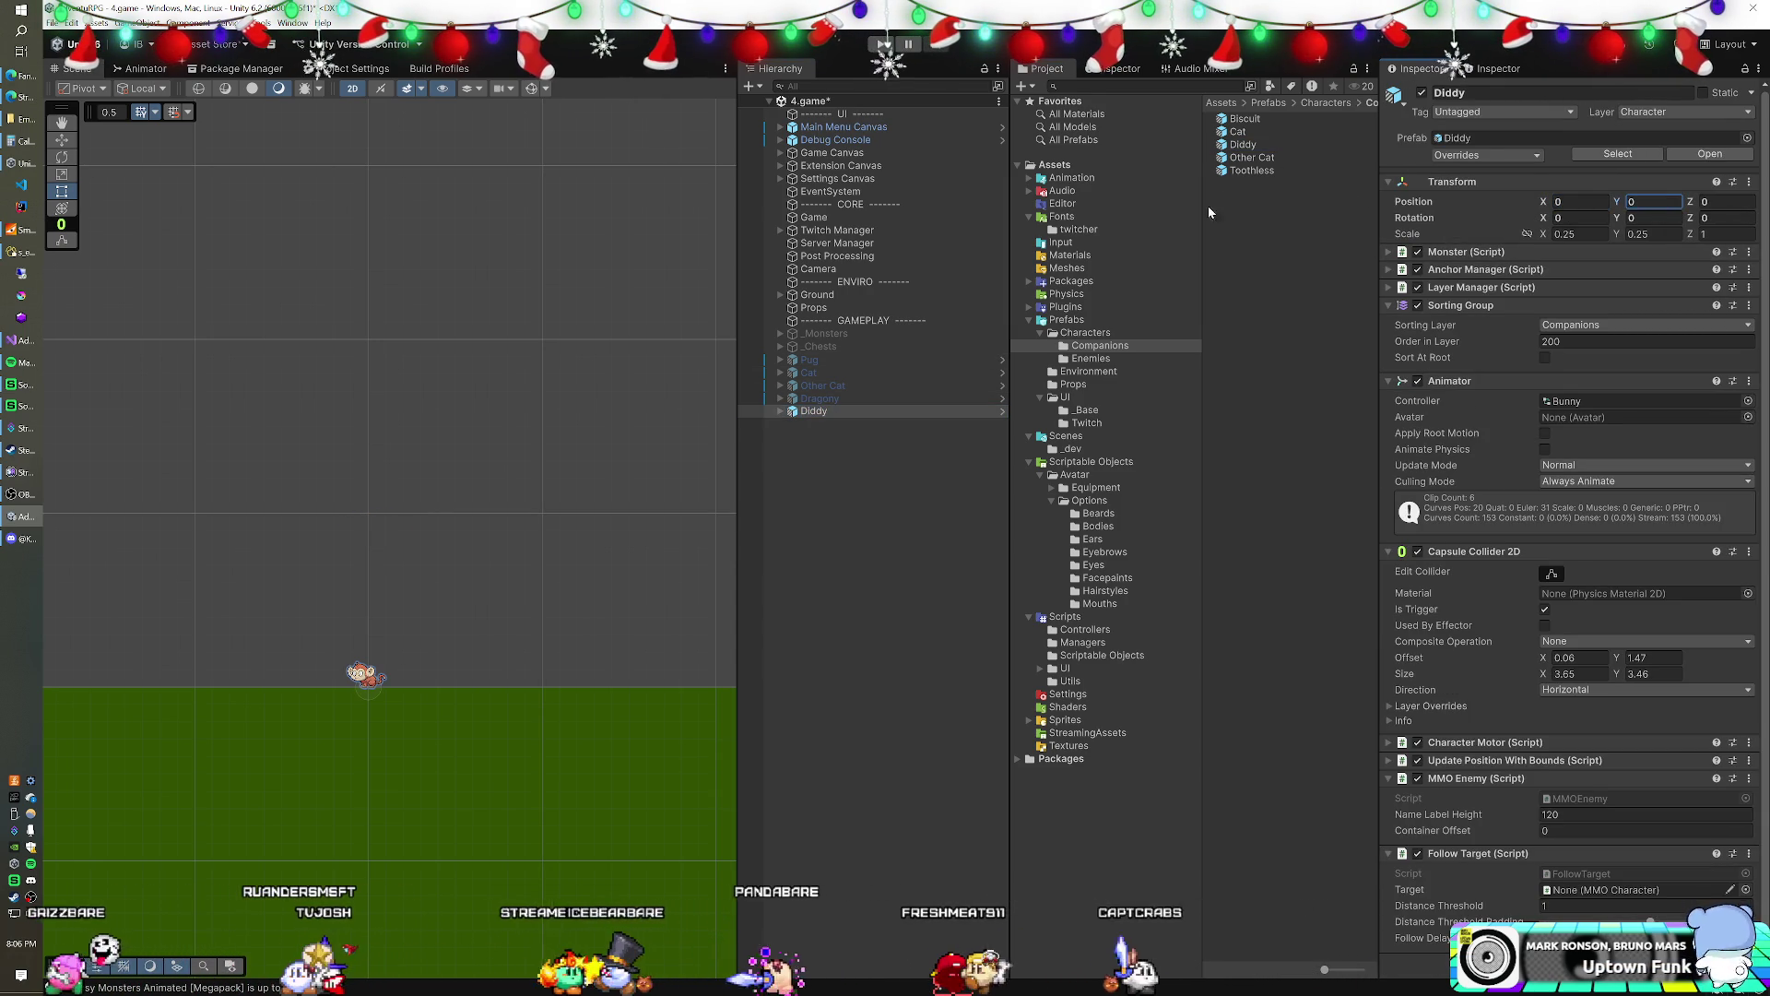
{"action": "left_click", "coordinate": [822, 50]}
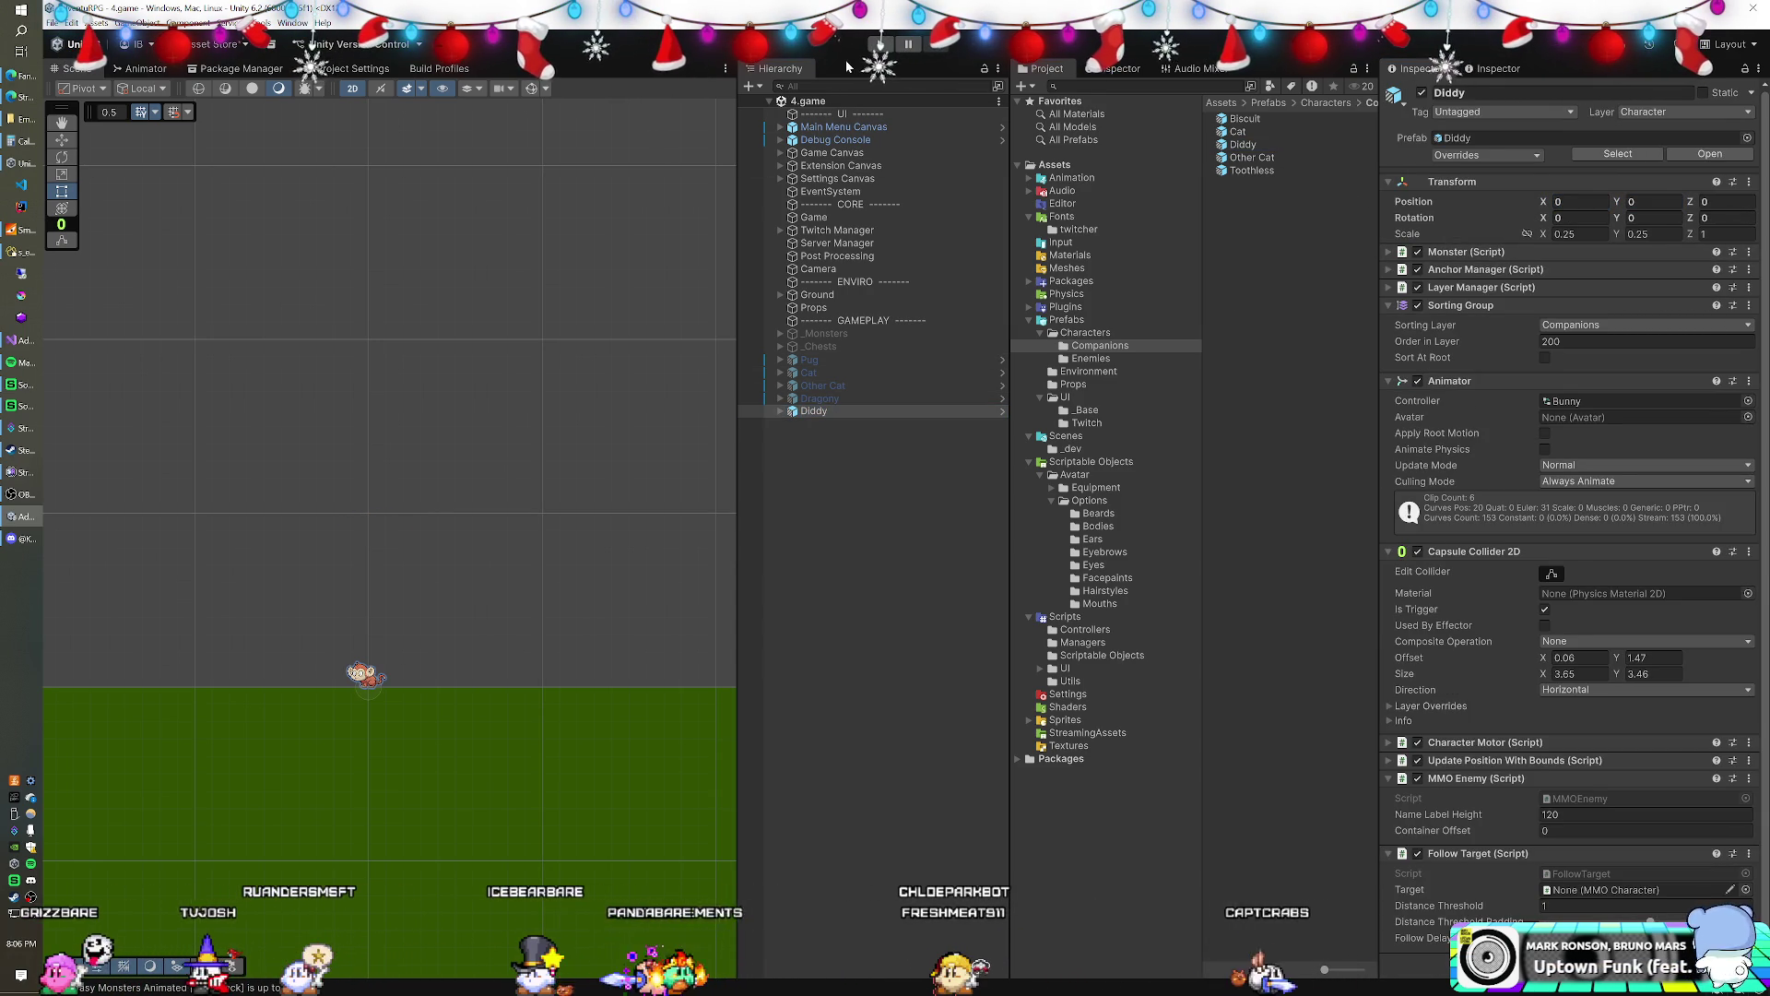
{"action": "left_click", "coordinate": [882, 44]}
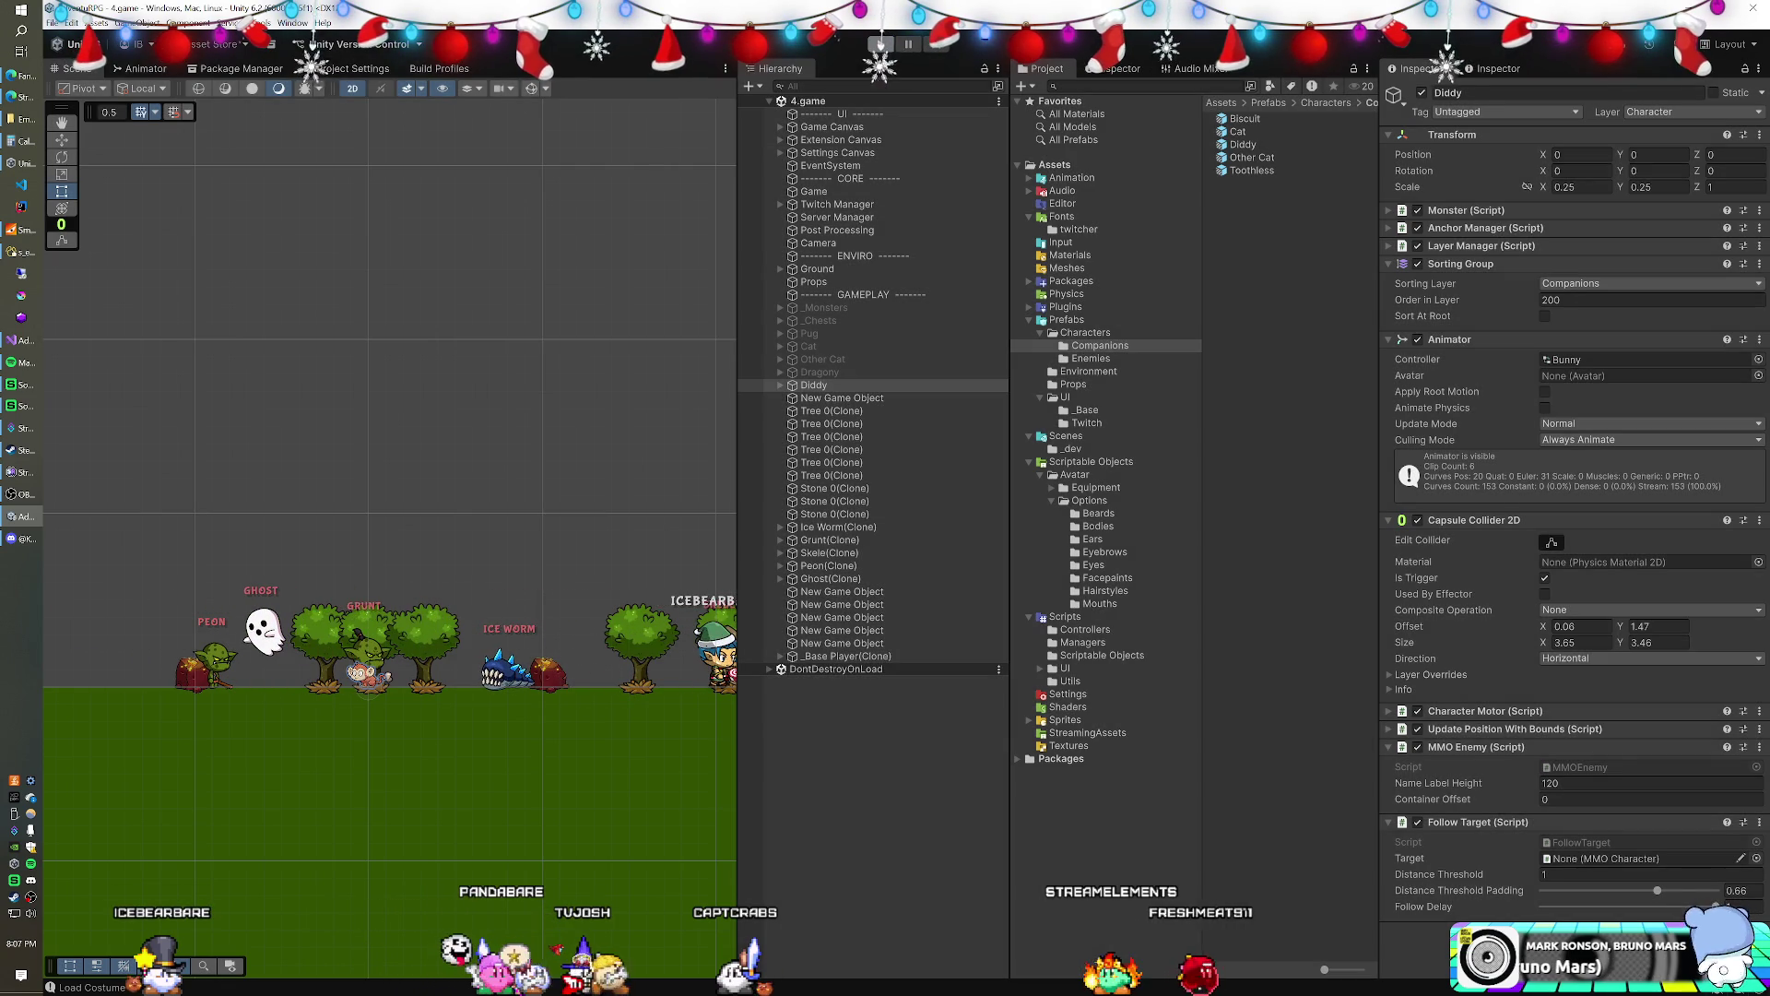
{"action": "left_click", "coordinate": [835, 205]}
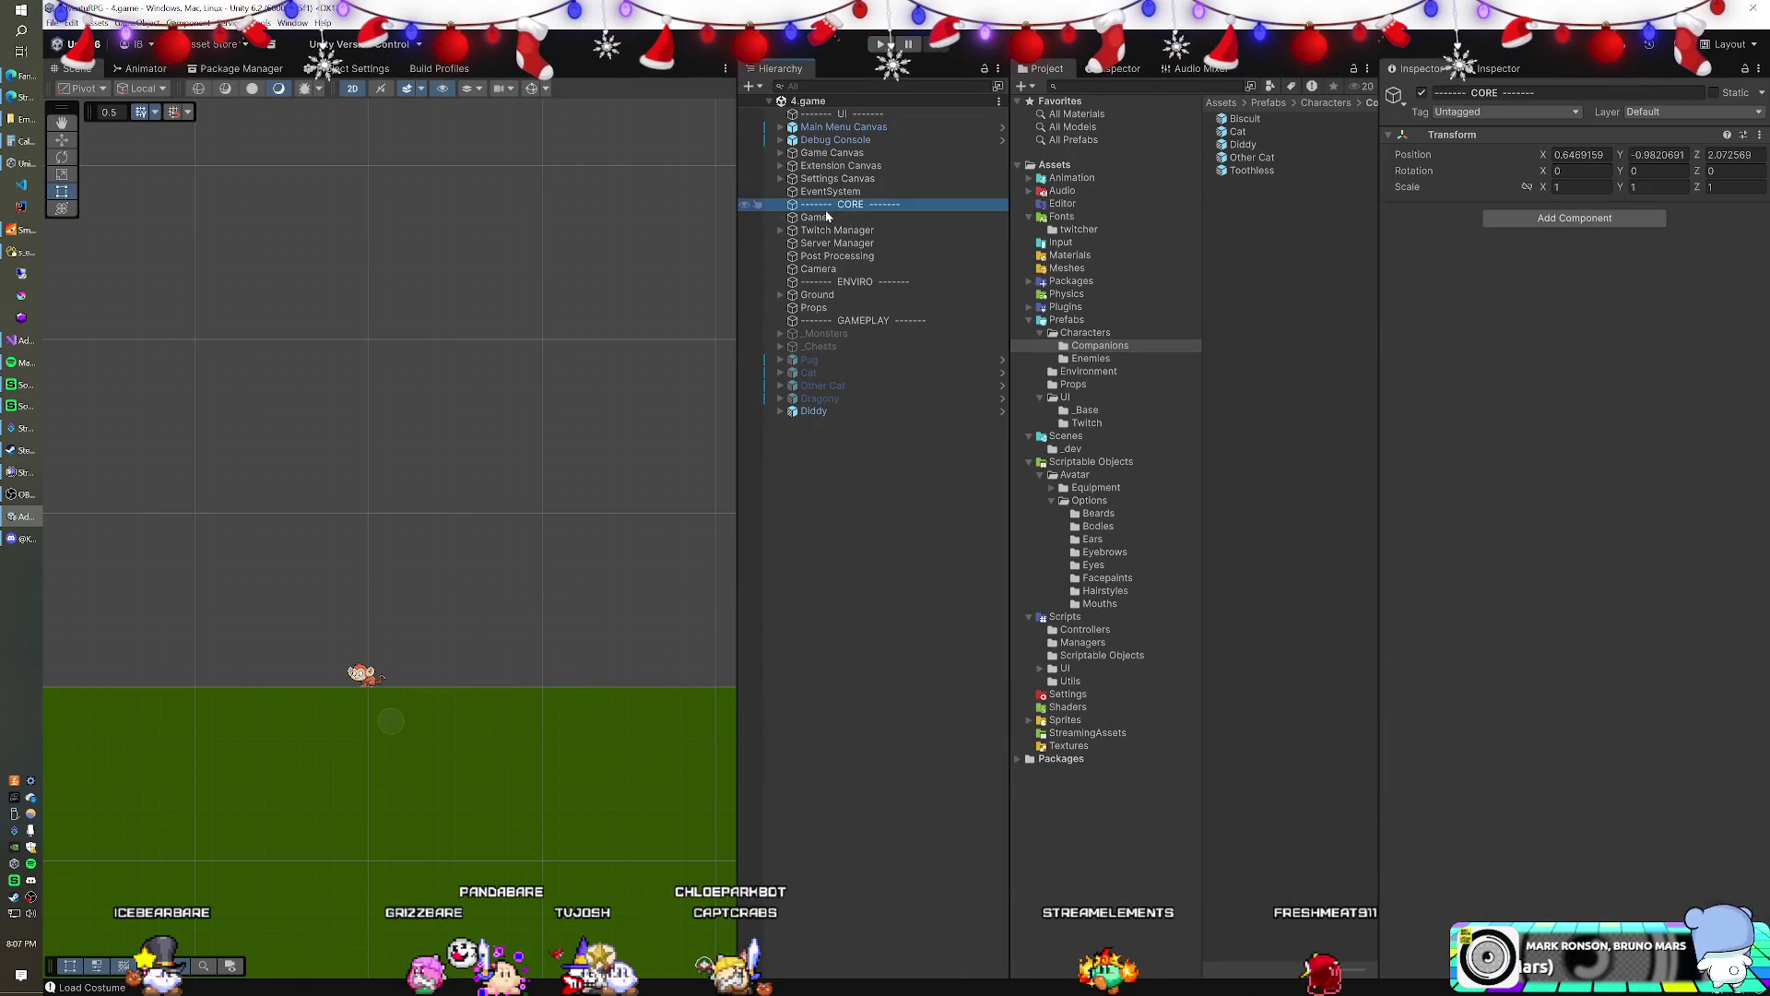
- Add Cerberus and Moss Queen to the Game object's Spawn Manager Enemy Prefabs, then run the game
{"action": "left_click", "coordinate": [825, 218]}
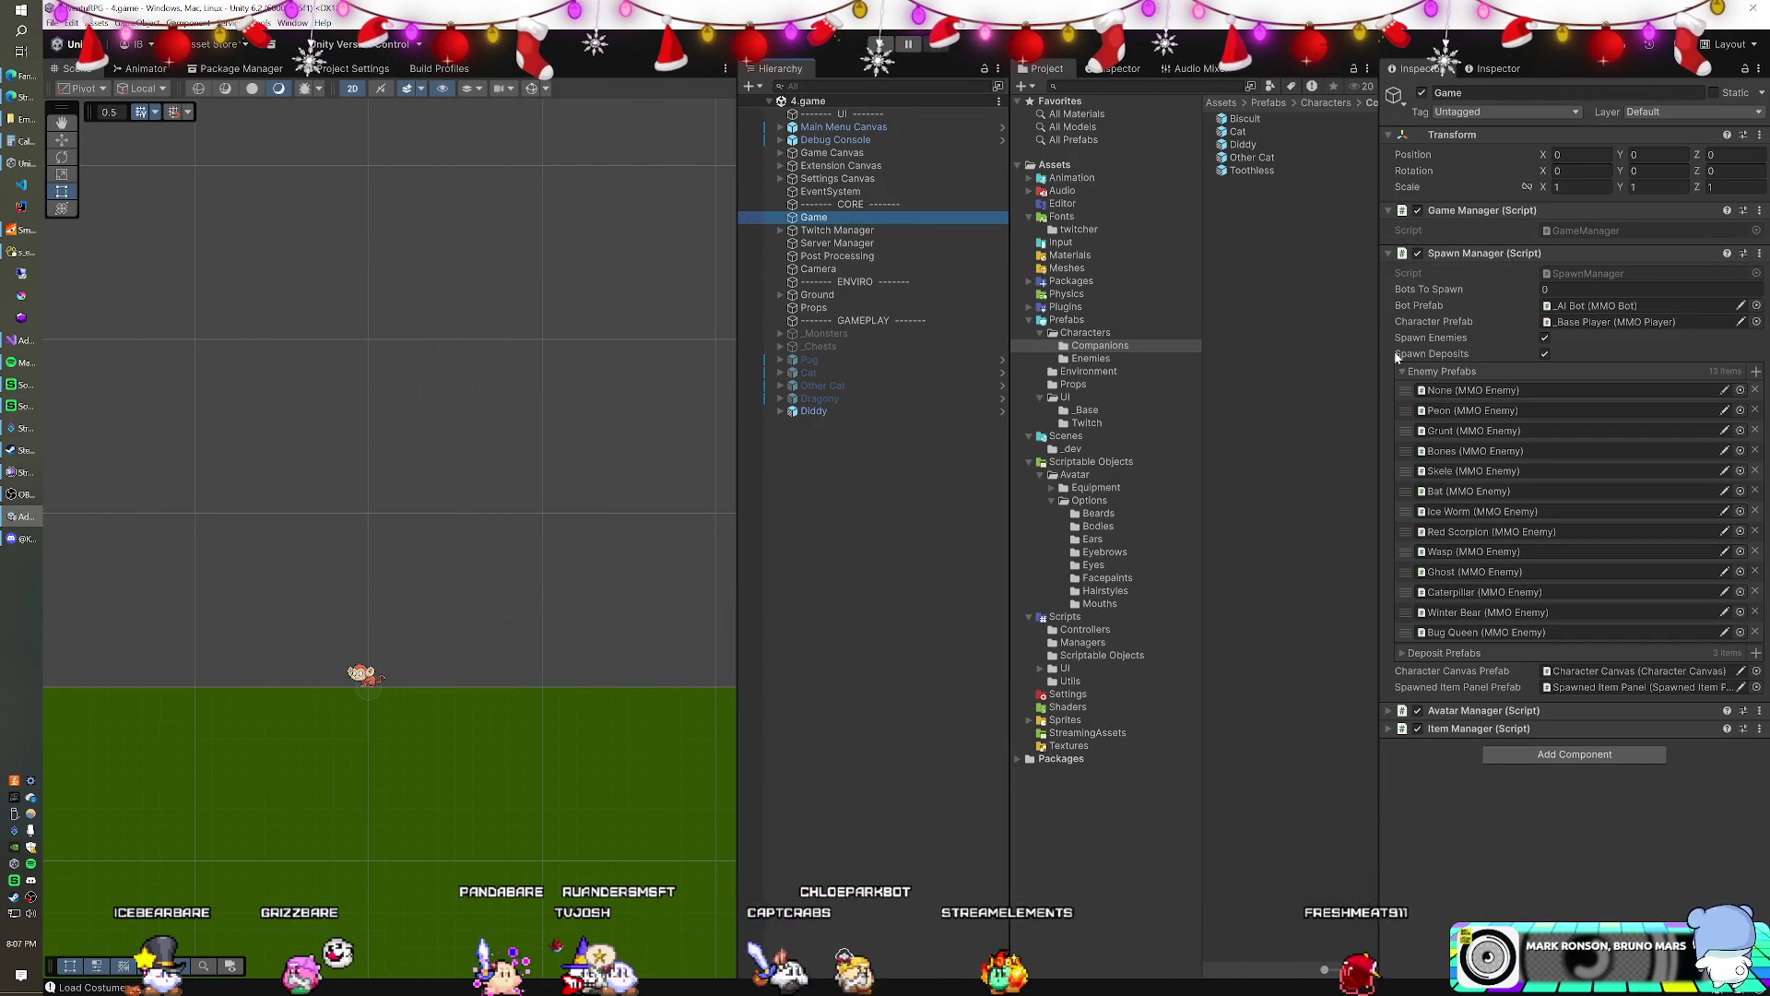
{"action": "left_click", "coordinate": [1485, 633]}
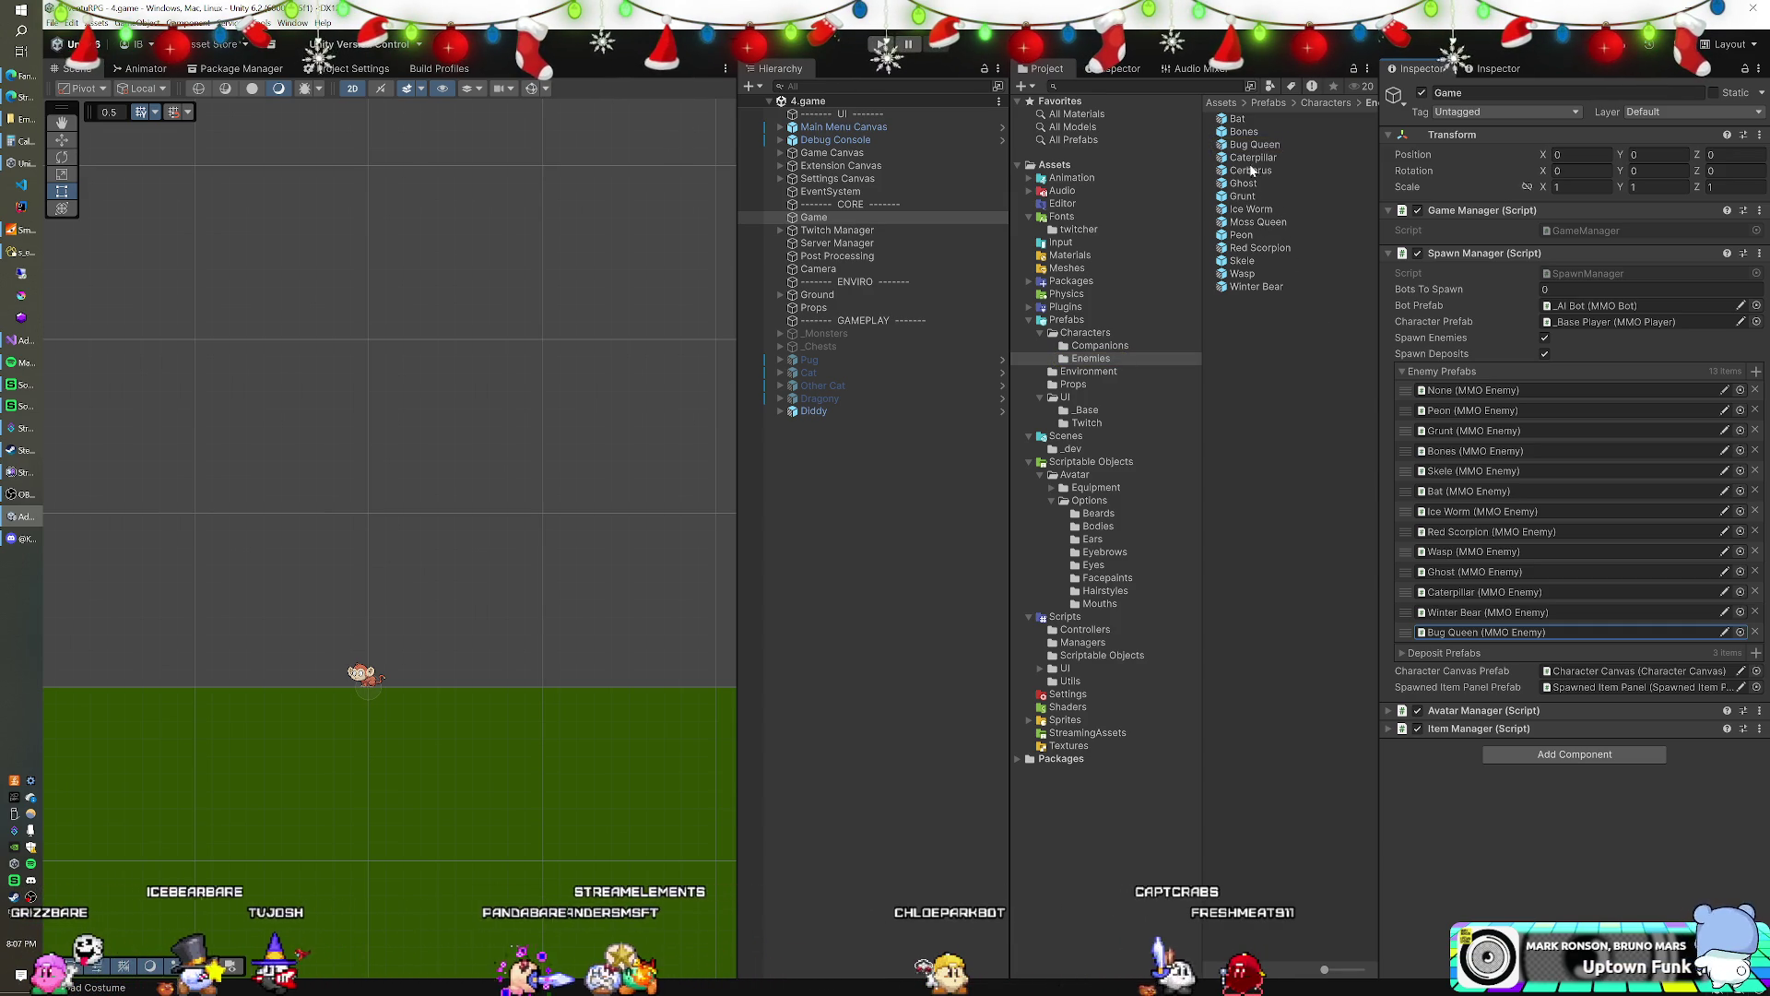
{"action": "left_click_drag", "start_coordinate": [1250, 174], "coordinate": [1521, 645]}
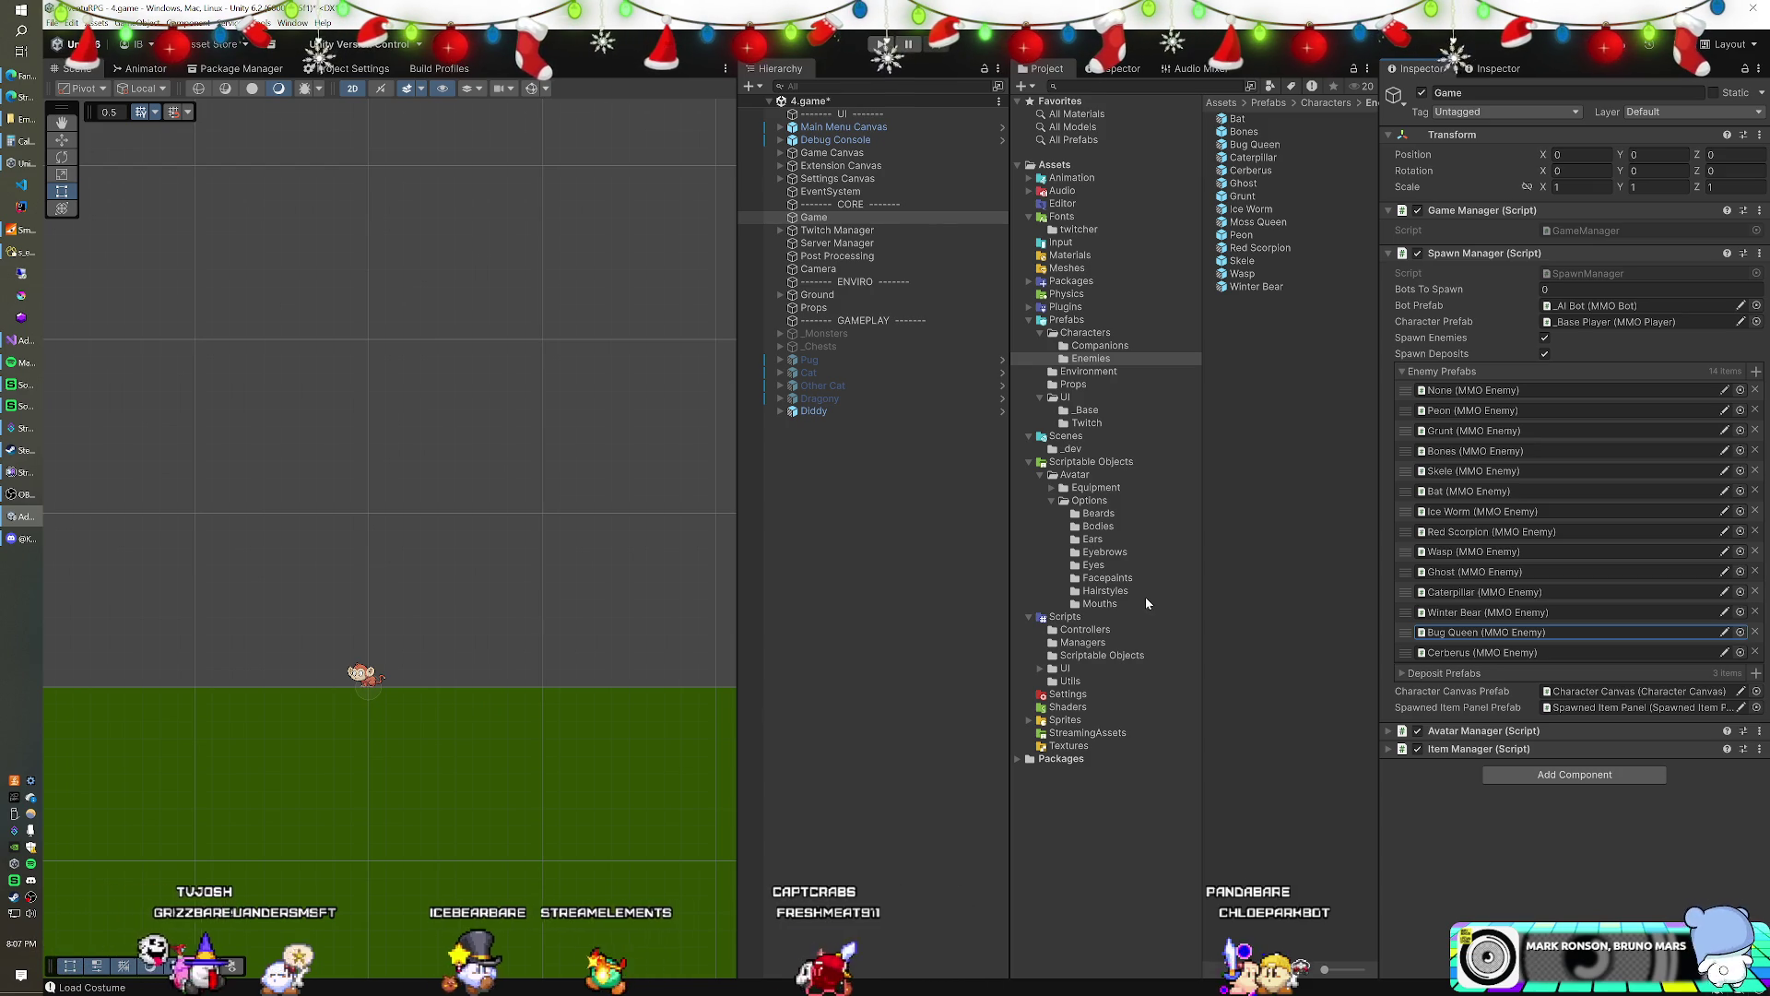
{"action": "mouse_move", "coordinate": [1276, 231]}
{"action": "left_mouse_down"}
{"action": "mouse_move", "coordinate": [1475, 429]}
{"action": "mouse_move", "coordinate": [1469, 380]}
{"action": "left_mouse_up"}
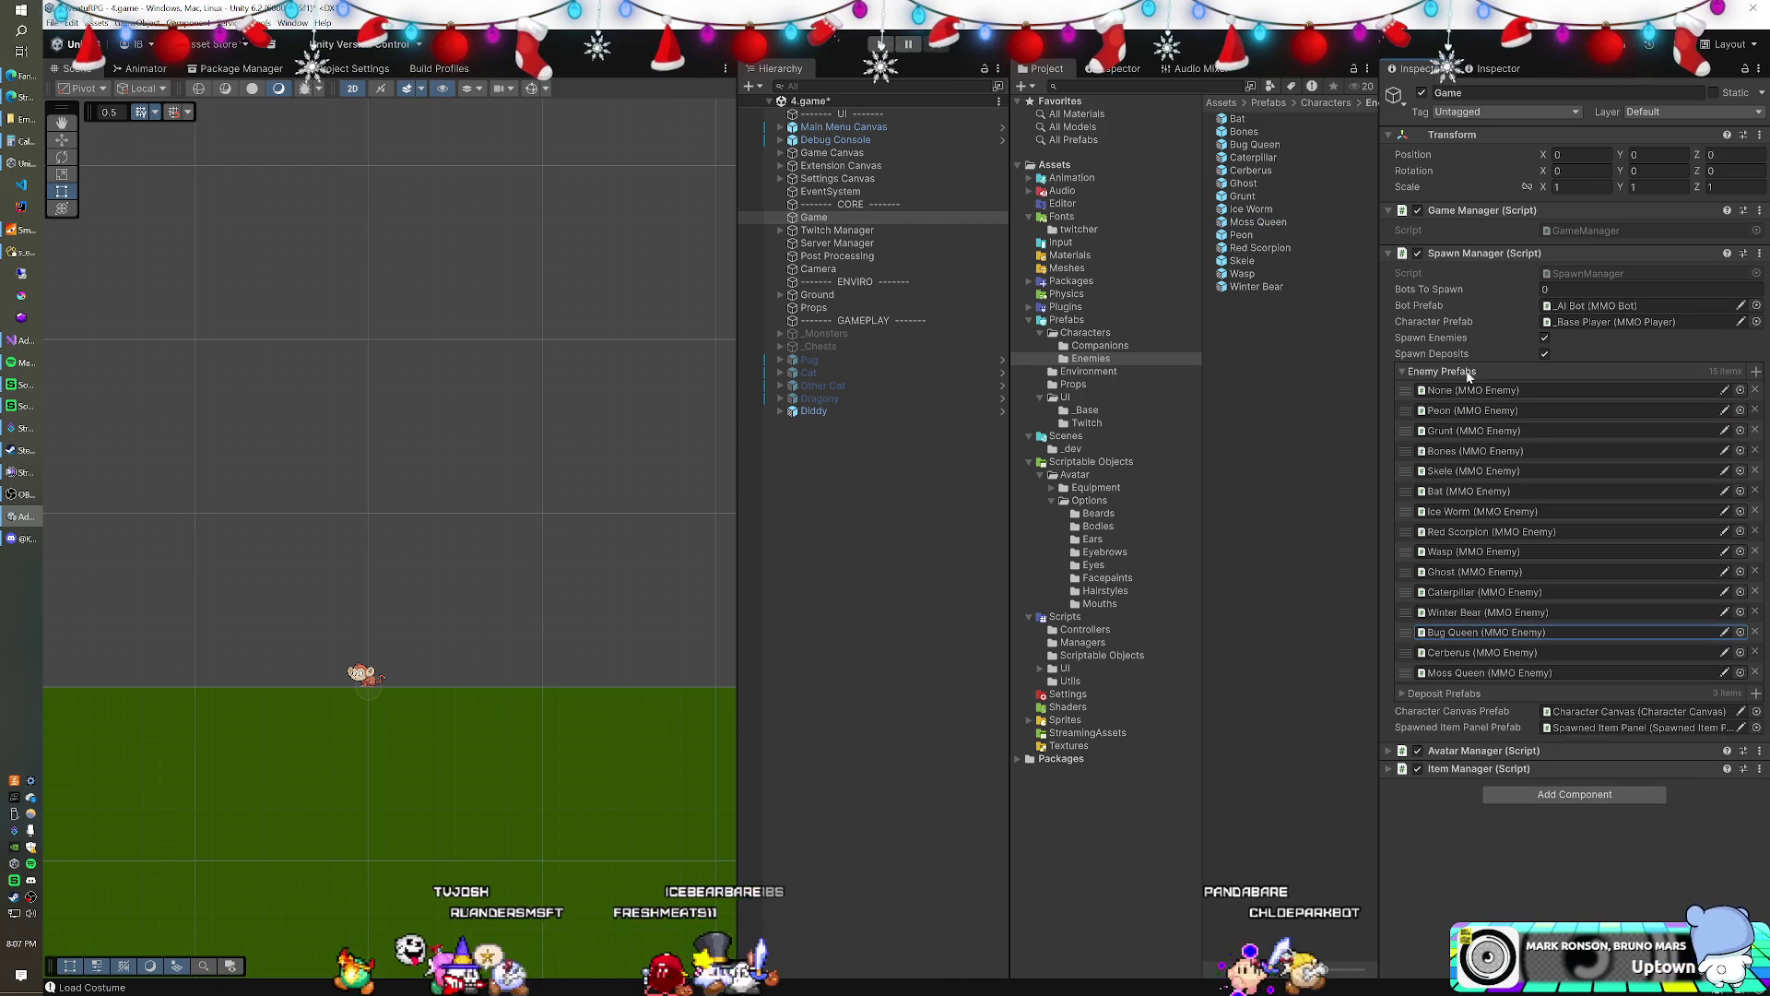
{"action": "left_click", "coordinate": [882, 43]}
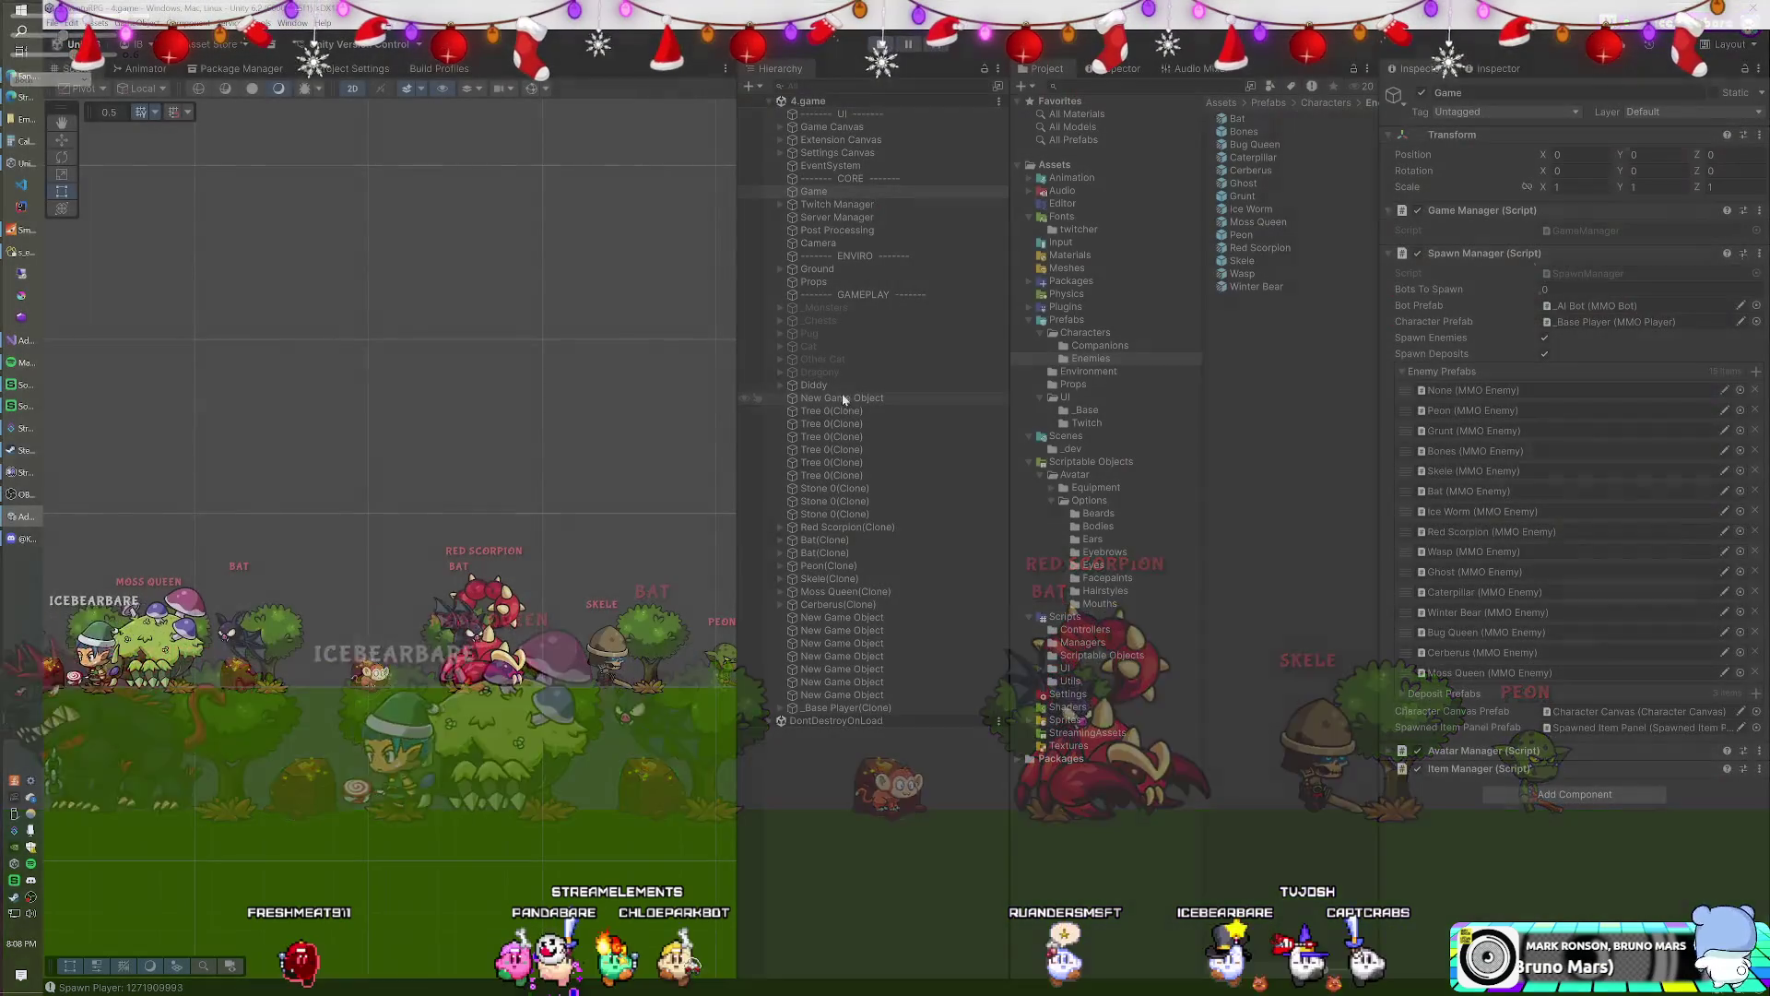
- Watch the new enemies spawn, inspect Diddy, and walk the player to the right
{"action": "left_click", "coordinate": [814, 384]}
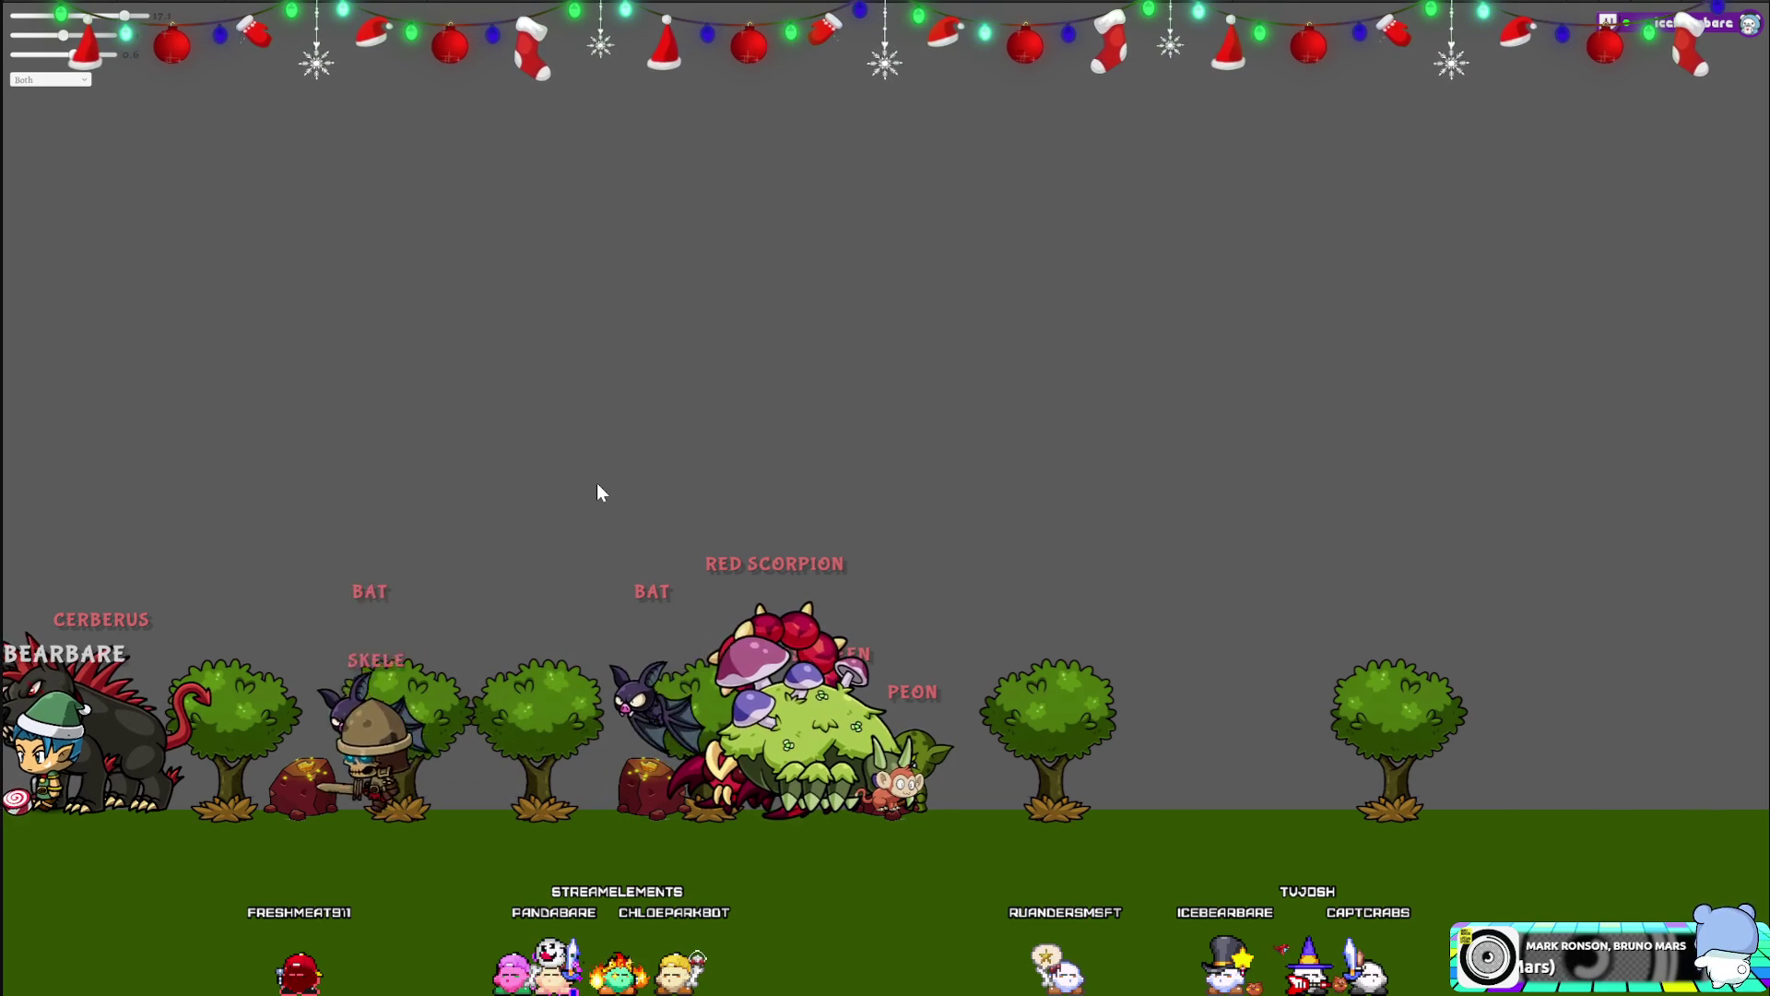
{"action": "left_click", "coordinate": [598, 491]}
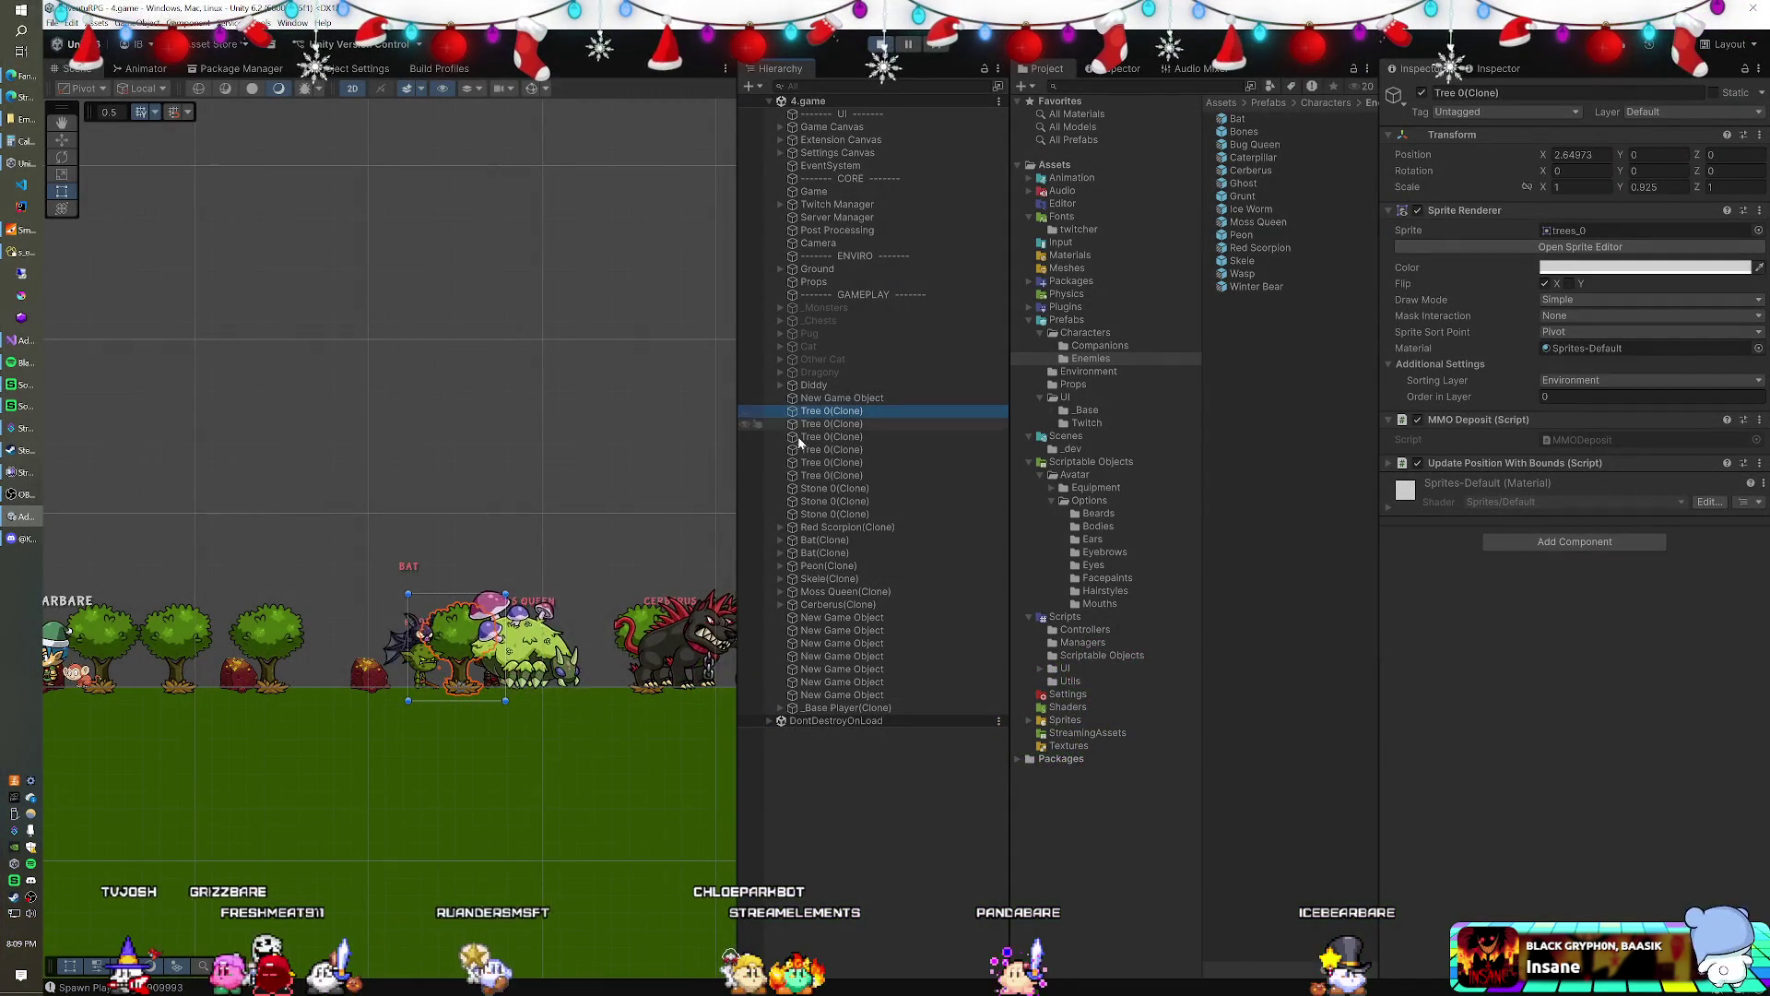
- Select the six Tree 0 clones and multiply their Scale X and Y by 1.5
{"action": "left_click", "coordinate": [831, 515], "text": "shift"}
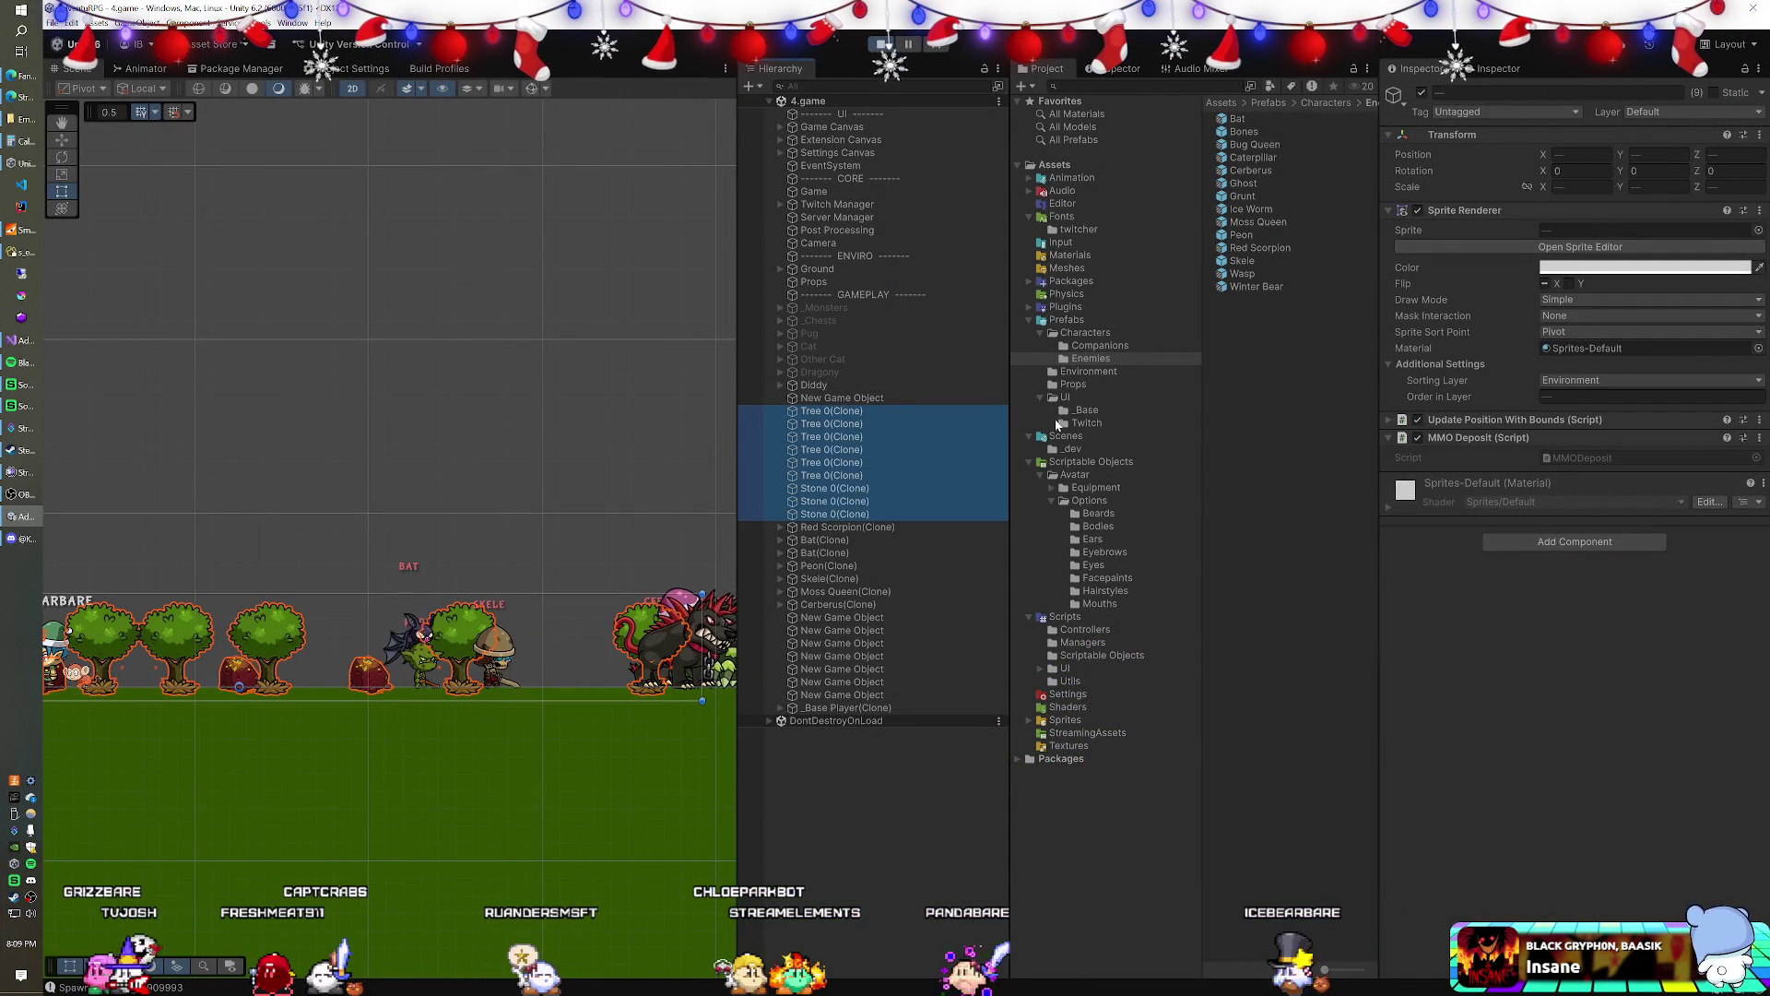
{"action": "left_click", "coordinate": [913, 475], "text": "shift"}
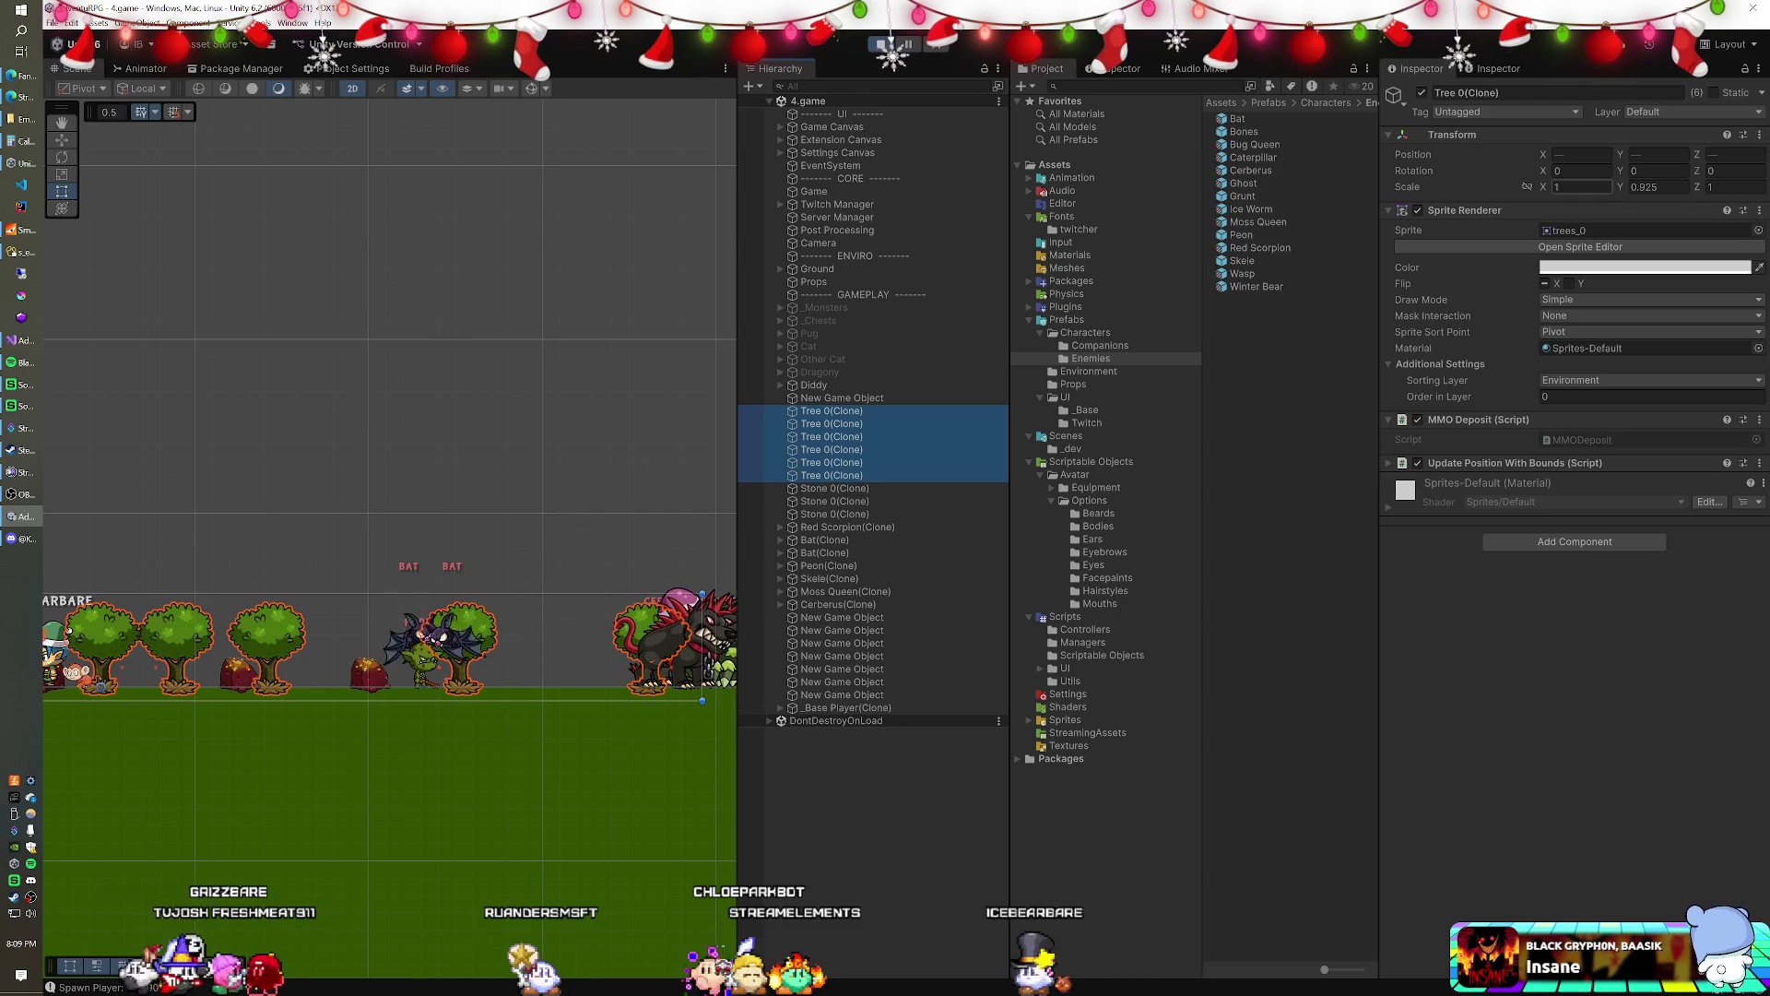
{"action": "type", "text": "*1.5"}
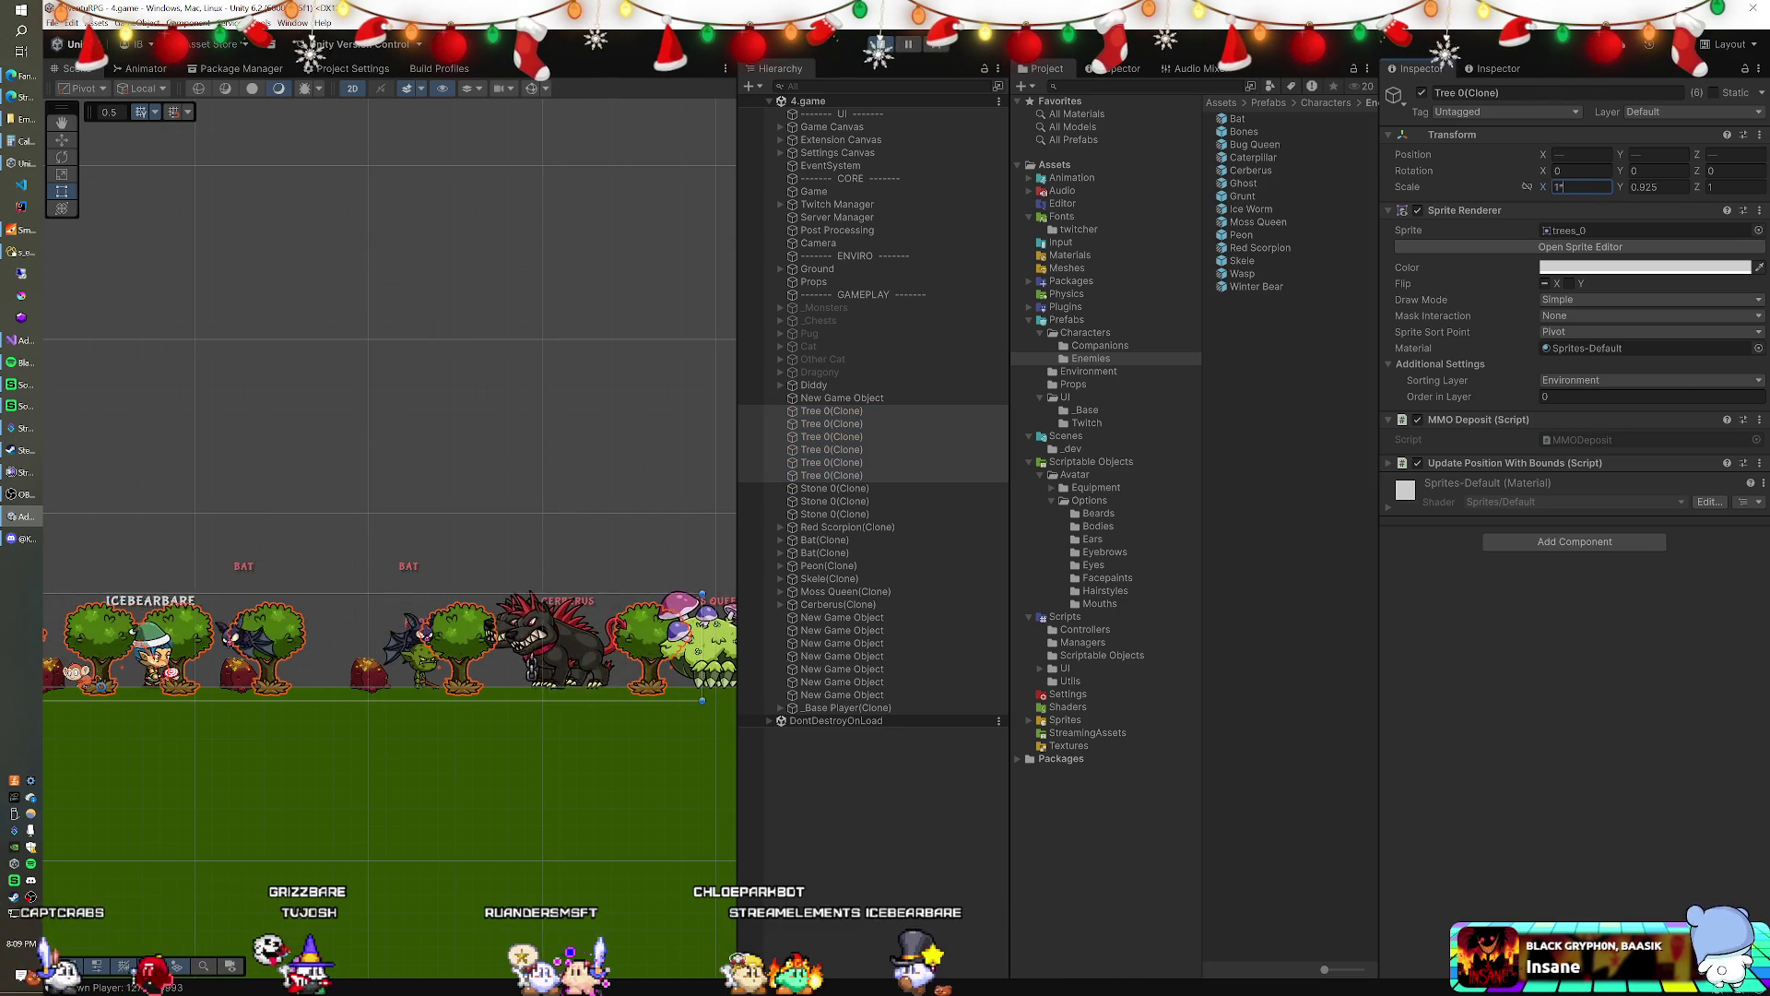
{"action": "key", "text": "Tab"}
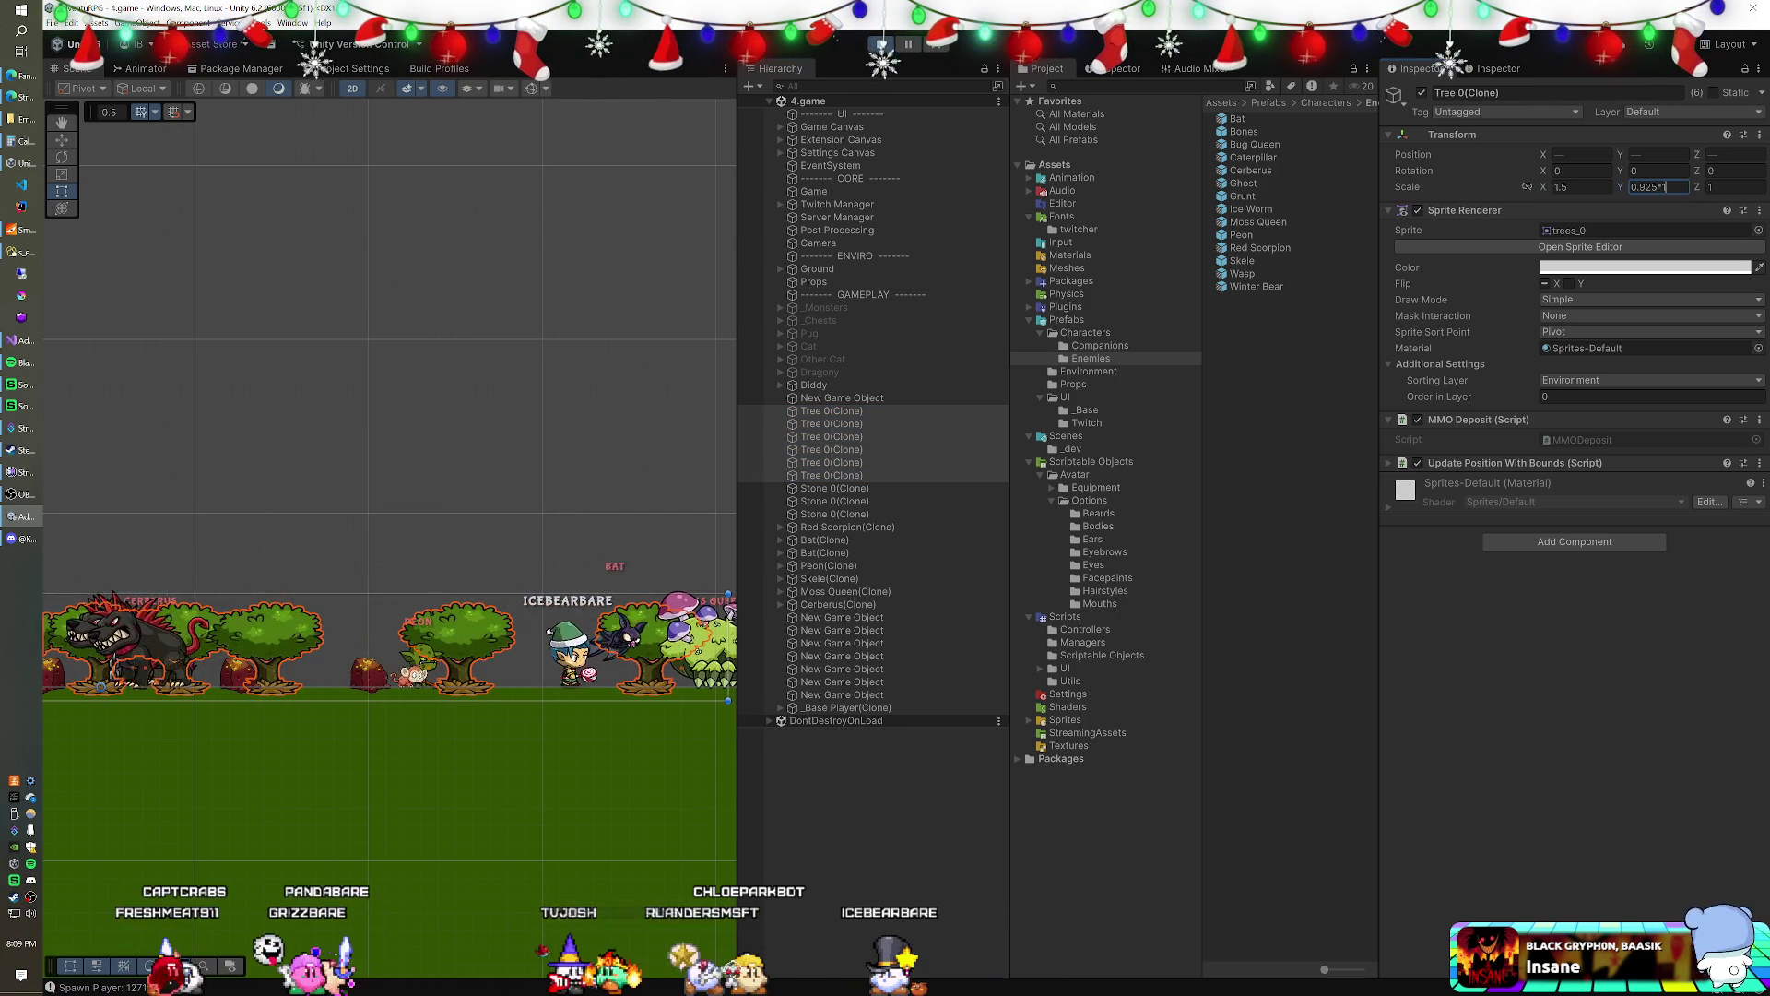
{"action": "type", "text": "*1.5"}
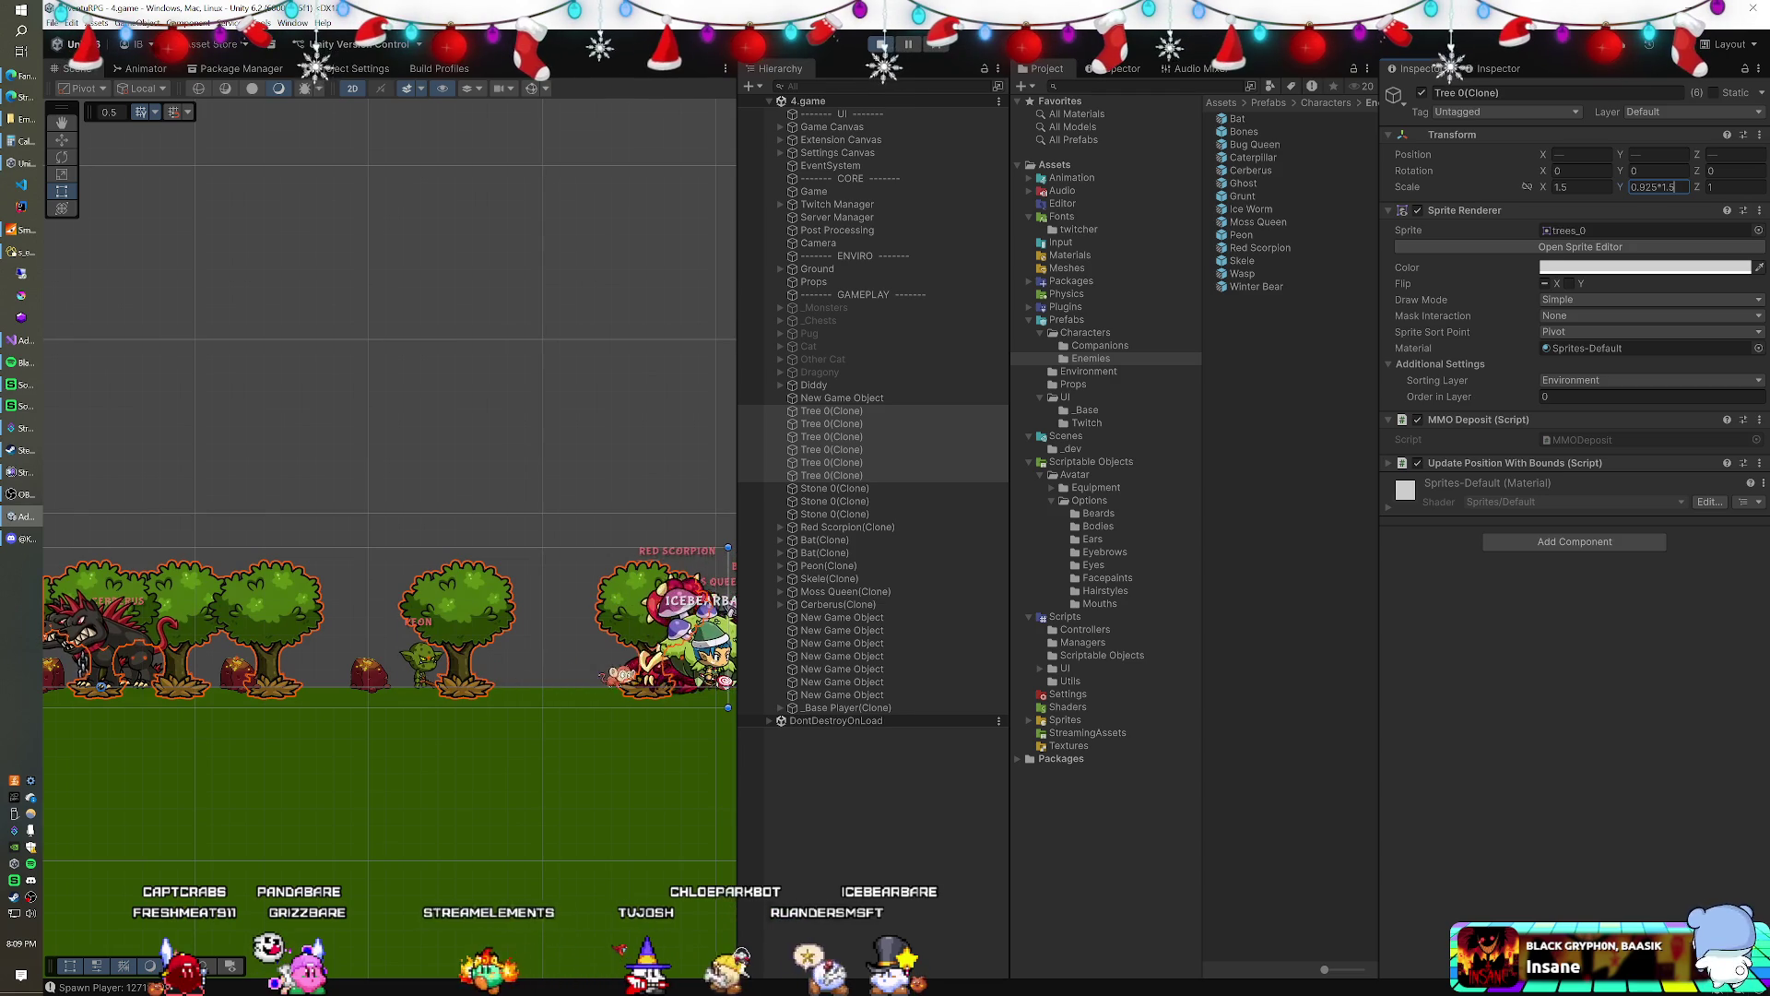
{"action": "key", "text": "Return"}
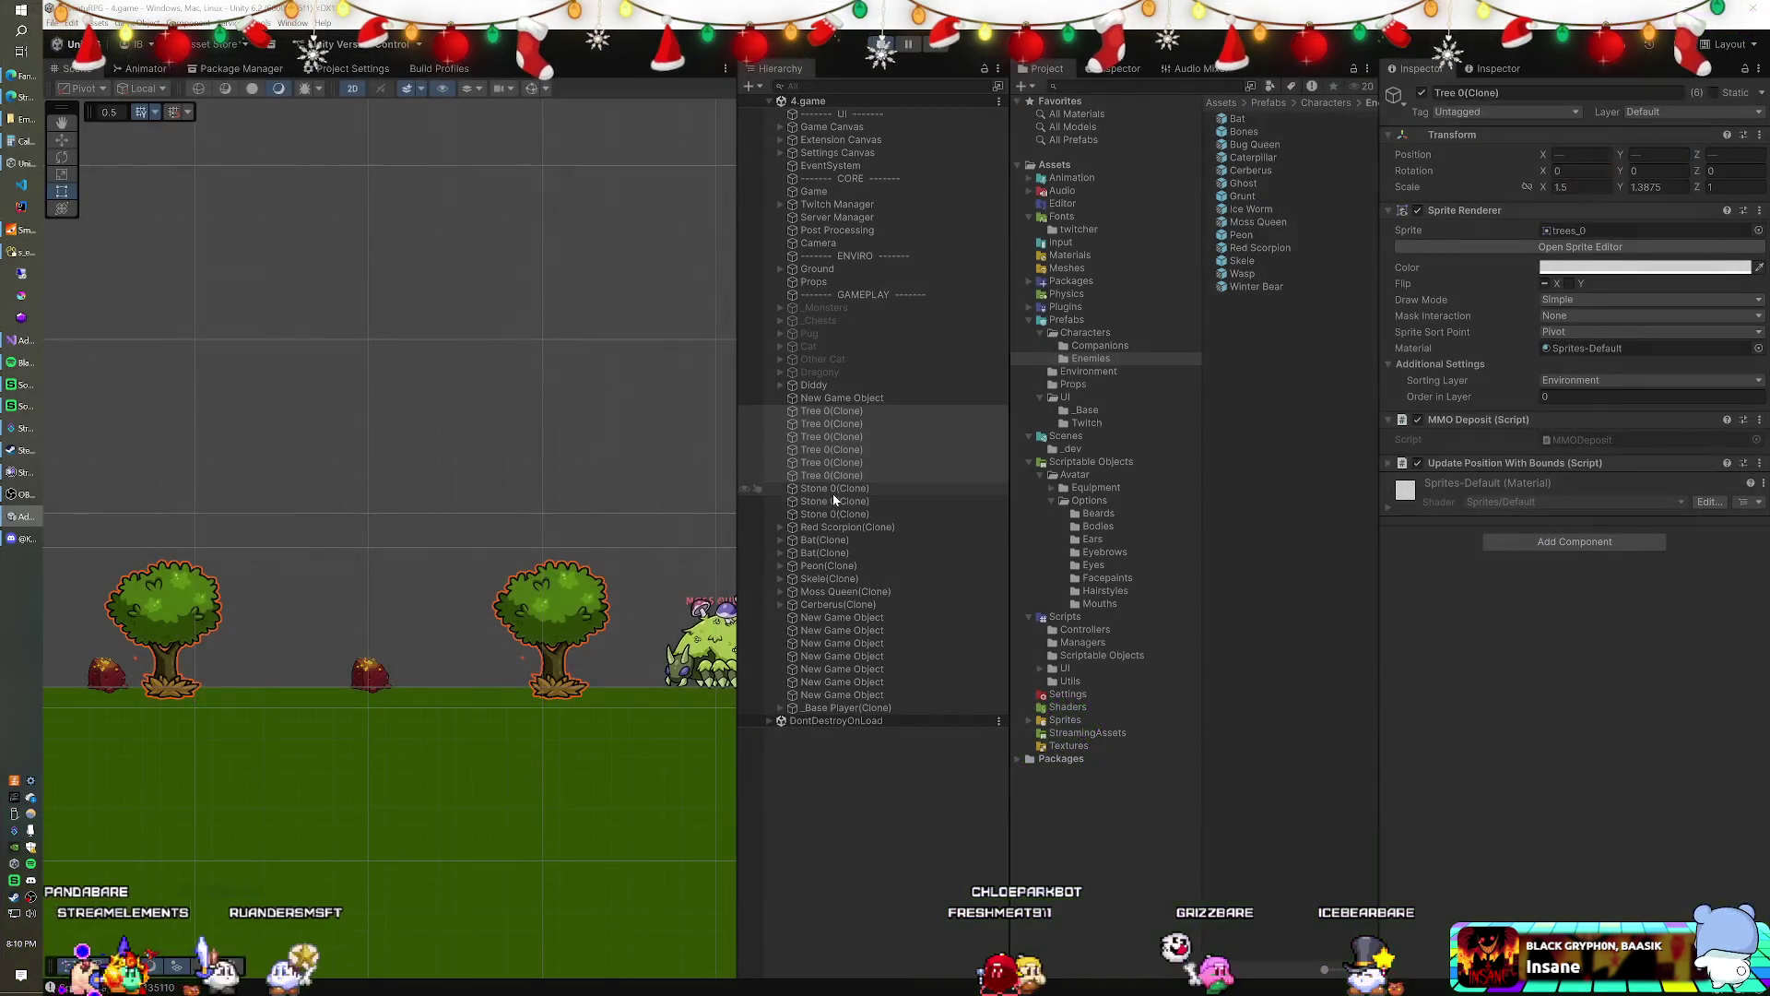
{"action": "left_click", "coordinate": [833, 494]}
- Multiply the three stones' Scale X and Y by 1.33
{"action": "left_click", "coordinate": [834, 512], "text": "shift"}
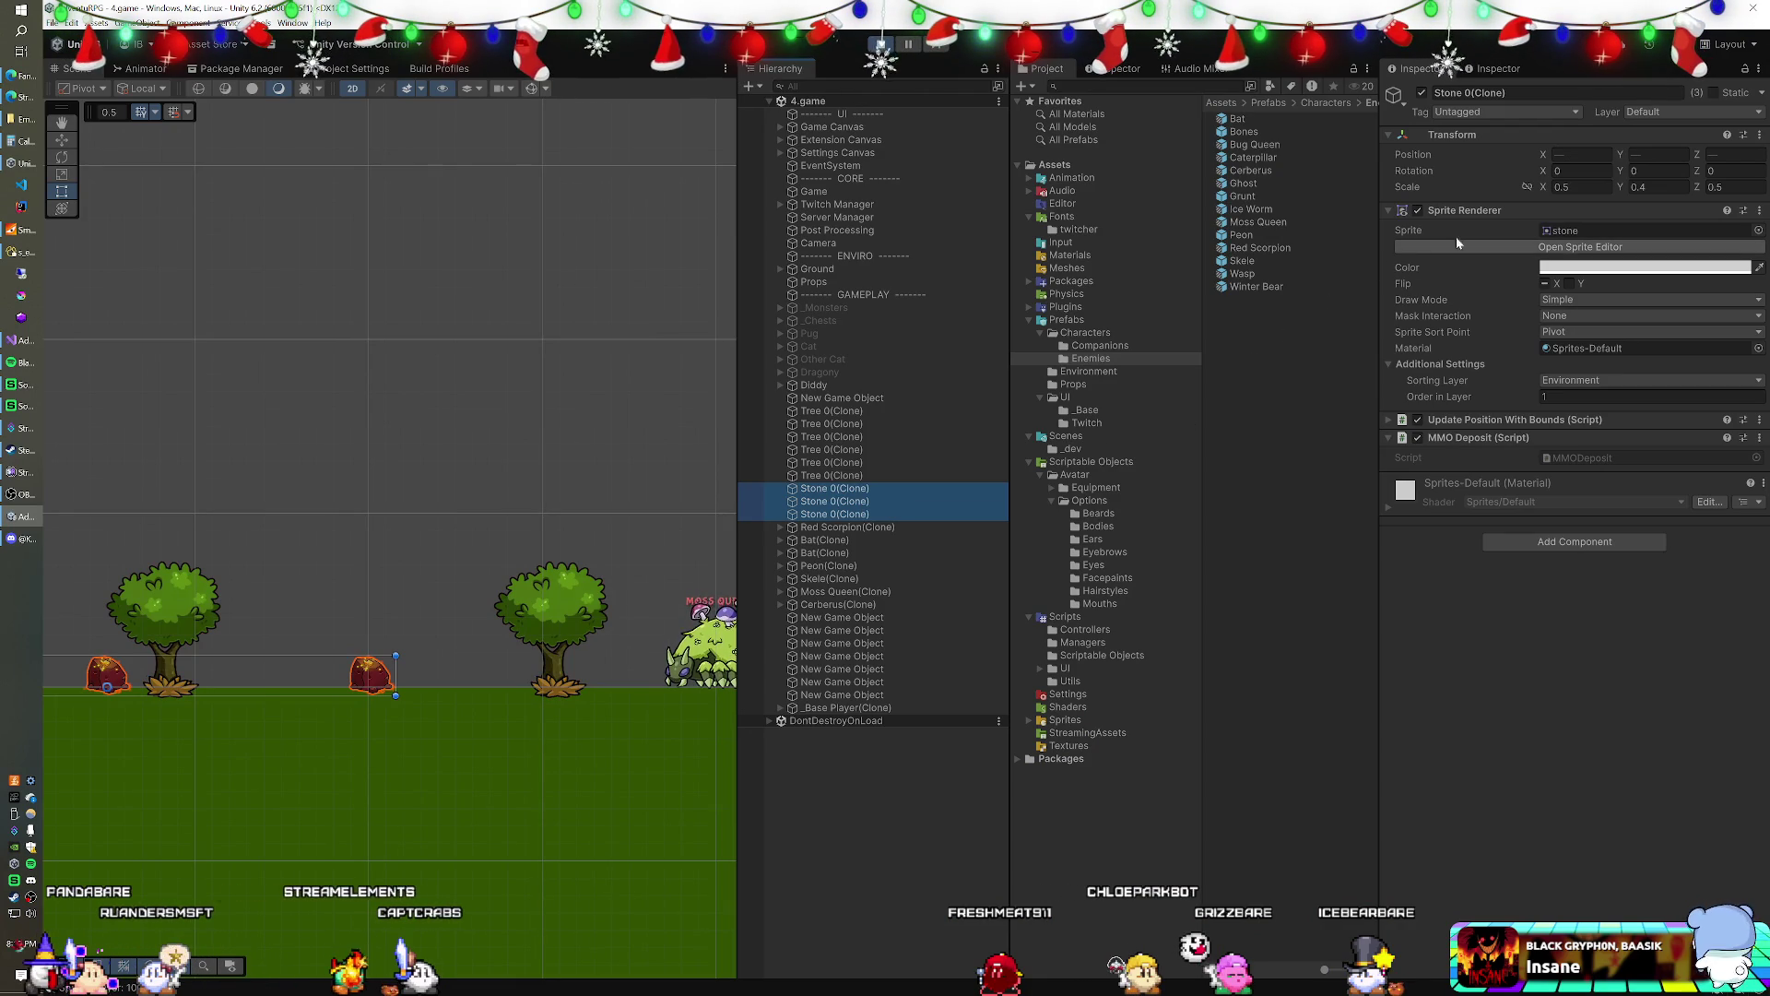
{"action": "left_click", "coordinate": [1580, 186]}
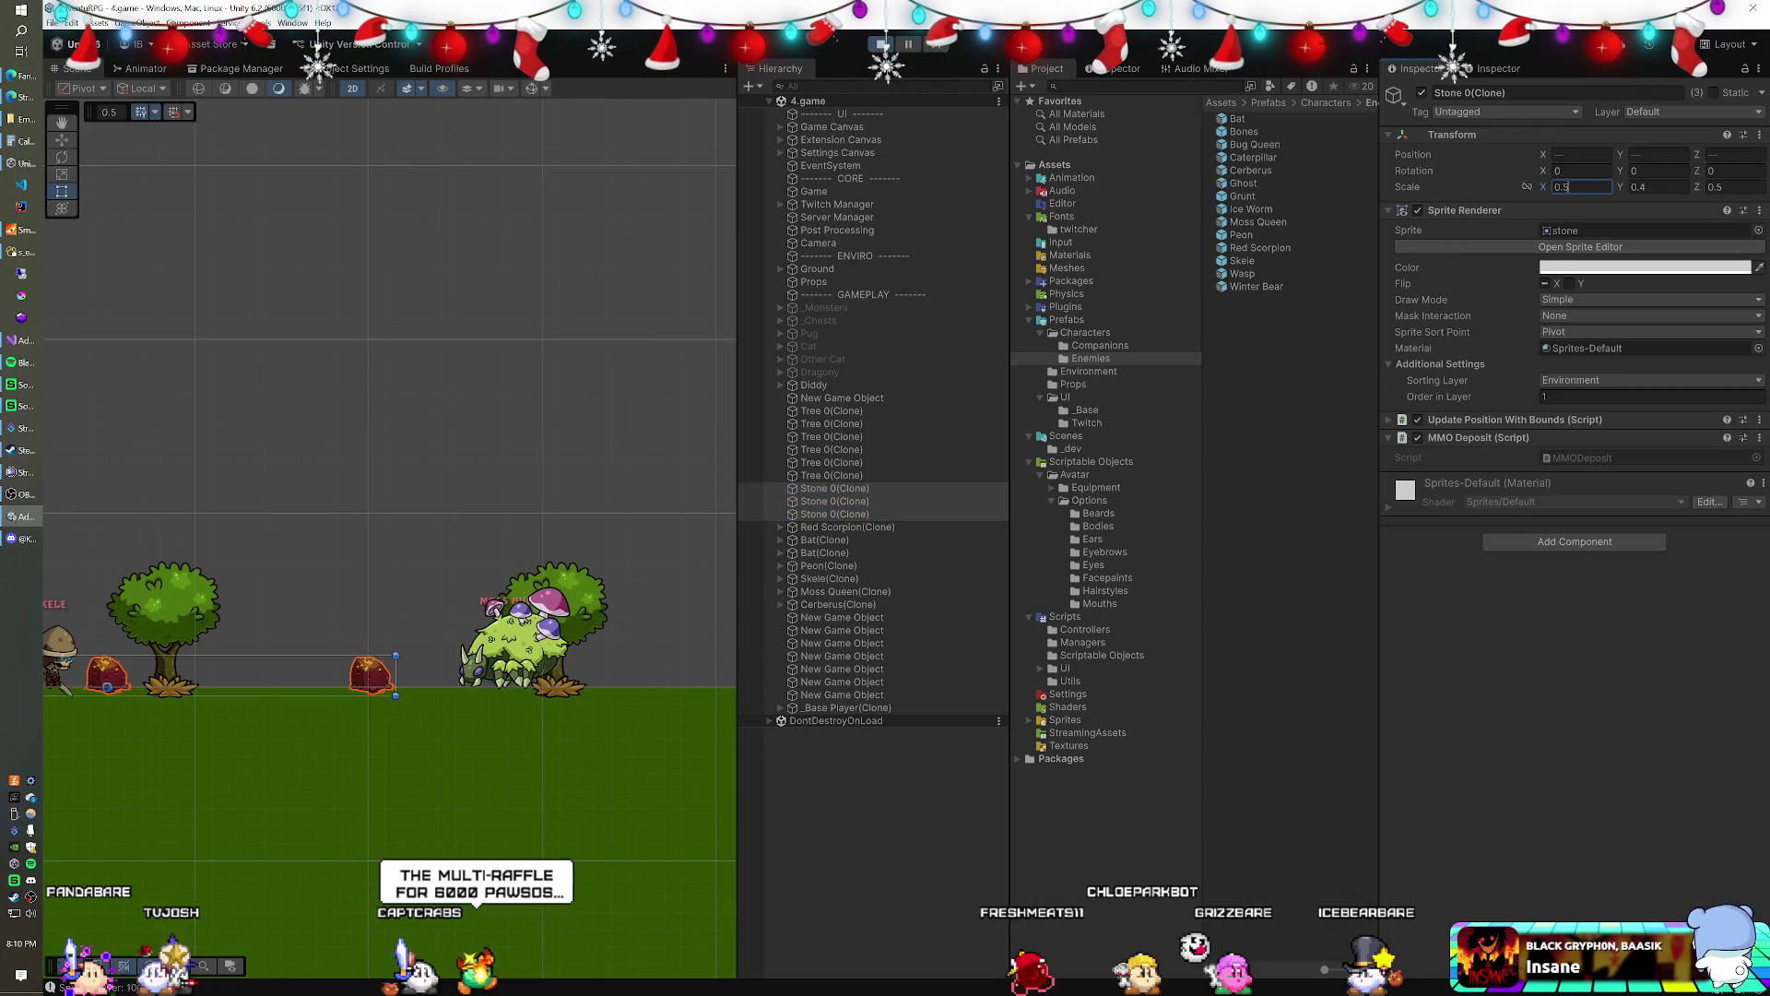
{"action": "type", "text": "*1.33"}
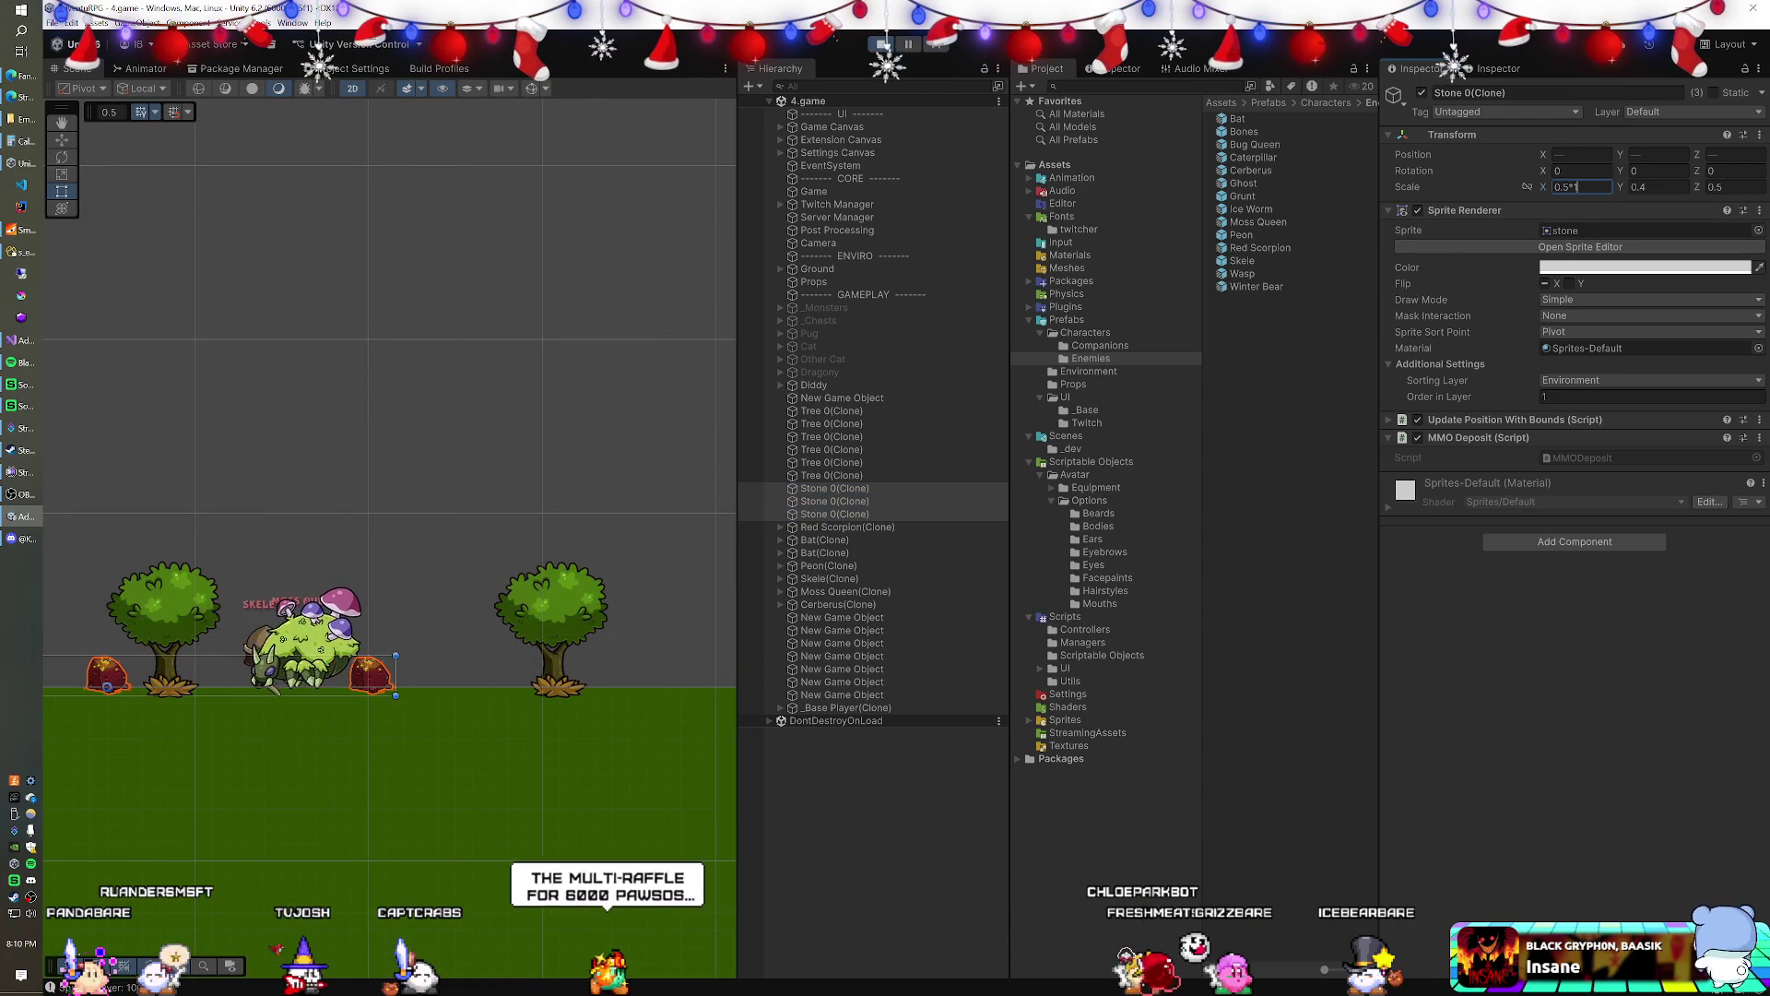
{"action": "key", "text": "Tab"}
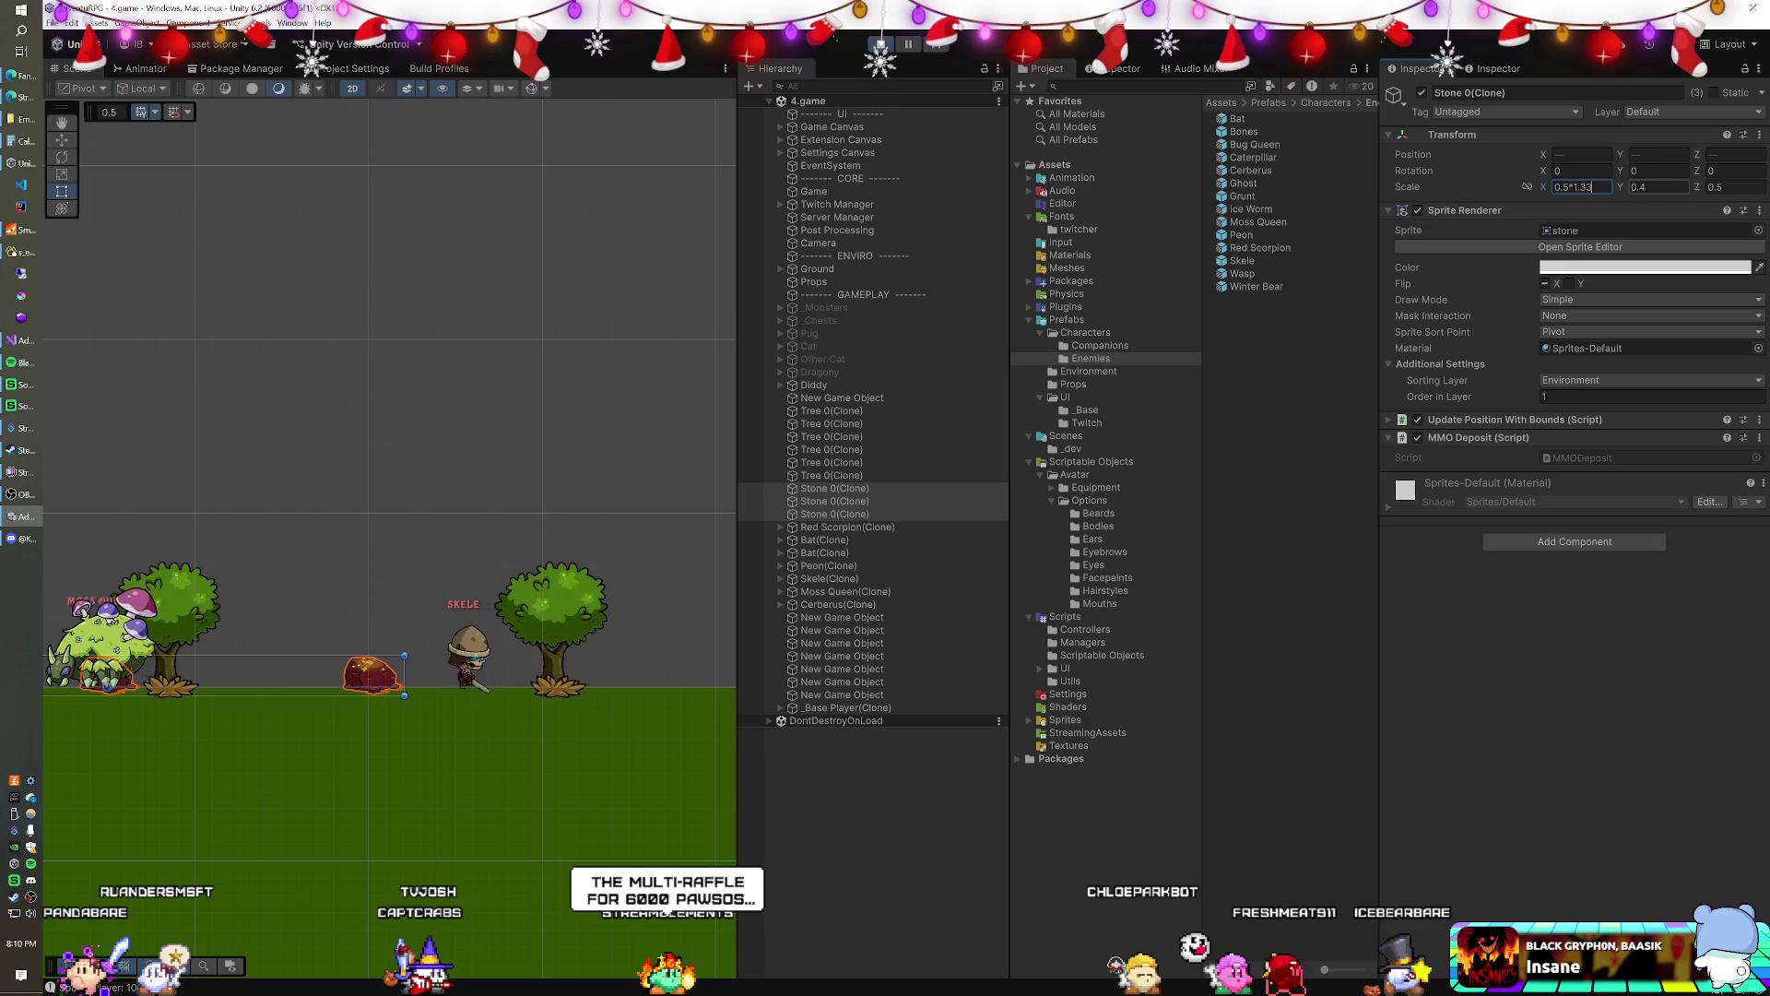
{"action": "key", "text": "Right"}
{"action": "type", "text": "*1.3"}
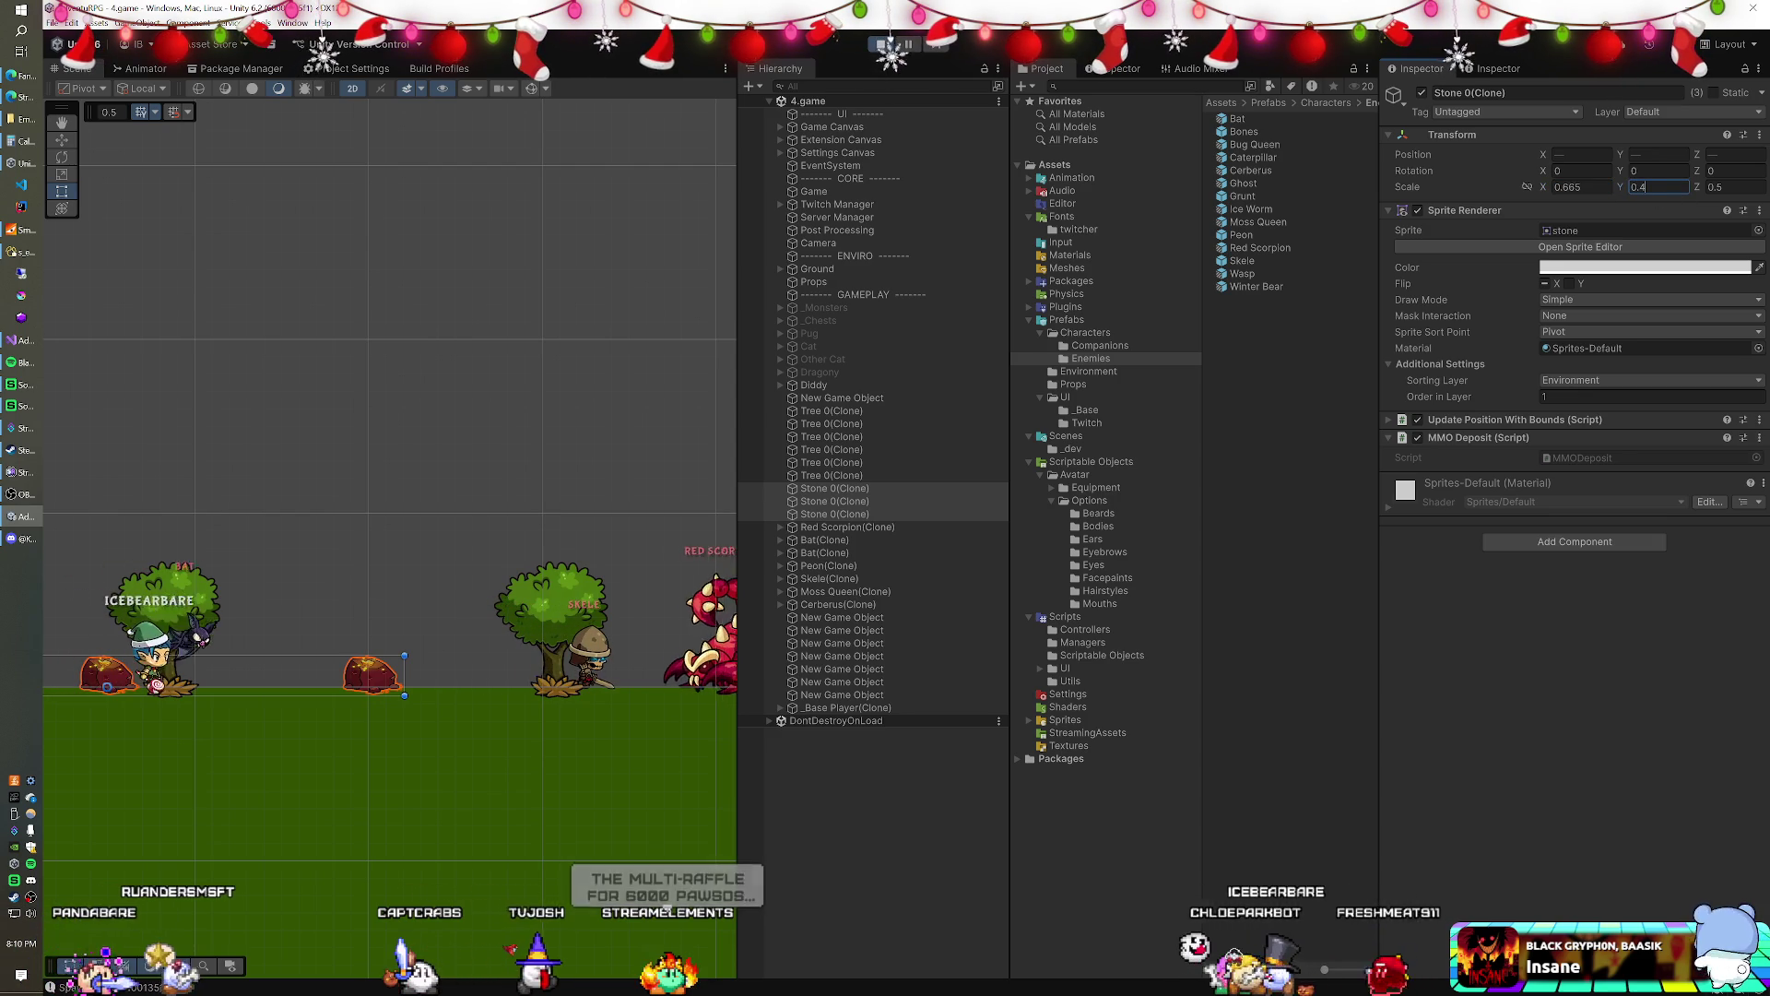
{"action": "type", "text": "3"}
{"action": "key", "text": "Return"}
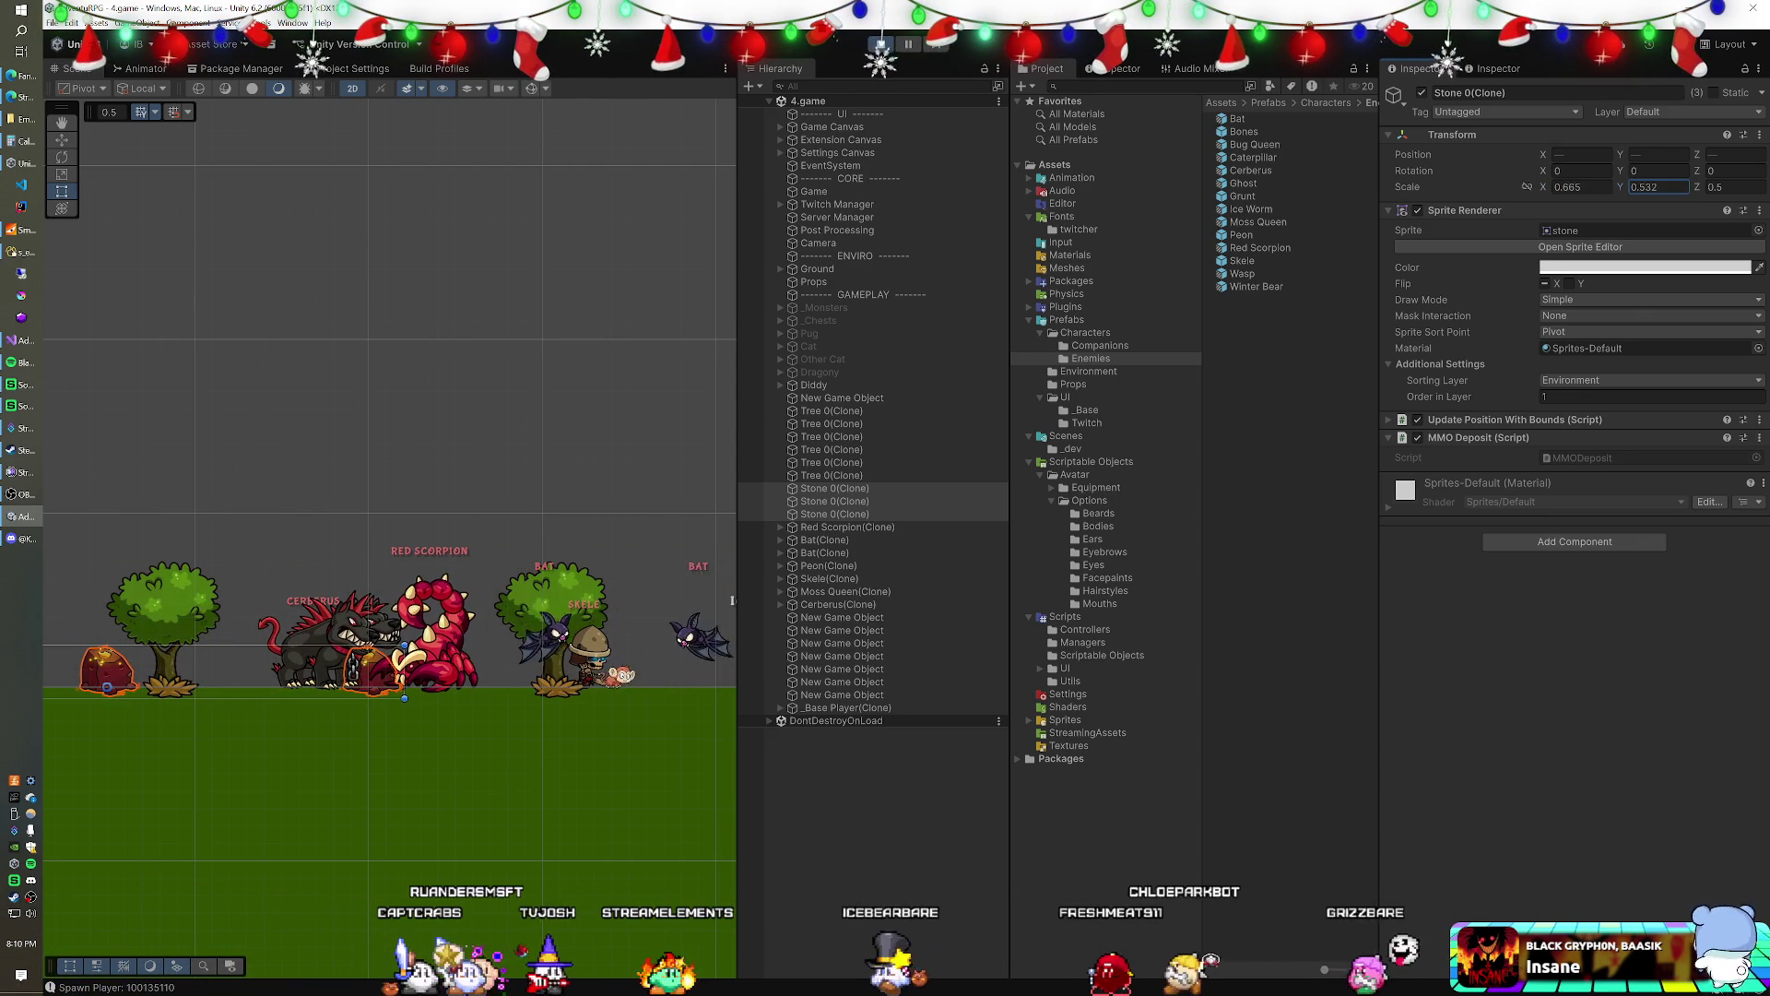
- Undo that and scale the stones by 1.25 instead, widening X to 0.625
{"action": "key", "text": "ctrl+z"}
{"action": "key", "text": "ctrl+z"}
{"action": "type", "text": "*1.25"}
{"action": "key", "text": "Tab"}
{"action": "type", "text": "*"}
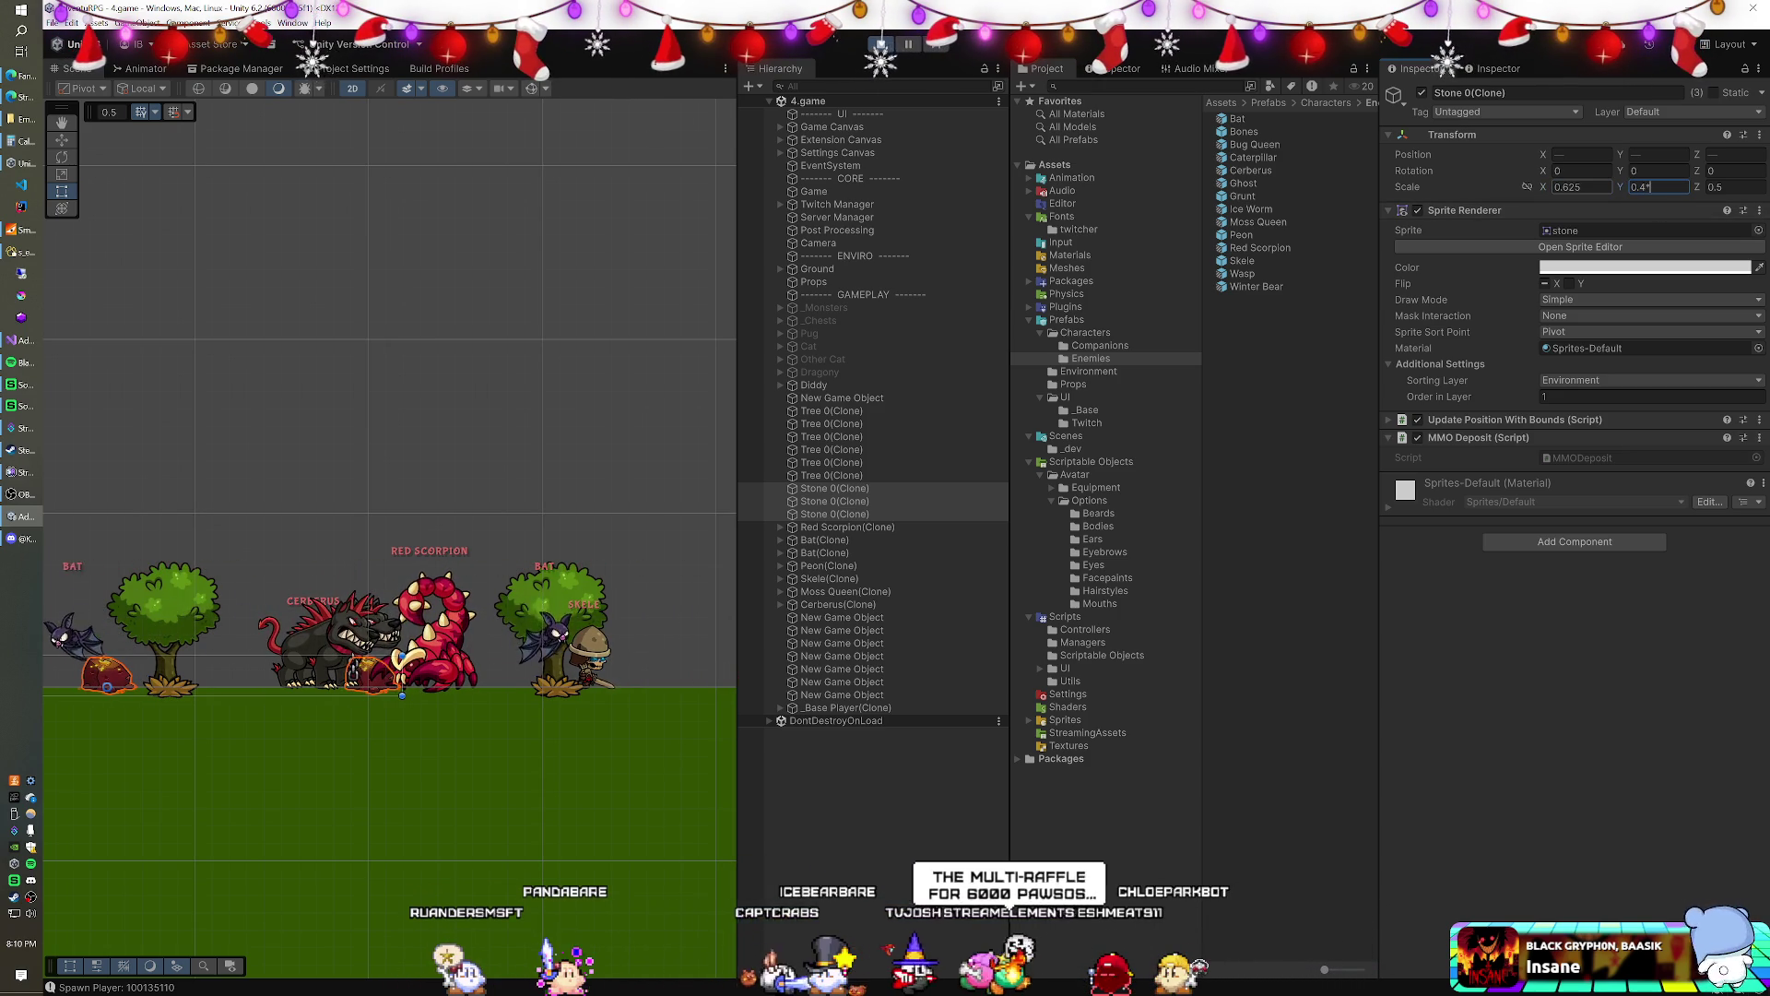
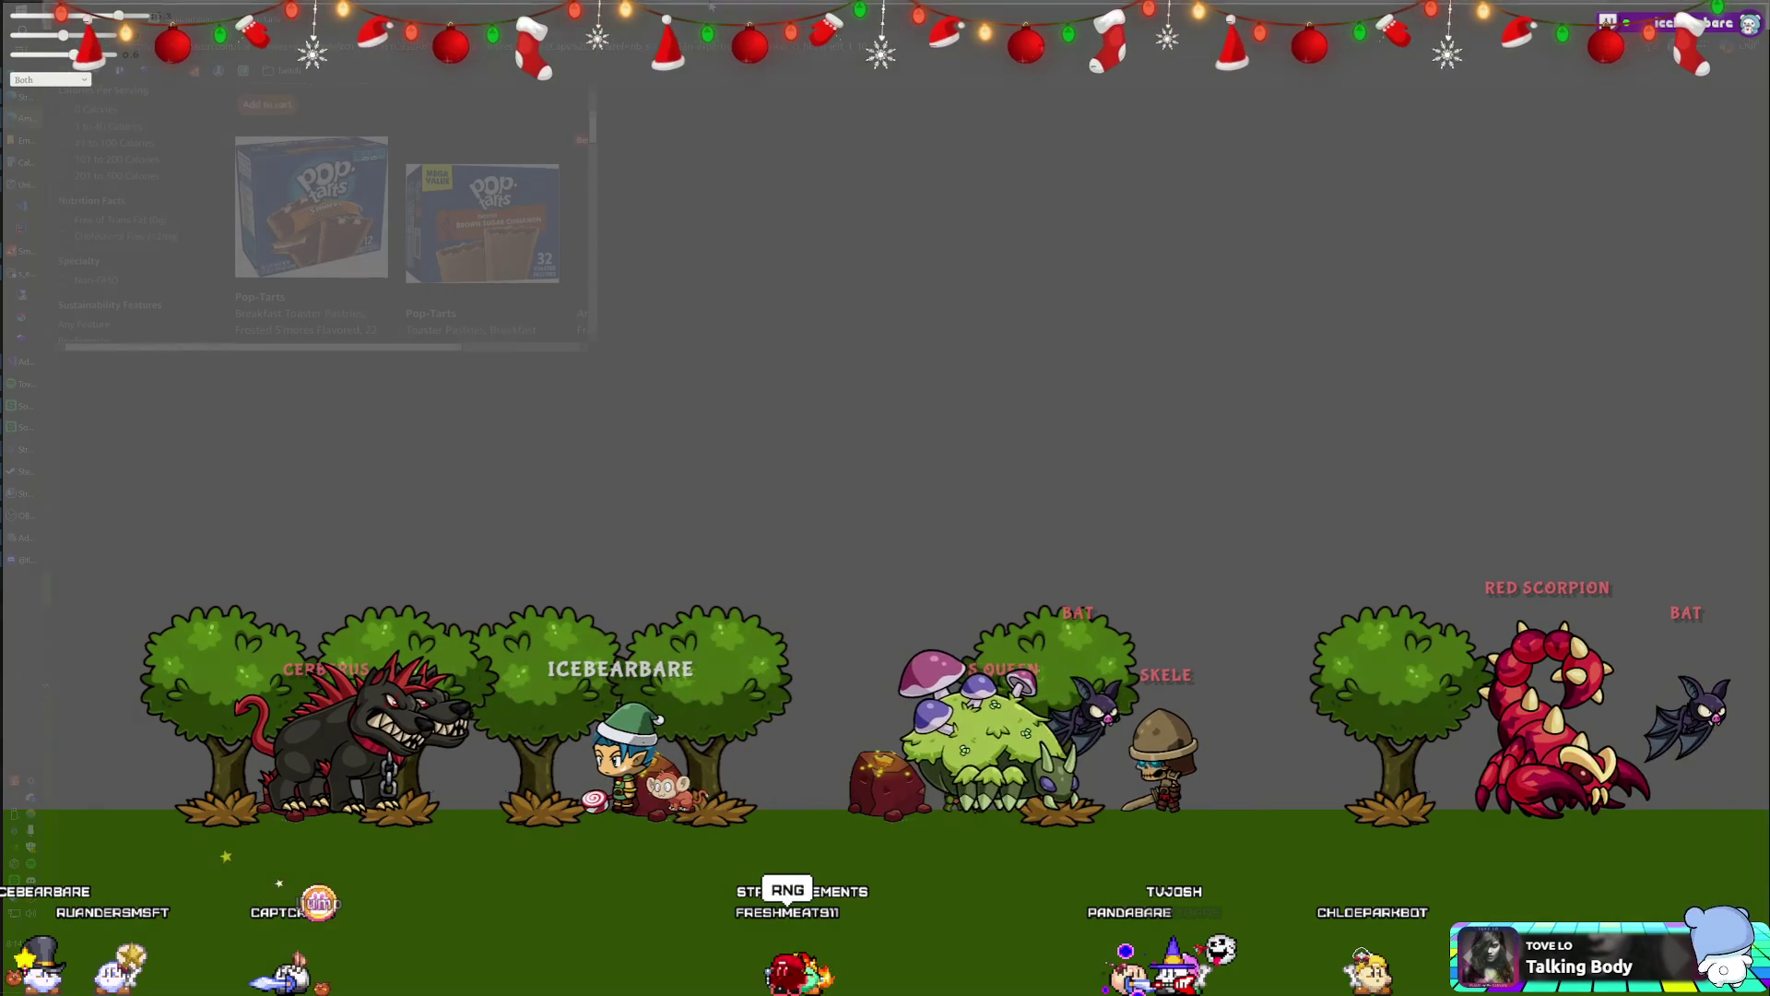
- Browse the Amazon s'mores Pop-Tarts search results, then switch back to the Unity editor
{"action": "scroll", "coordinate": [825, 132], "scroll_direction": "down", "scroll_amount": 1}
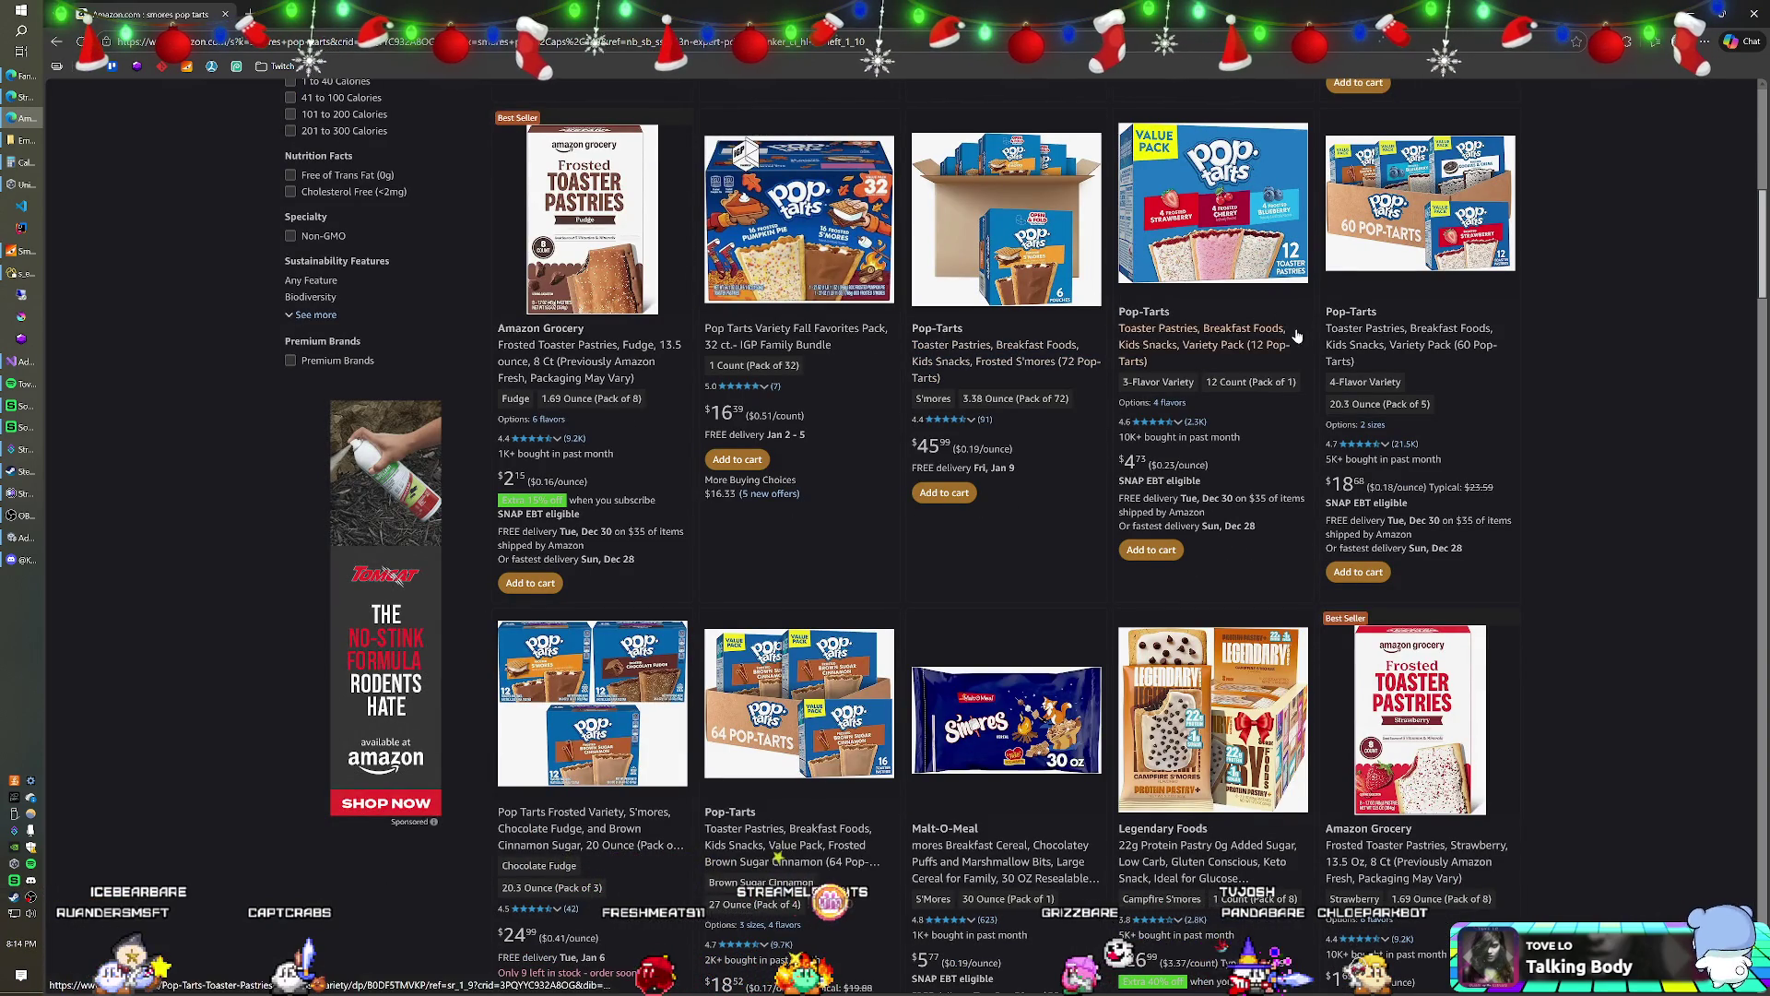
{"action": "scroll", "coordinate": [1298, 337], "scroll_direction": "up", "scroll_amount": 8}
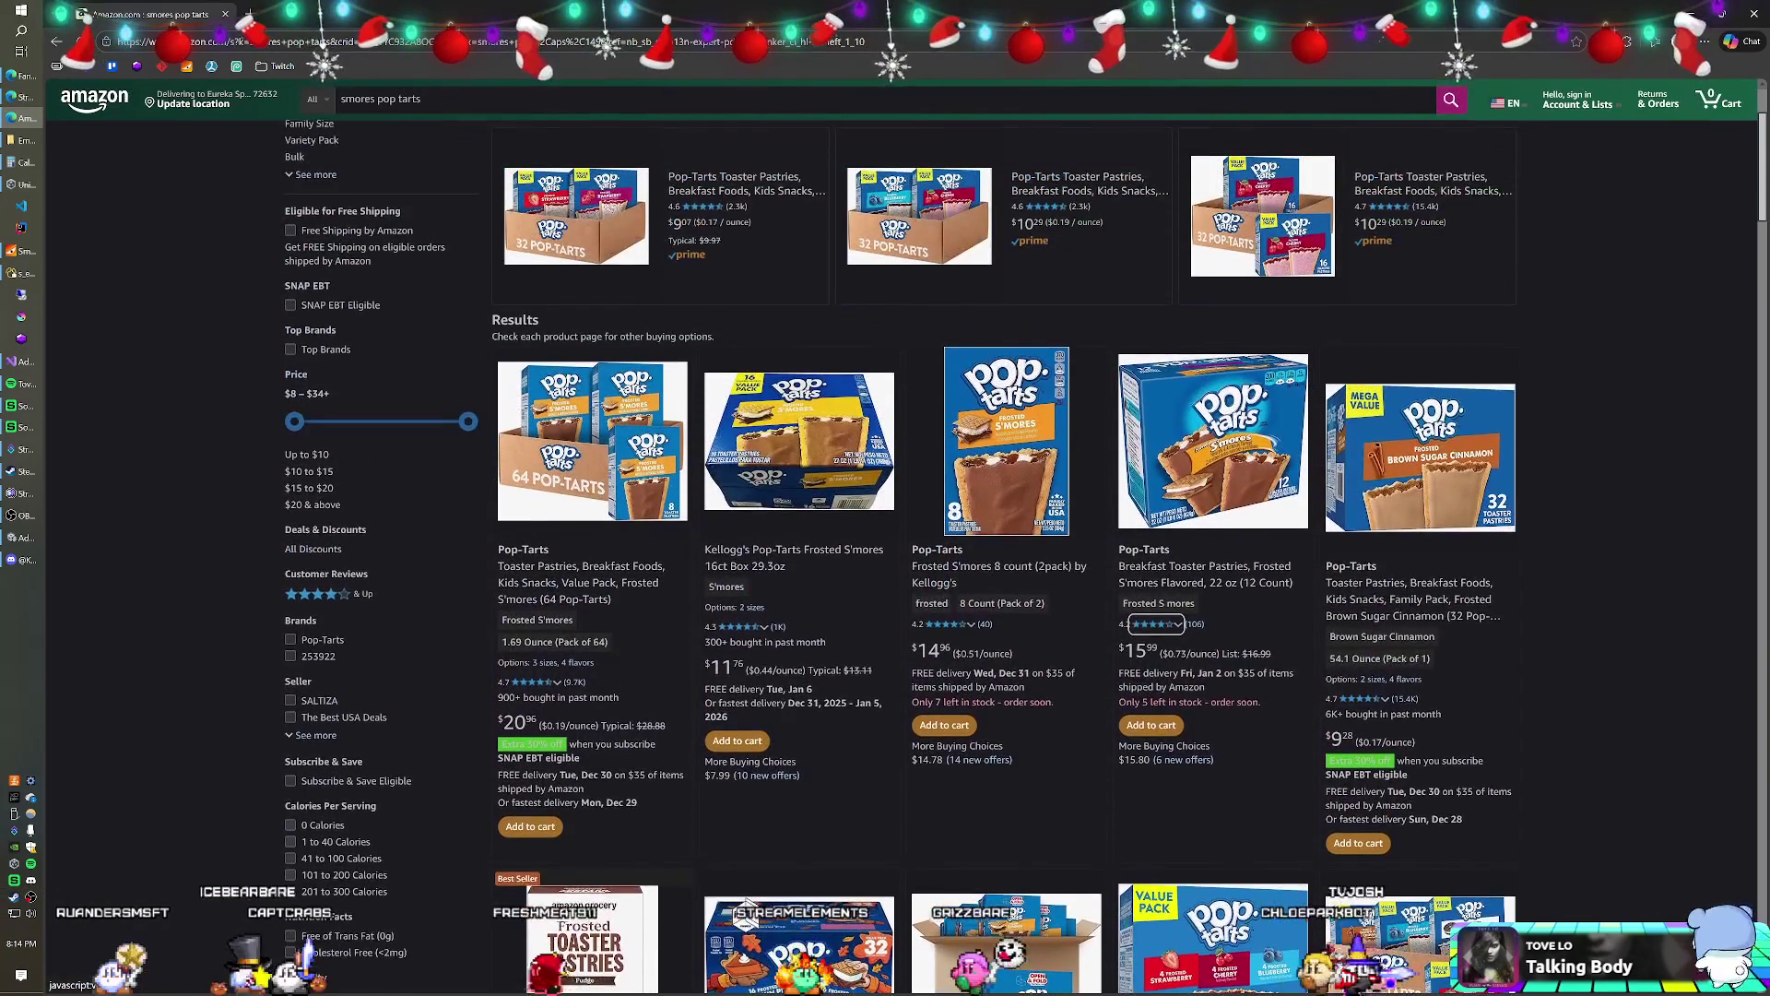
{"action": "scroll", "coordinate": [689, 454], "scroll_direction": "up", "scroll_amount": 1}
{"action": "scroll", "coordinate": [690, 454], "scroll_direction": "down", "scroll_amount": 2}
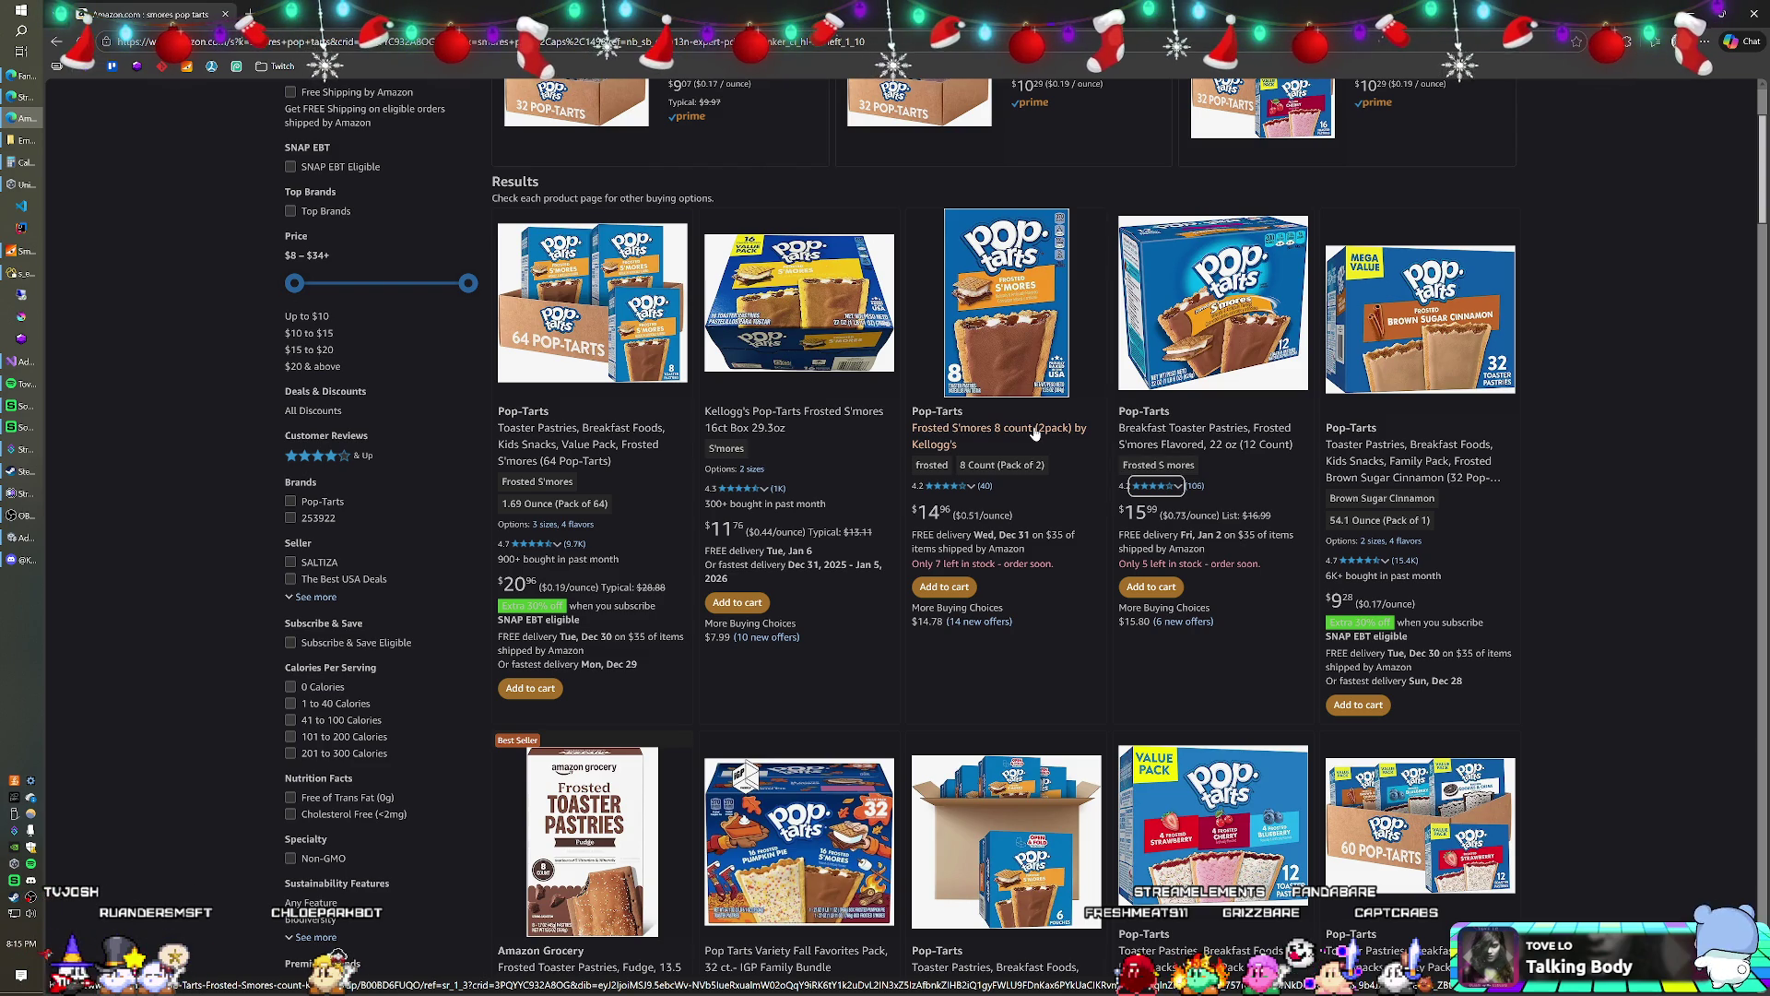
{"action": "key", "text": "alt+Tab"}
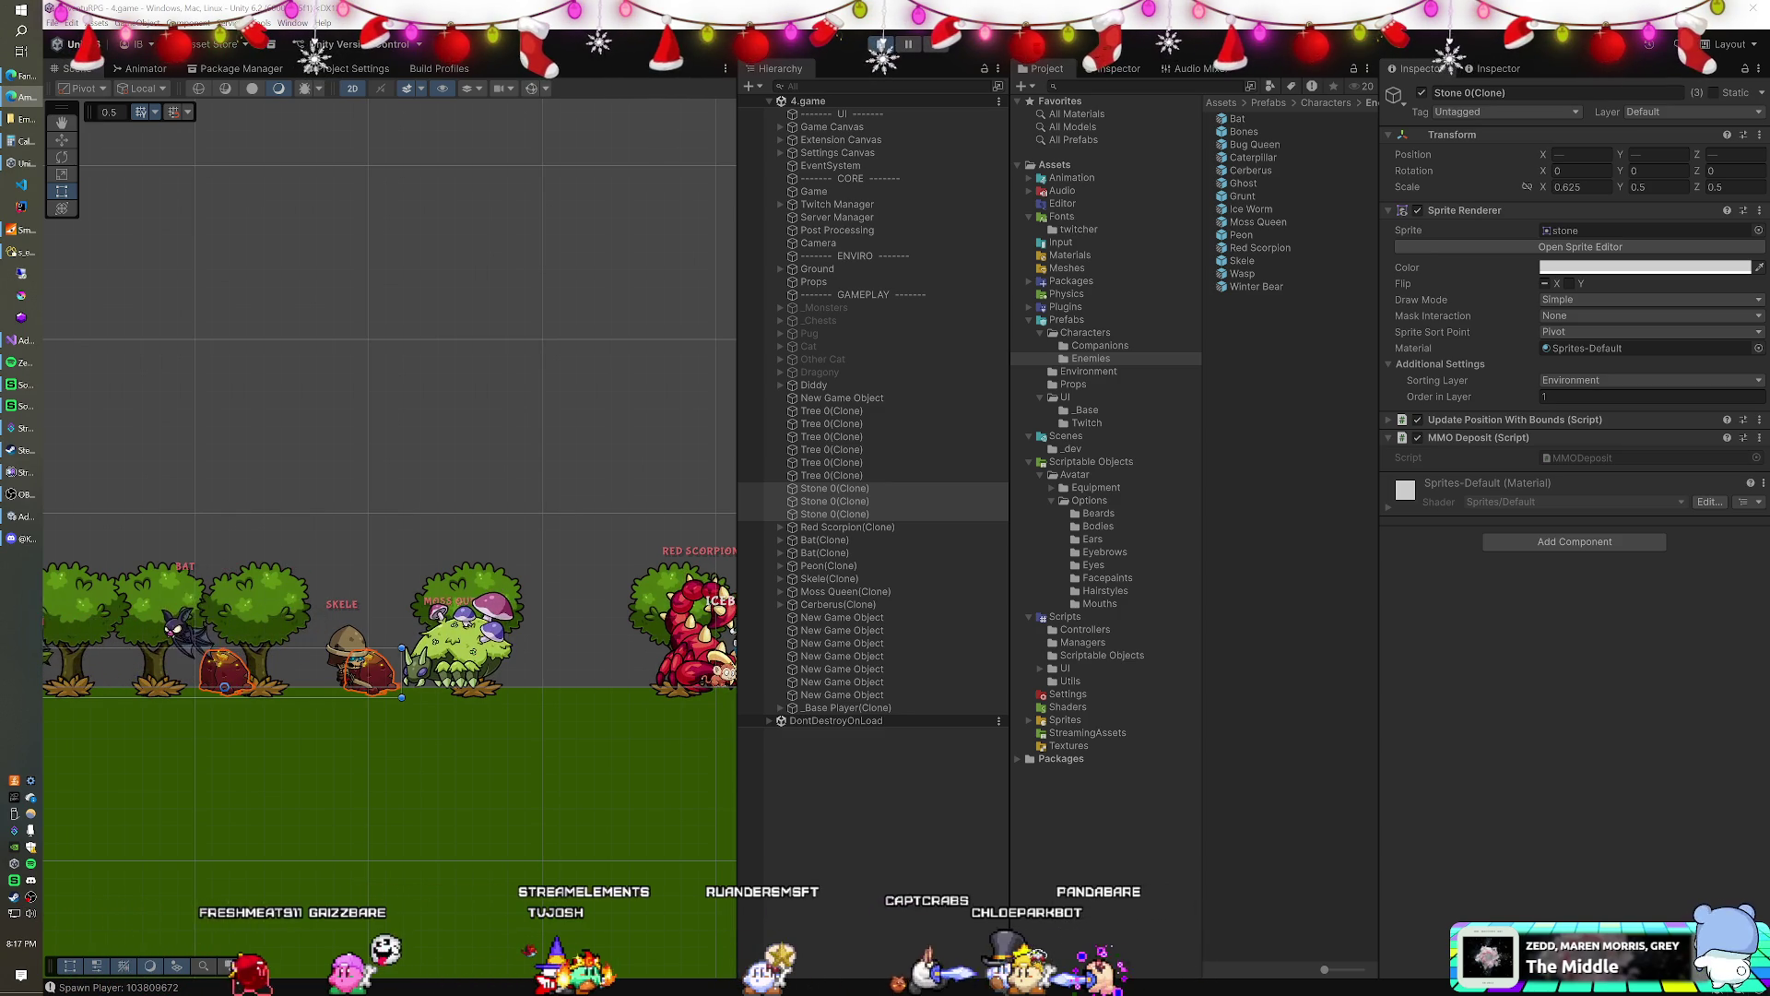
{"action": "key", "text": "alt+Tab"}
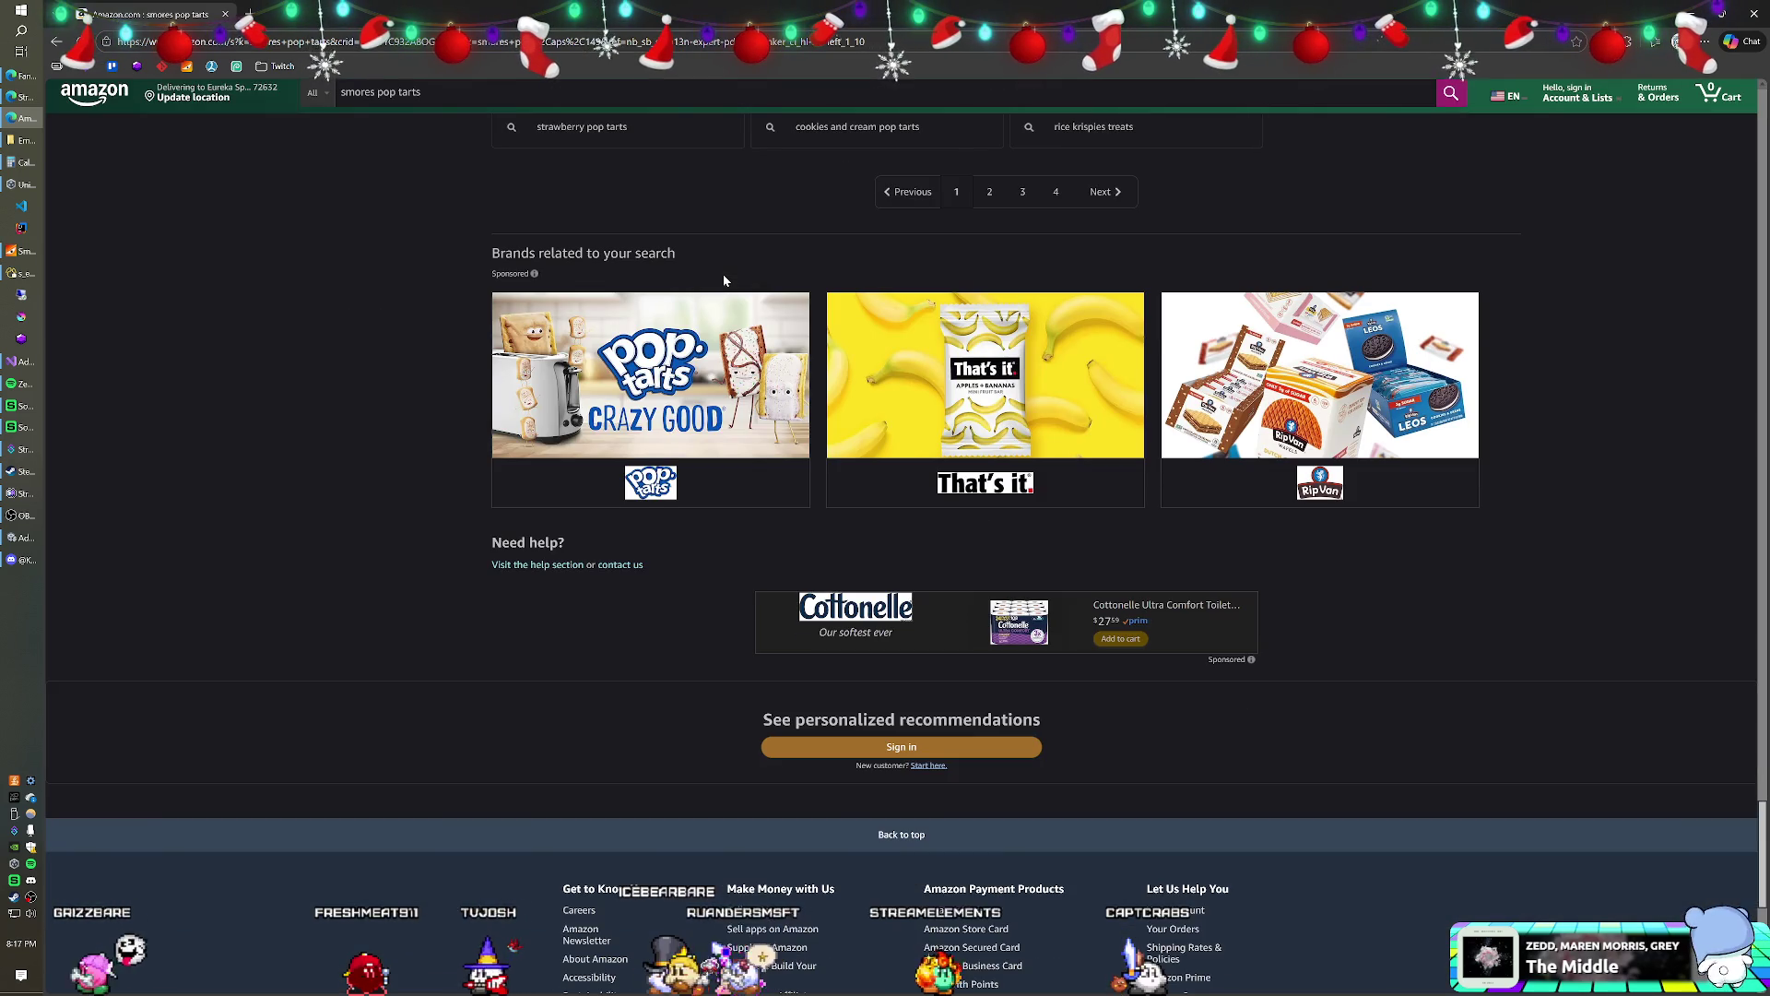
{"action": "scroll", "coordinate": [791, 380], "scroll_direction": "up", "scroll_amount": 8}
{"action": "scroll", "coordinate": [807, 412], "scroll_direction": "up", "scroll_amount": 10}
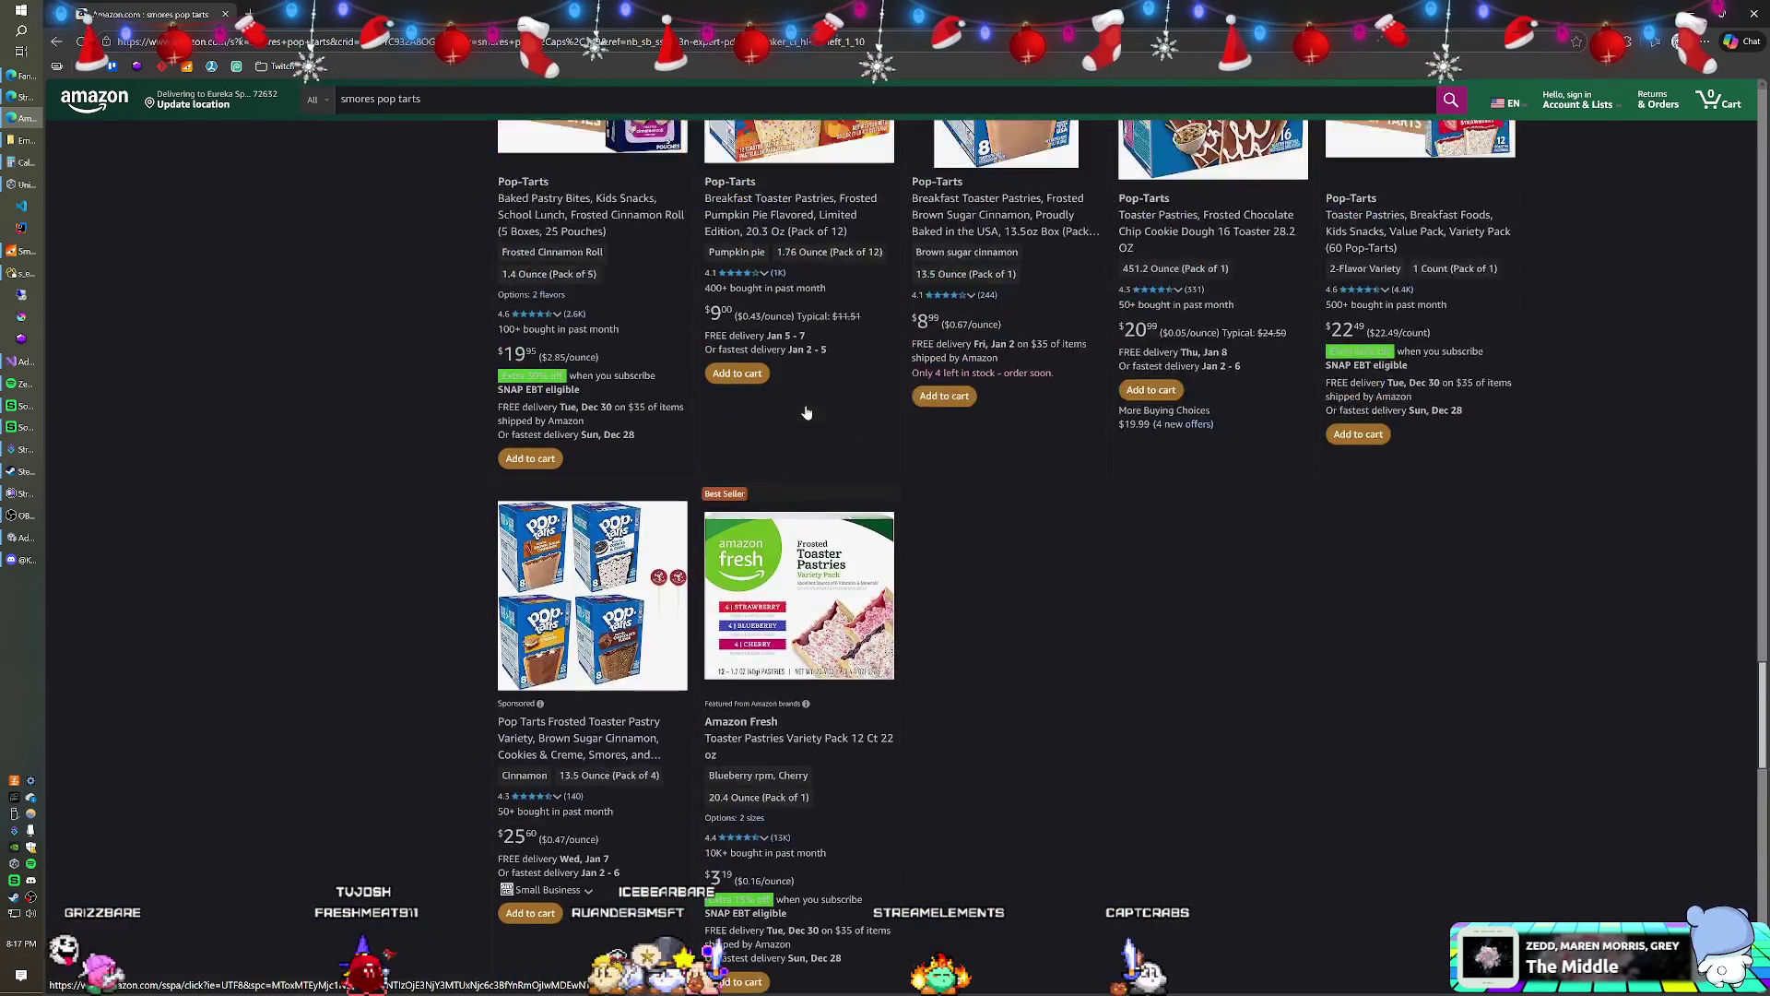
{"action": "scroll", "coordinate": [805, 403], "scroll_direction": "up", "scroll_amount": 4}
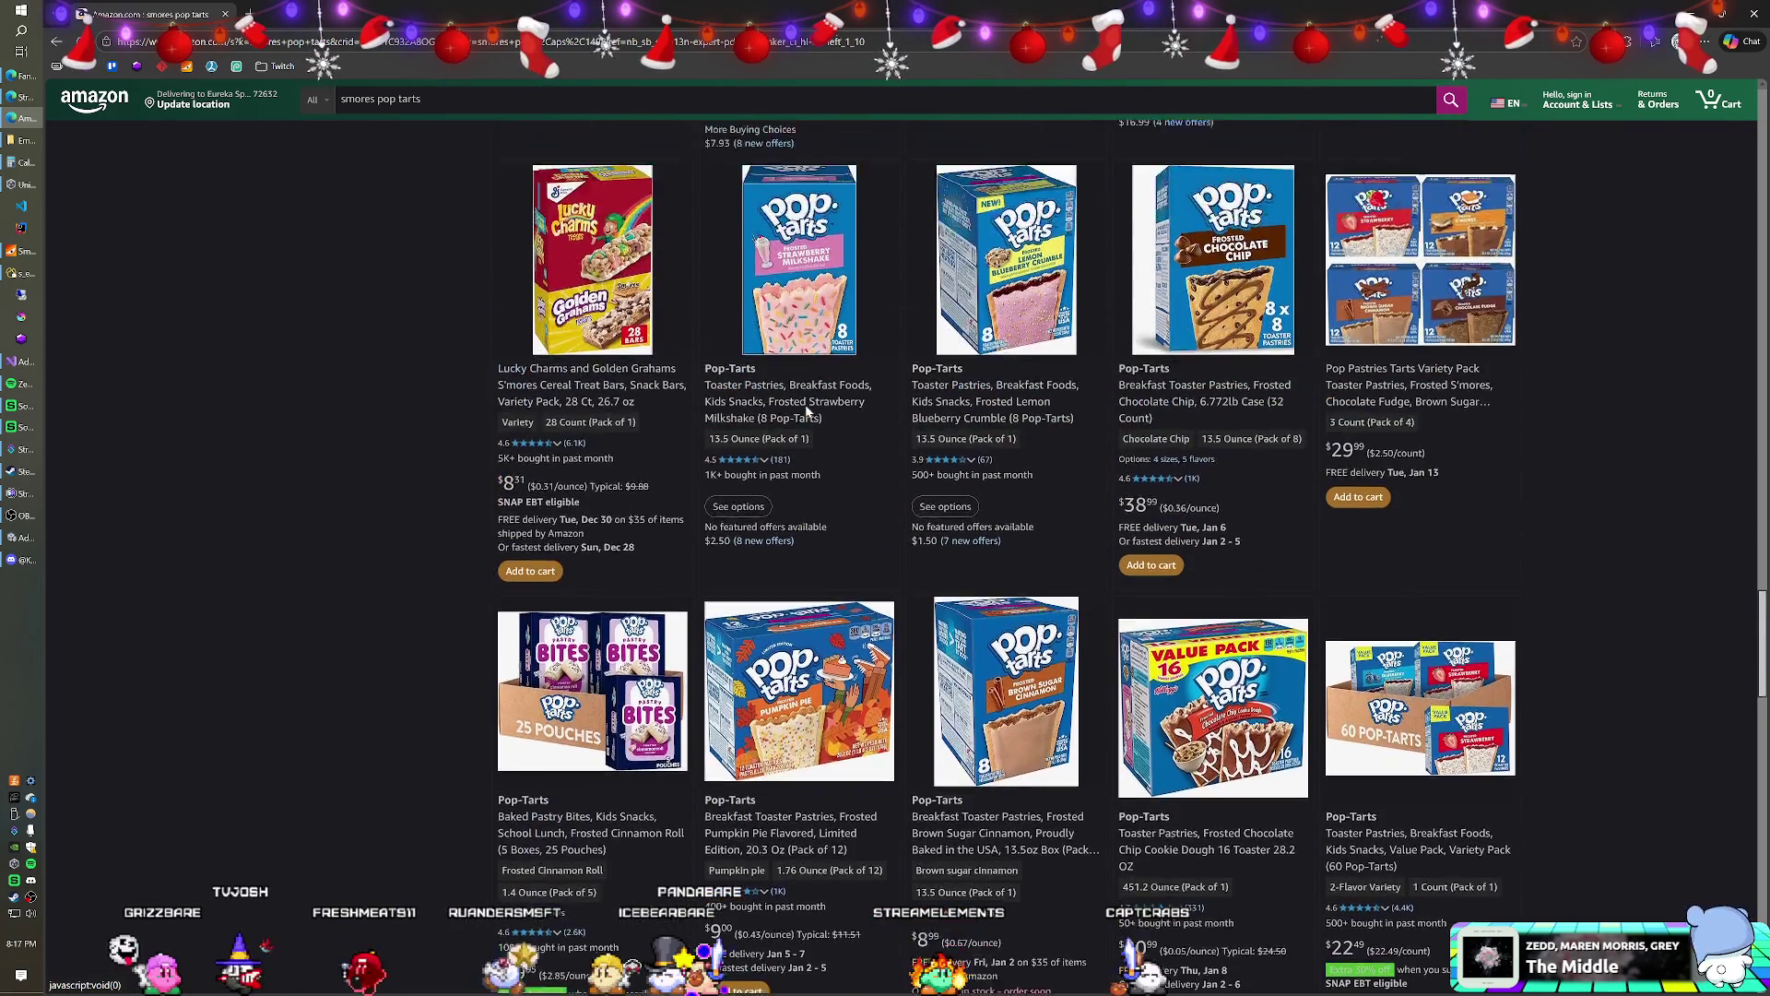
{"action": "scroll", "coordinate": [815, 415], "scroll_direction": "down", "scroll_amount": 5}
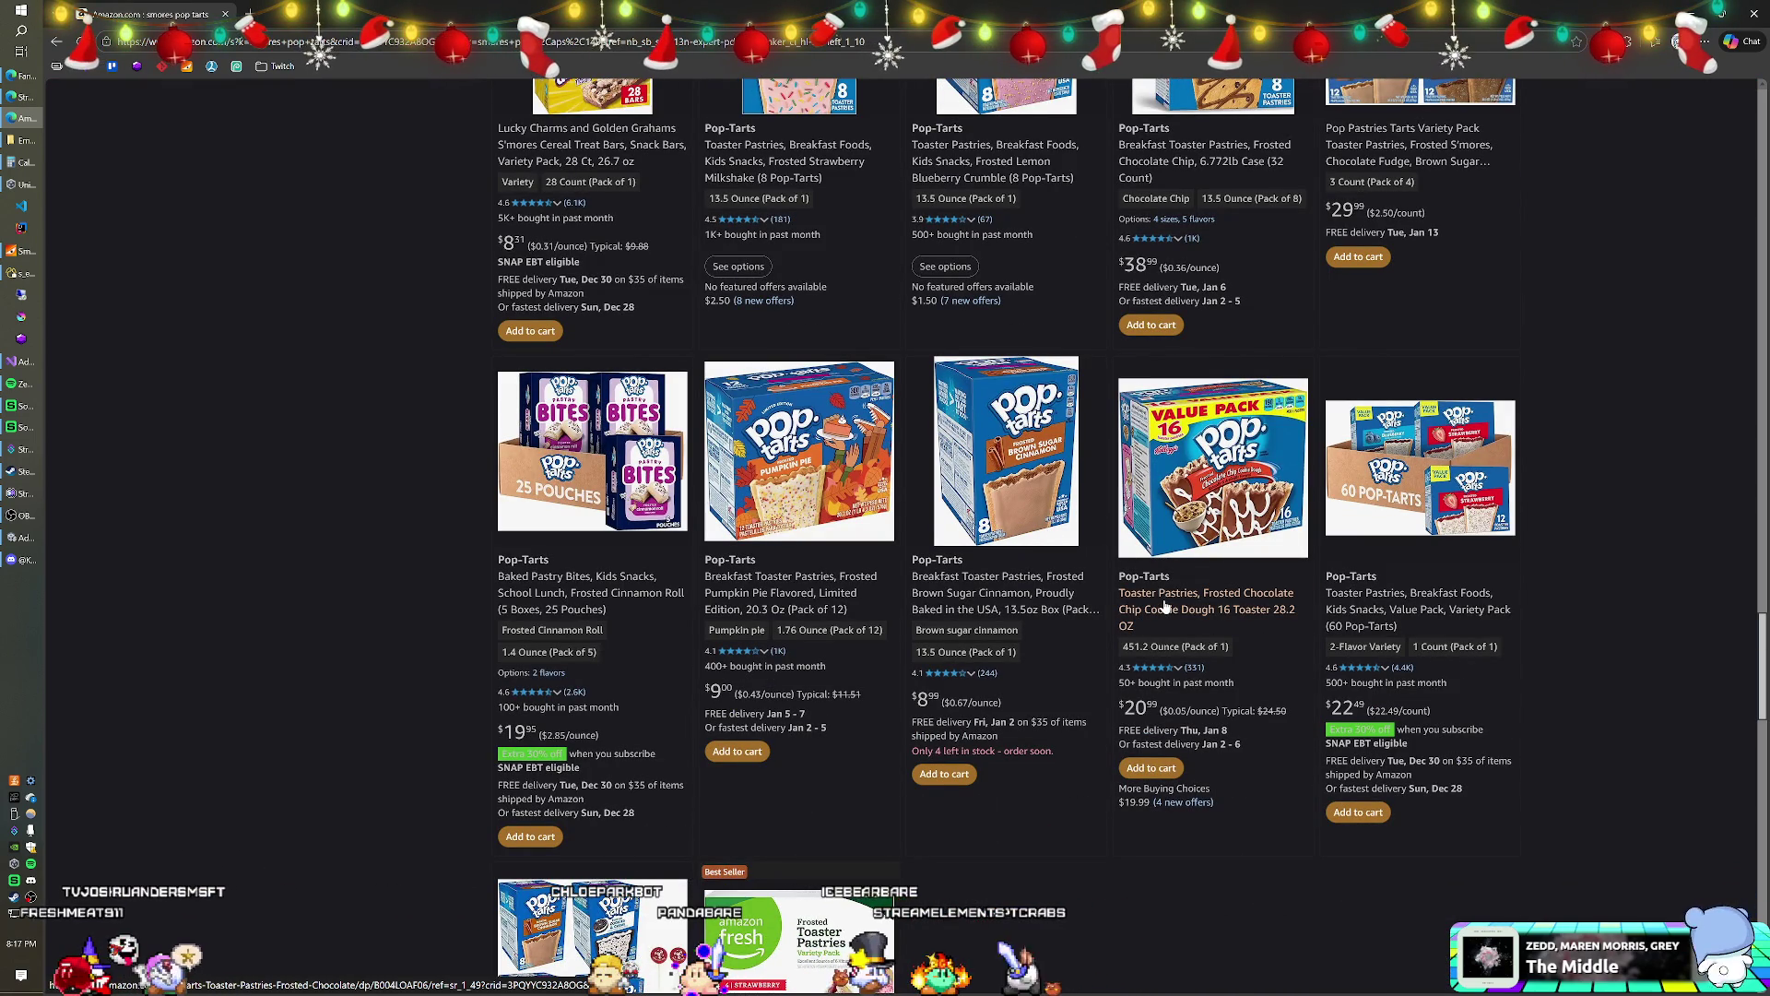
{"action": "key", "text": "alt+Tab"}
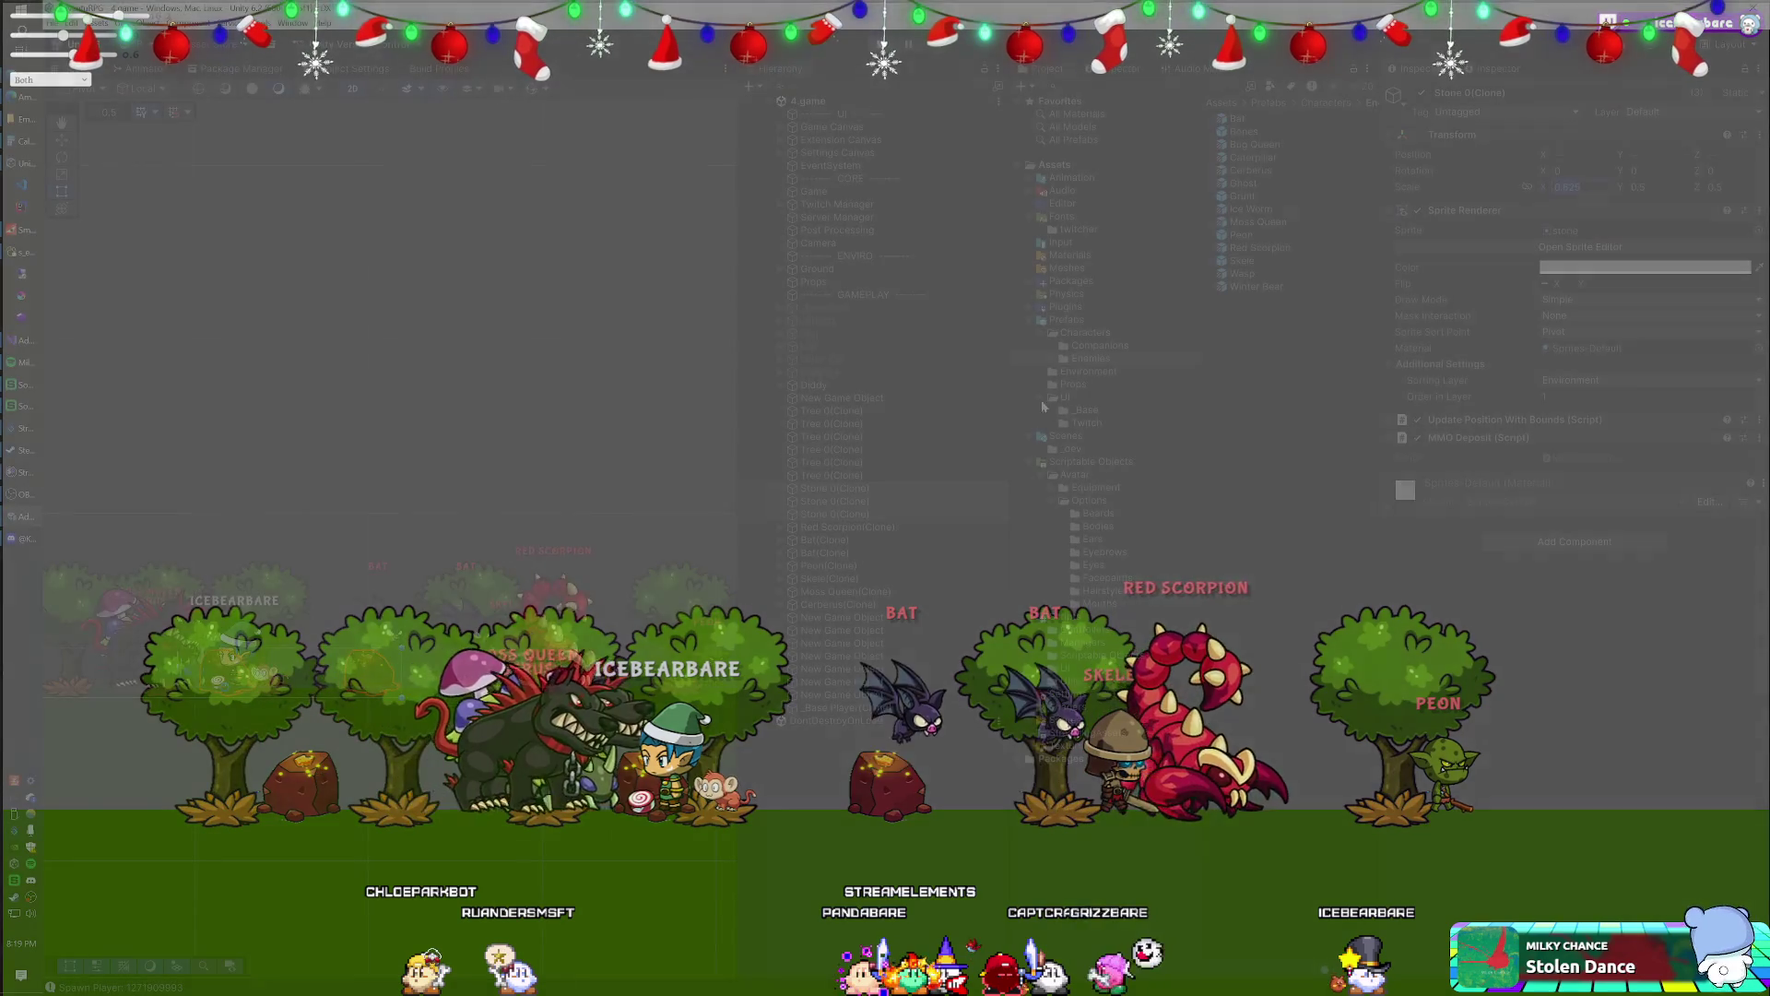
{"action": "left_click", "coordinate": [872, 474]}
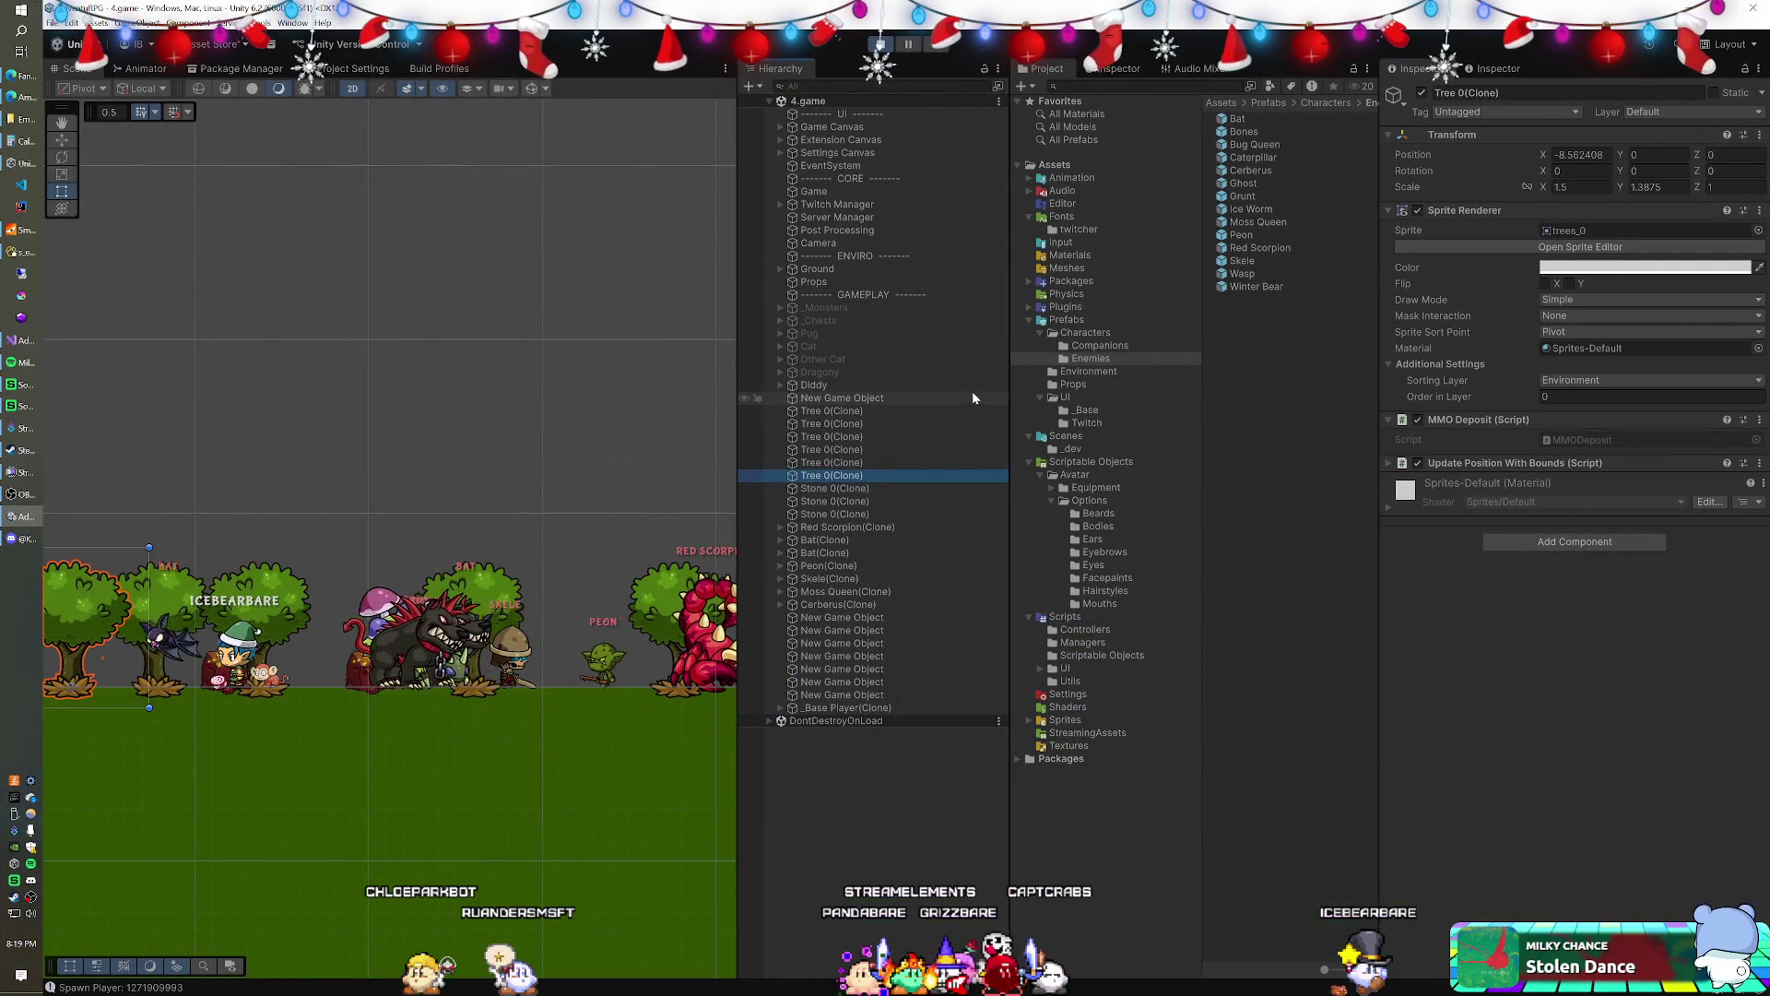
- In the Environment prefabs folder, scale Tree 0 and Tree 1 together to 1.5 × 1.3875
{"action": "left_click", "coordinate": [1092, 369]}
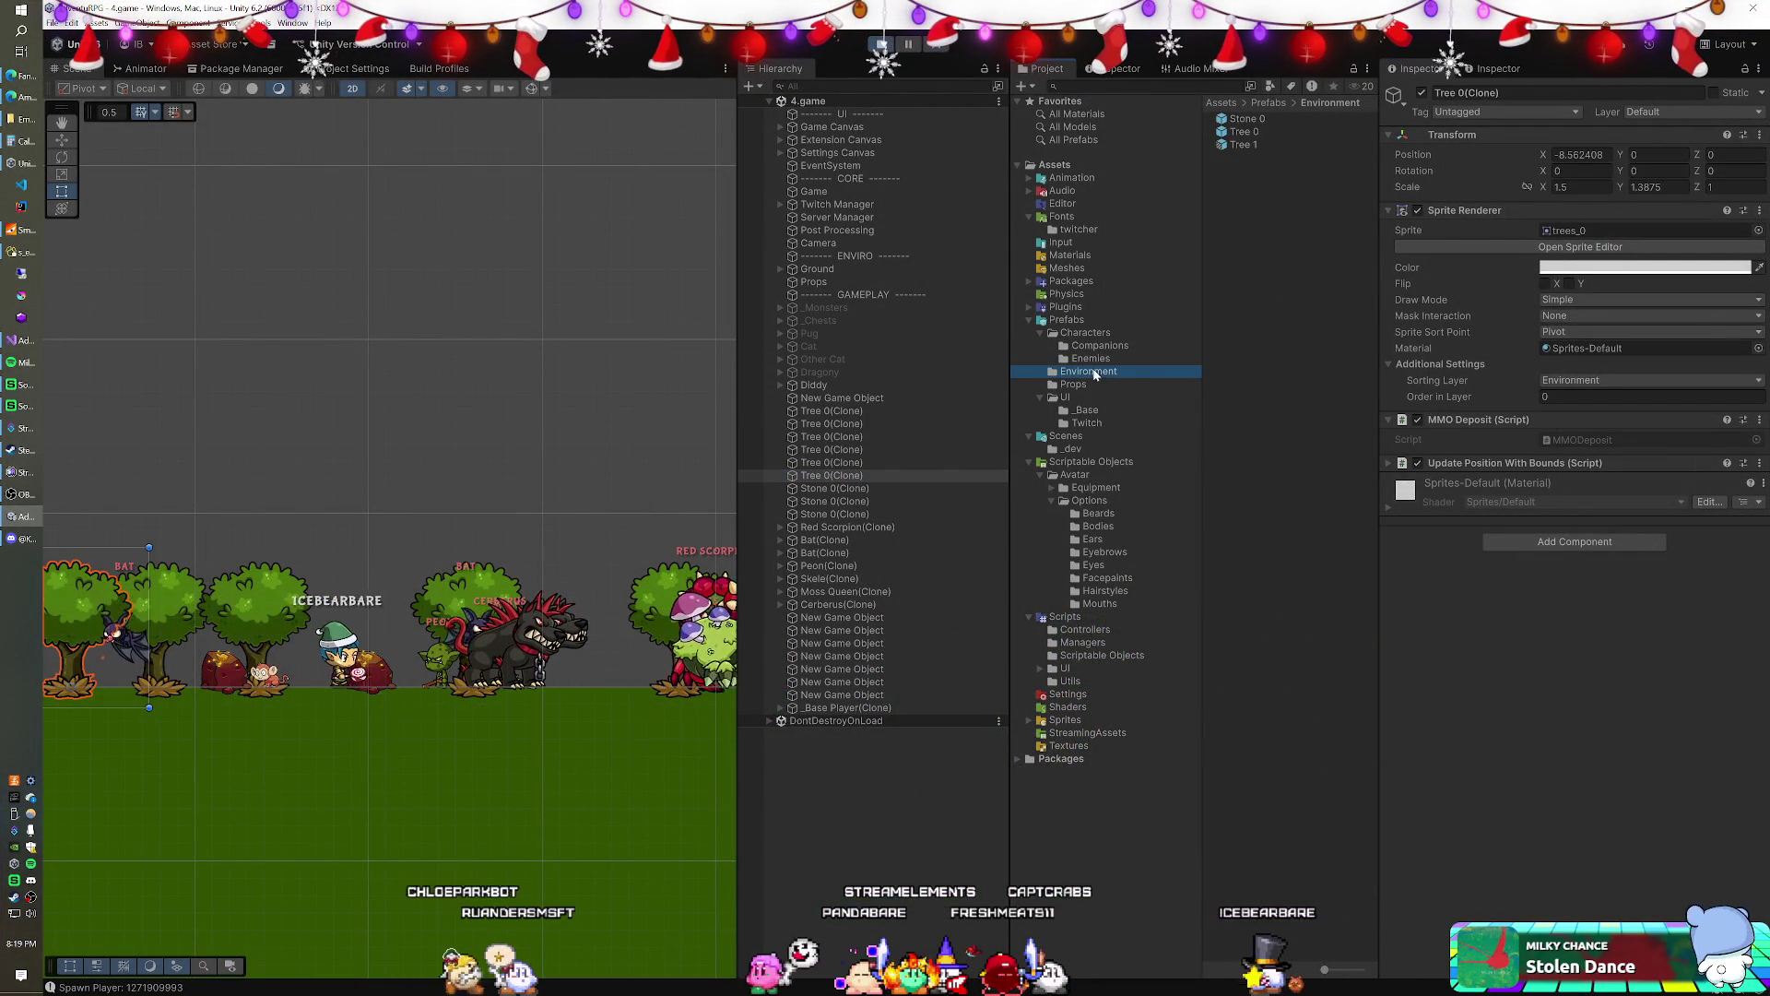
{"action": "left_click", "coordinate": [1249, 134]}
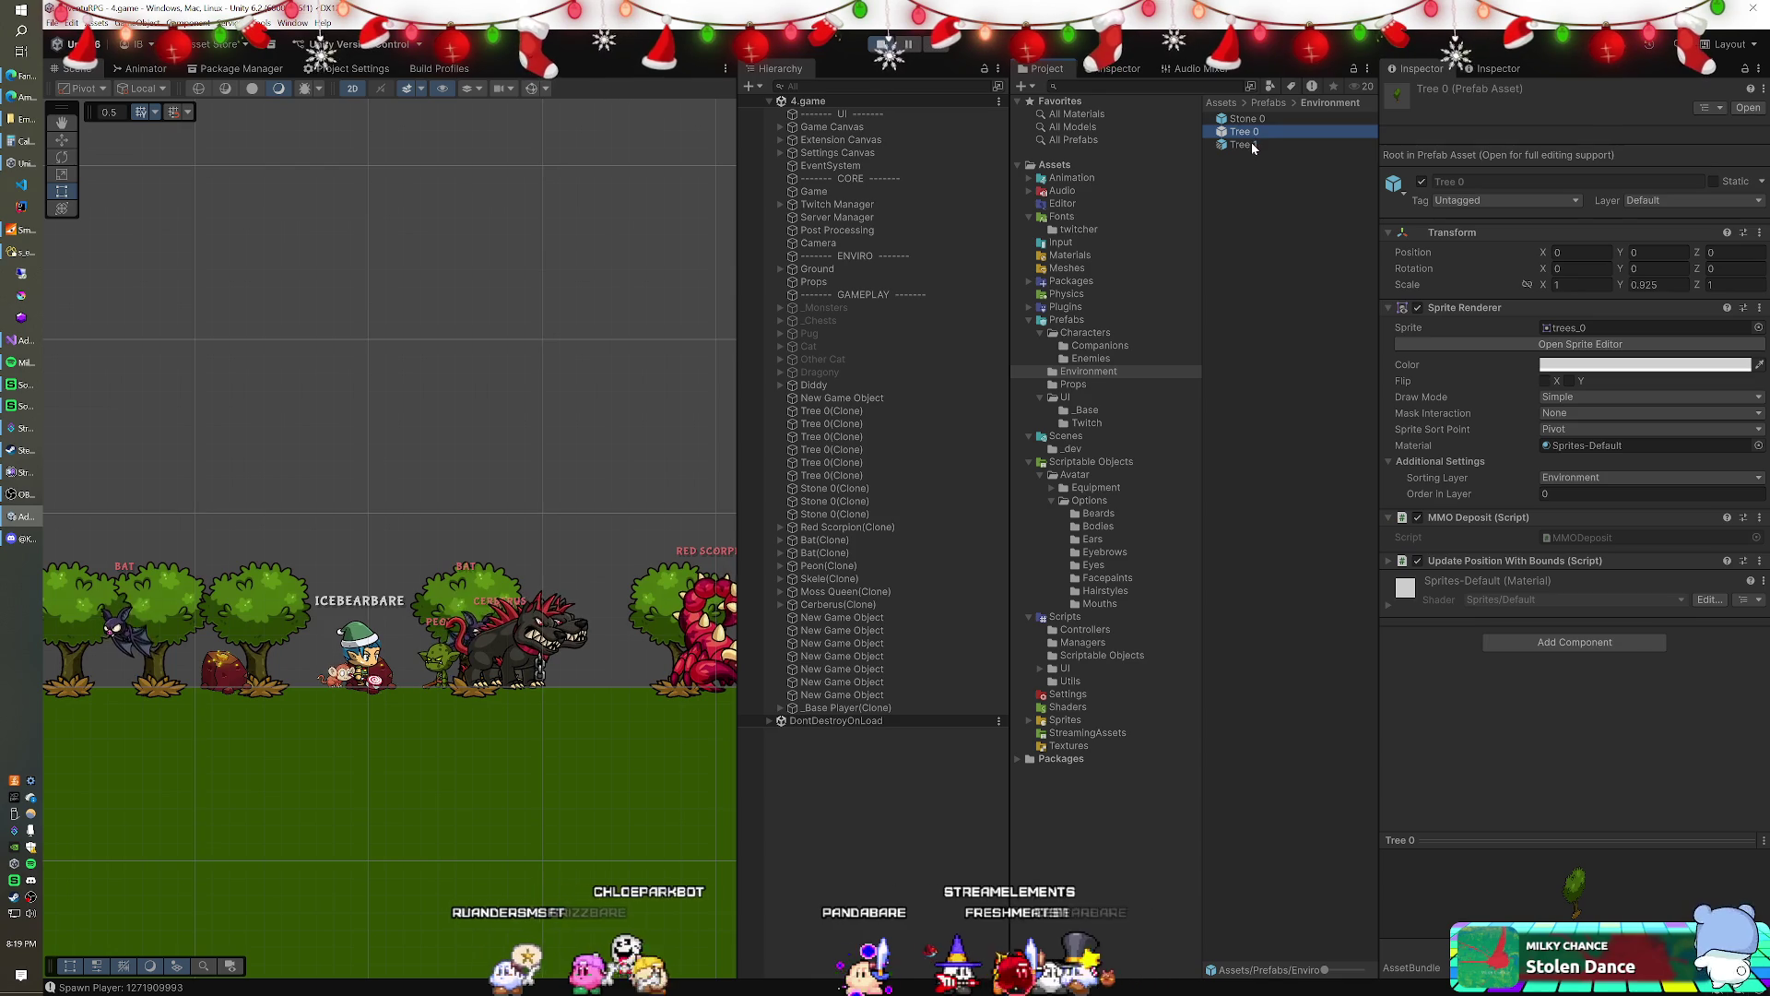
{"action": "left_click", "coordinate": [1253, 145]}
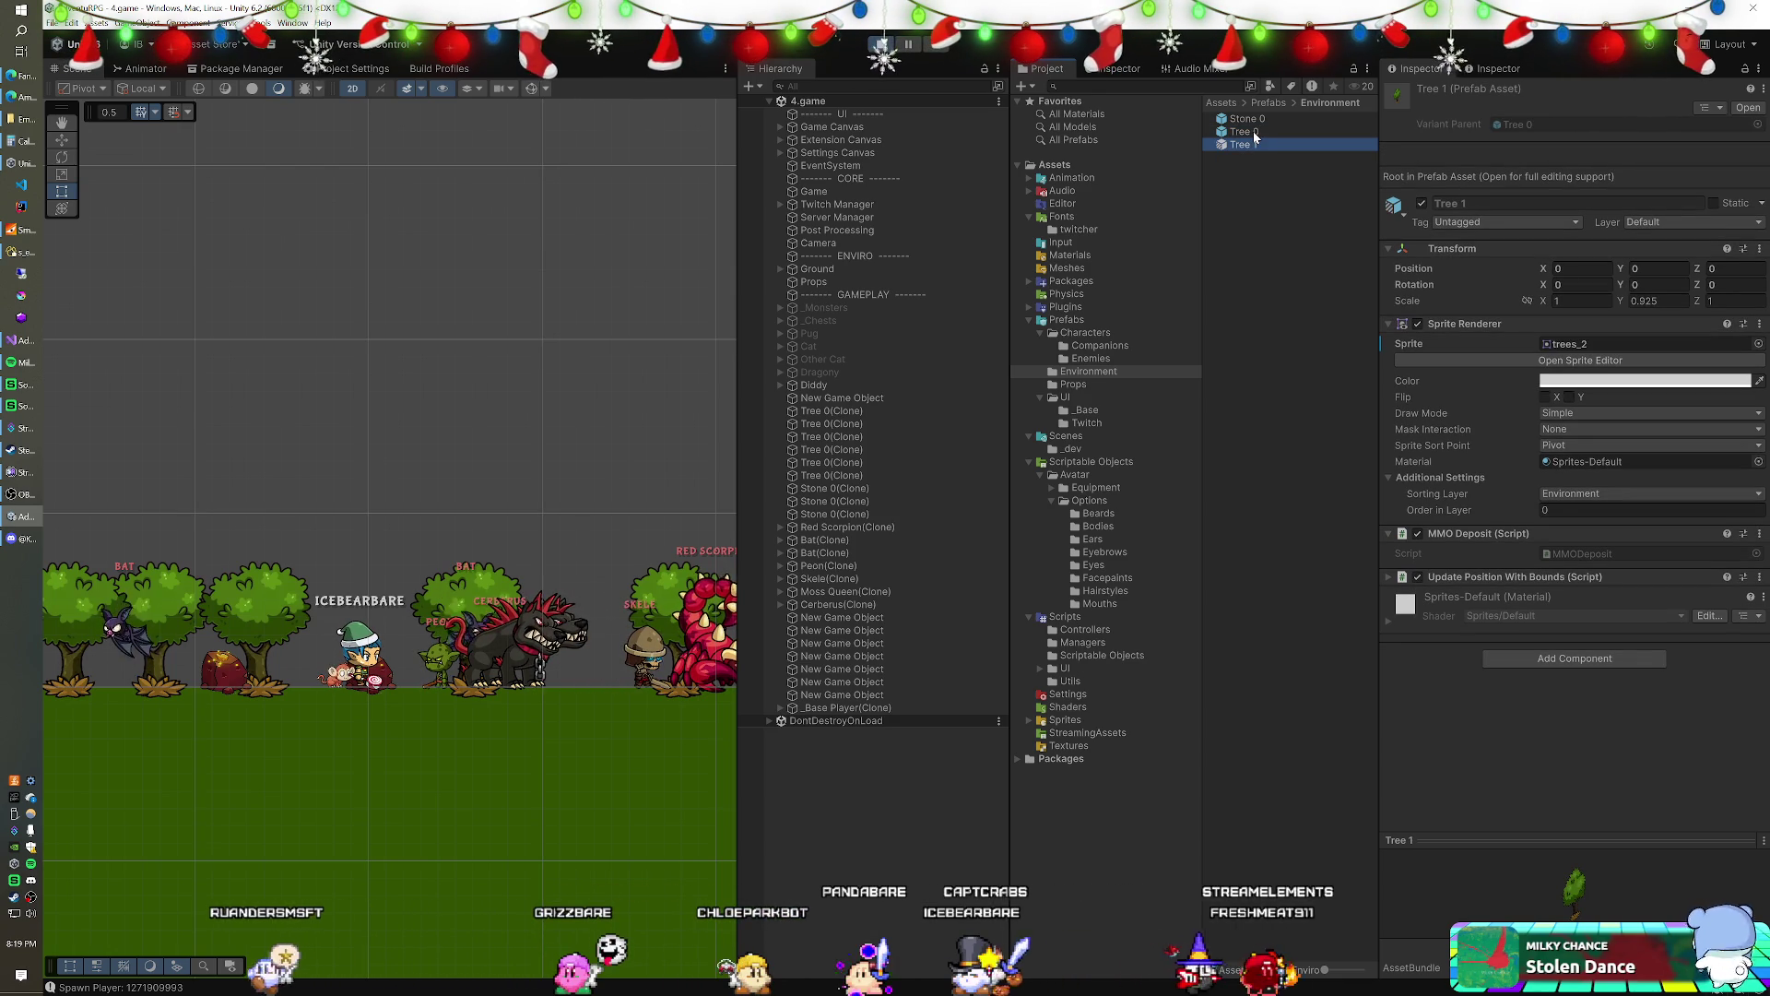
{"action": "left_click", "coordinate": [1253, 131], "text": "ctrl"}
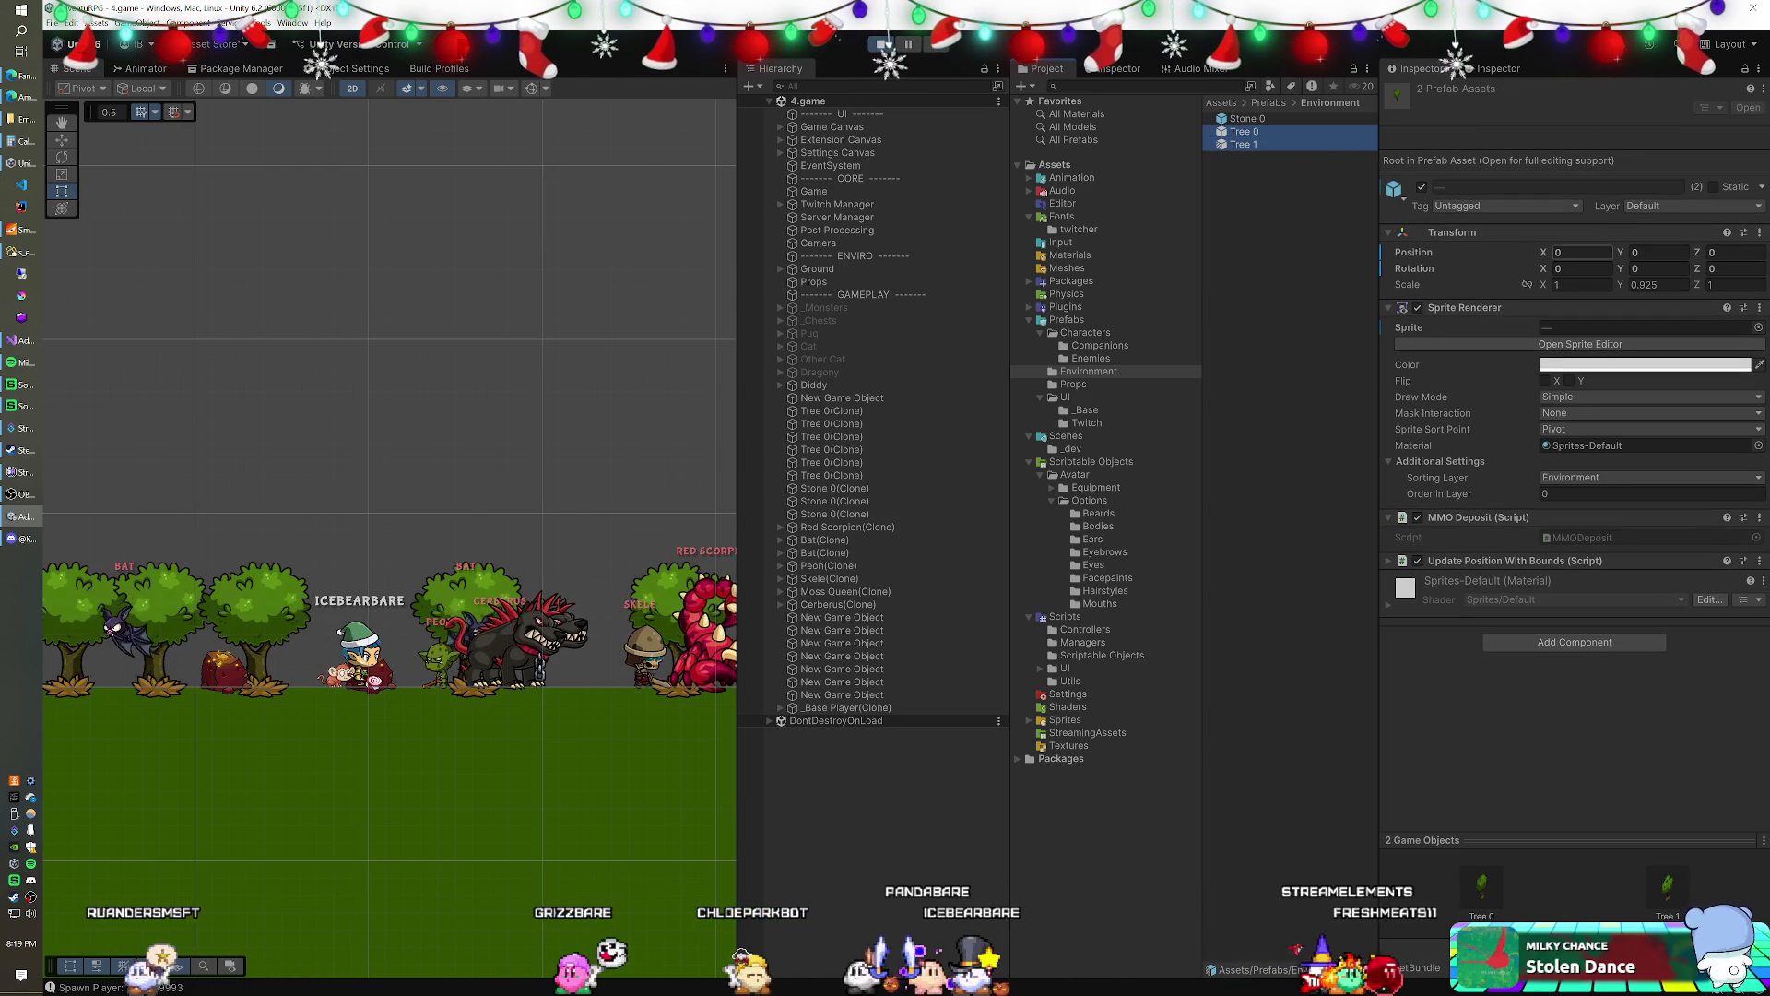
{"action": "left_click", "coordinate": [1579, 284]}
{"action": "type", "text": "."}
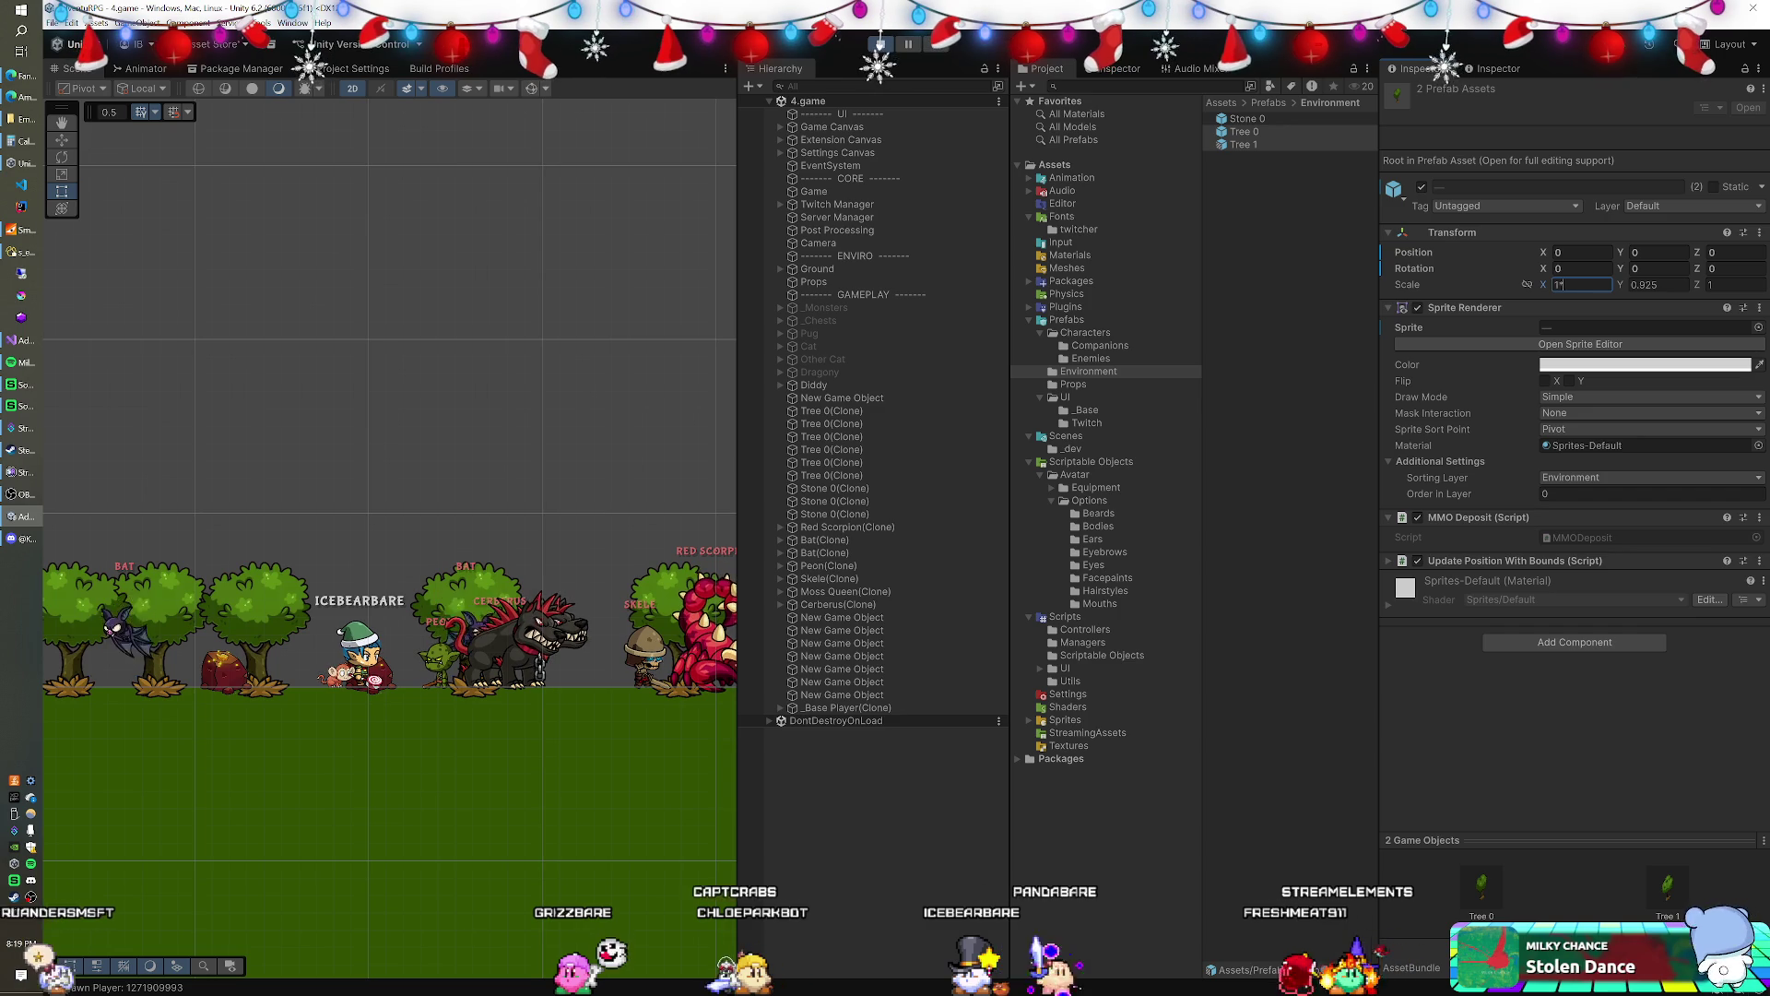
{"action": "key", "text": "Tab"}
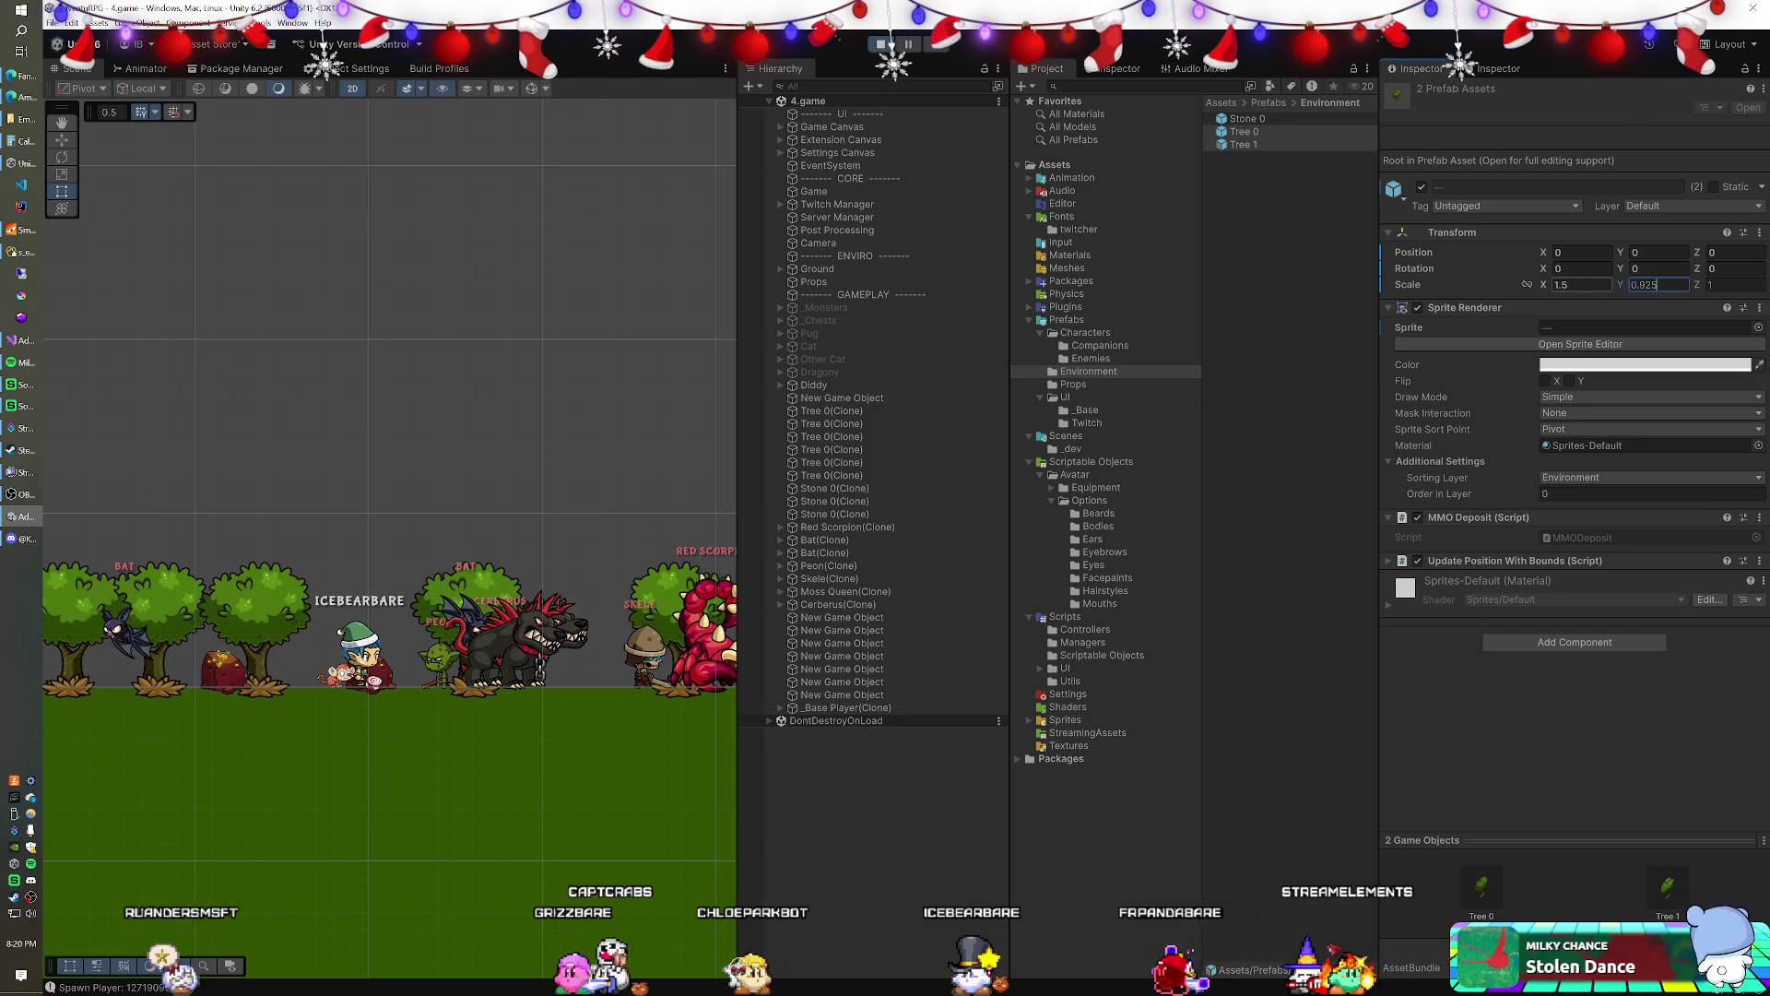
{"action": "type", "text": "*1.5"}
{"action": "key", "text": "Return"}
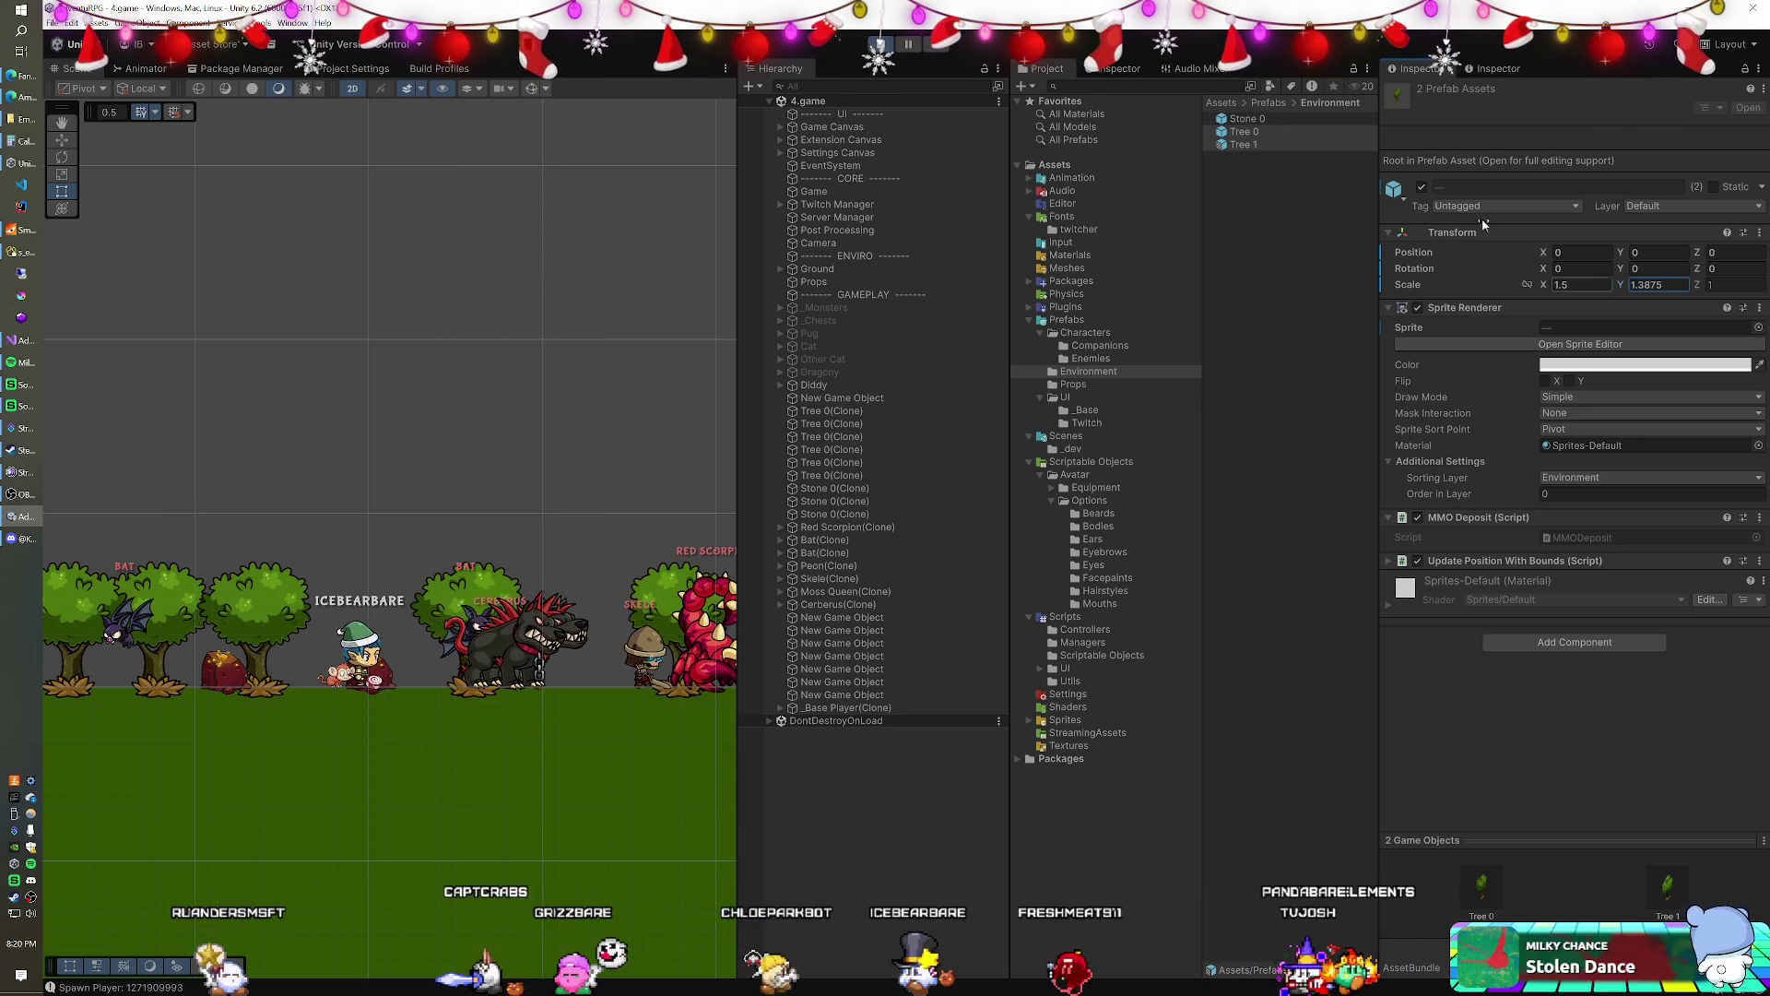
- Scale Stone 0 to 0.625 × 0.5 × 1, recheck Tree 0, and stop play mode
{"action": "left_click", "coordinate": [1276, 119]}
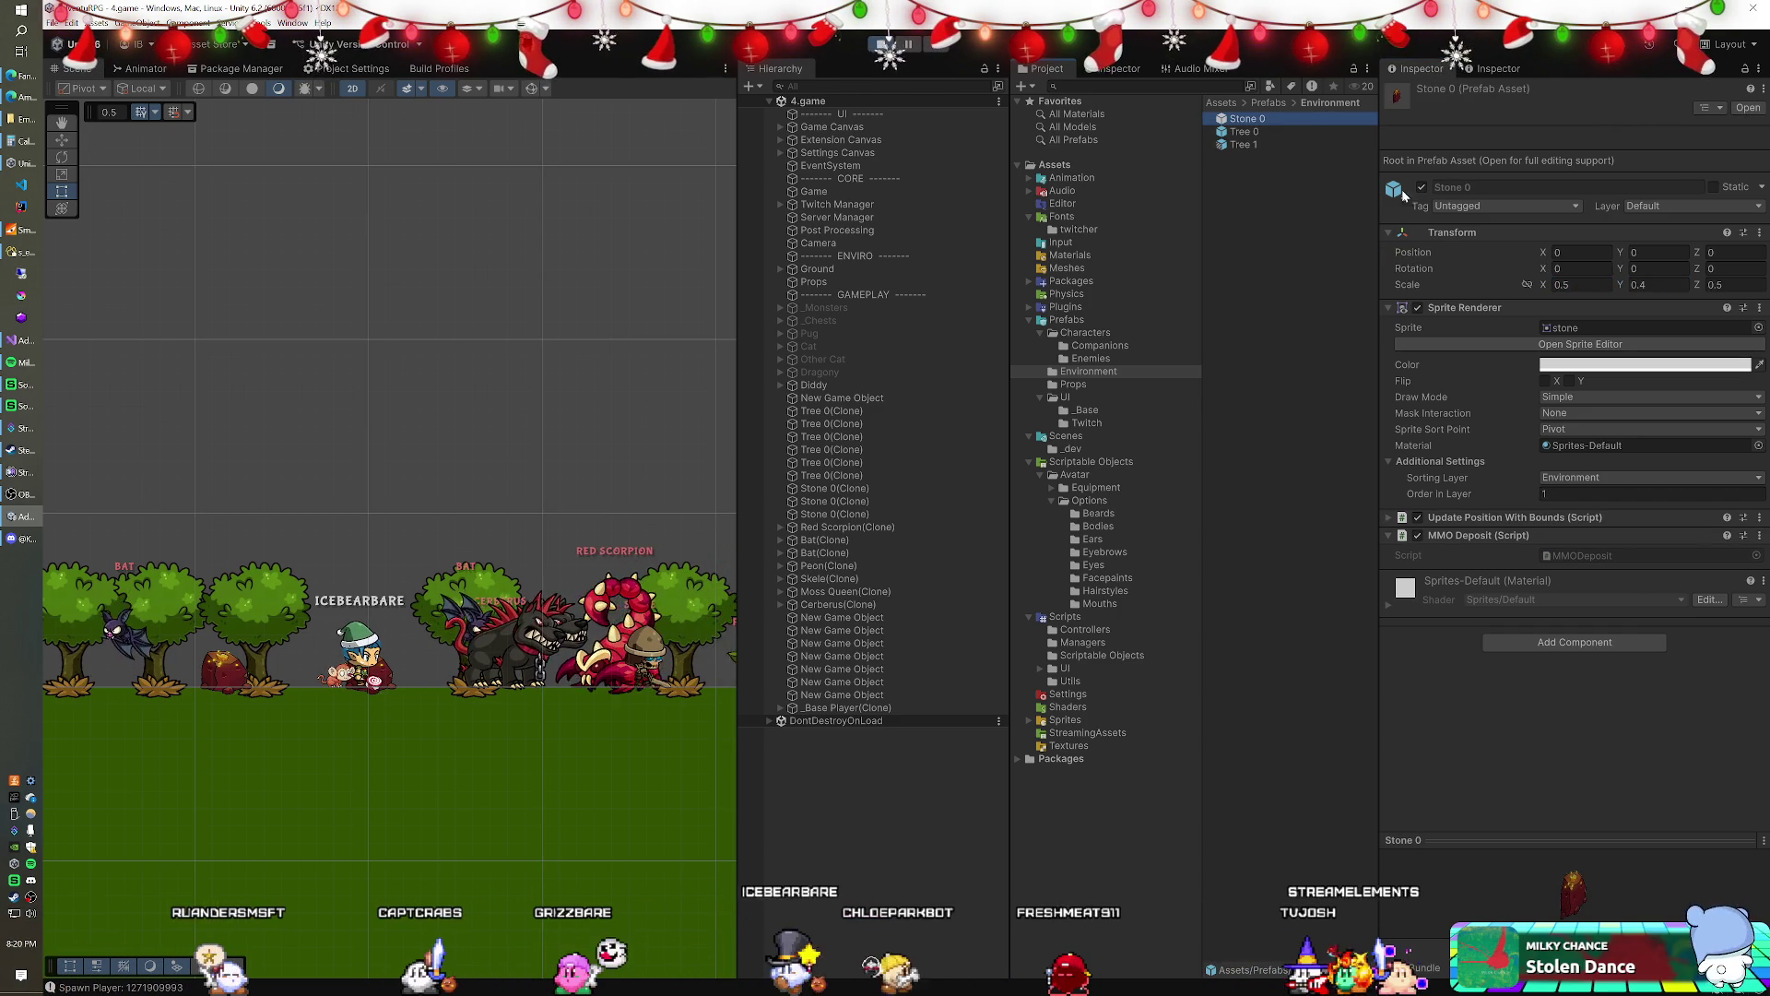
{"action": "left_click", "coordinate": [1580, 284]}
{"action": "type", "text": "*1.25"}
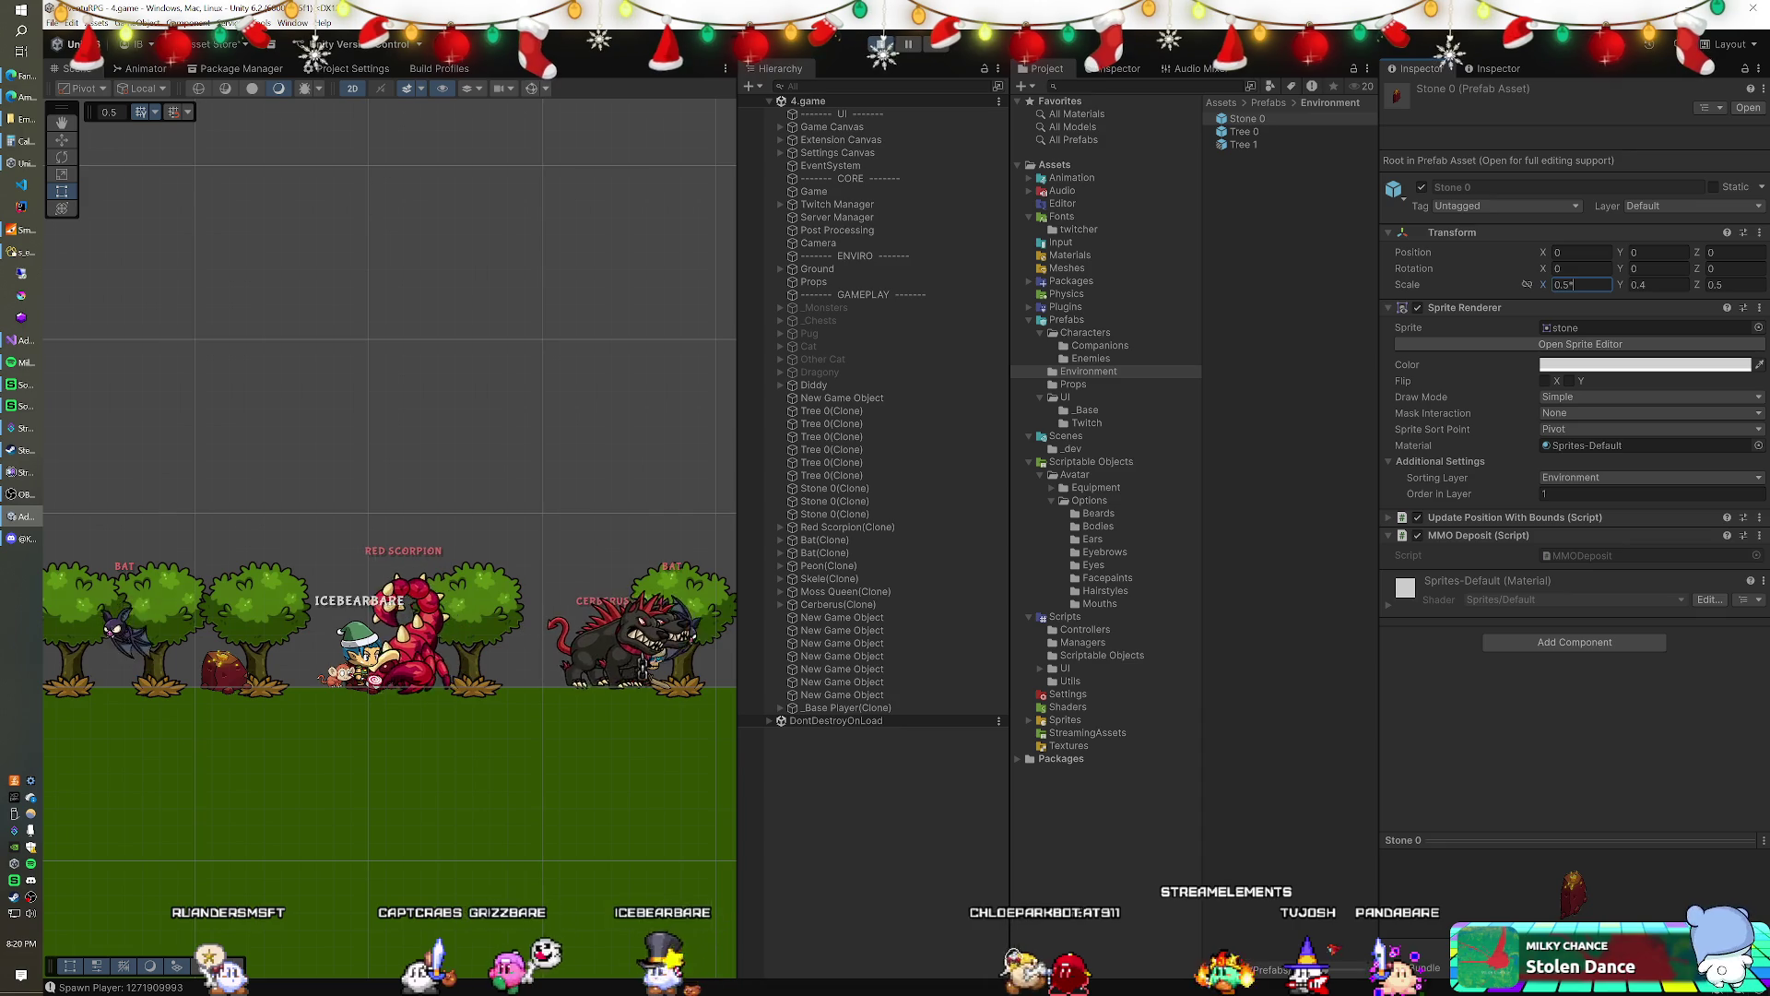
{"action": "key", "text": "Tab"}
{"action": "type", "text": "*1.2"}
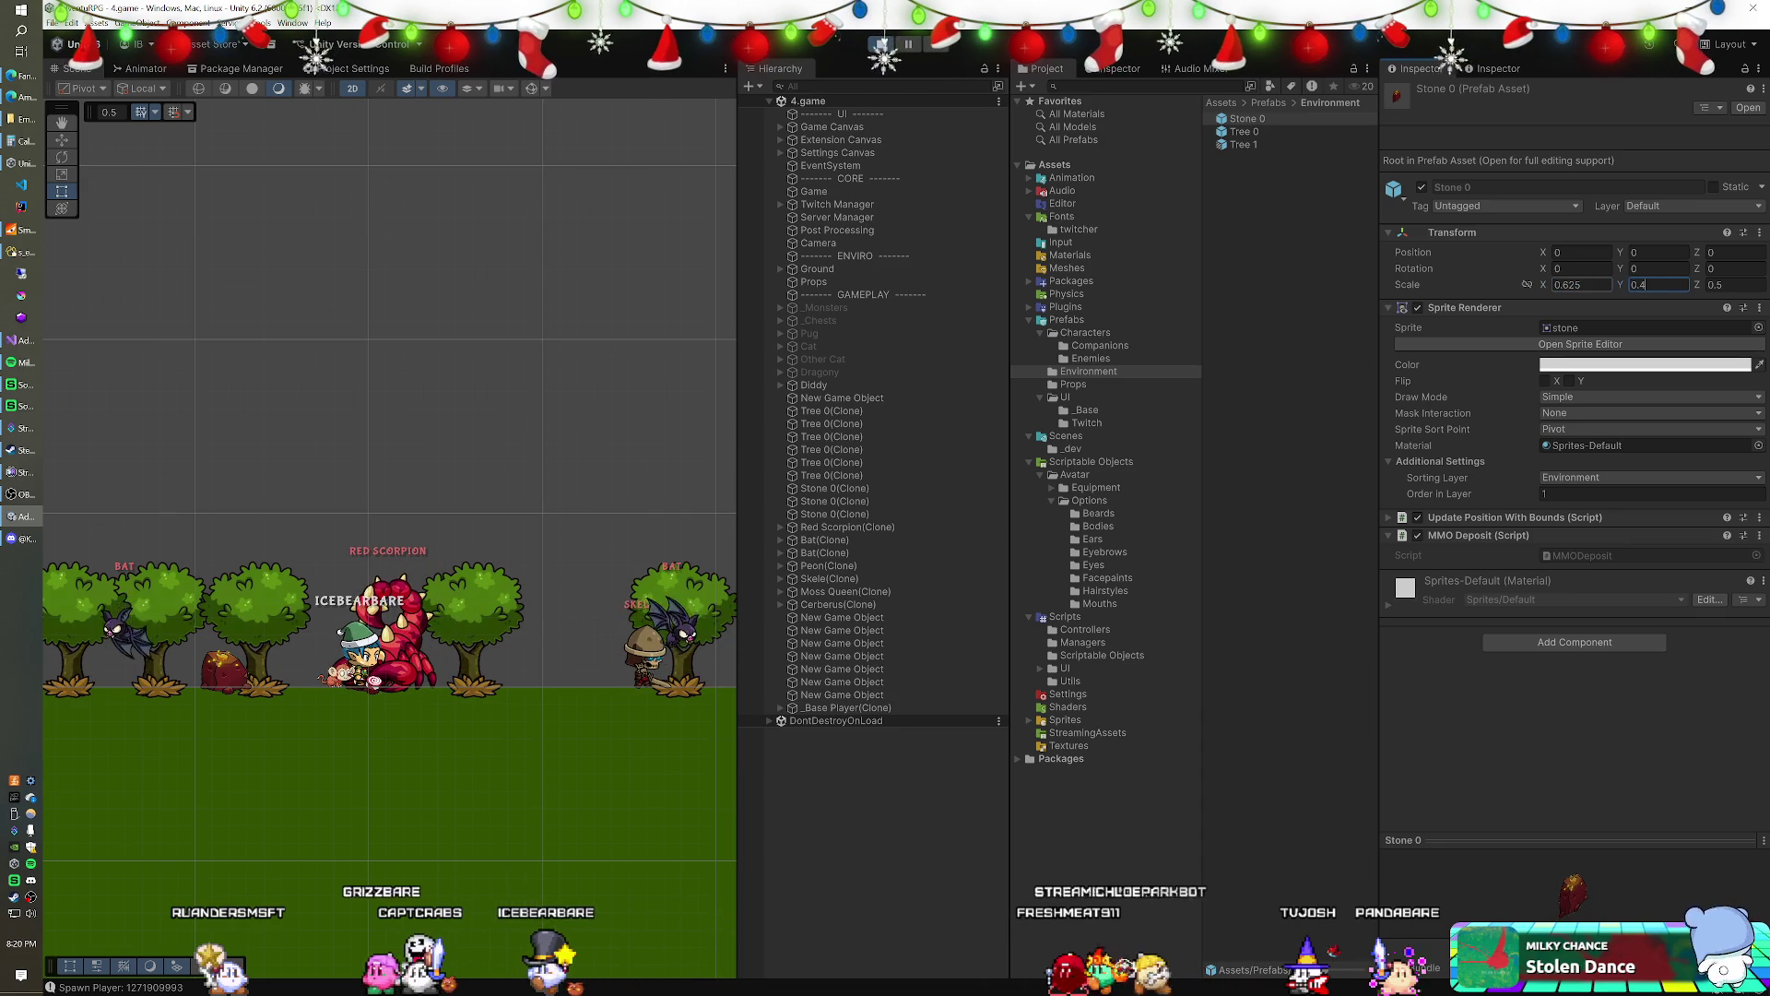
{"action": "type", "text": "5"}
{"action": "key", "text": "Tab"}
{"action": "type", "text": "1"}
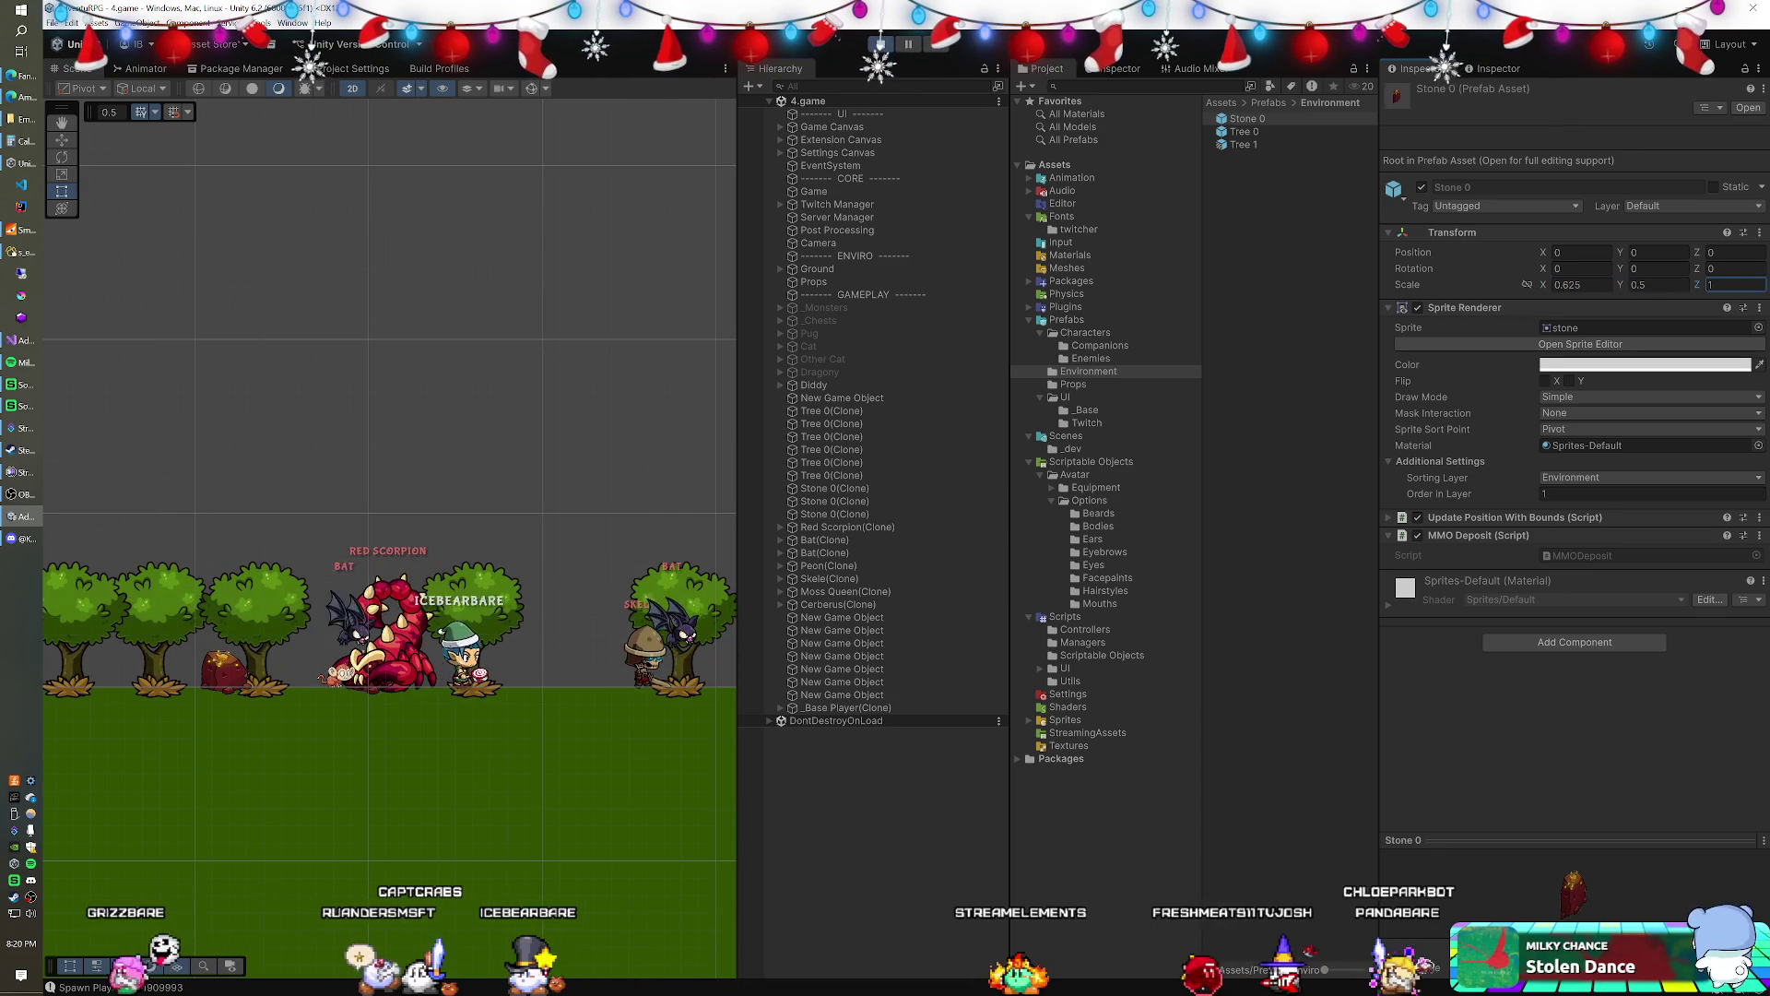
{"action": "left_click", "coordinate": [1263, 130]}
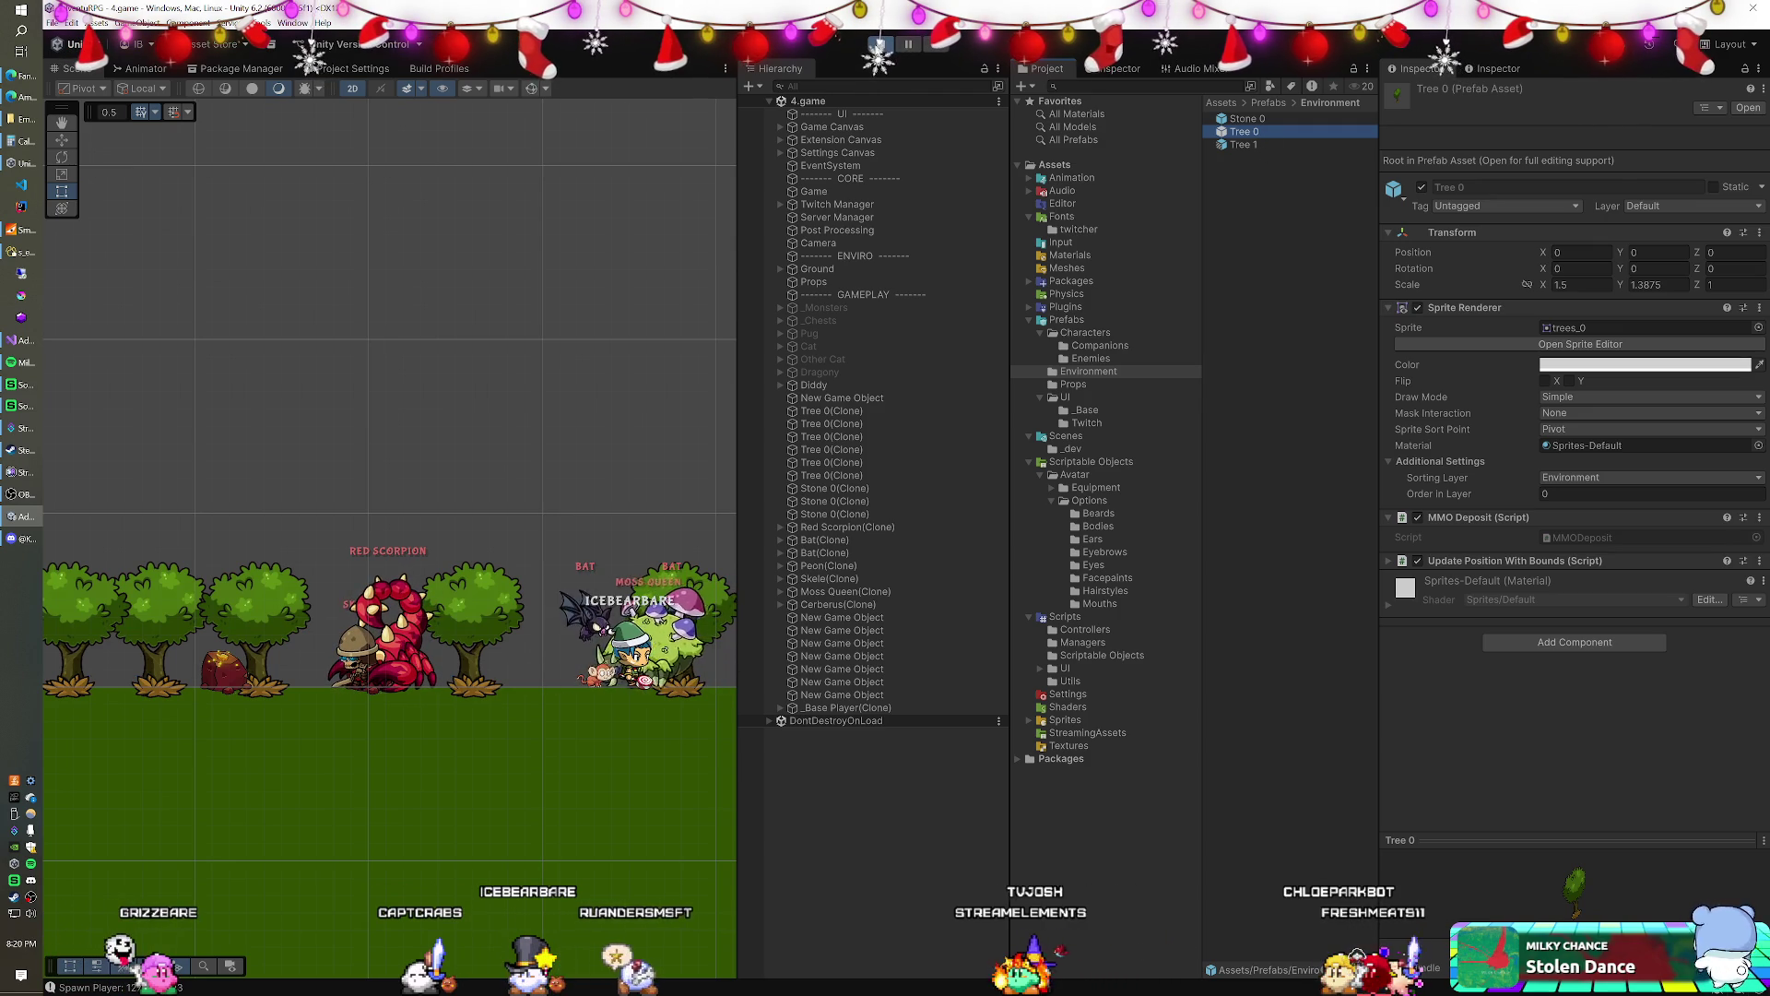
{"action": "left_click", "coordinate": [880, 44]}
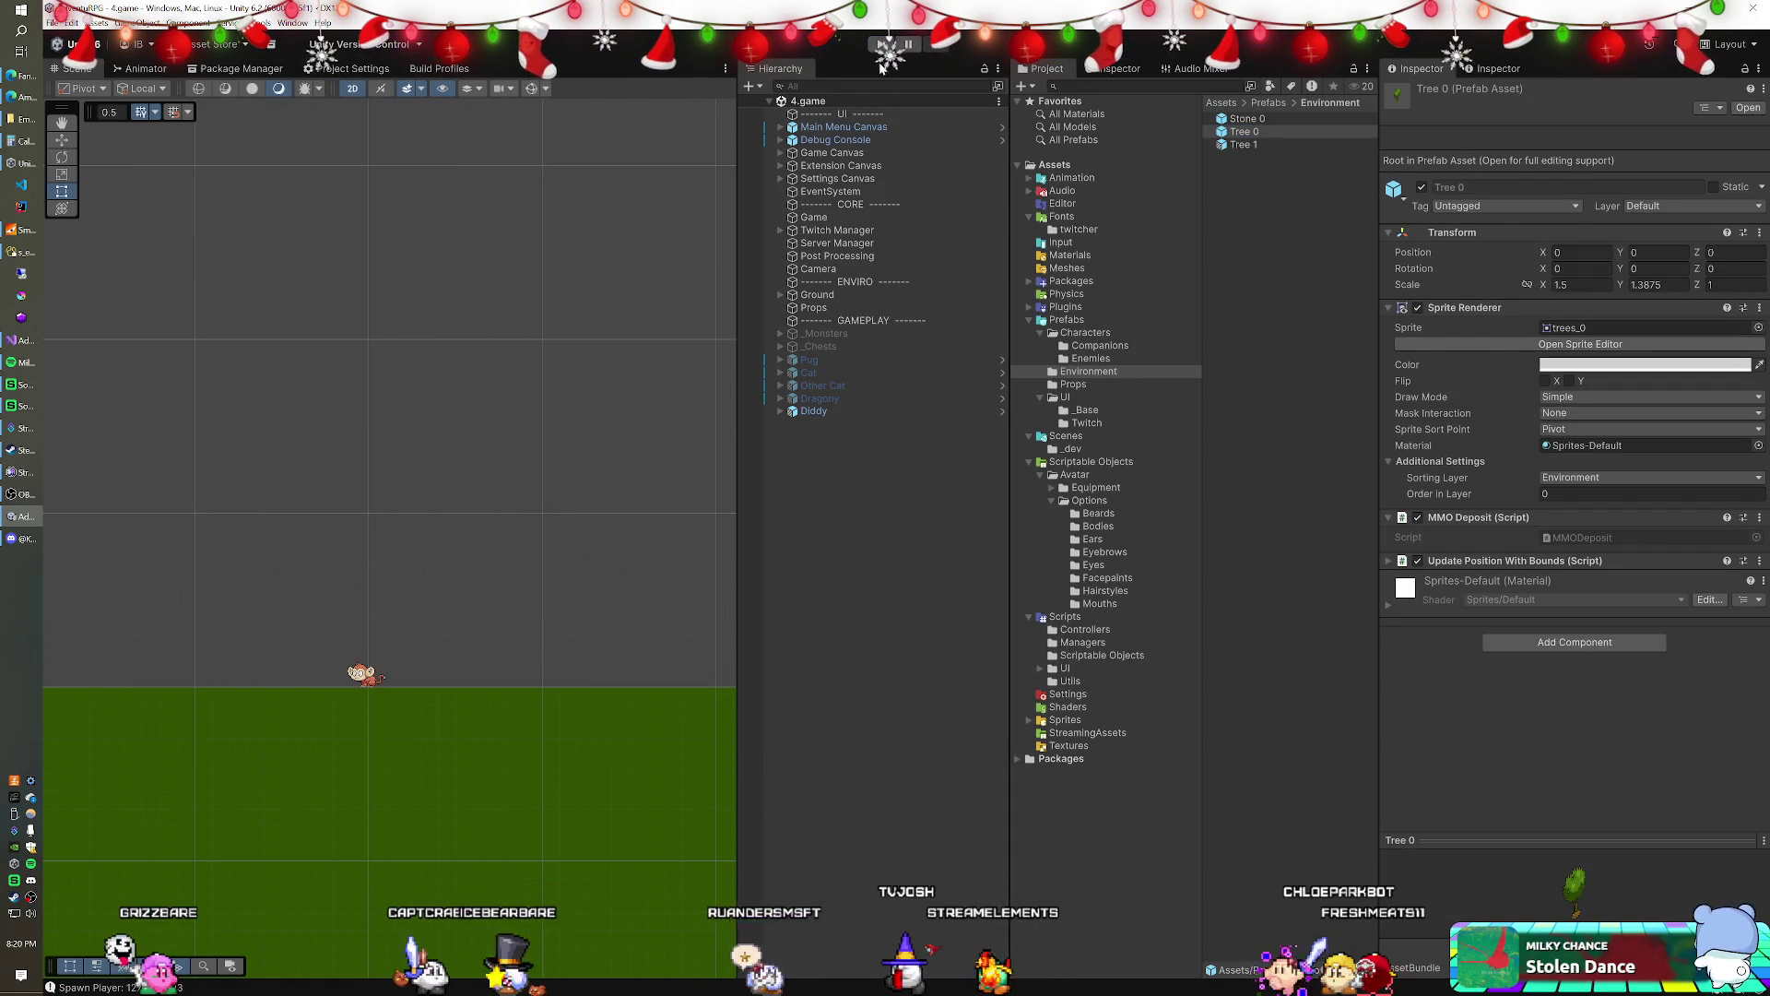